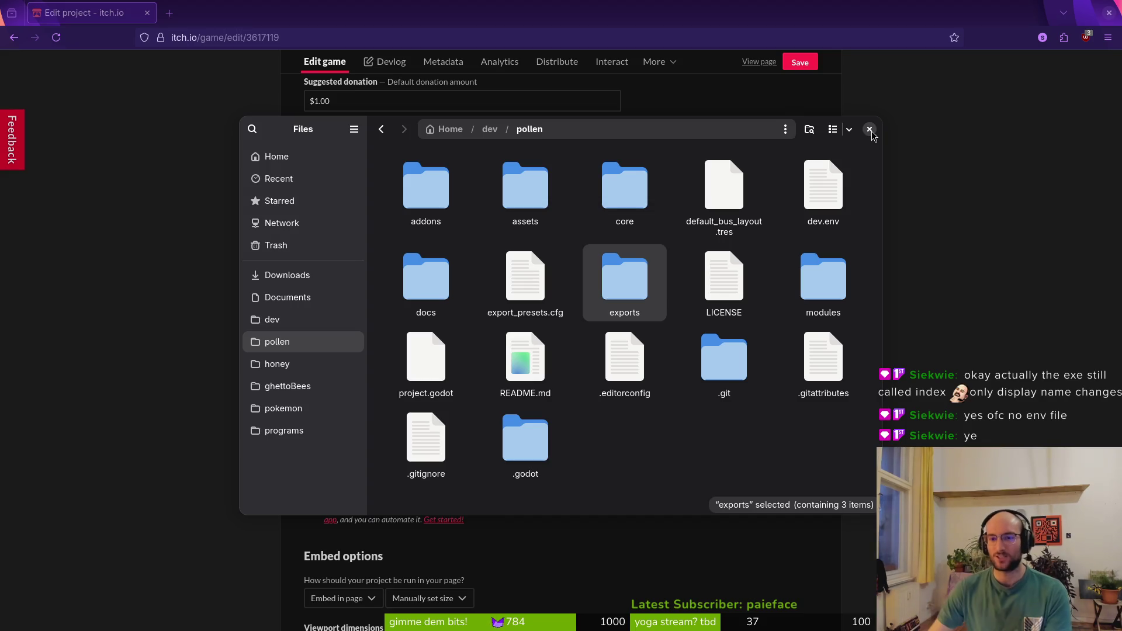
Close the Files window and scroll the pollinate or die edit page back to the top
left_click(869, 129)
scroll(248, 342, "up", 10)
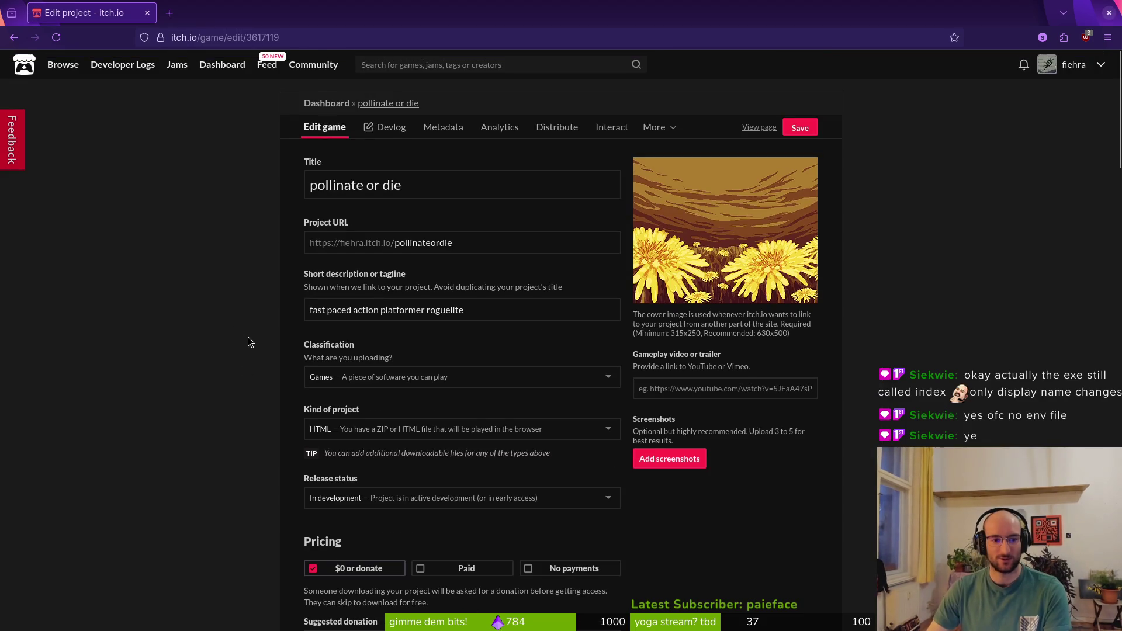
key("super")
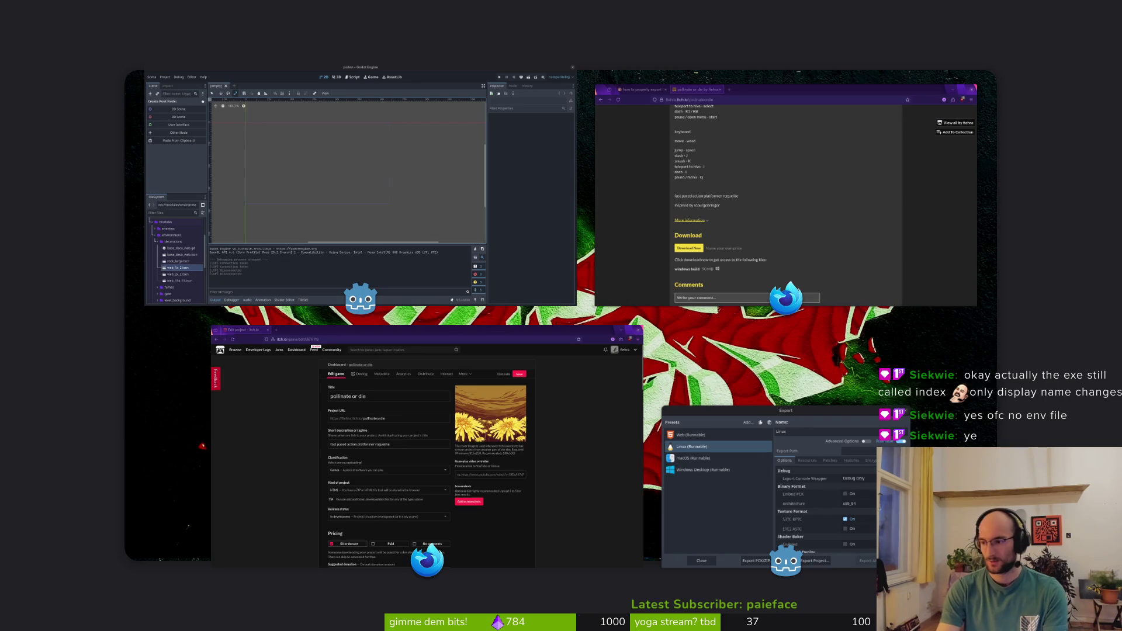
key("super")
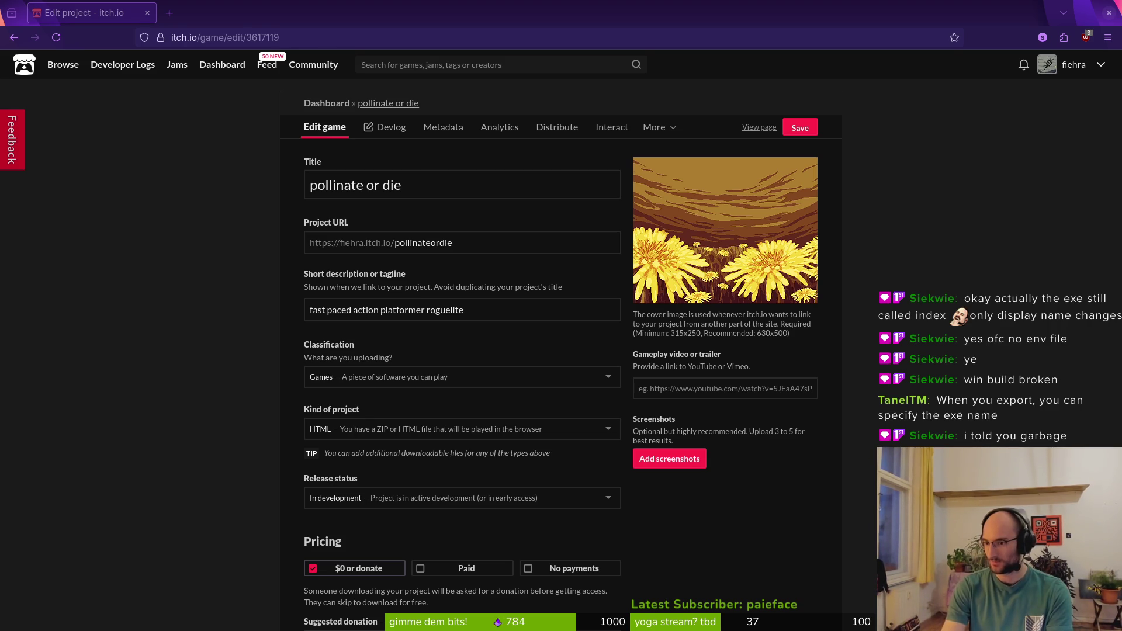
key("alt+Tab")
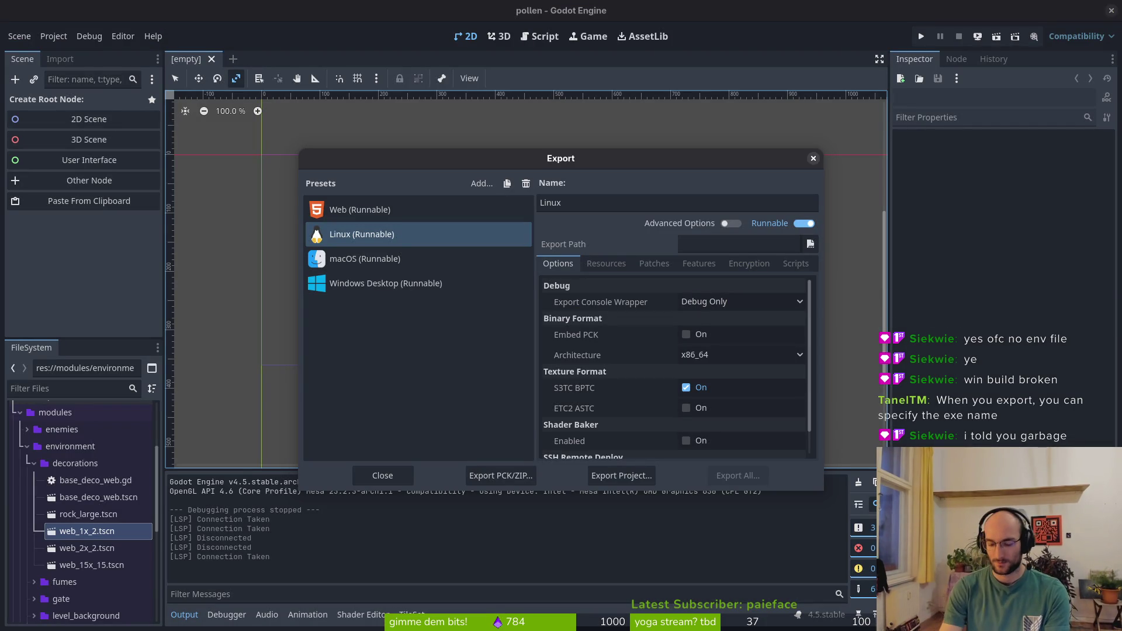
Leave Godot's export settings to check the itch.io page, dismissing an accidental print preview
key("Escape")
key("alt+Tab")
key("ctrl+p")
key("Escape")
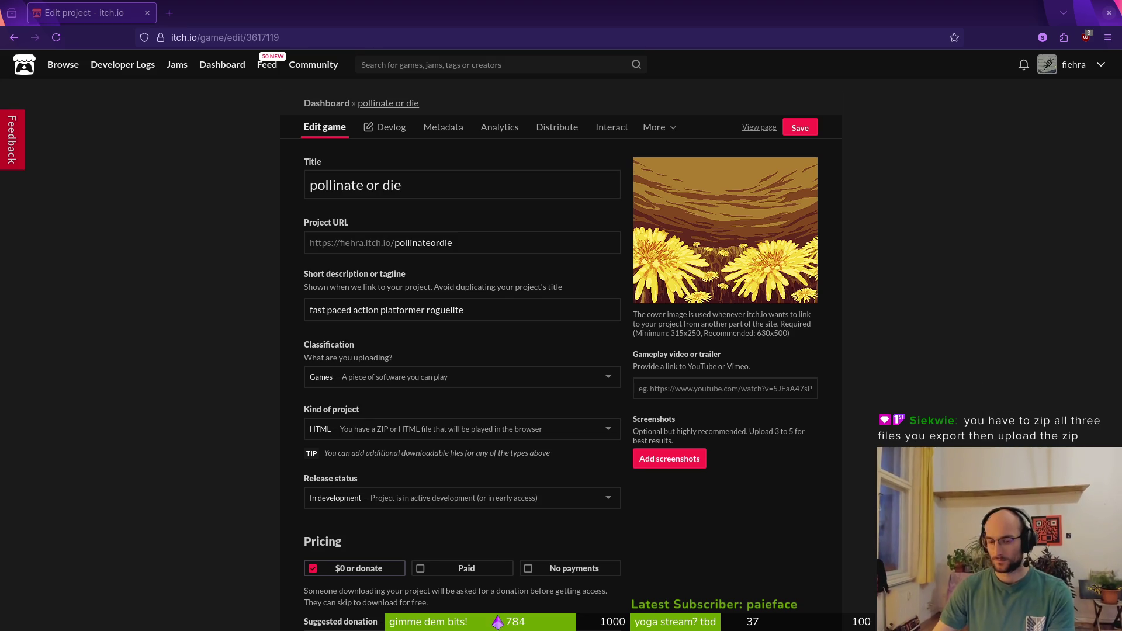
key("alt+Tab")
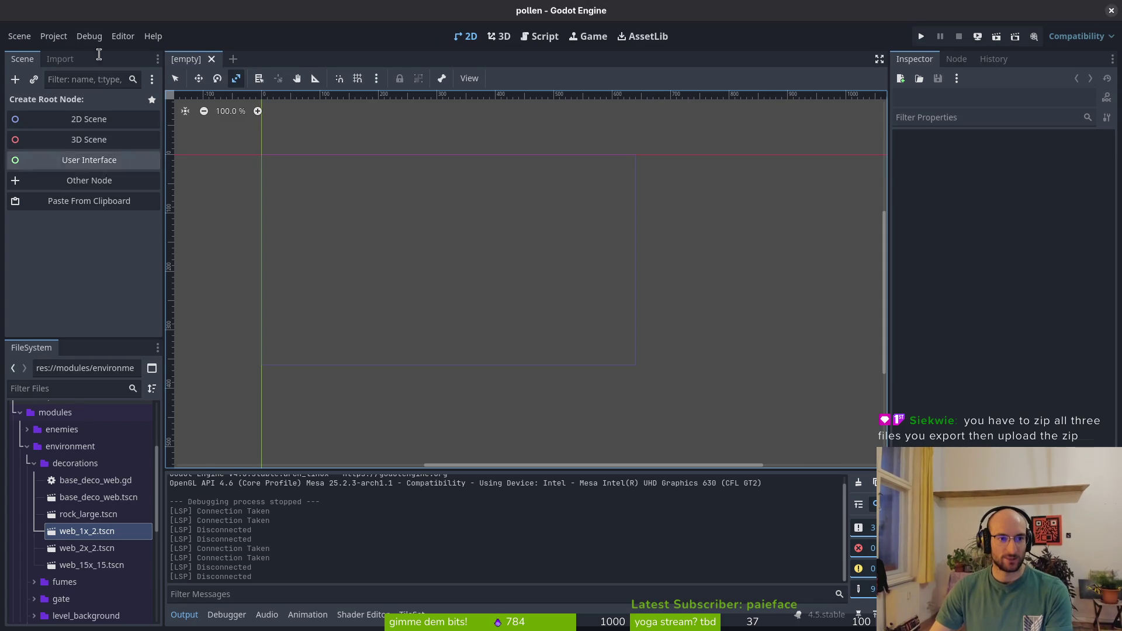
Export the Web preset from Project > Export as index.html
left_click(62, 41)
left_click(80, 120)
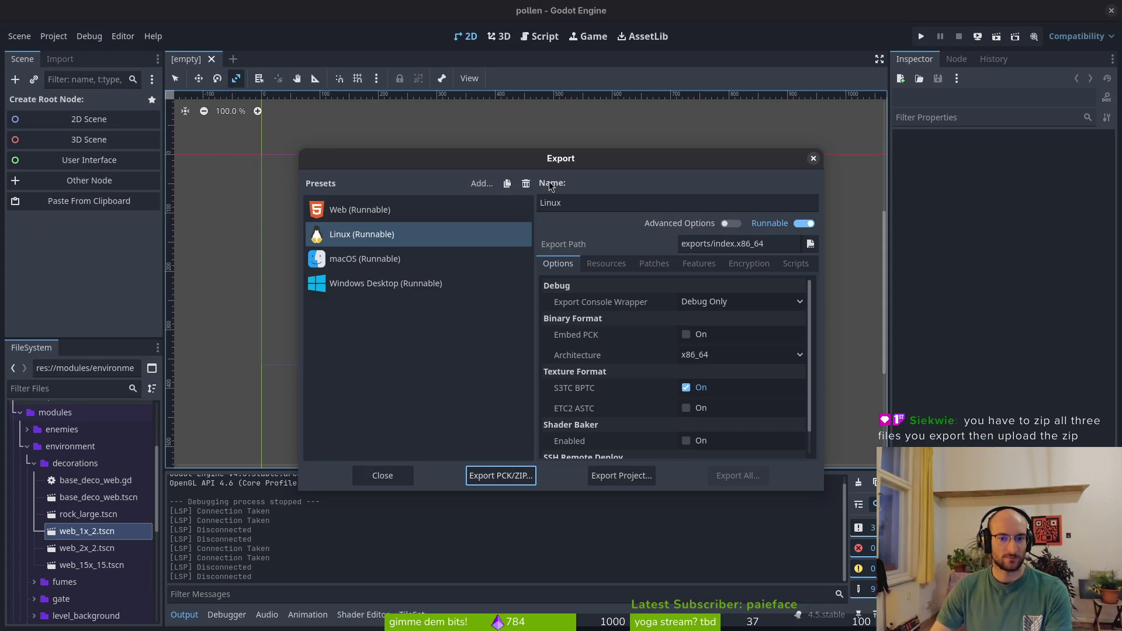
left_click(374, 209)
left_click(621, 475)
left_click(671, 512)
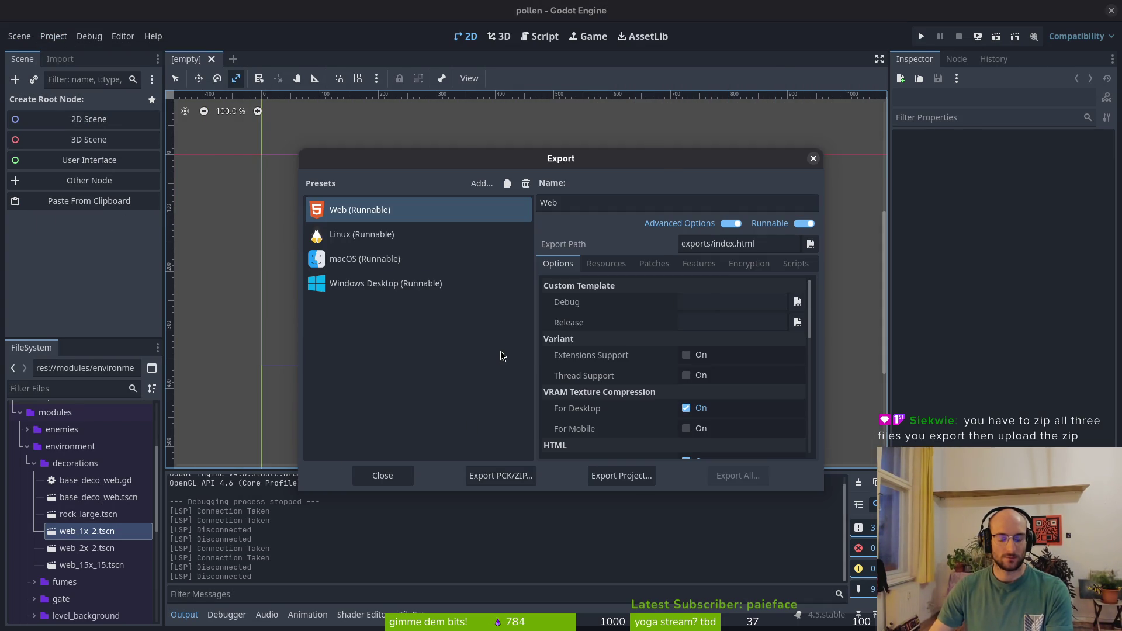
Launch the Files file manager from the overview
key("super")
type("files")
key("Return")
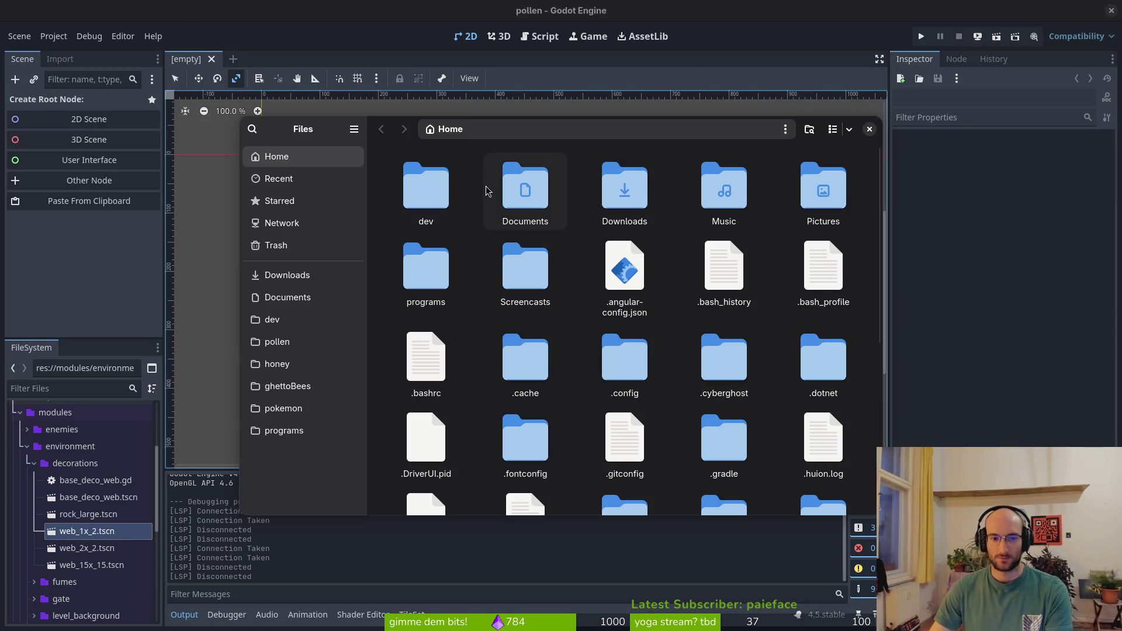
Open dev/pollen/exports and trash all the old exported files
left_click(280, 363)
left_click(280, 341)
double_click(657, 299)
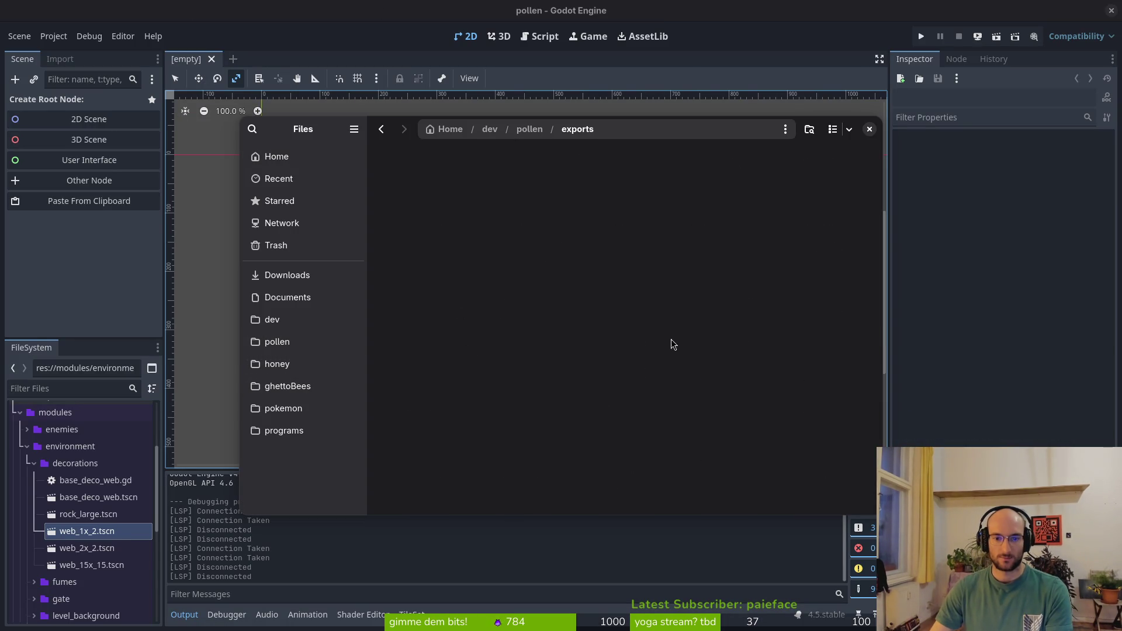
key("ctrl+a")
key("Delete")
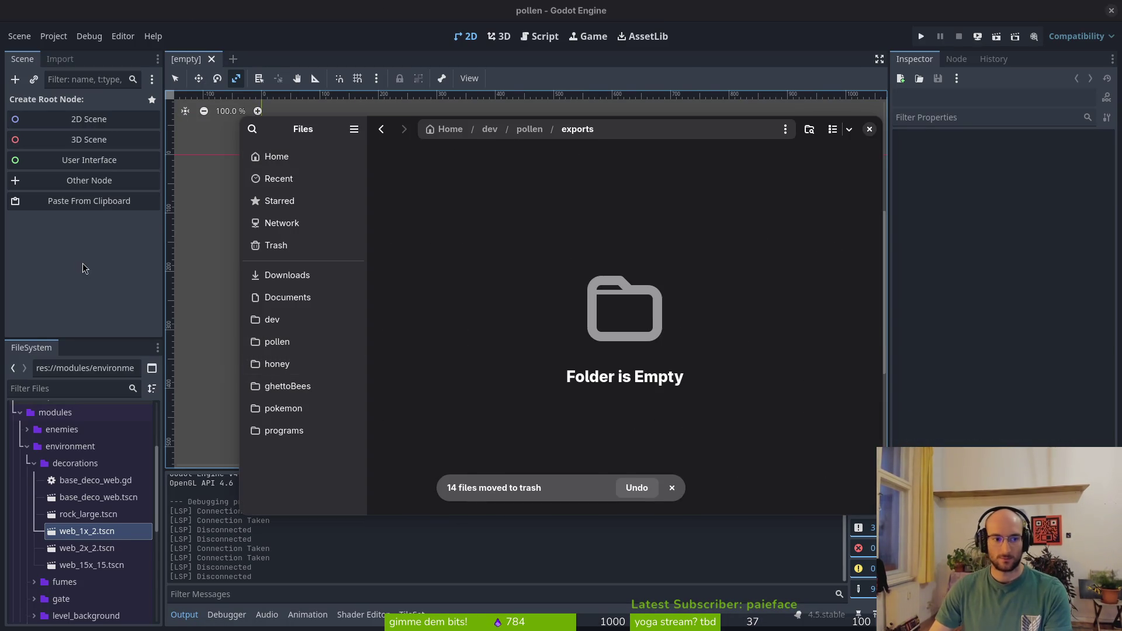
key("ctrl+w")
Re-export the Web build to index.html in exports and close the Export dialog
left_click(621, 475)
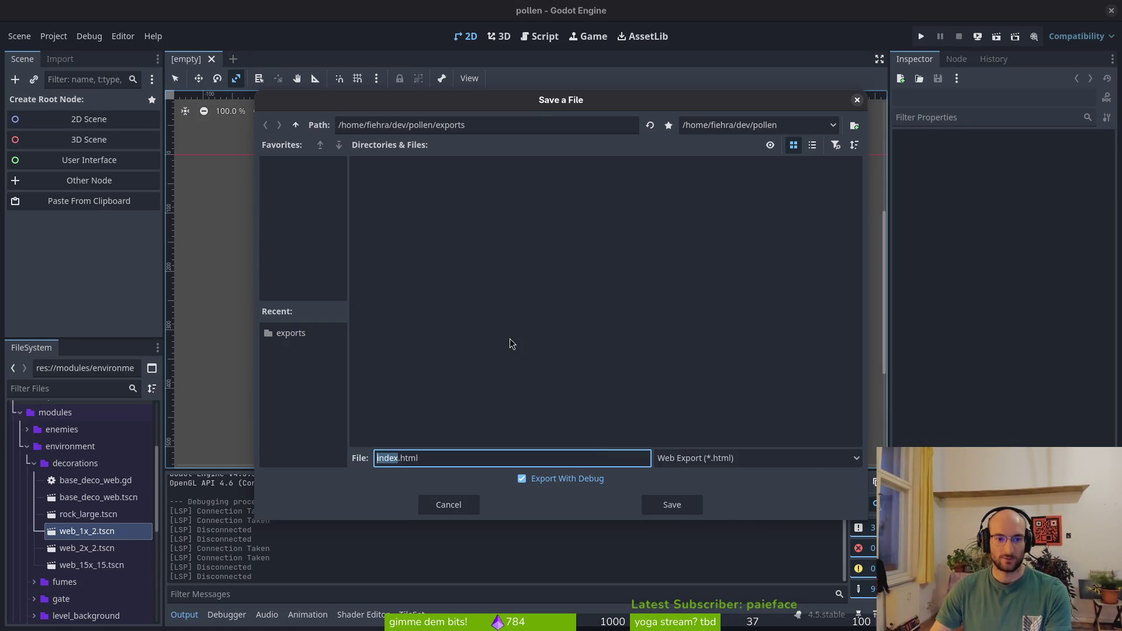
left_click(671, 504)
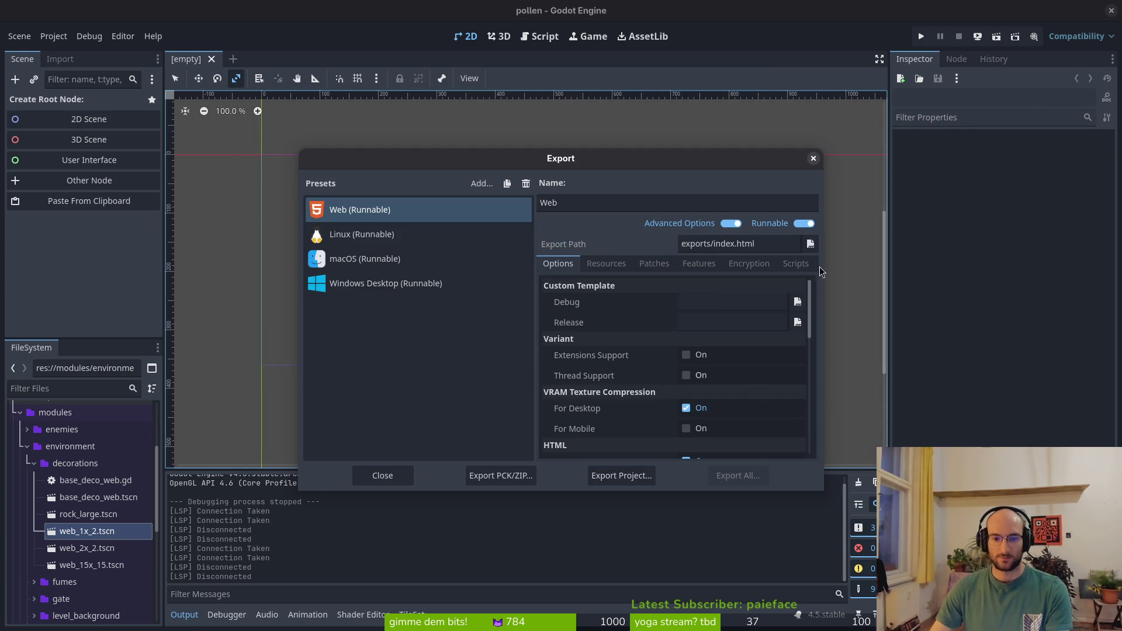
left_click(812, 159)
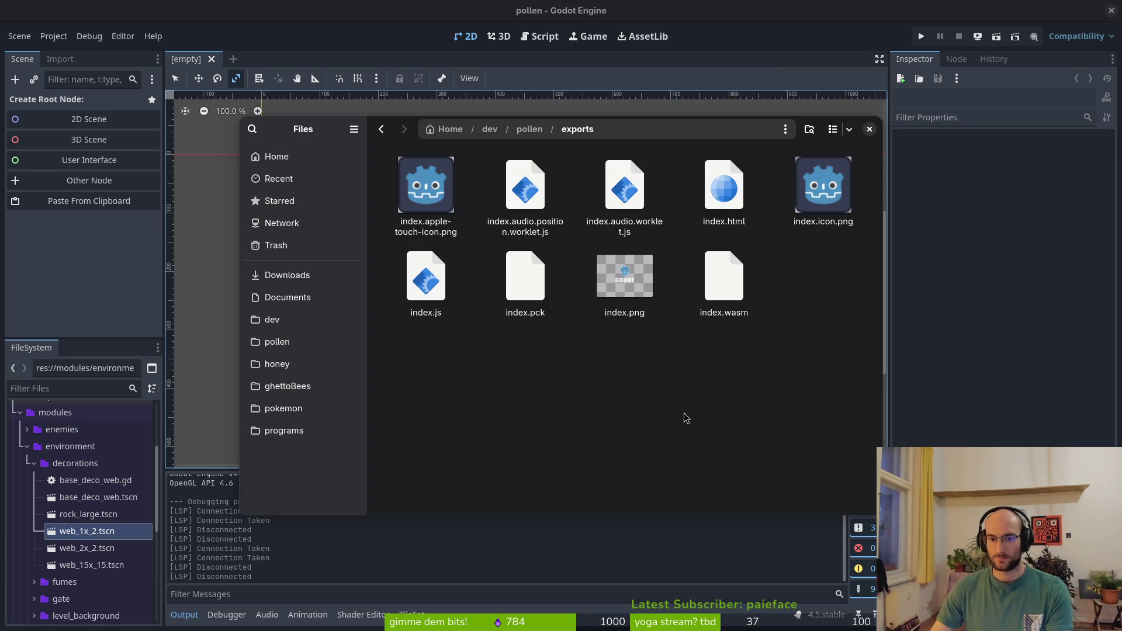
Compress the nine fresh export files into pollen.zip, then return to itch.io's Uploads section
key("ctrl+a")
right_click(717, 274)
left_click(761, 457)
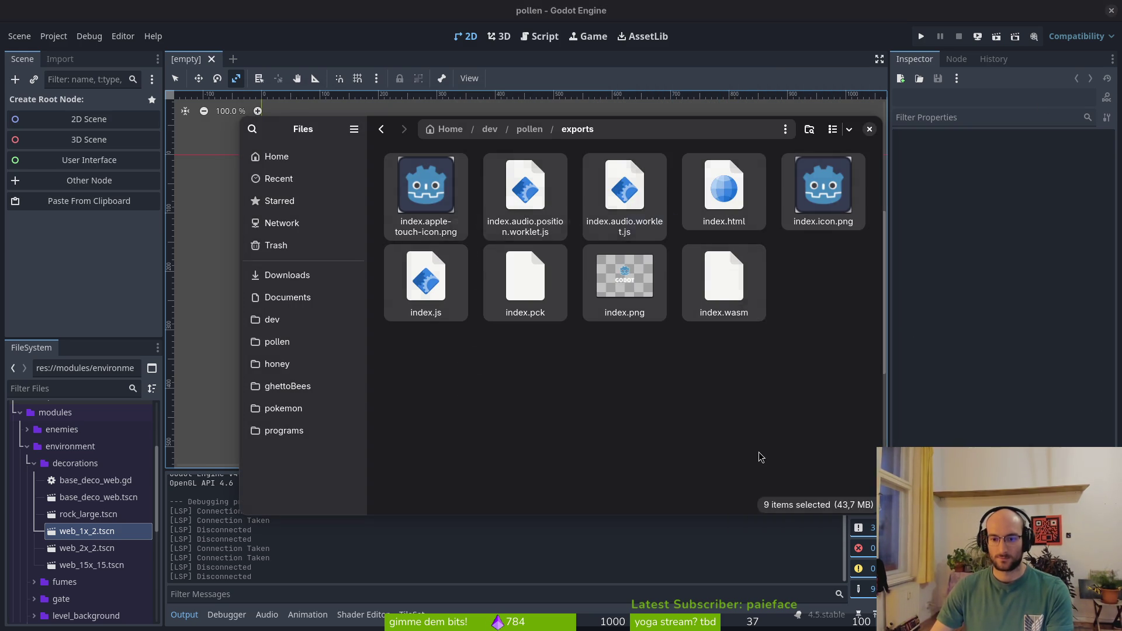
type("pollen")
key("Return")
key("ctrl+w")
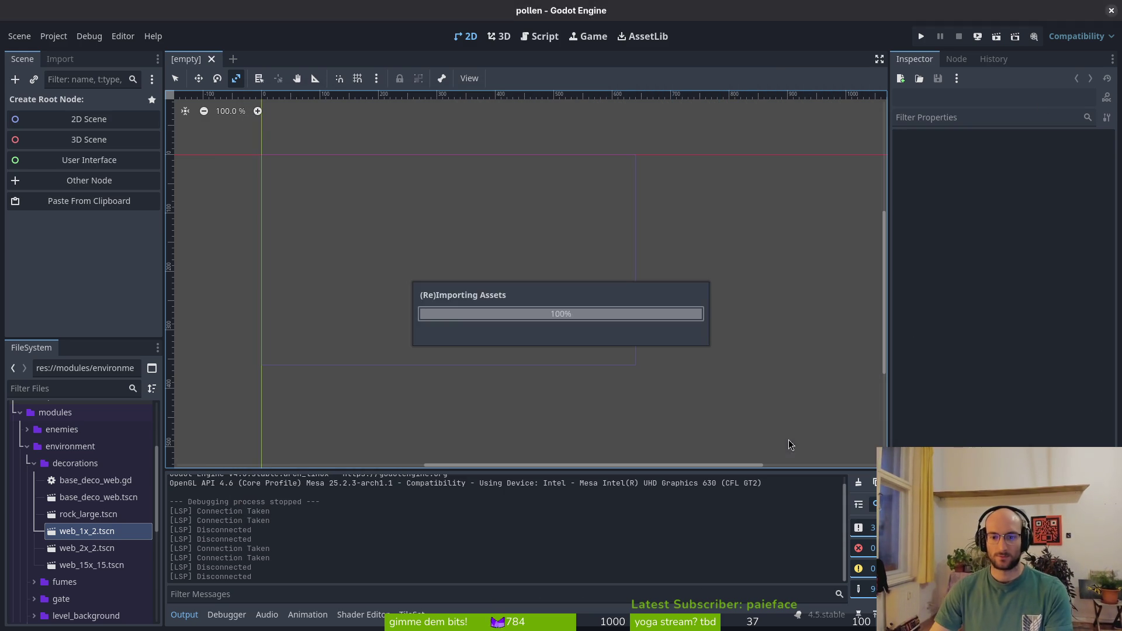
key("alt+Tab")
scroll(382, 452, "down", 8)
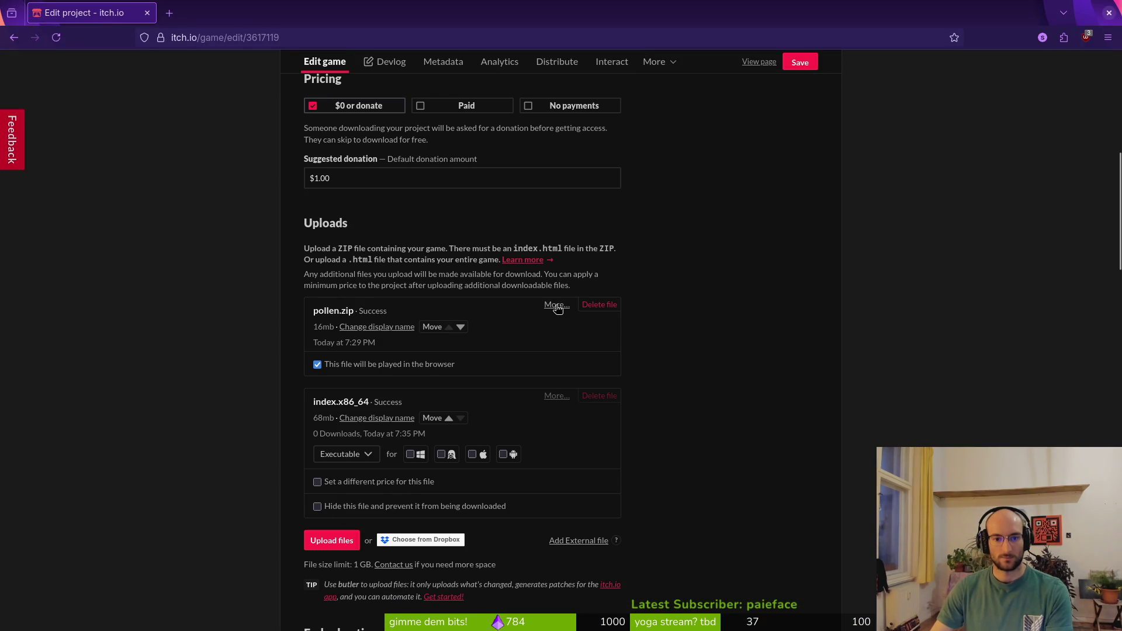
Start deleting pollen.zip, cancel, and look through its extra upload options
left_click(599, 304)
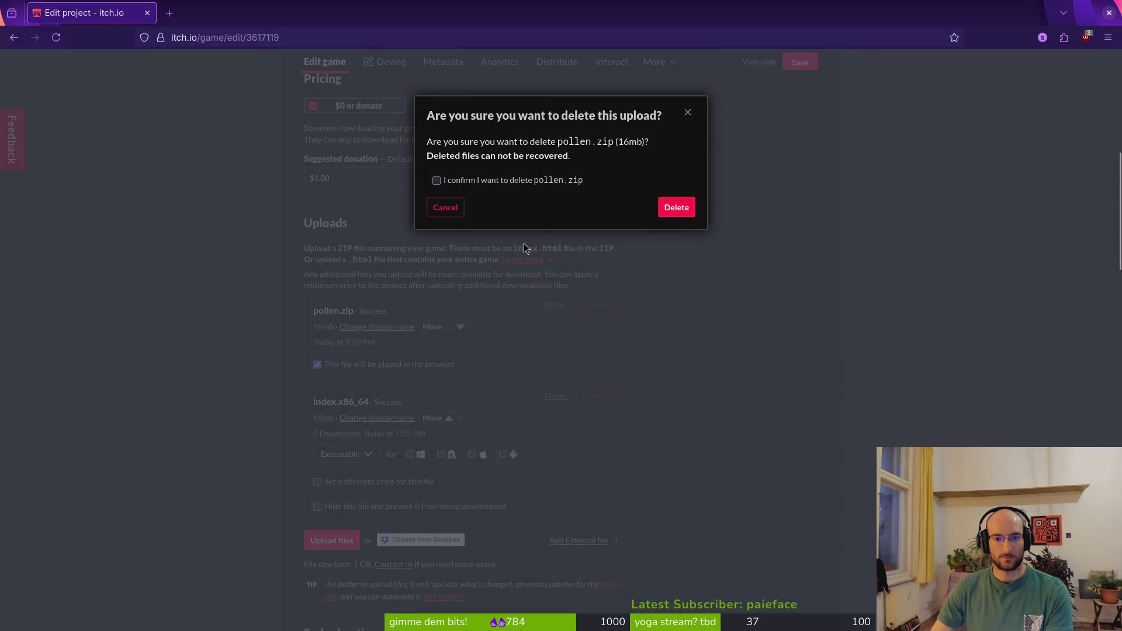
left_click(673, 214)
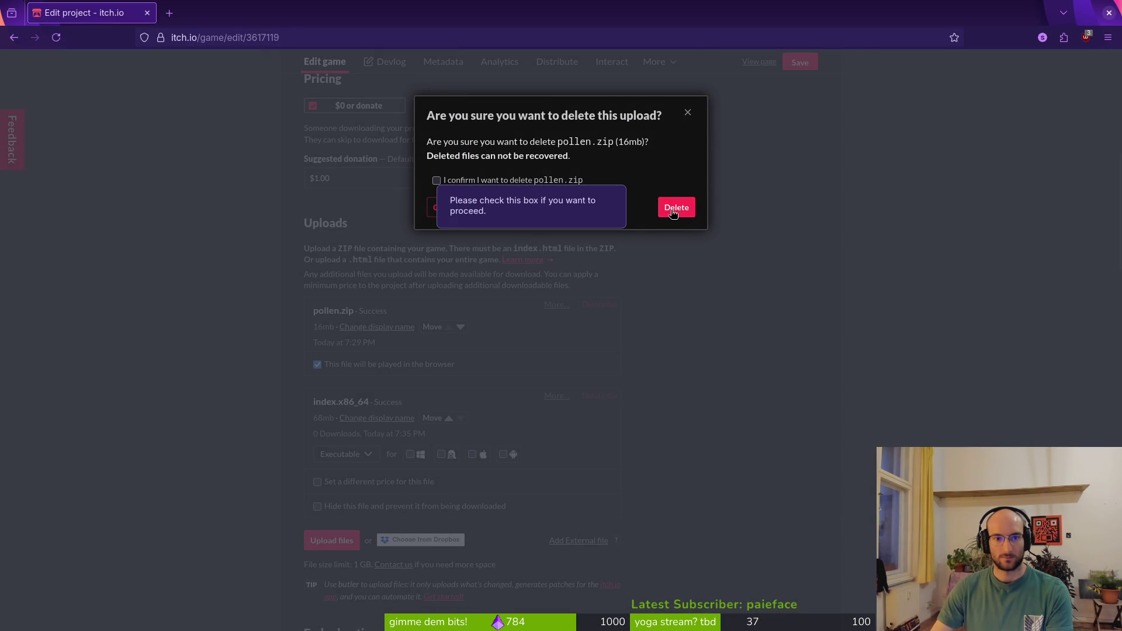
left_click(688, 112)
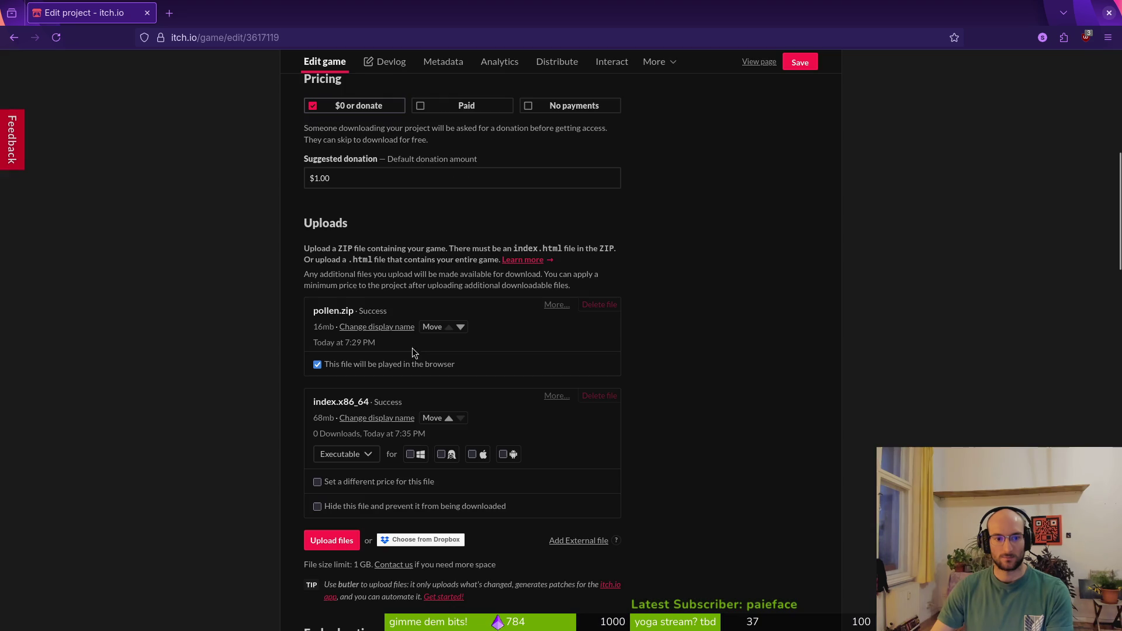
left_click(557, 305)
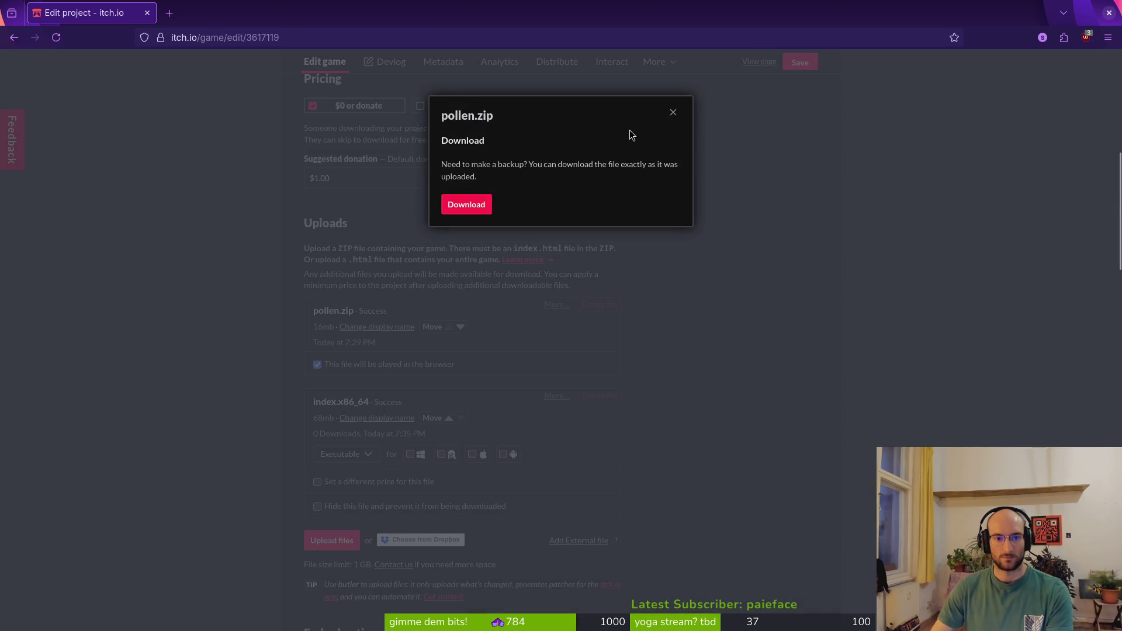
left_click(564, 375)
left_click(561, 306)
left_click(350, 344)
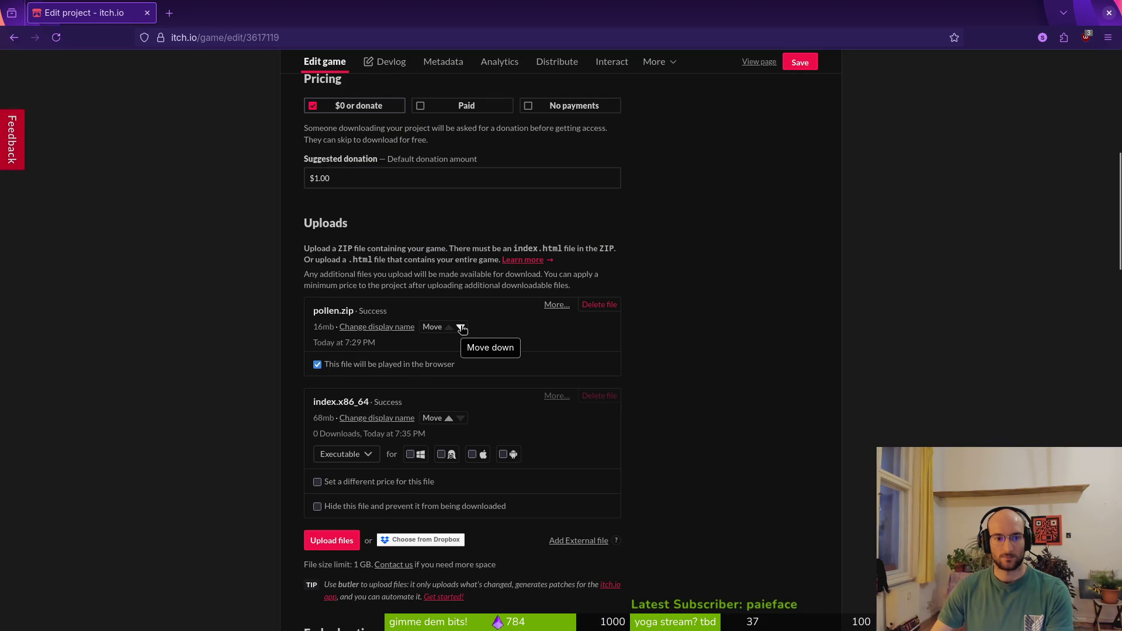
Delete the old pollen.zip upload via the ticked confirmation, then start a new file upload
left_click(599, 305)
left_click(539, 183)
left_click(672, 207)
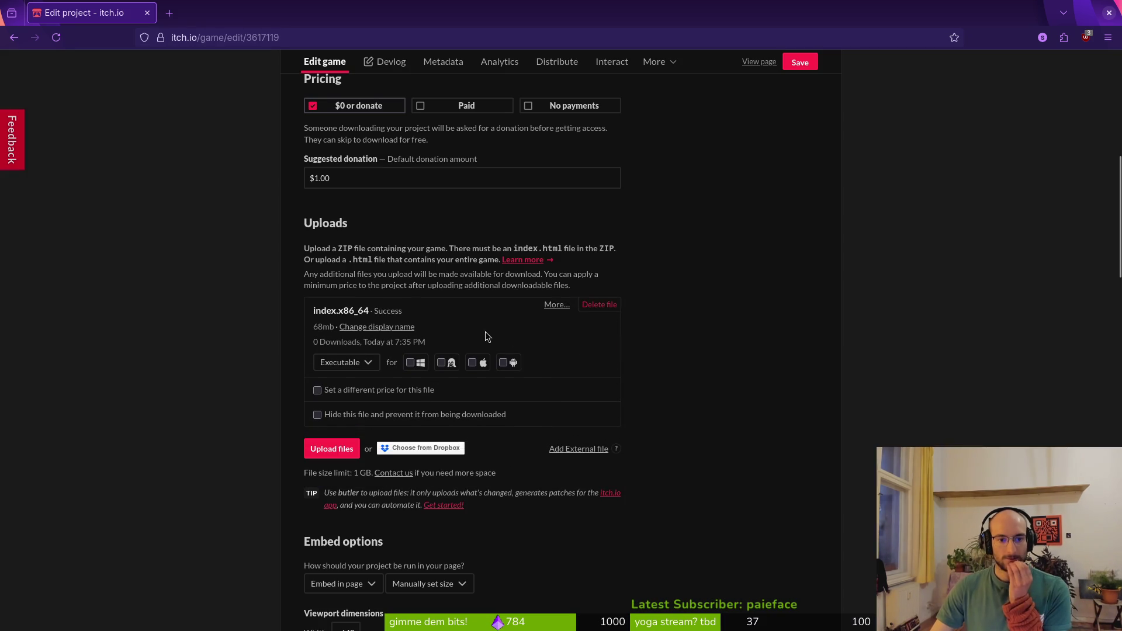
left_click(332, 448)
Upload exports/pollen.zip, mark it playable in the browser, and save the page
left_click(339, 359)
scroll(648, 345, "down", 2)
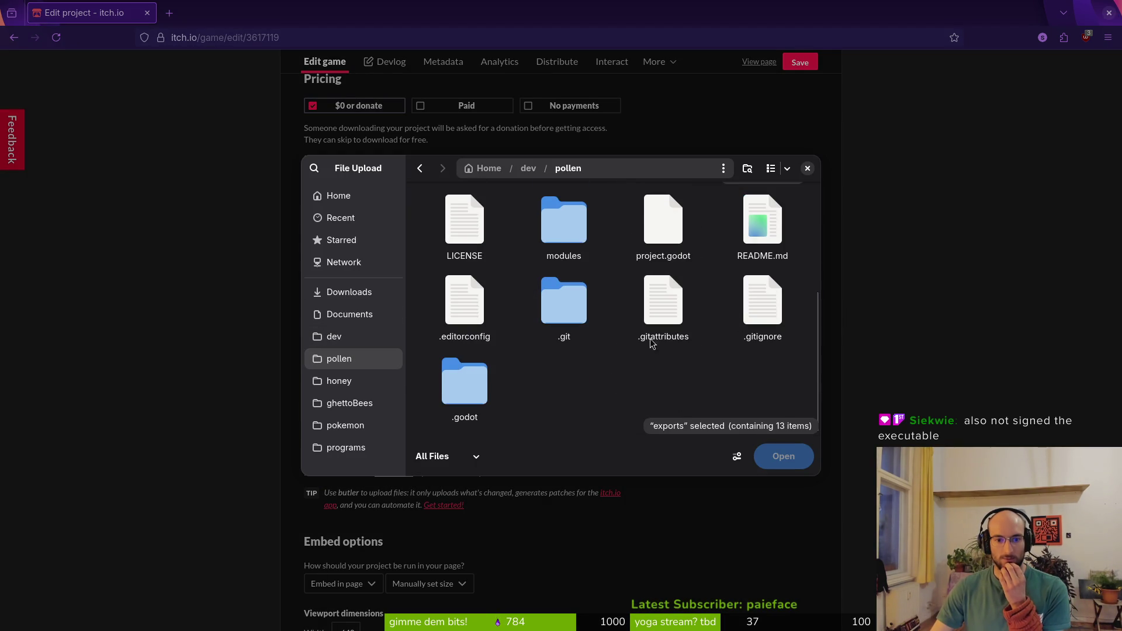
scroll(650, 346, "up", 3)
double_click(774, 310)
scroll(744, 393, "down", 2)
left_click(465, 383)
left_click(781, 456)
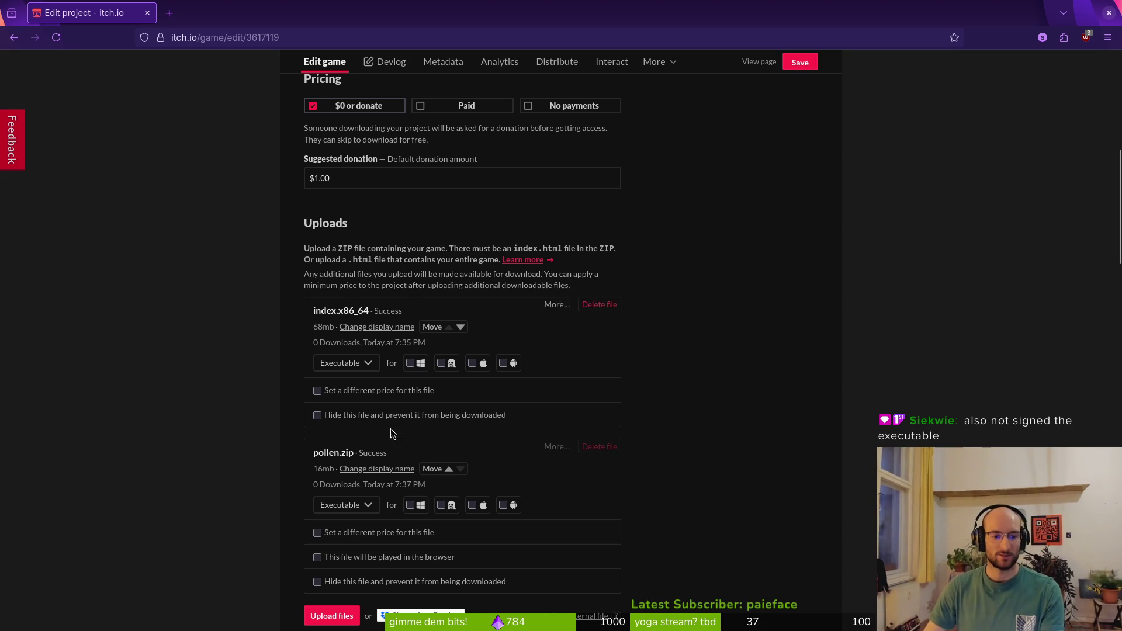
left_click(392, 558)
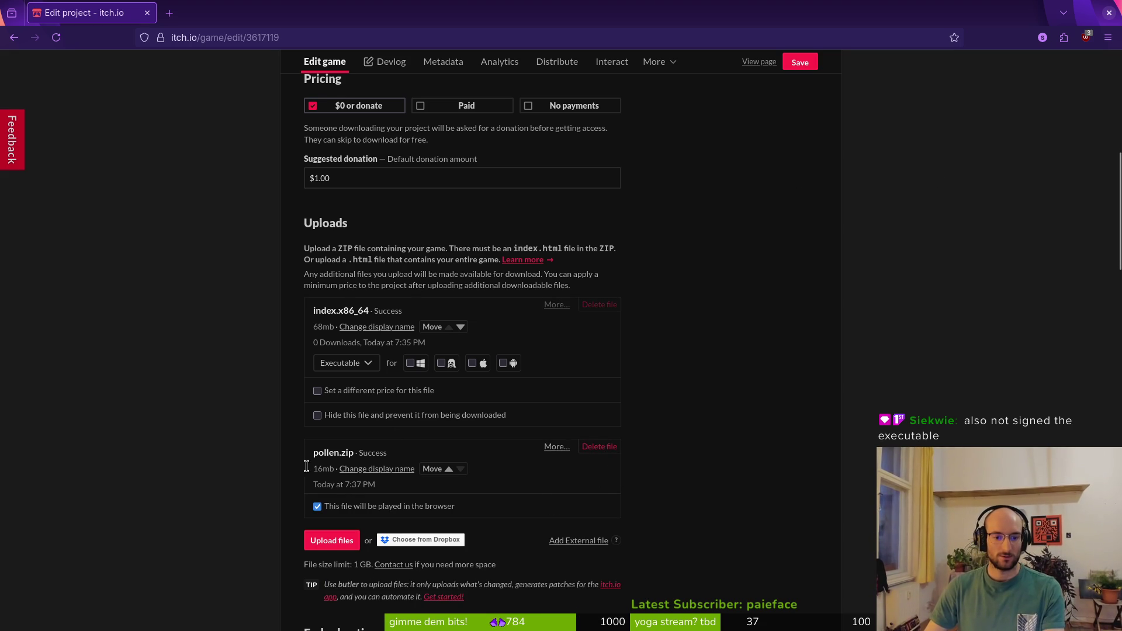
left_click(804, 65)
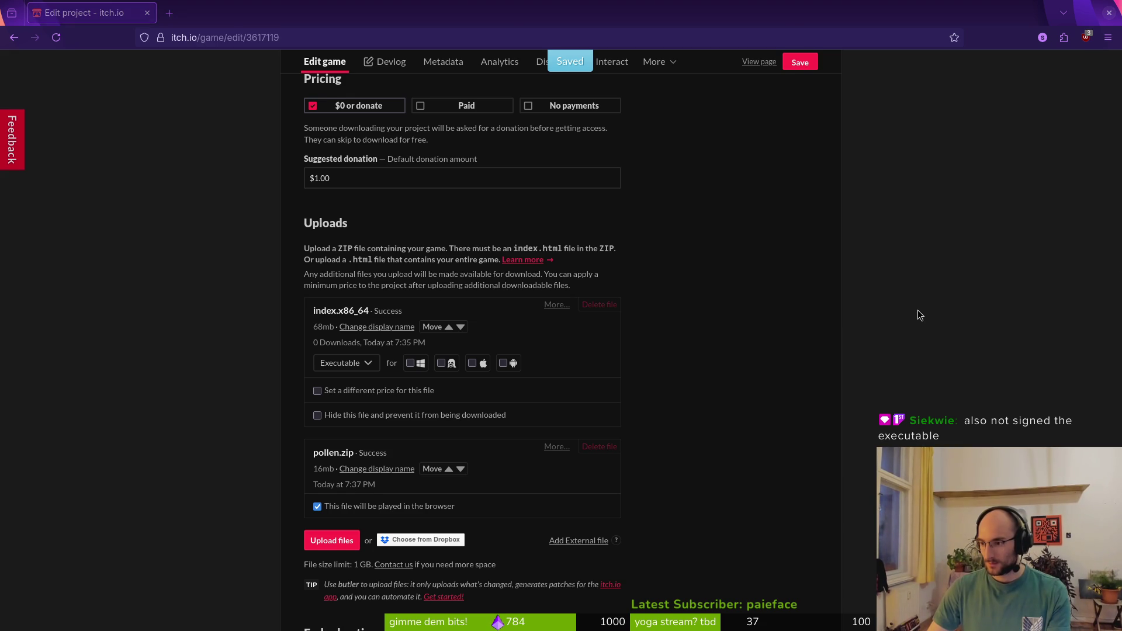
Trash all files in the local pollen exports folder
key("alt+Tab")
key("alt+Tab")
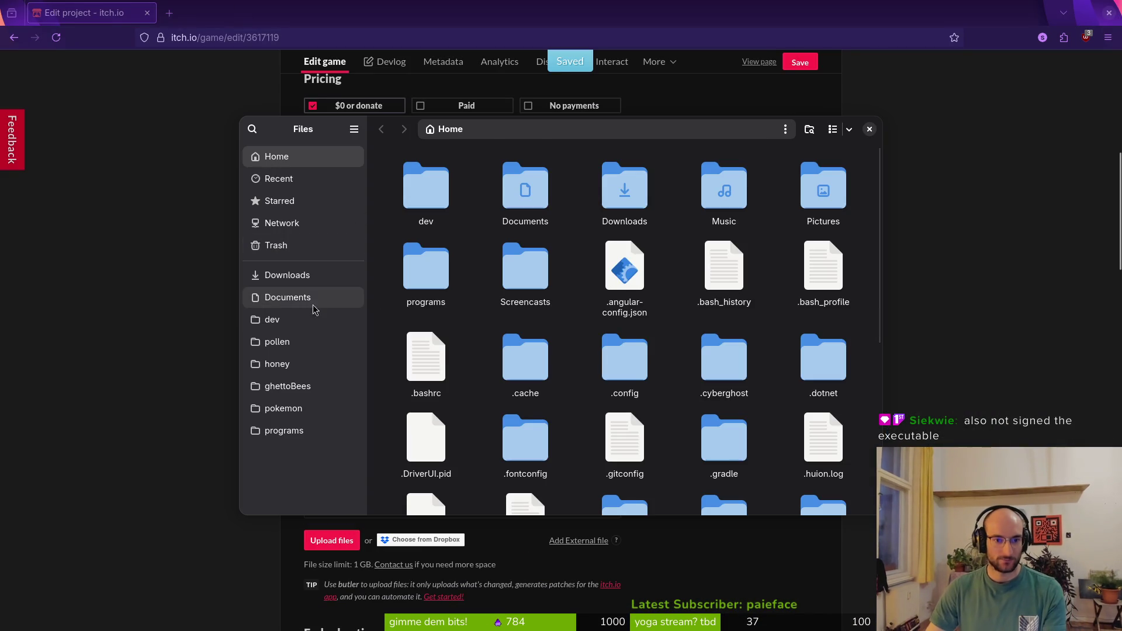
left_click(315, 342)
double_click(625, 281)
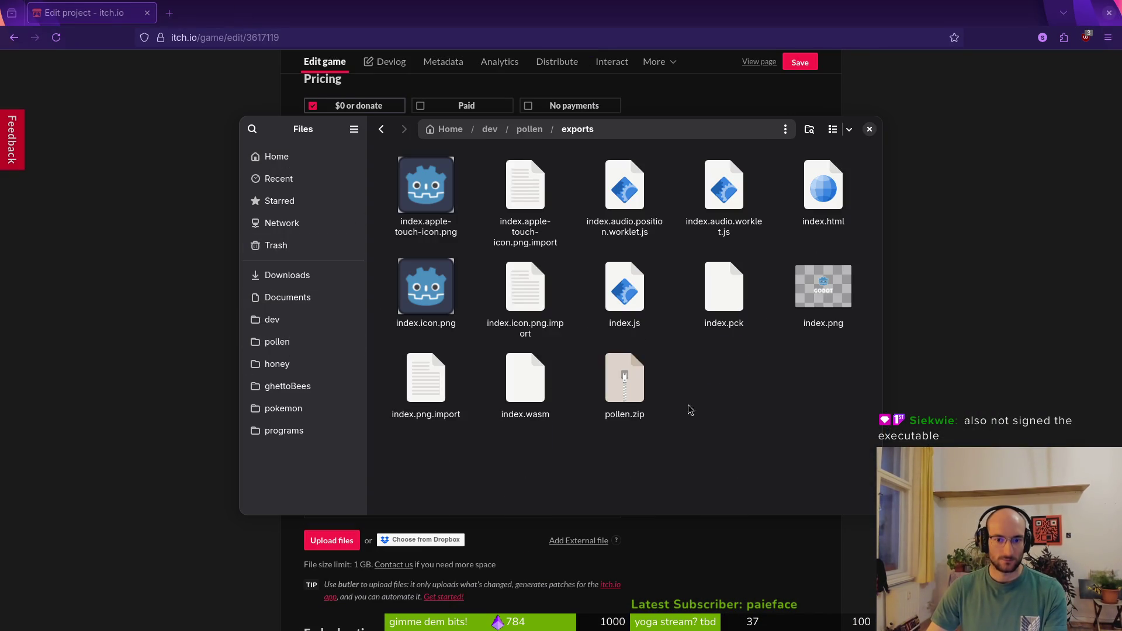
key("ctrl+a")
key("Delete")
key("Escape")
Open Godot's Export dialog from the Project menu
key("alt+Tab")
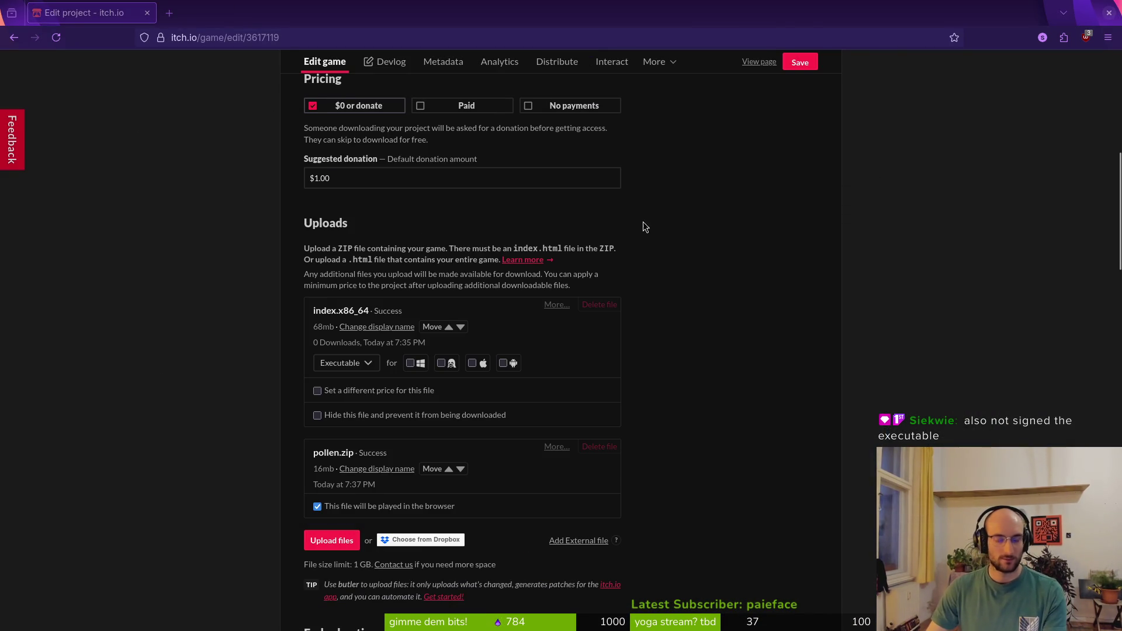
left_click(53, 35)
left_click(79, 115)
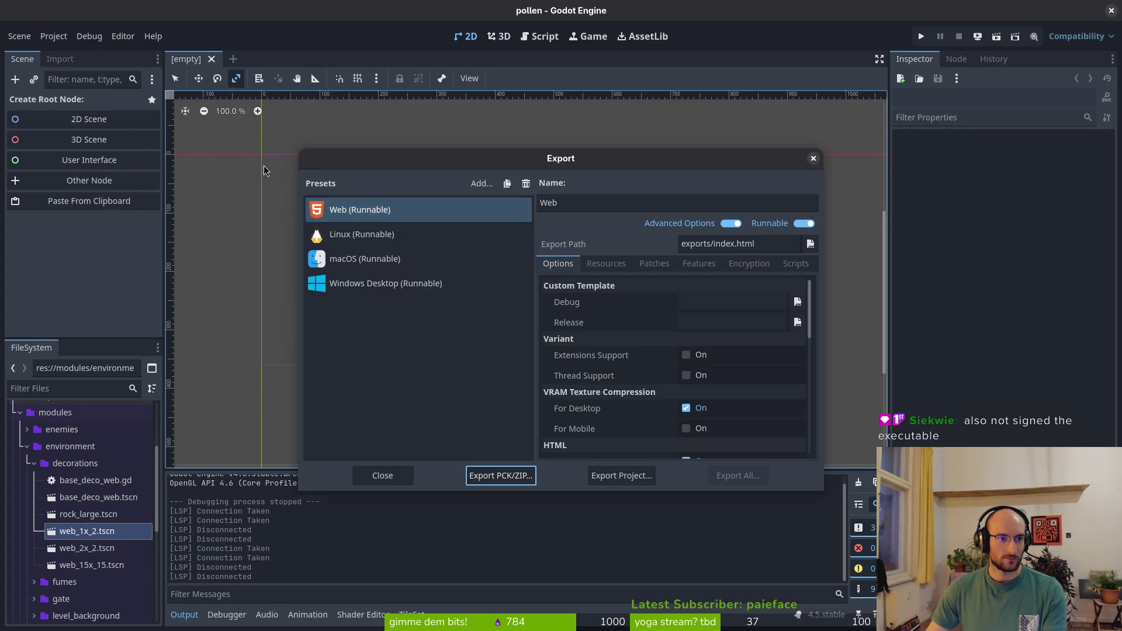
Export the Windows Desktop preset as index.exe into the exports folder
left_click(375, 283)
left_click(590, 473)
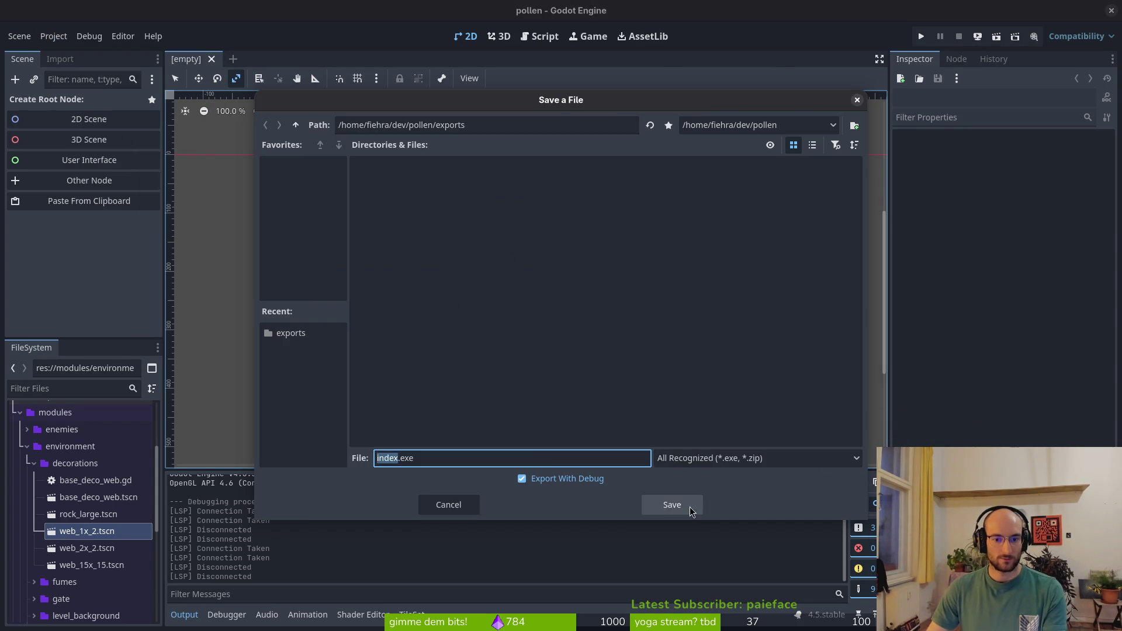
left_click(673, 504)
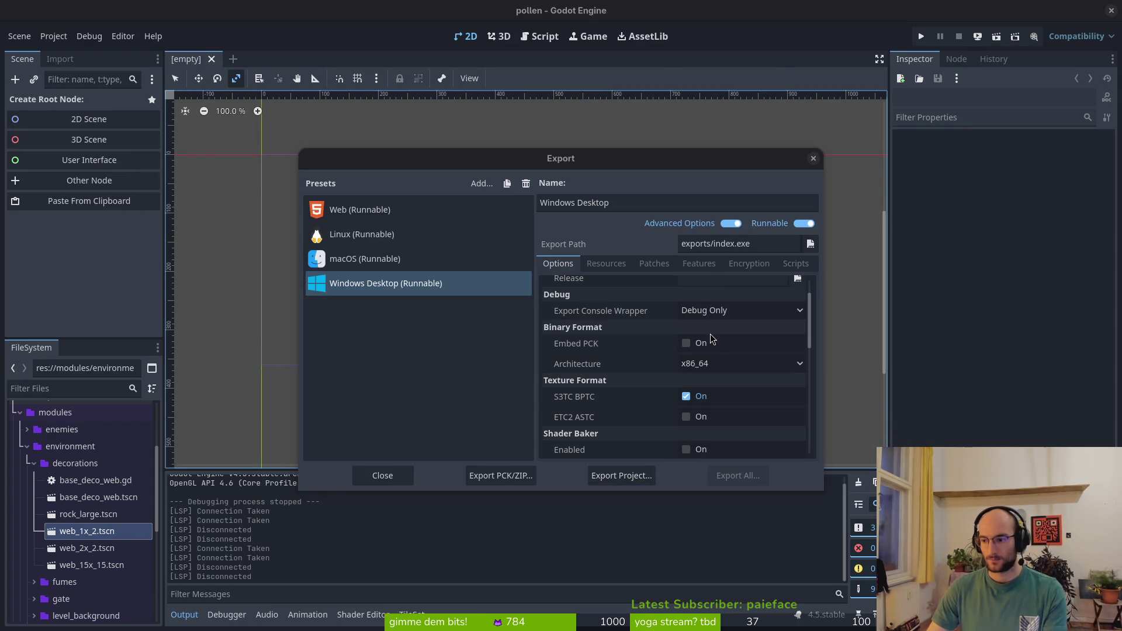
Compress index.exe, index.console.exe and index.pck into pollen.zip
key("ctrl+a")
right_click(642, 193)
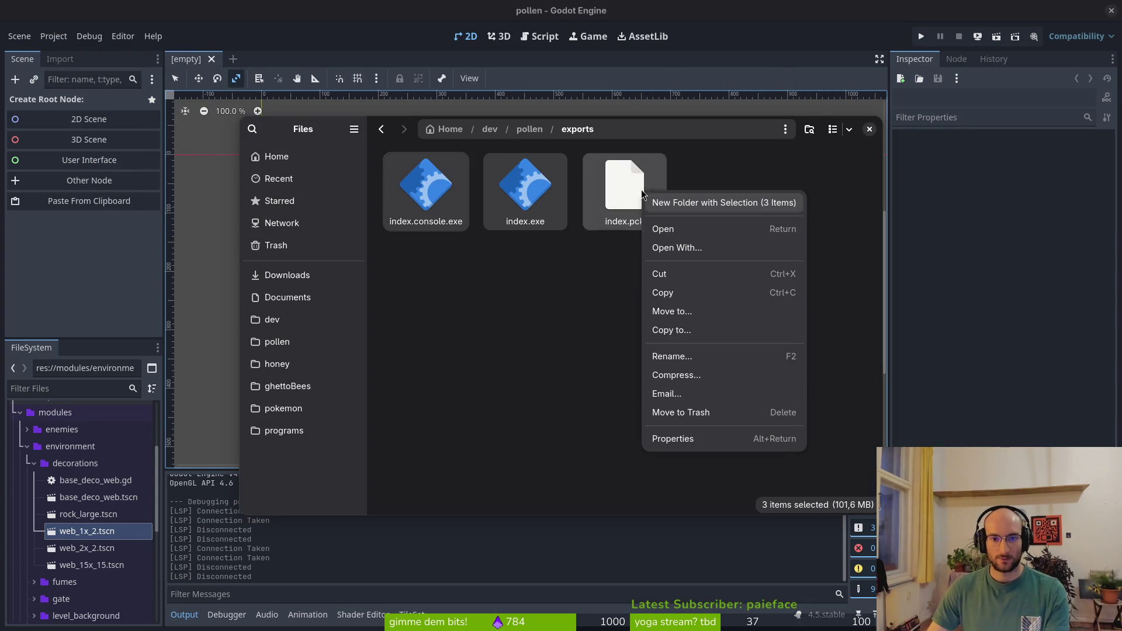
left_click(677, 375)
type("pollen")
key("Return")
key("alt+Tab")
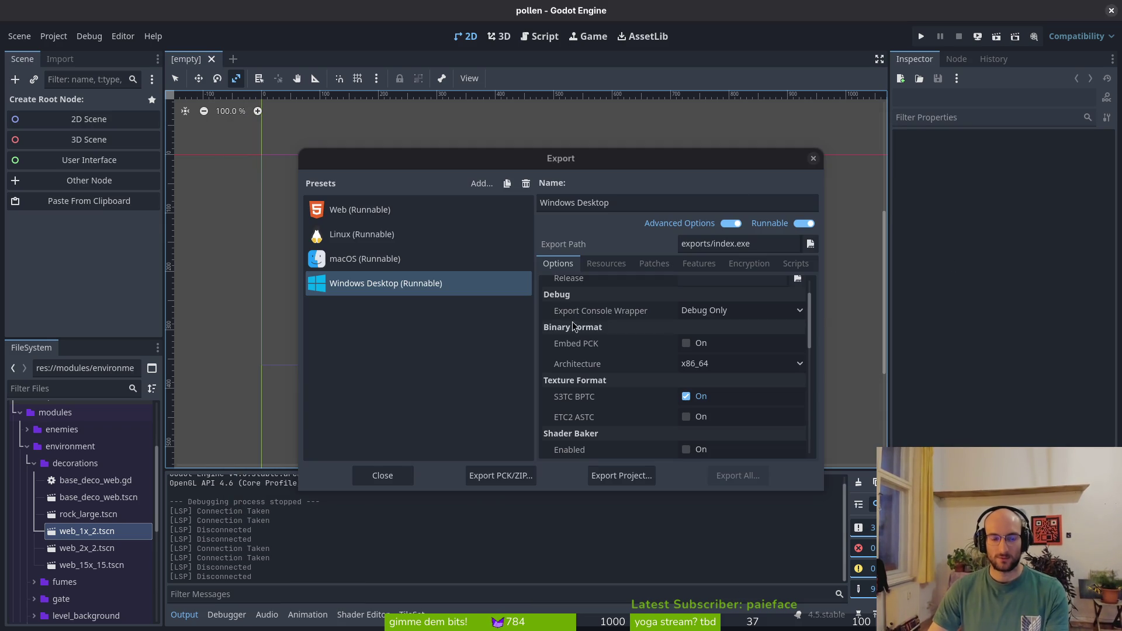
key("alt+Tab")
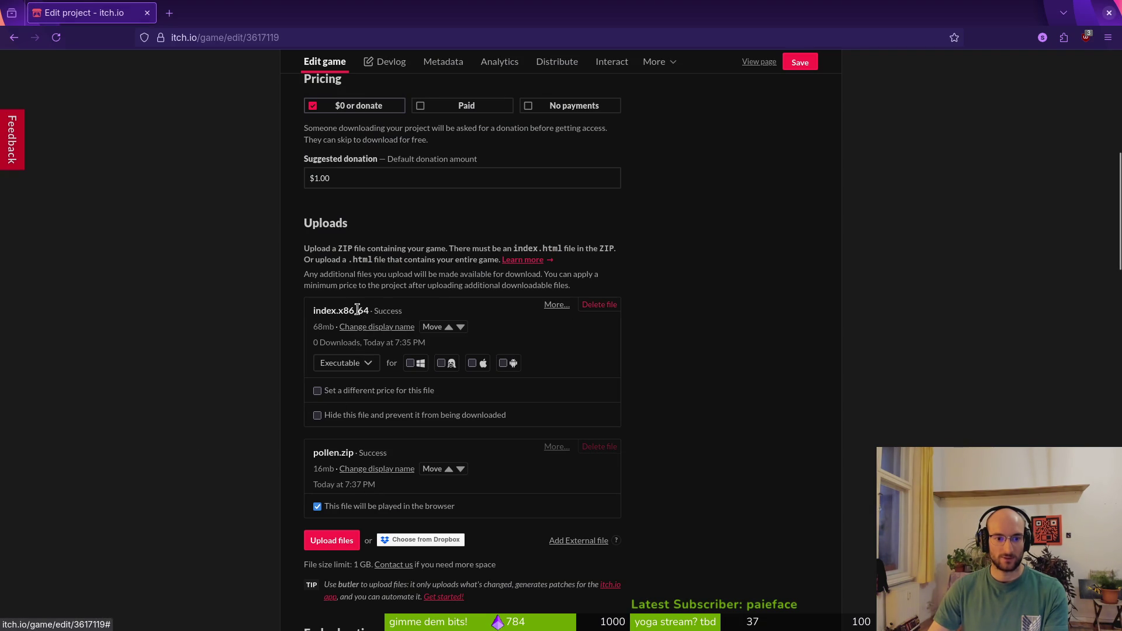
Delete the index.x86_64 upload from itch.io
left_click(599, 305)
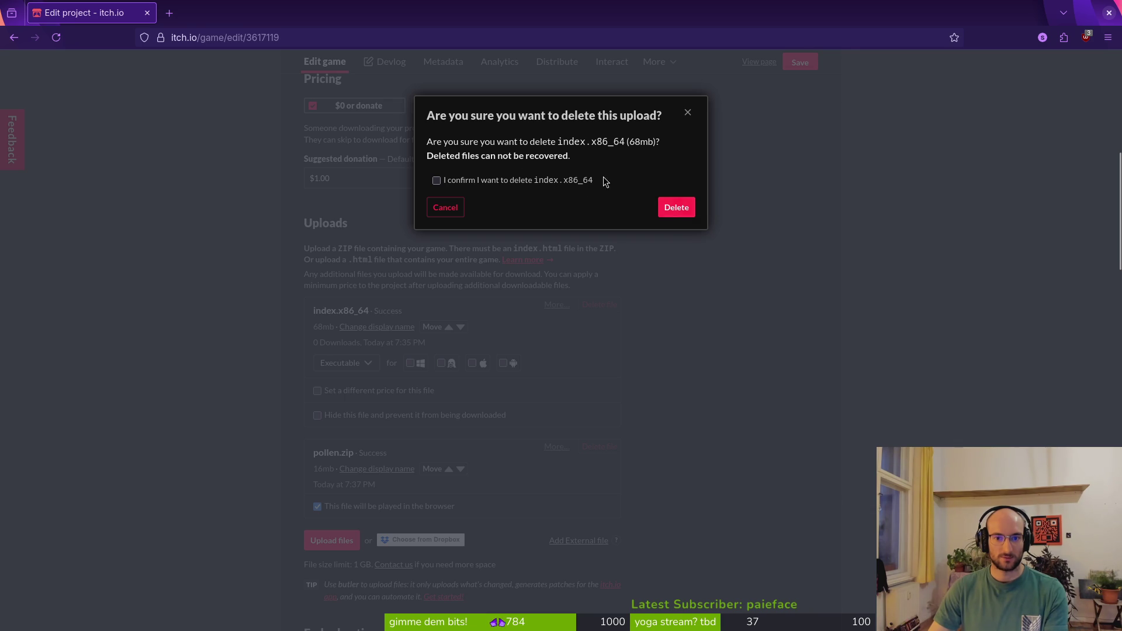
left_click(687, 211)
left_click(680, 211)
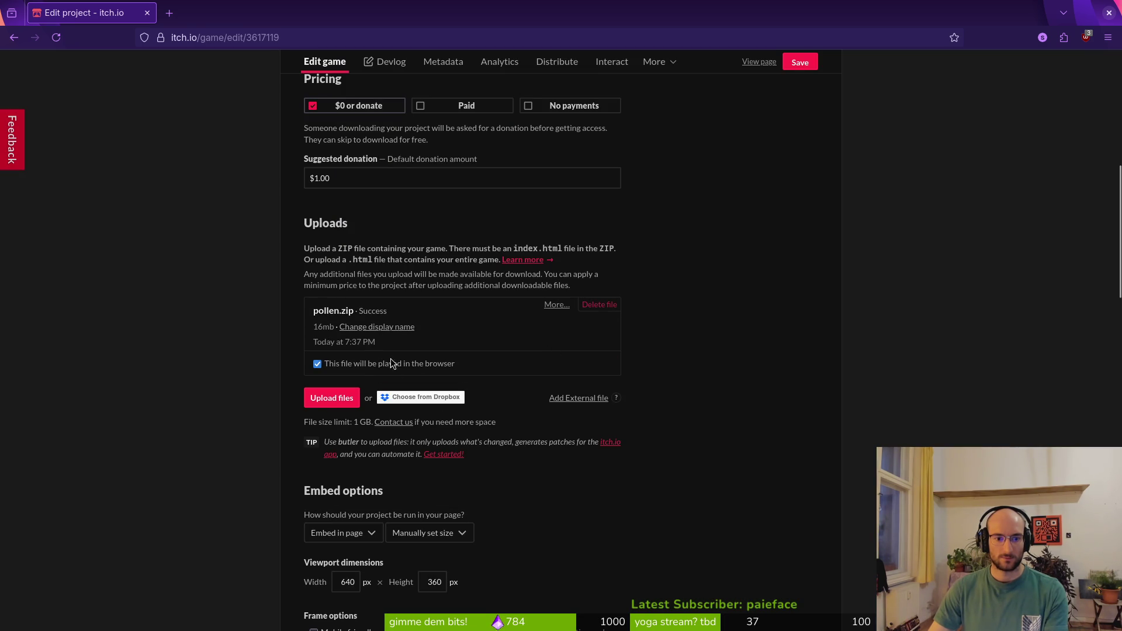
Rename the browser pollen.zip upload to 'web' and pick exports/pollen.zip for another upload
left_click(362, 329)
type("web")
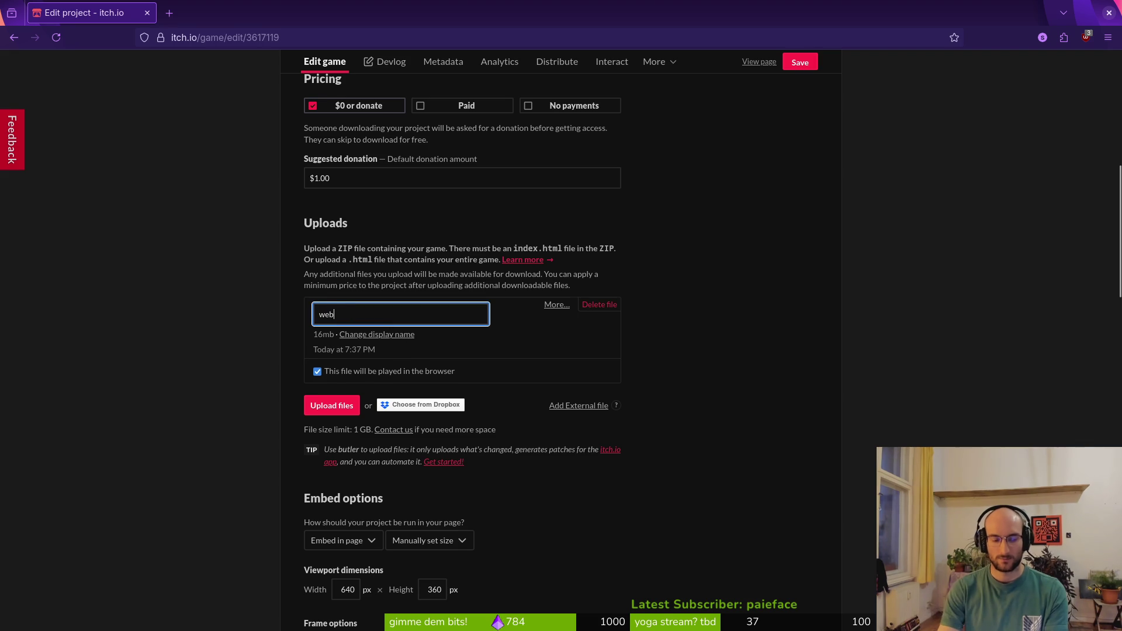
key("Return")
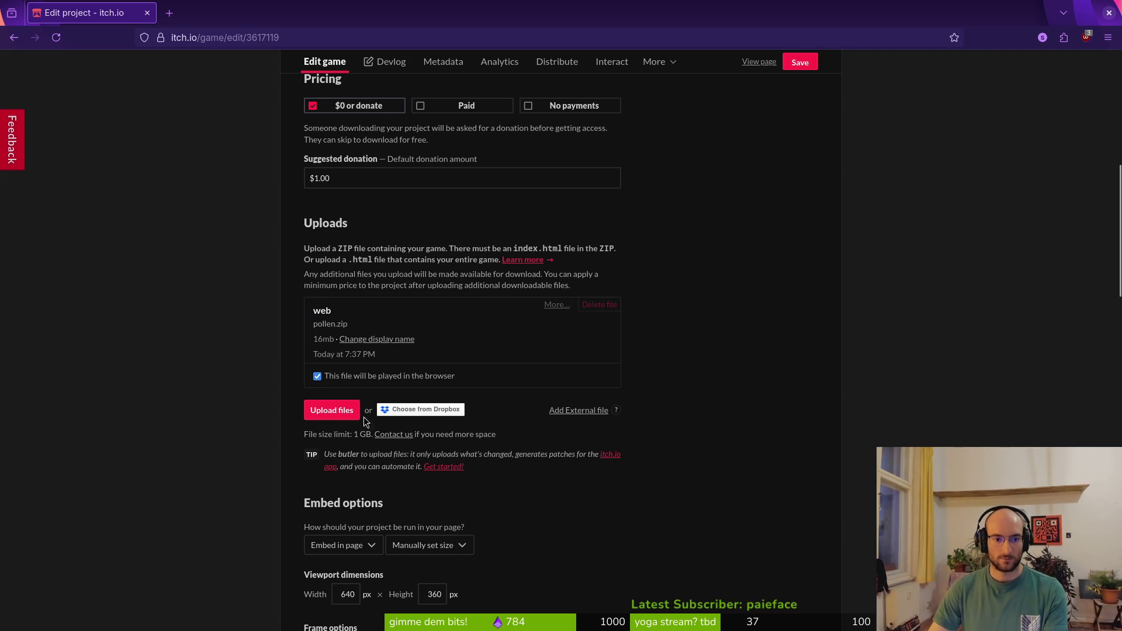
left_click(332, 410)
left_click(763, 234)
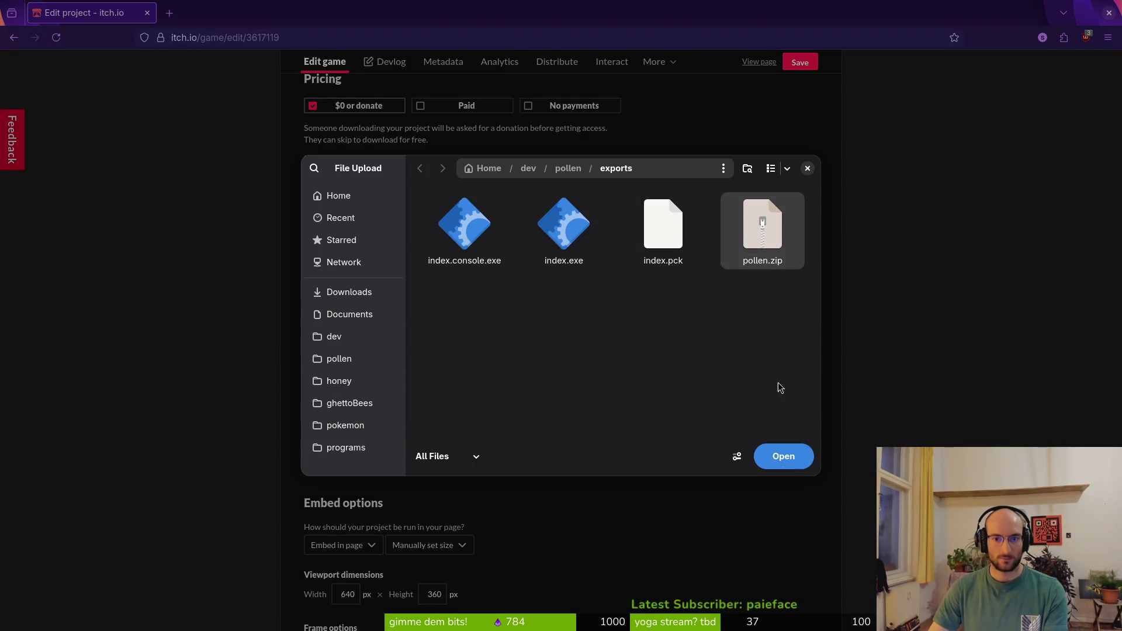
Confirm the Windows pollen.zip in the File Upload dialog to start uploading it
left_click(797, 467)
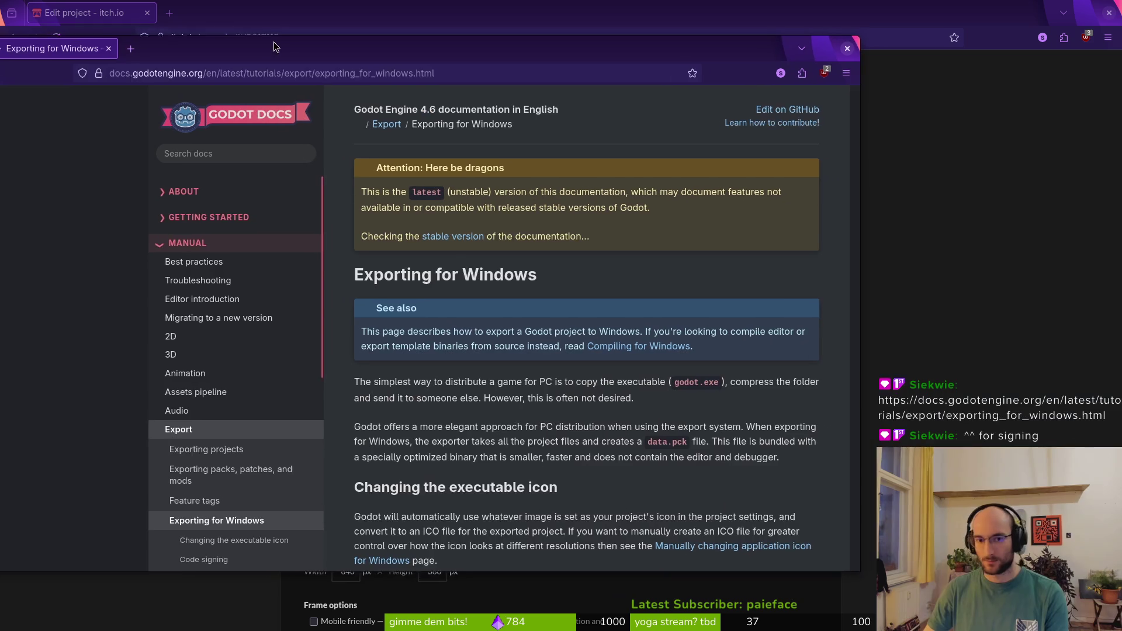
Scroll the Exporting for Windows docs down to the Code signing section
scroll(425, 431, "down", 3)
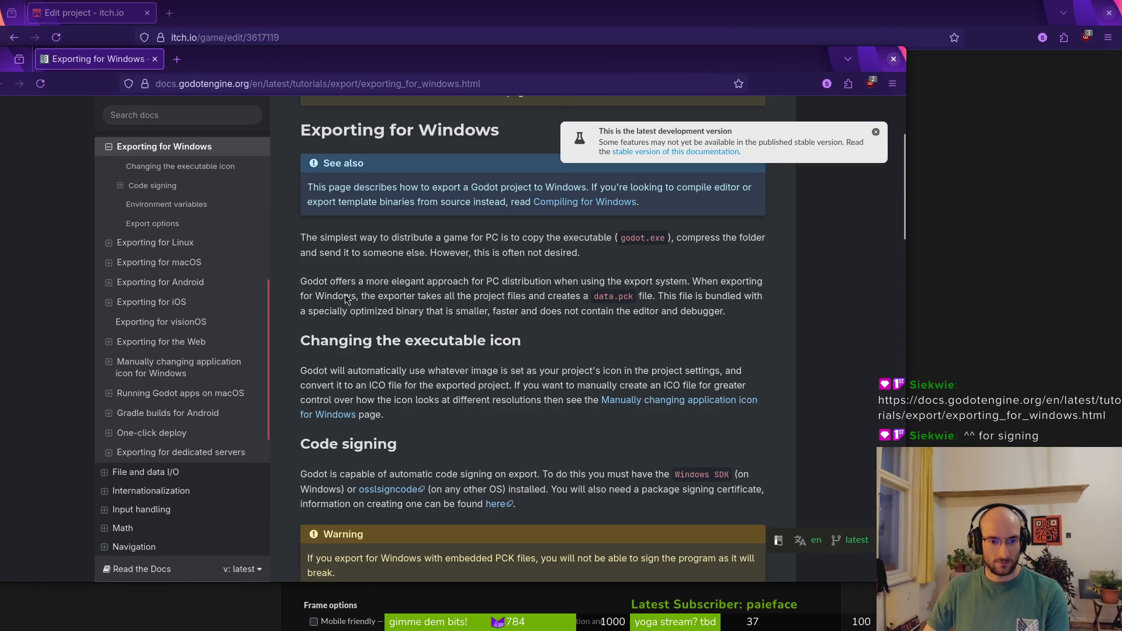
scroll(385, 473, "down", 3)
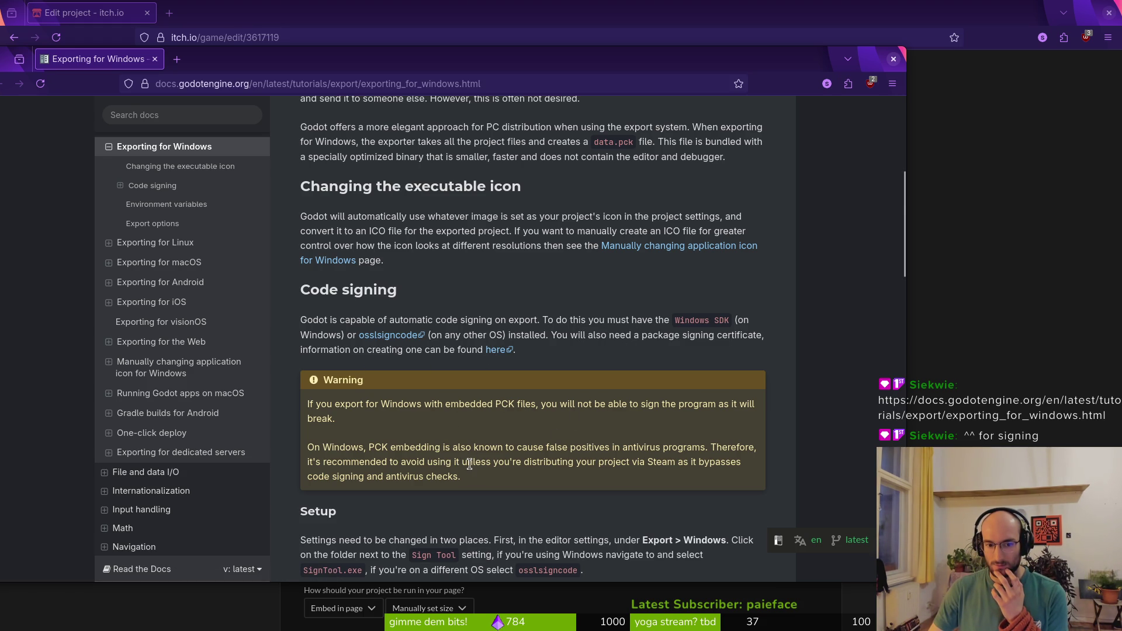
scroll(469, 463, "down", 3)
left_click_drag(141, 66, 208, 66)
Delete the 37 MB pollen.zip upload on the itch.io page
left_click(35, 328)
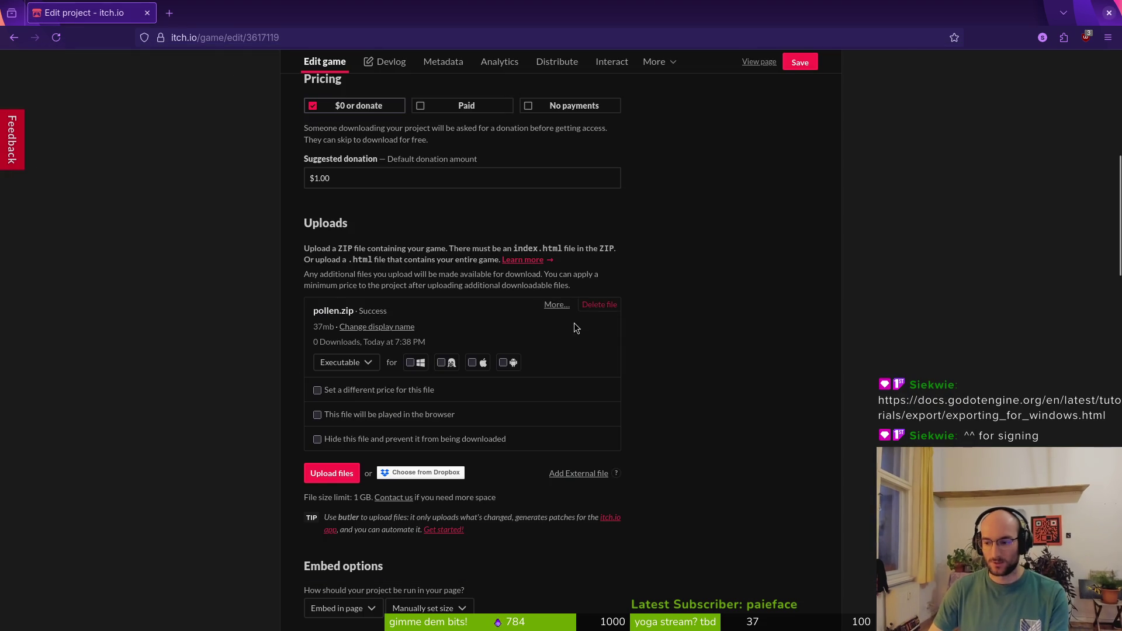
left_click(599, 305)
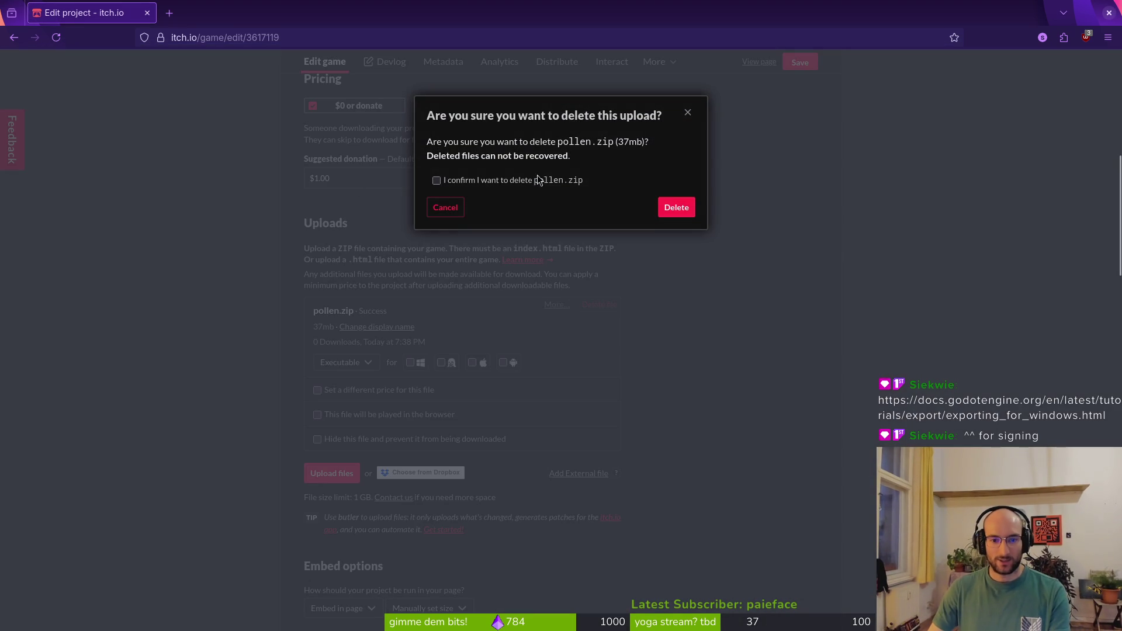
left_click(676, 207)
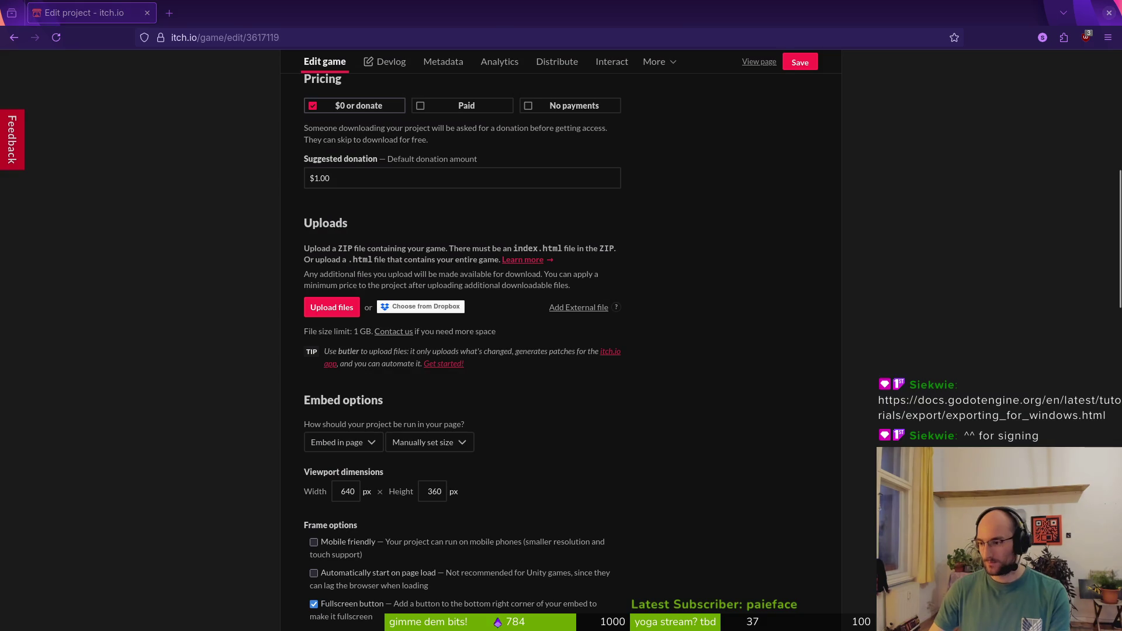
key("alt+Tab")
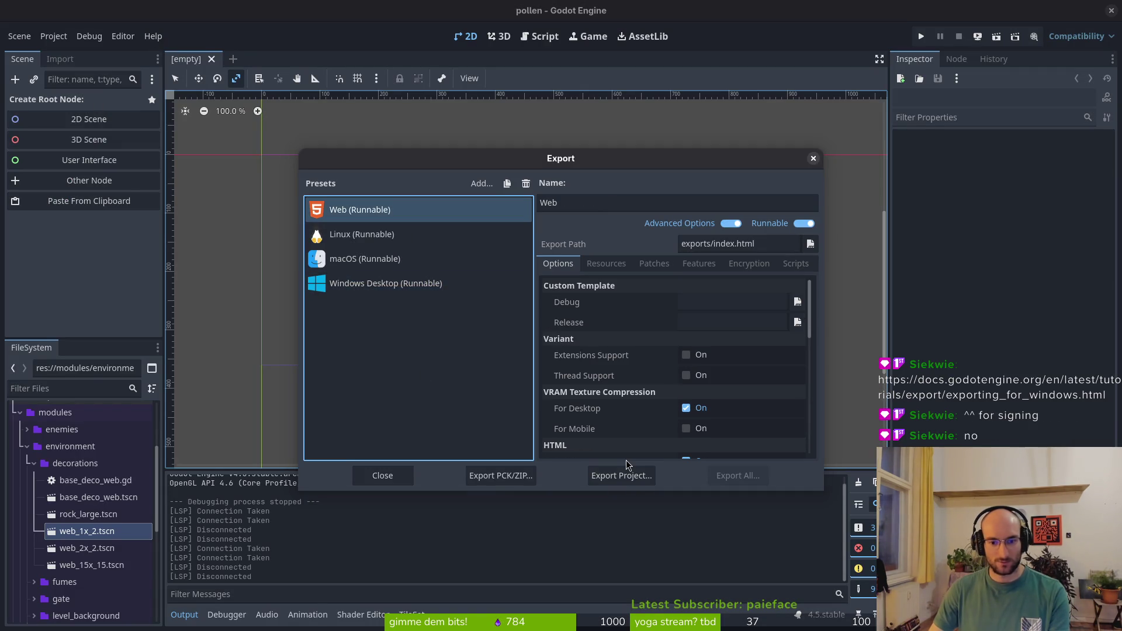
Trash all the old files in the exports folder
key("super")
left_click(626, 460)
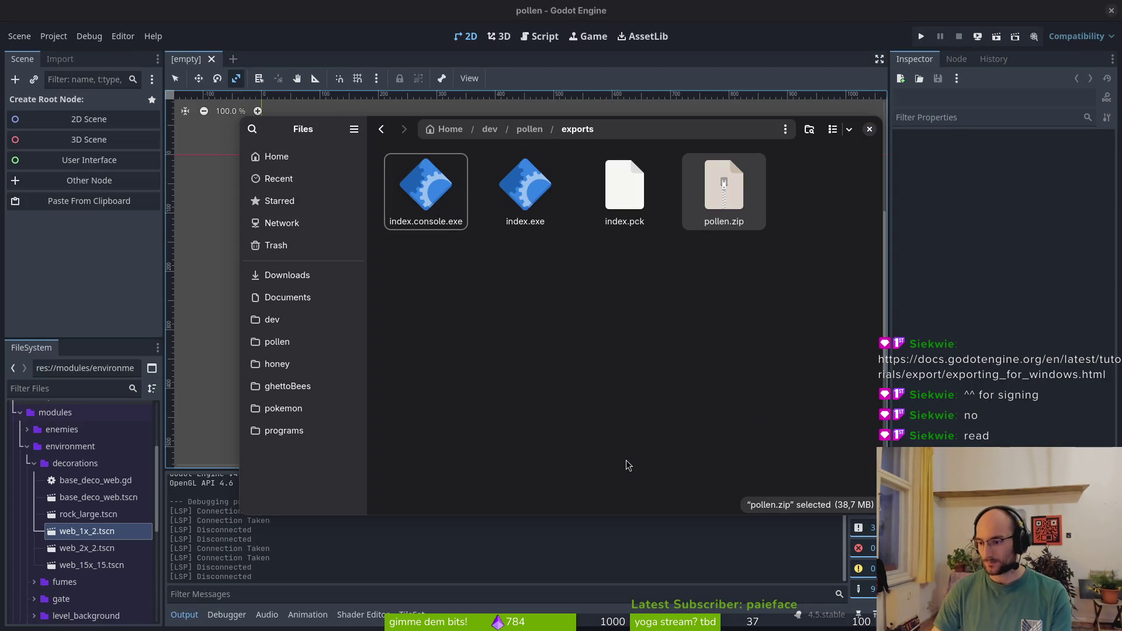
key("ctrl+a")
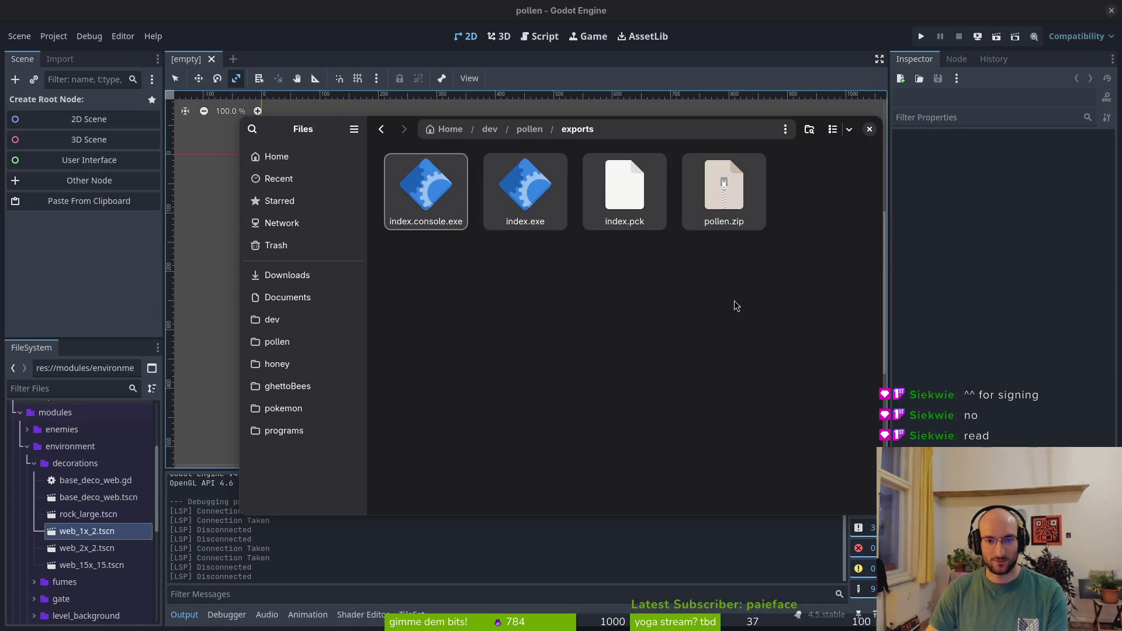
key("Delete")
Export the Web preset into the exports folder
left_click(75, 275)
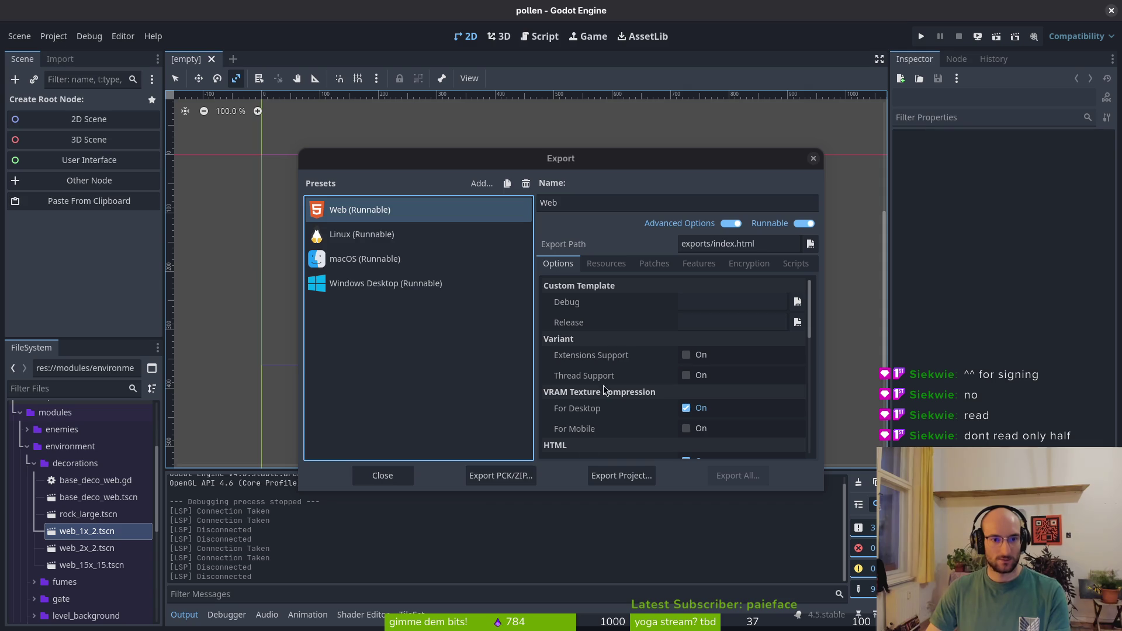
left_click(620, 475)
left_click(668, 505)
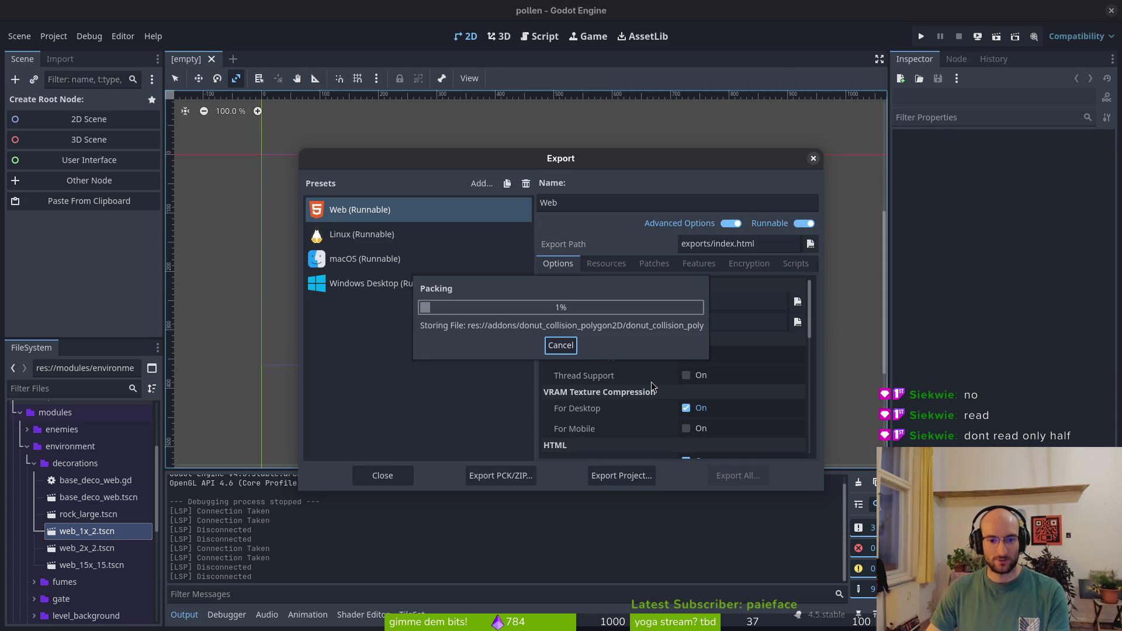
Compress the nine Web export files into web.zip and close Godot's Export dialog
key("alt+Tab")
key("ctrl+a")
right_click(722, 279)
left_click(795, 466)
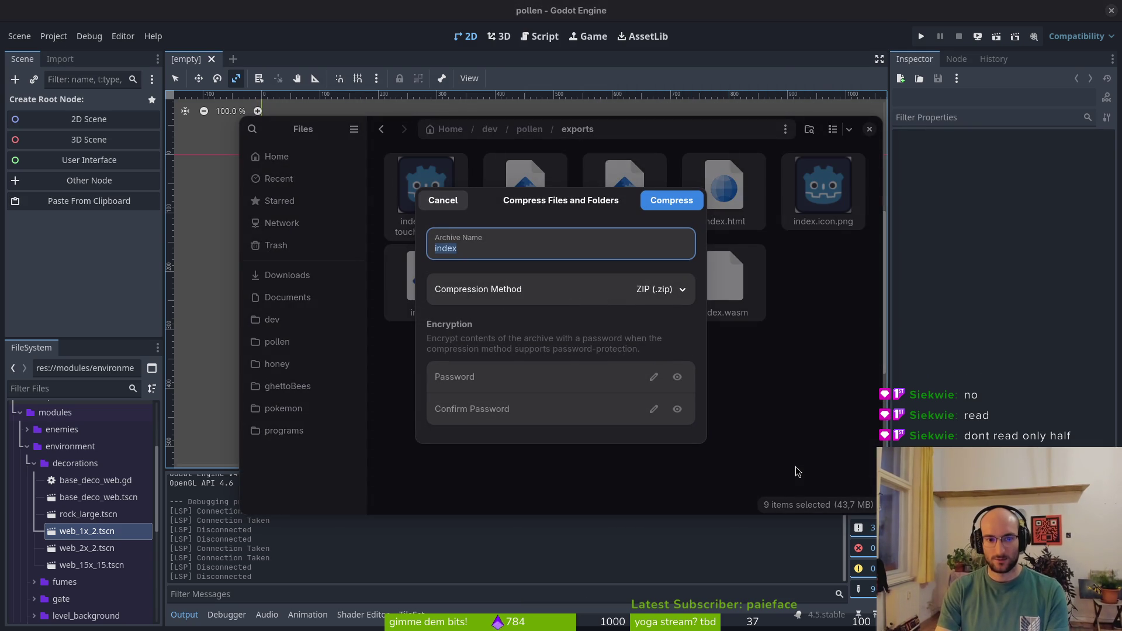
type("web")
key("Return")
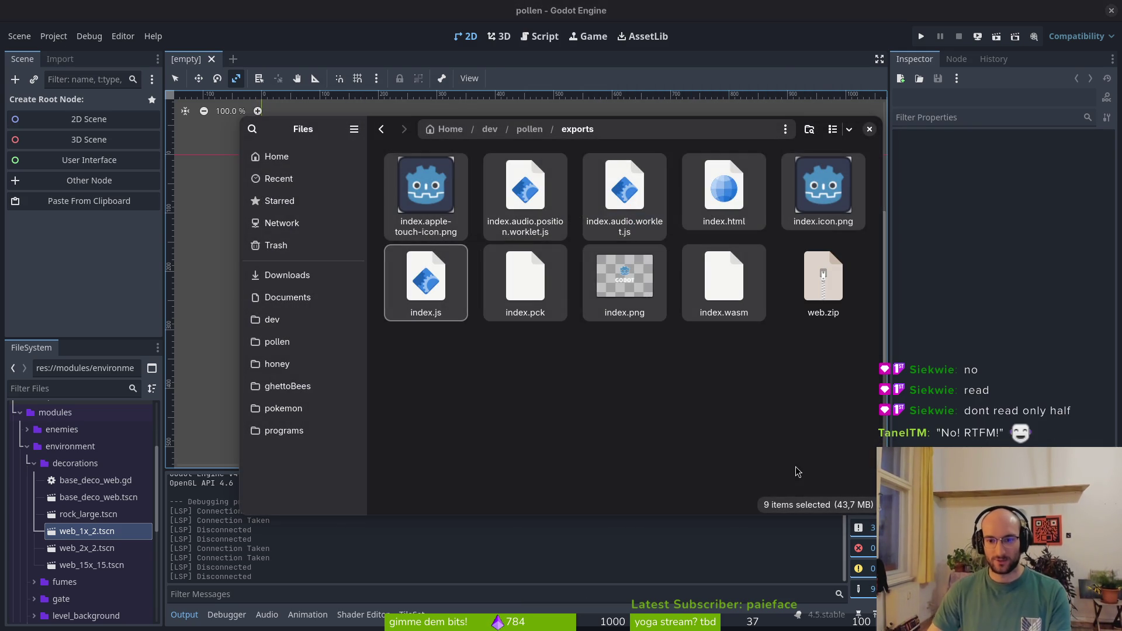
key("alt+Tab")
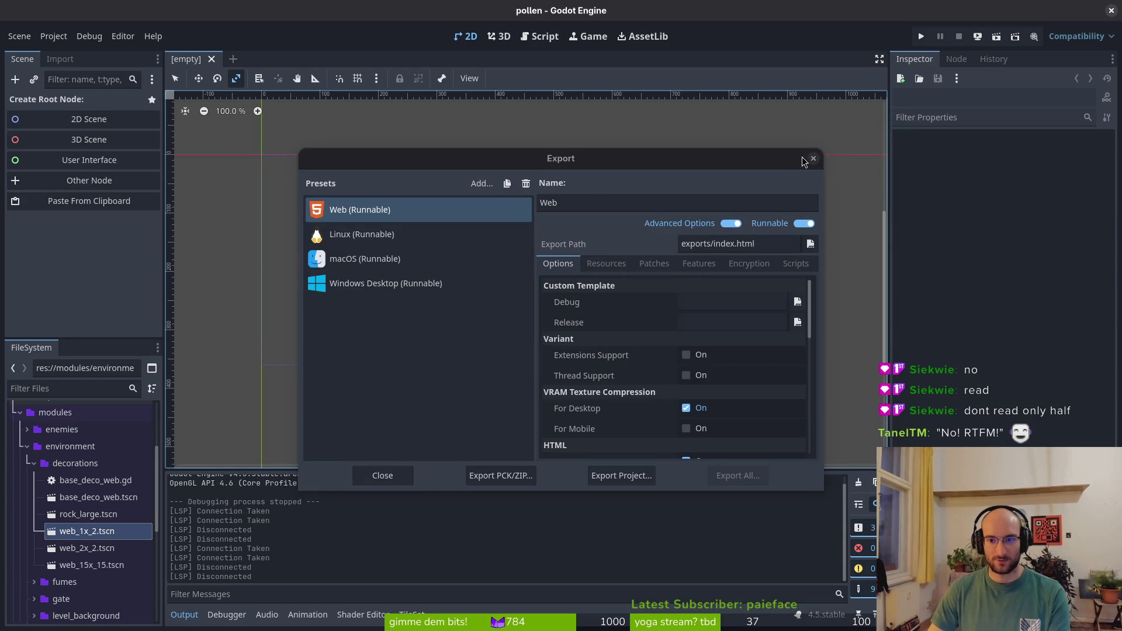
left_click(808, 157)
key("alt+Tab")
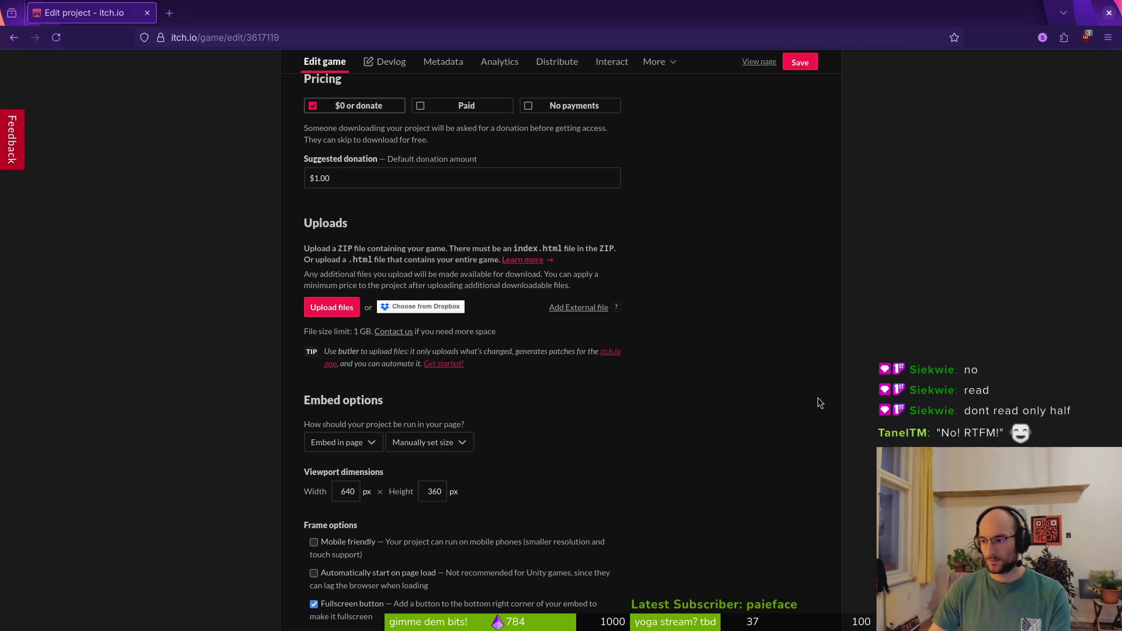
Upload web.zip from the exports folder, mark it playable in the browser, and save
left_click(329, 306)
scroll(752, 370, "down", 5)
left_click(463, 374)
left_click(758, 466)
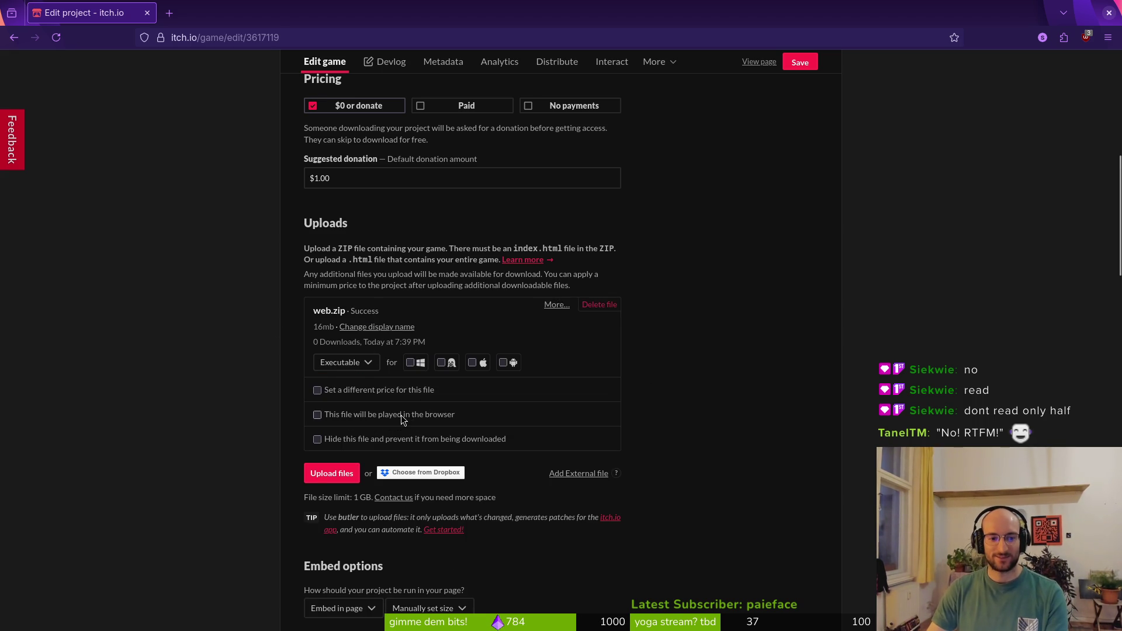
left_click(405, 415)
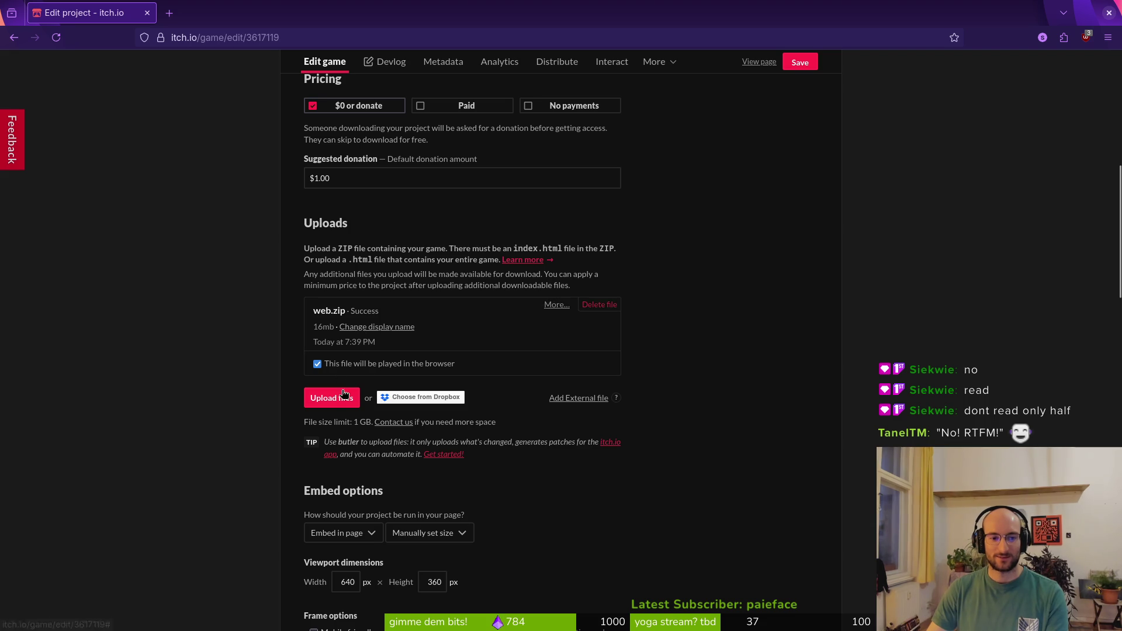
left_click(754, 65)
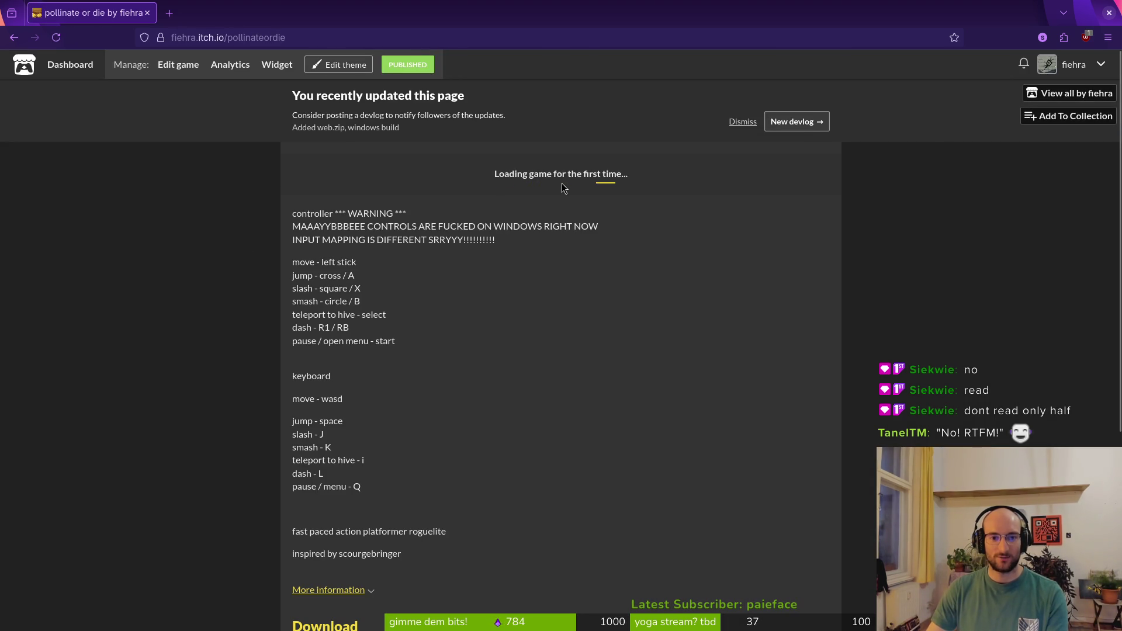
Play the embedded web build and submit 'asd' through its feedback form
key("super")
key("super")
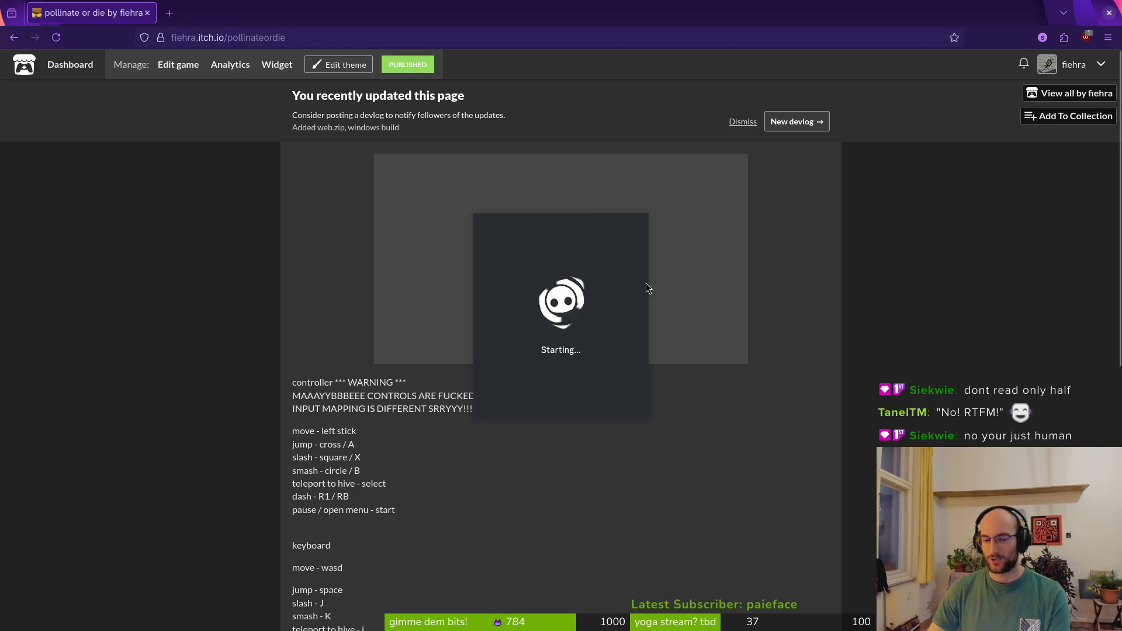
left_click_drag(570, 327, 698, 339)
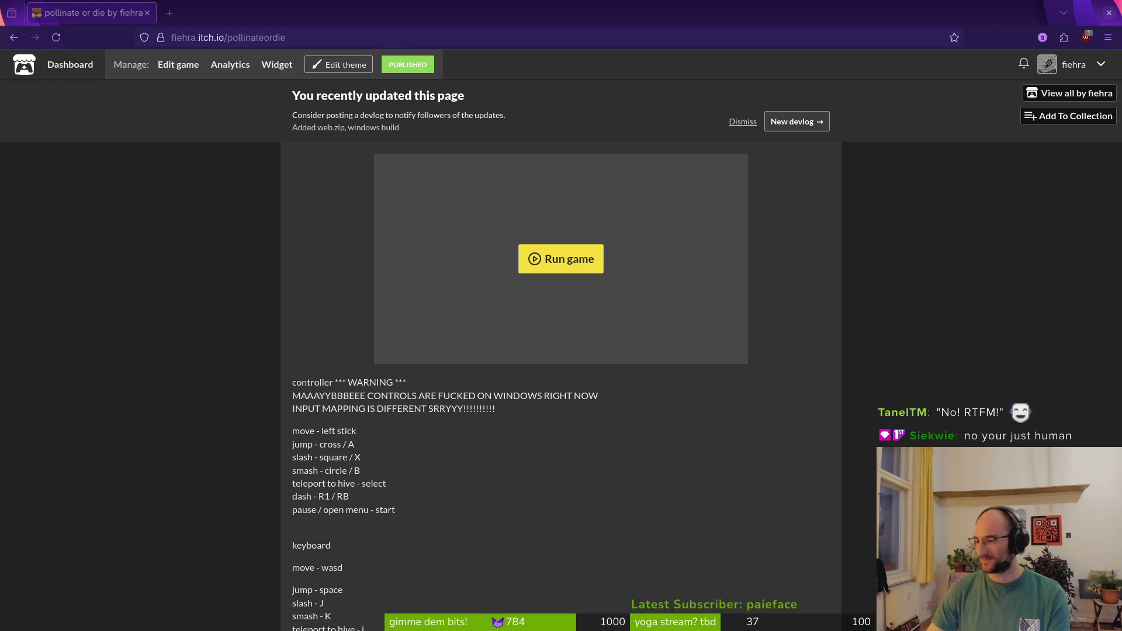
left_click(532, 258)
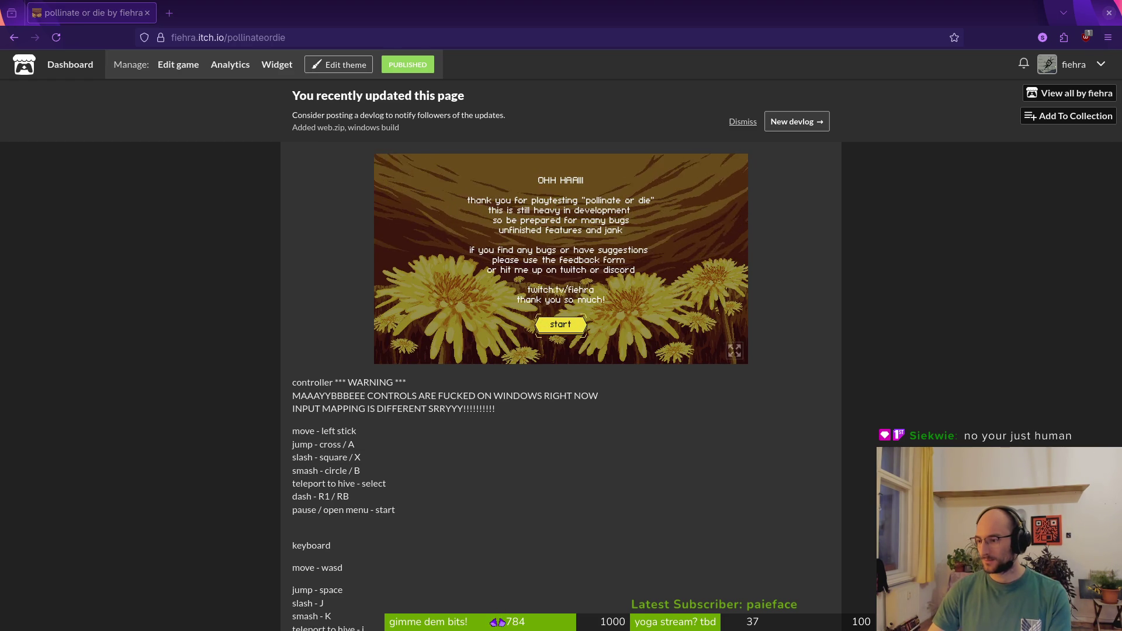
left_click(562, 325)
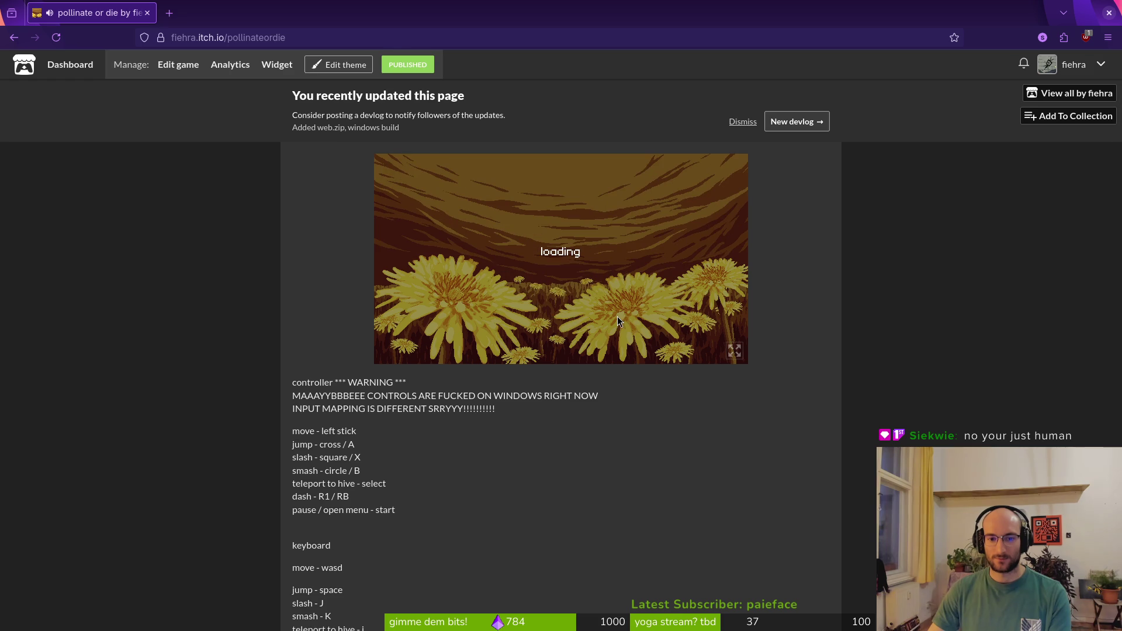
left_click(579, 285)
type("asd")
left_click(566, 329)
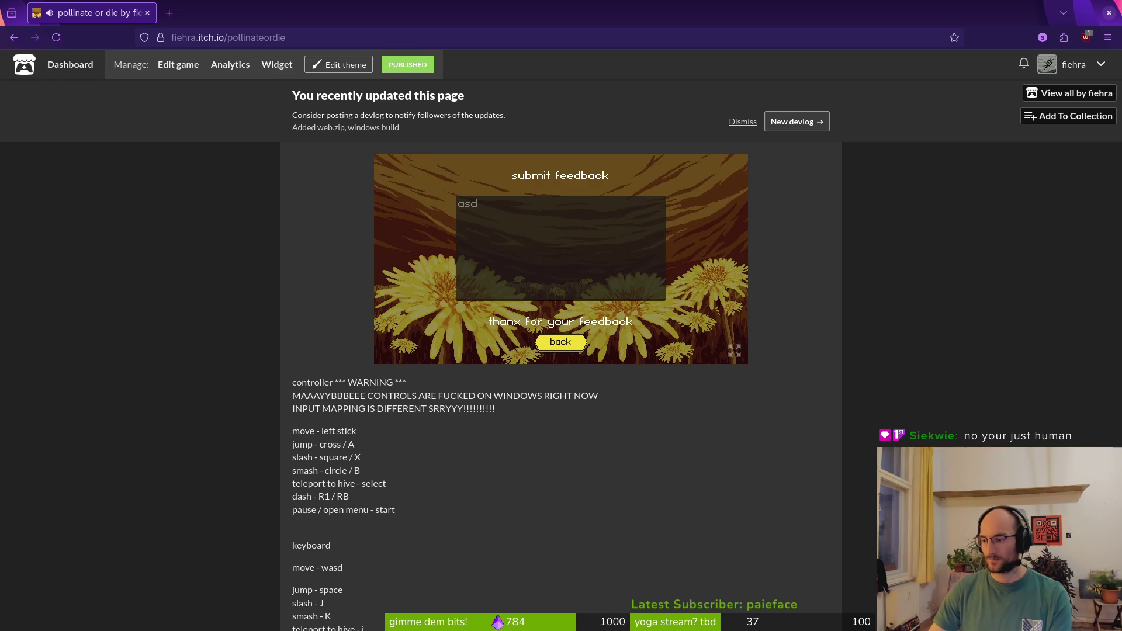
left_click(574, 344)
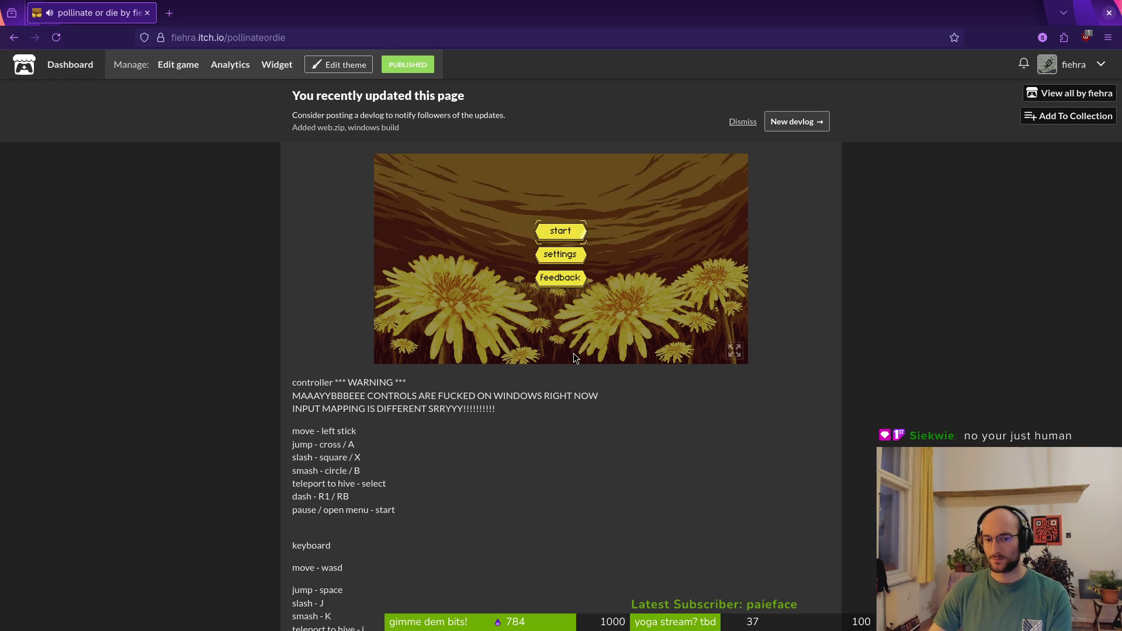
Go to the game's edit page to review uploads, then return to the Godot editor
left_click(177, 69)
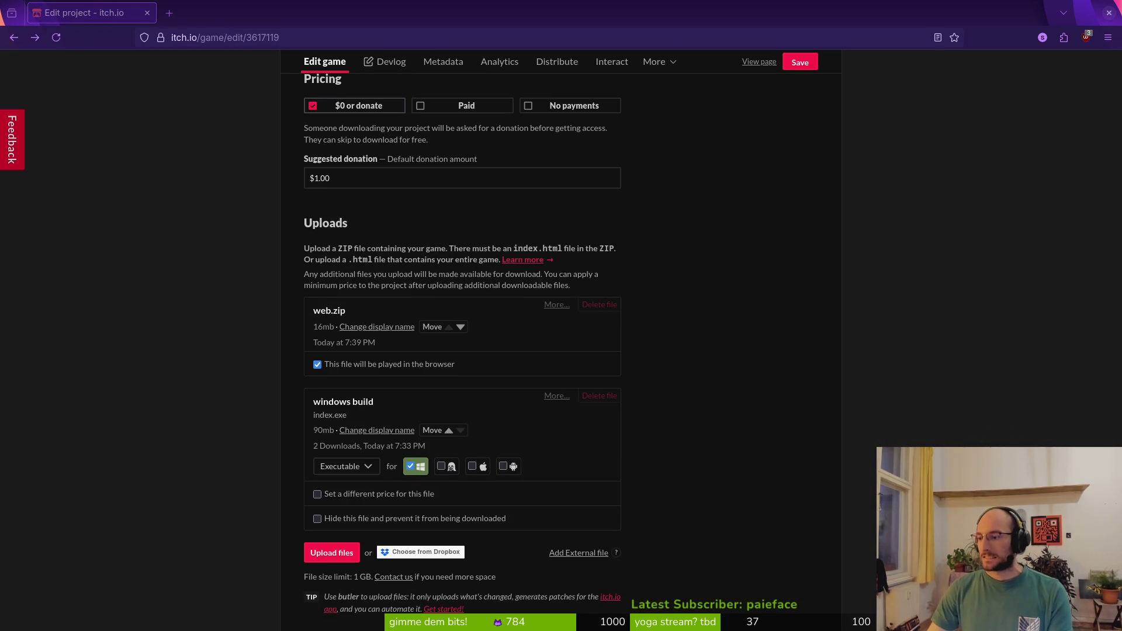
key("alt+Tab")
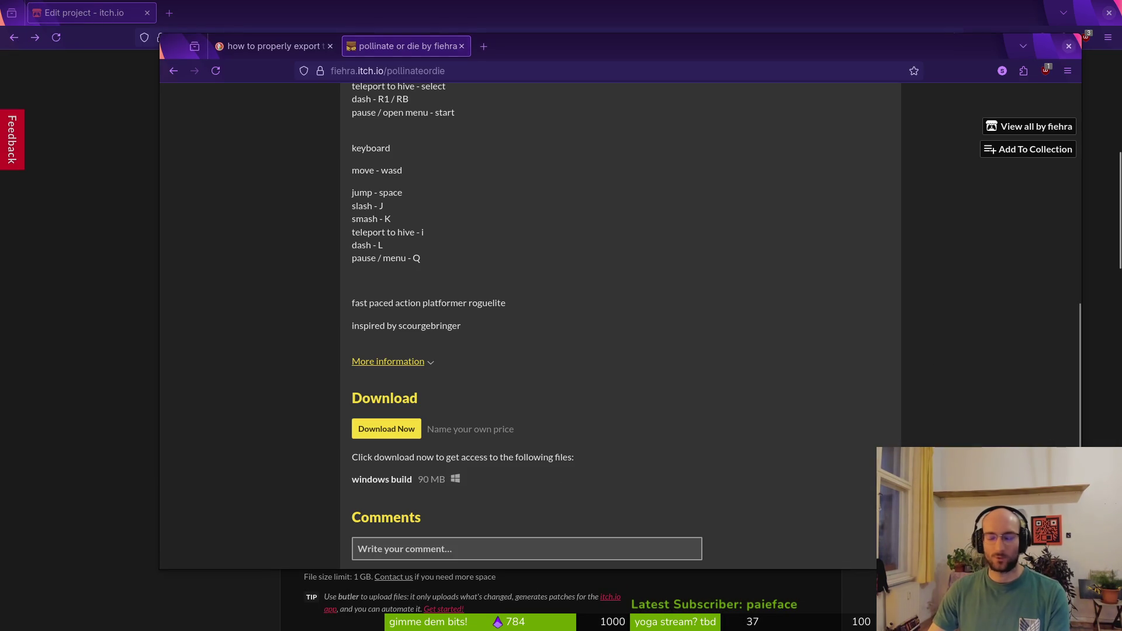
key("alt+Tab")
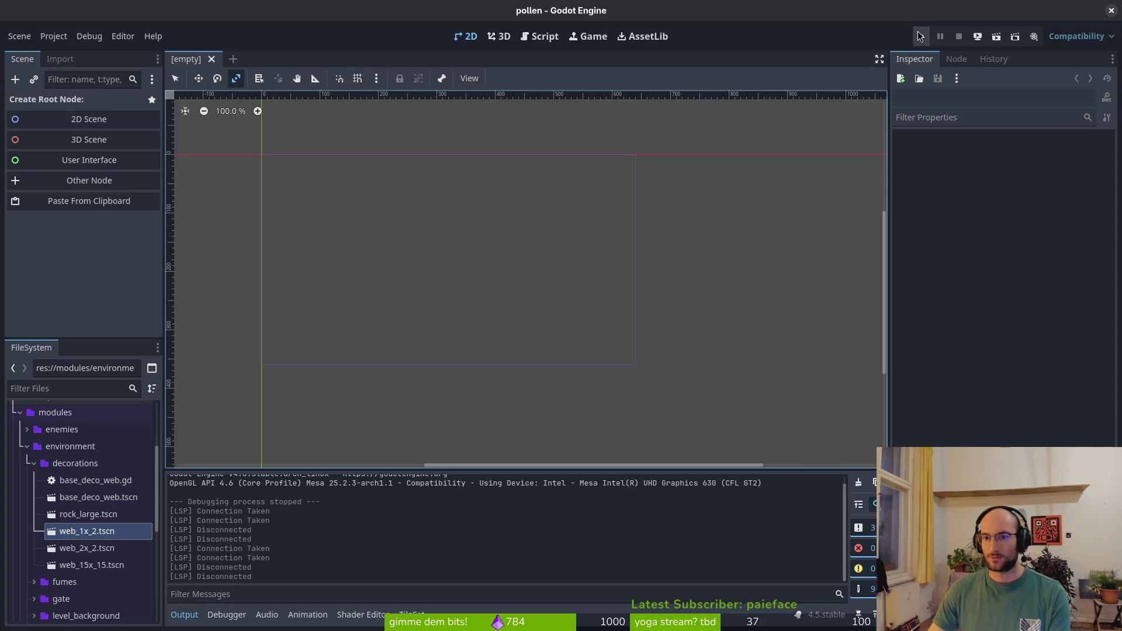
Run the project locally, send 'asd' through the feedback form, and close the game
left_click(917, 35)
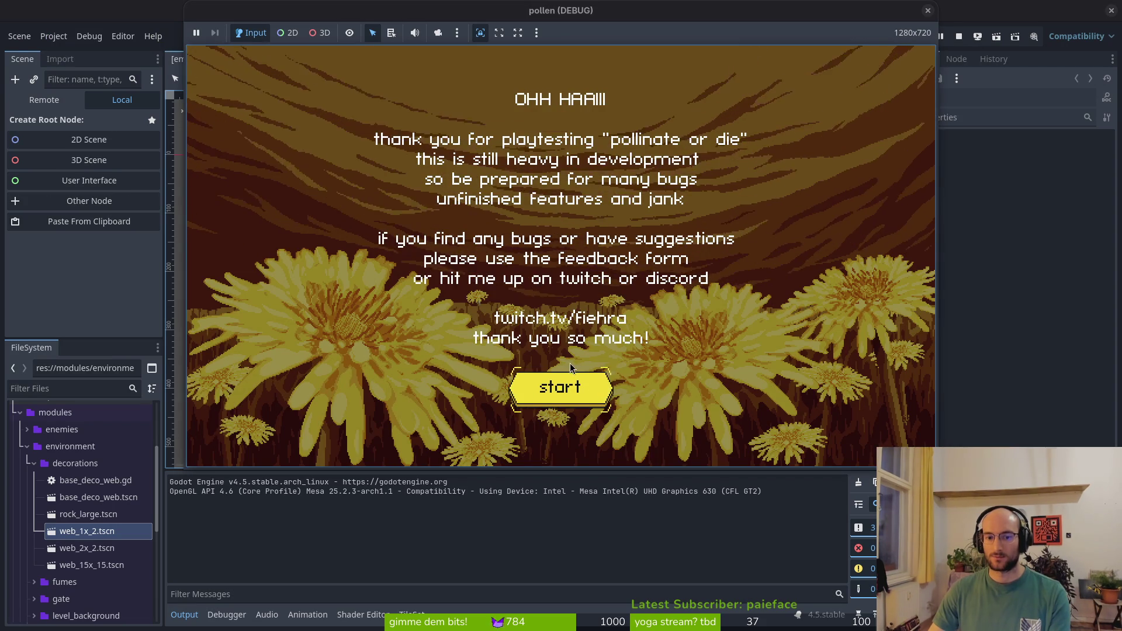
left_click(572, 367)
left_click(533, 293)
type("asd")
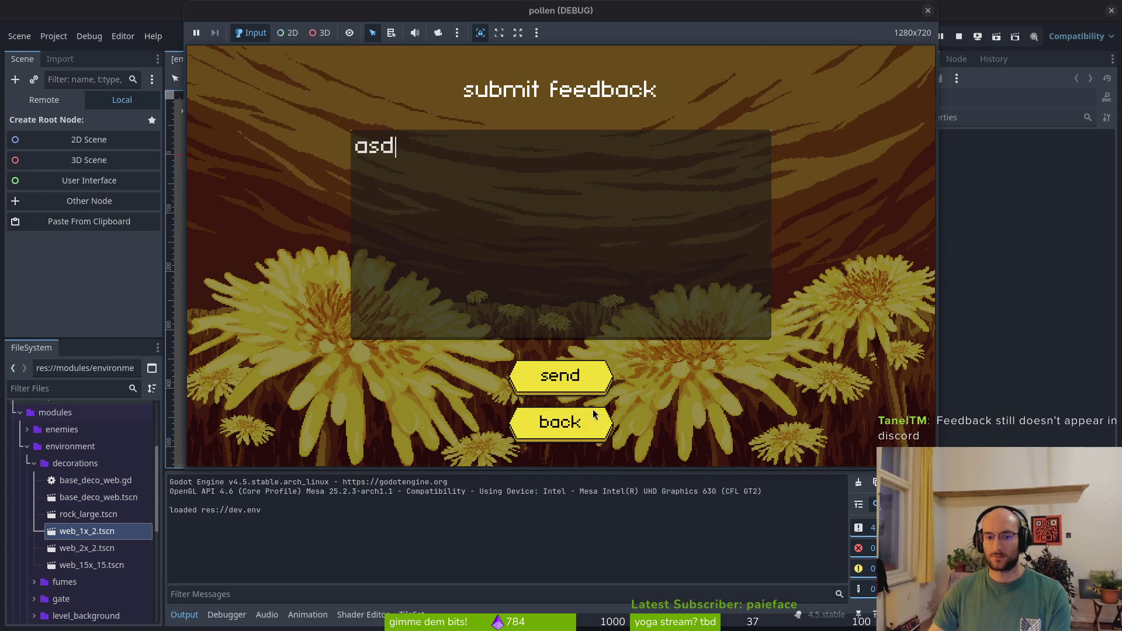
left_click(596, 383)
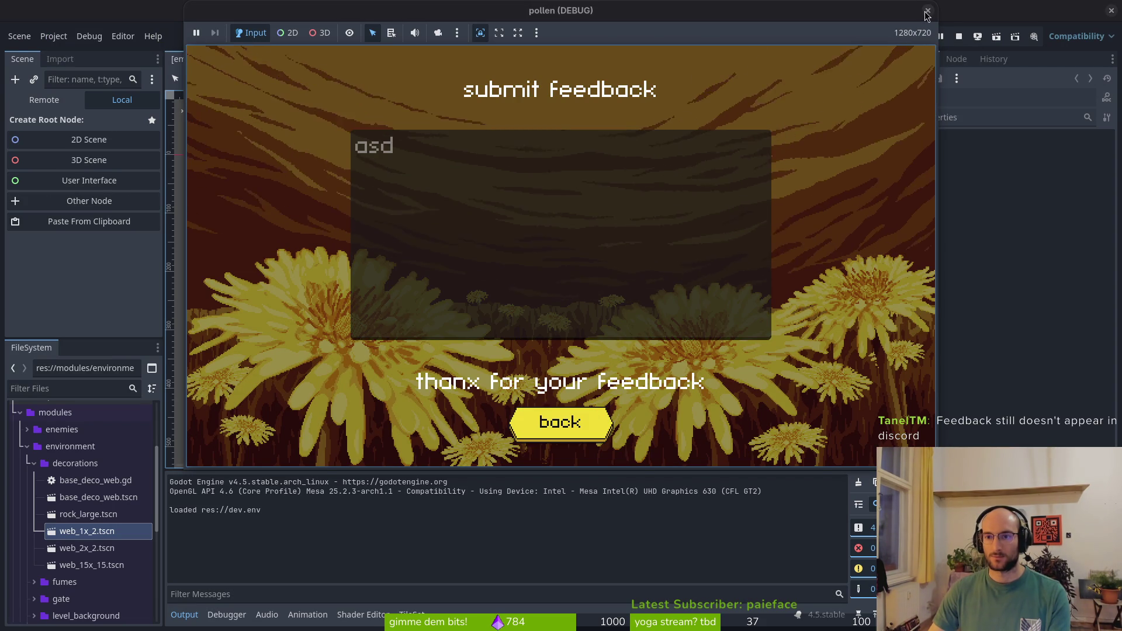
left_click(929, 12)
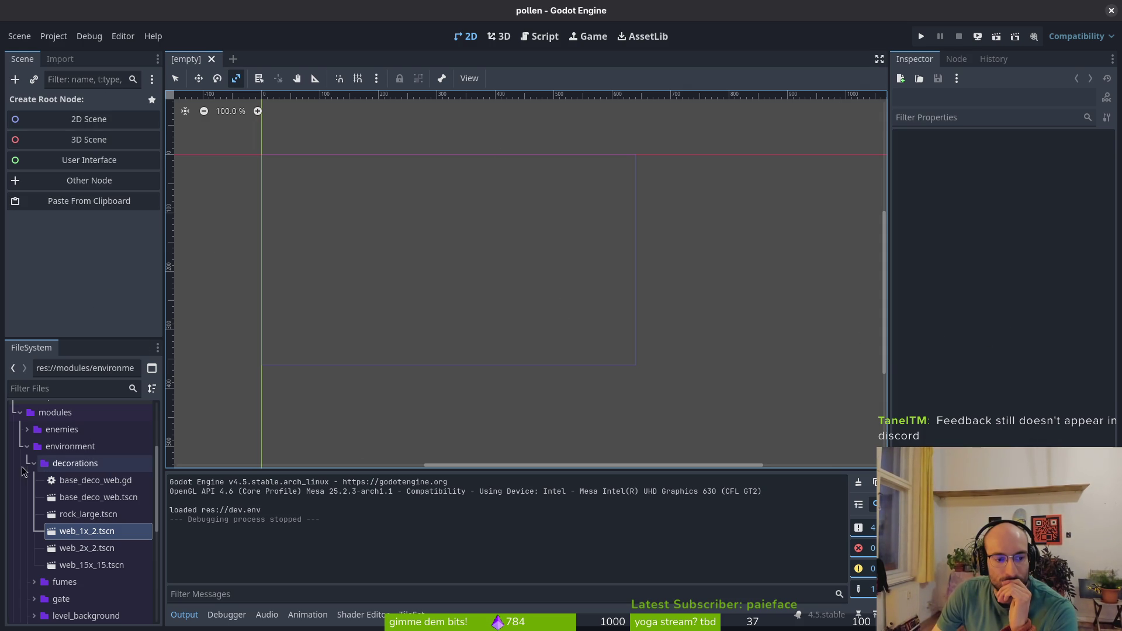
Find 'feedback' with Quick Open and load the feedback.tscn scene
double_click(74, 463)
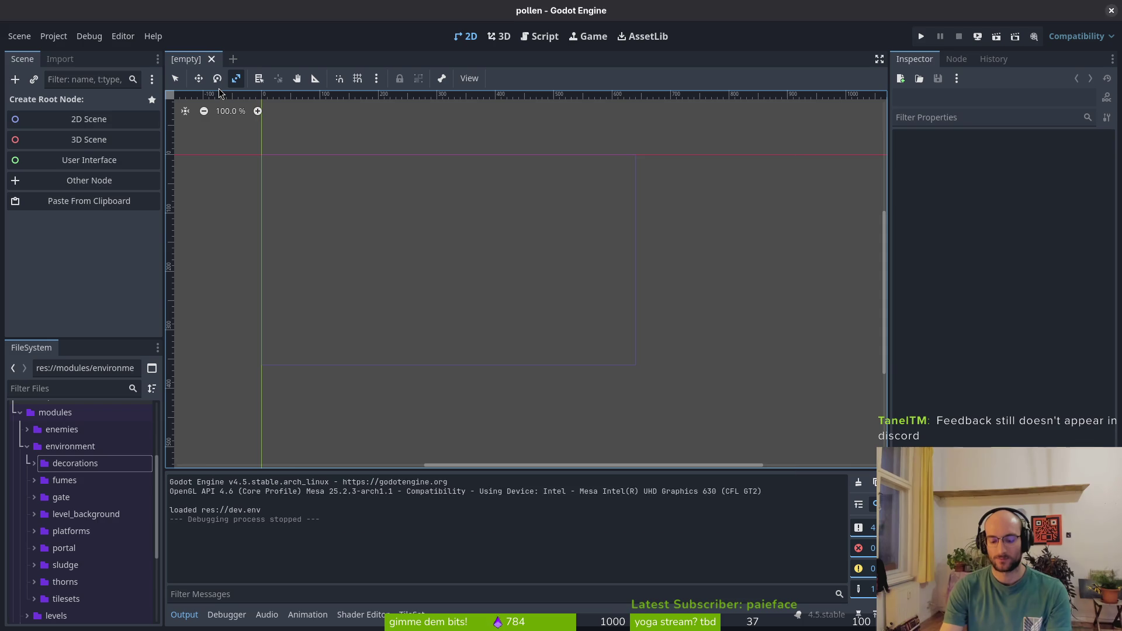
key("alt+shift+o")
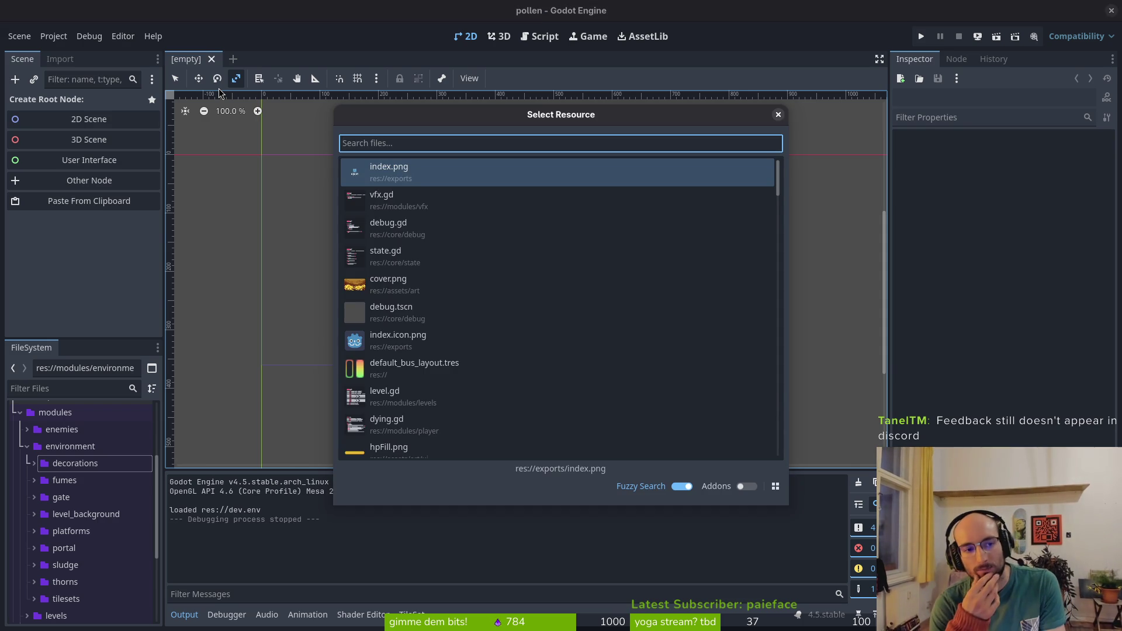
type("feedback")
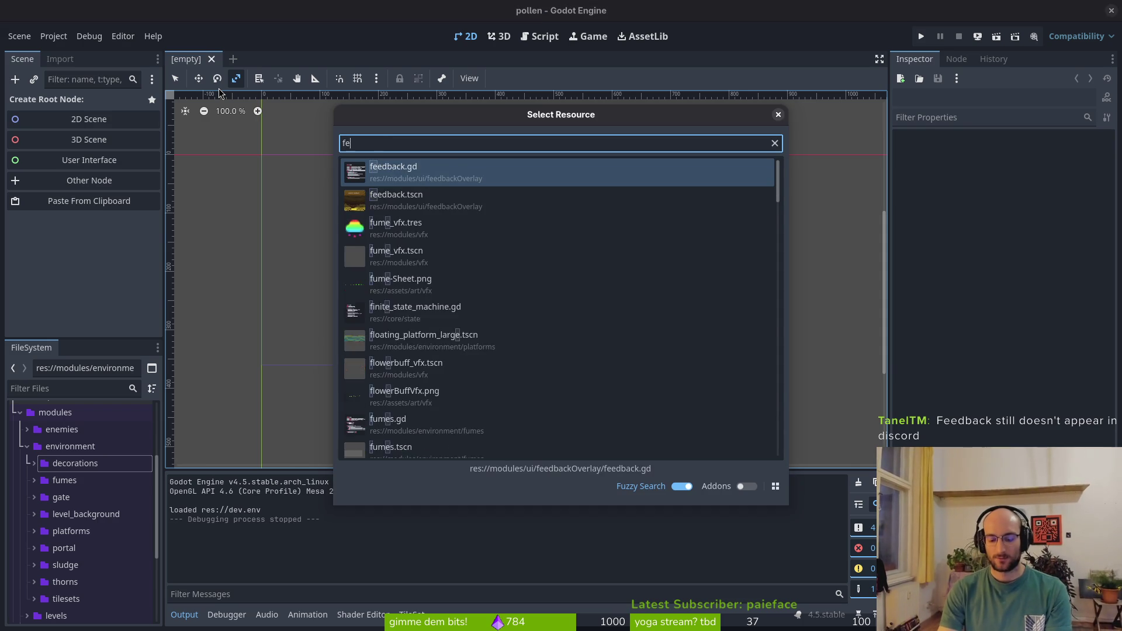
key("Return")
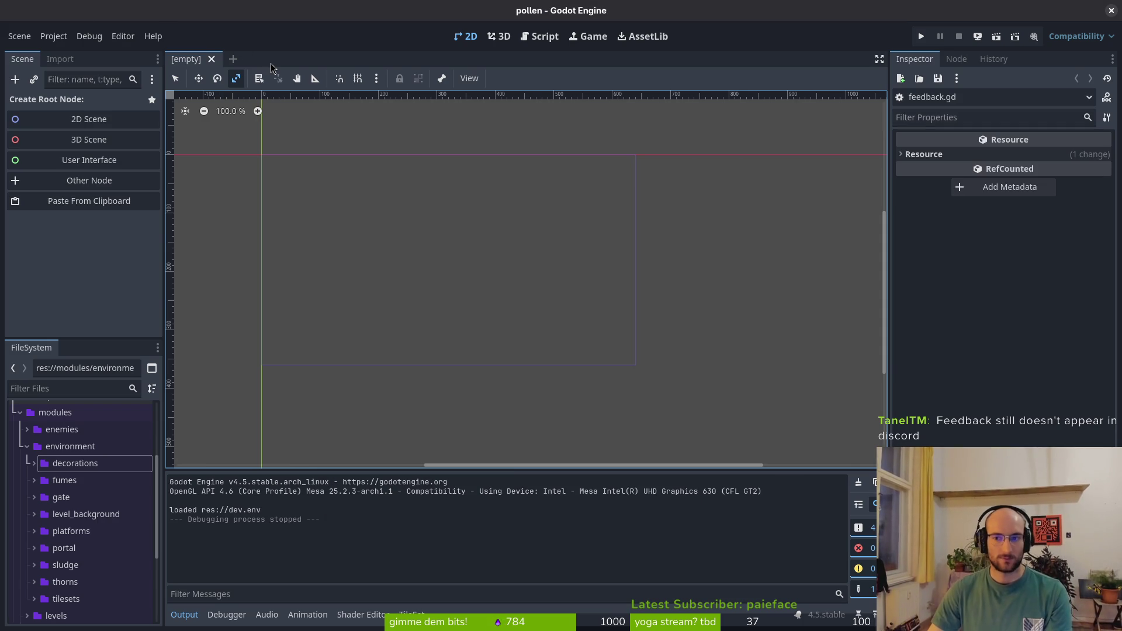
key("ctrl+shift+o")
type("feedback")
key("Return")
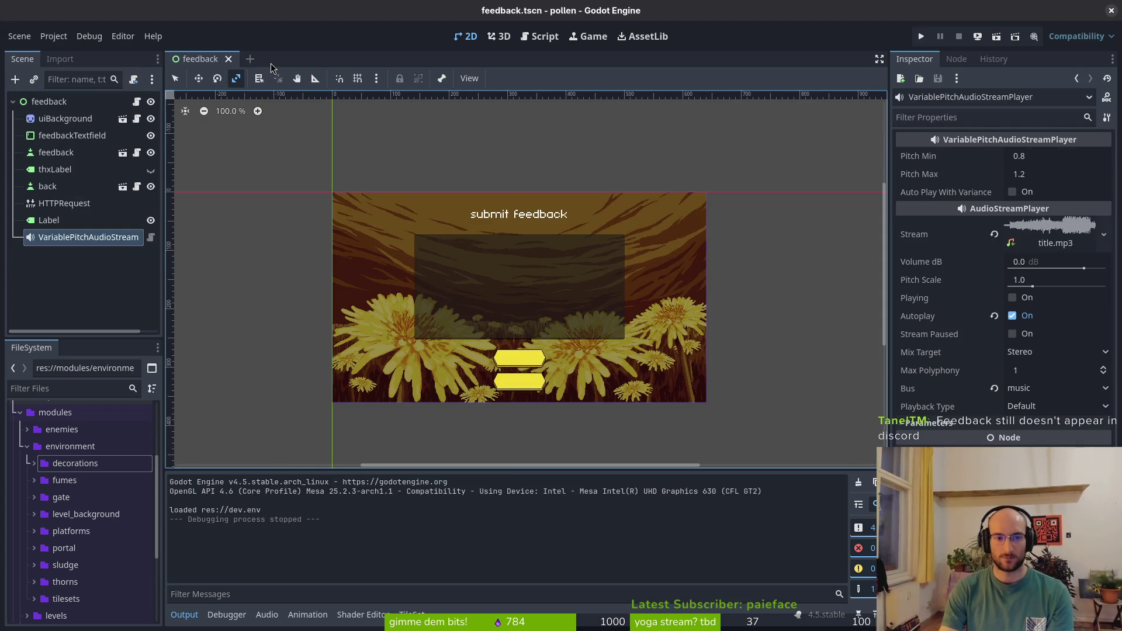
Inspect the HTTPRequest node's properties, then view the Windows export search results in the browser
left_click(65, 203)
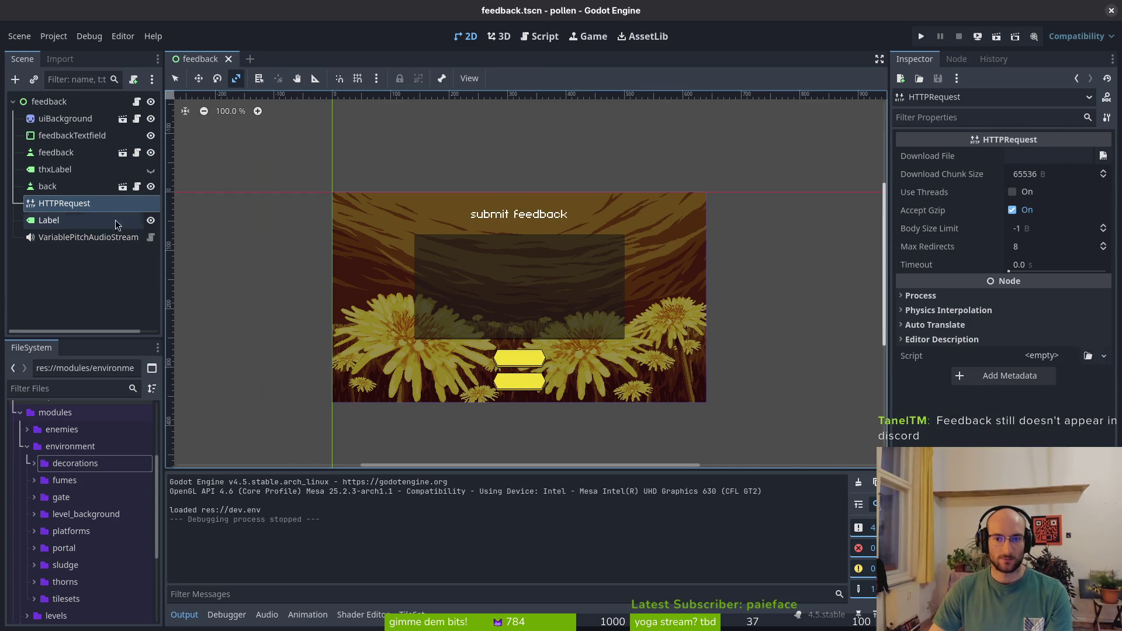
left_click(140, 258)
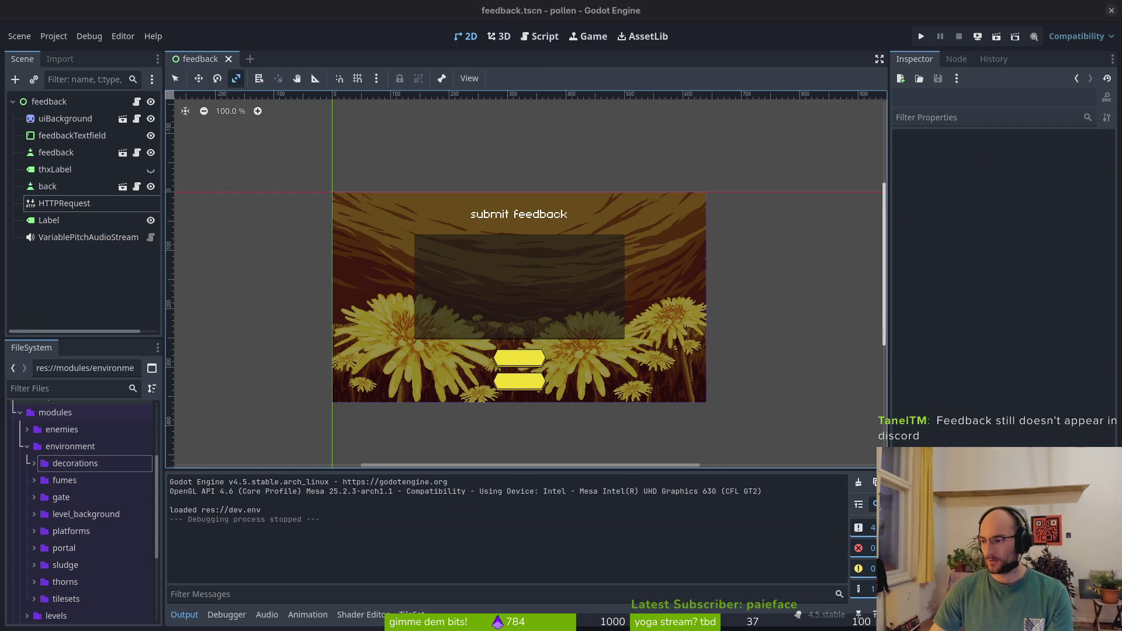
key("alt+Tab")
left_click(275, 46)
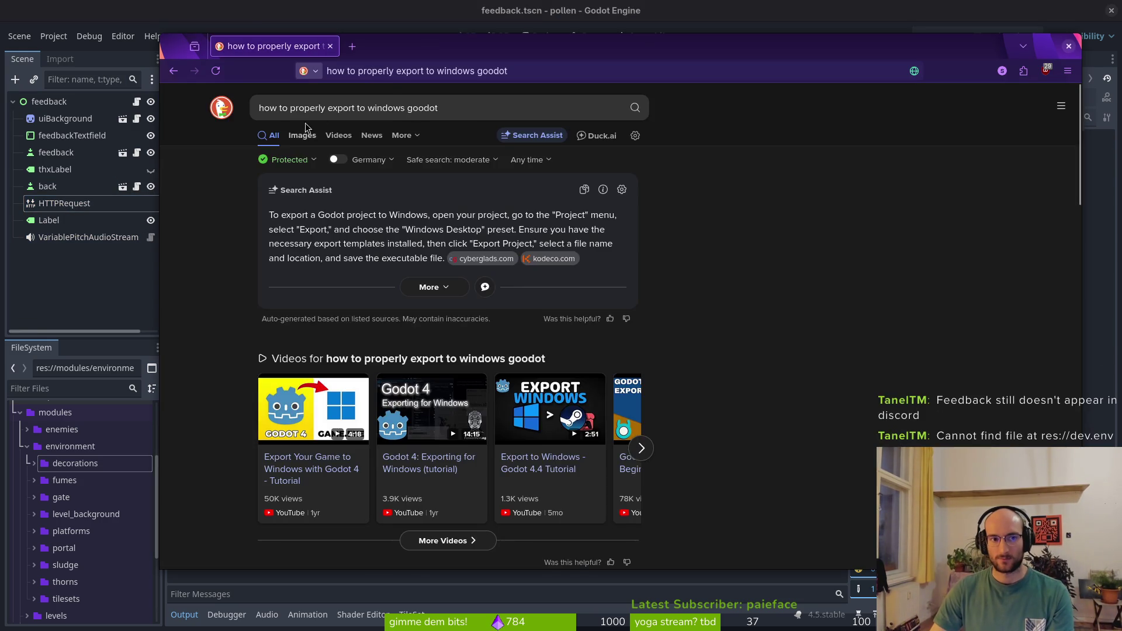
Return from the export search results to Godot and bring up the Project menu
key("alt+Tab")
key("alt+Tab")
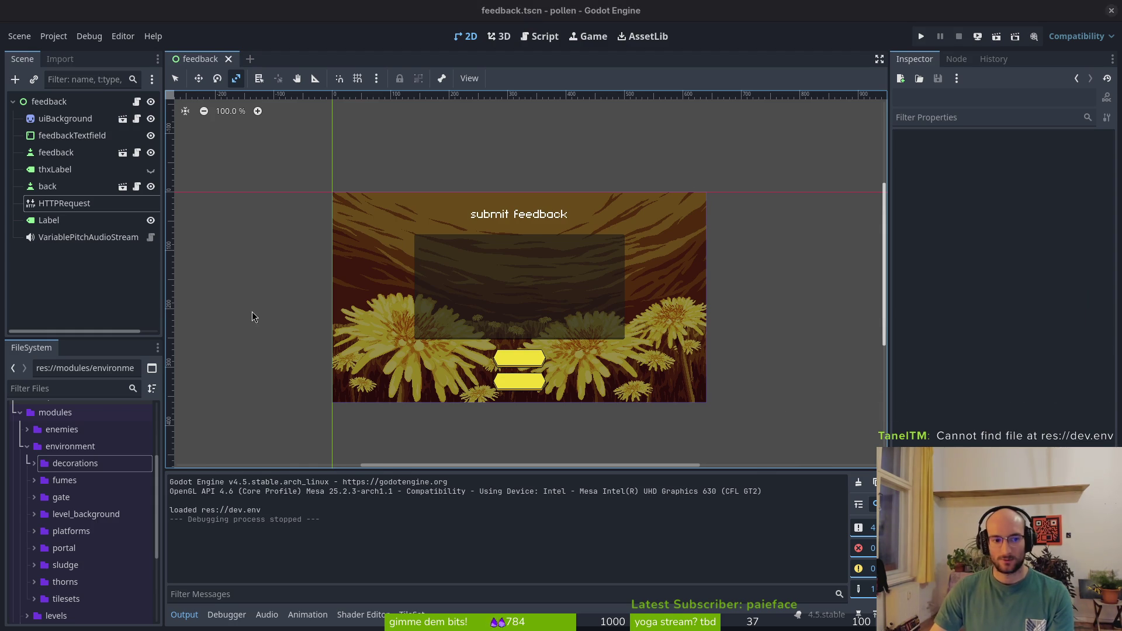
key("alt+Tab")
key("alt+Tab")
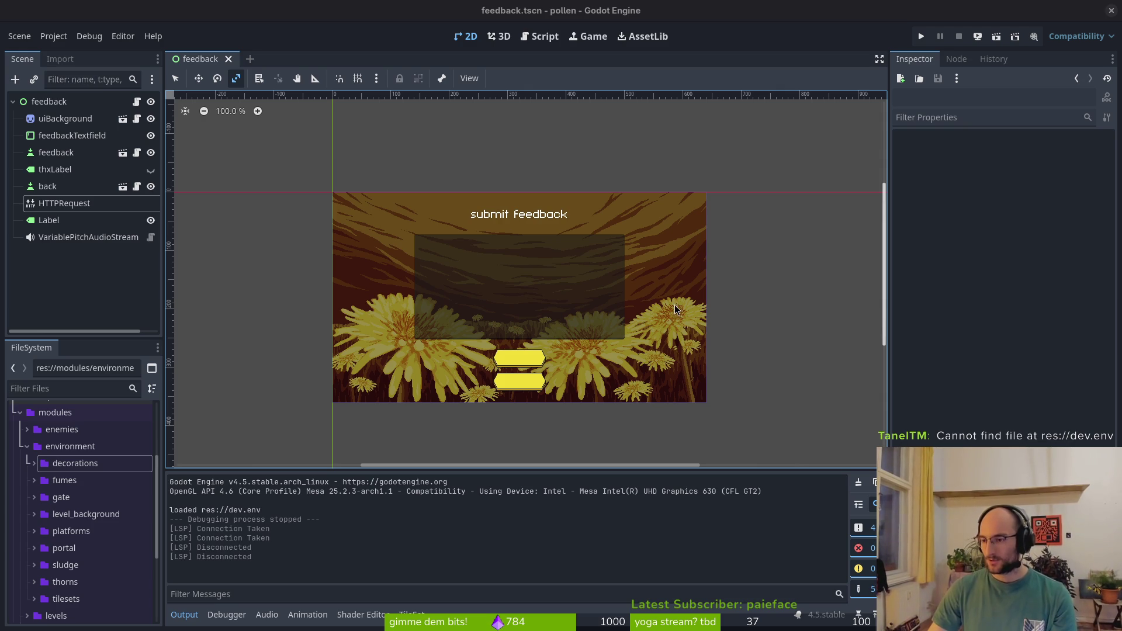
left_click(53, 36)
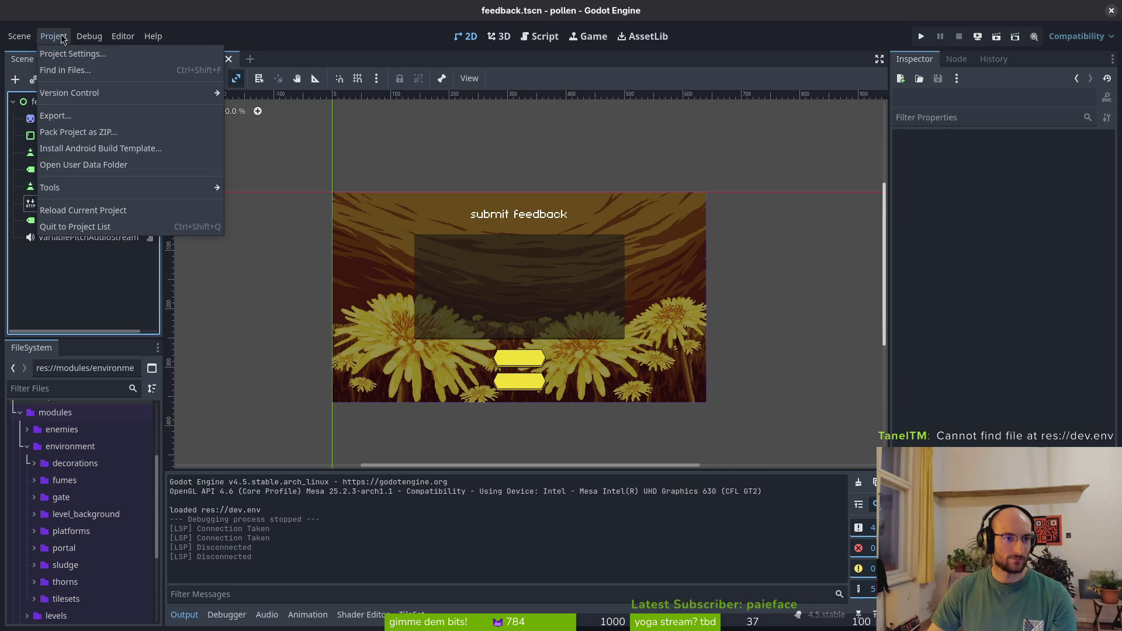
Move all old files in the pollen project's exports folder to the trash
left_click(45, 119)
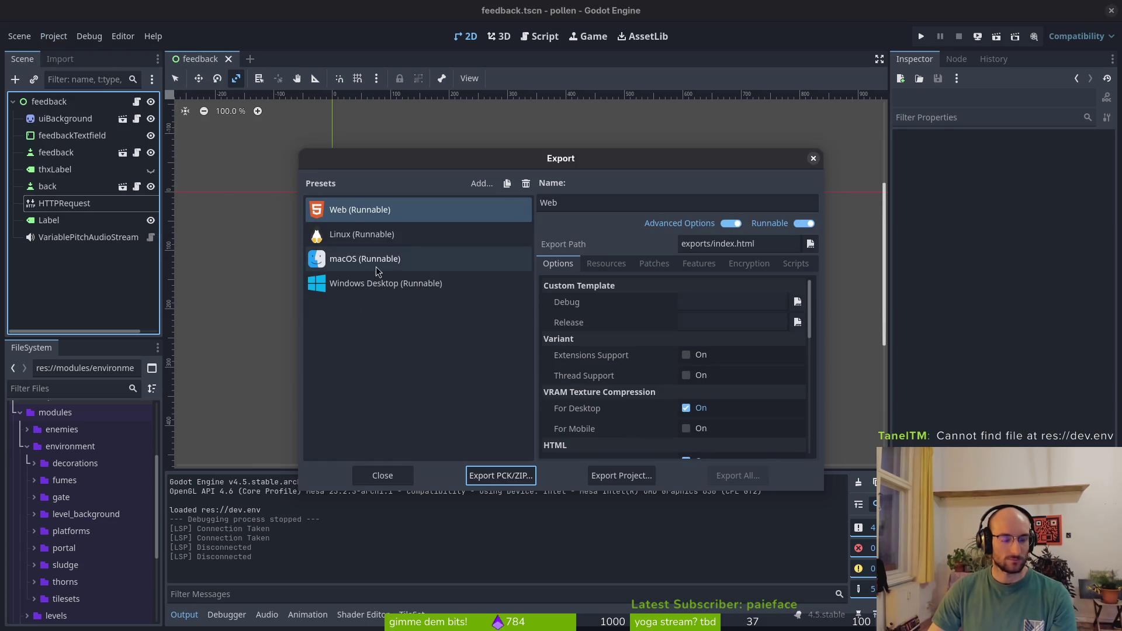
key("Escape")
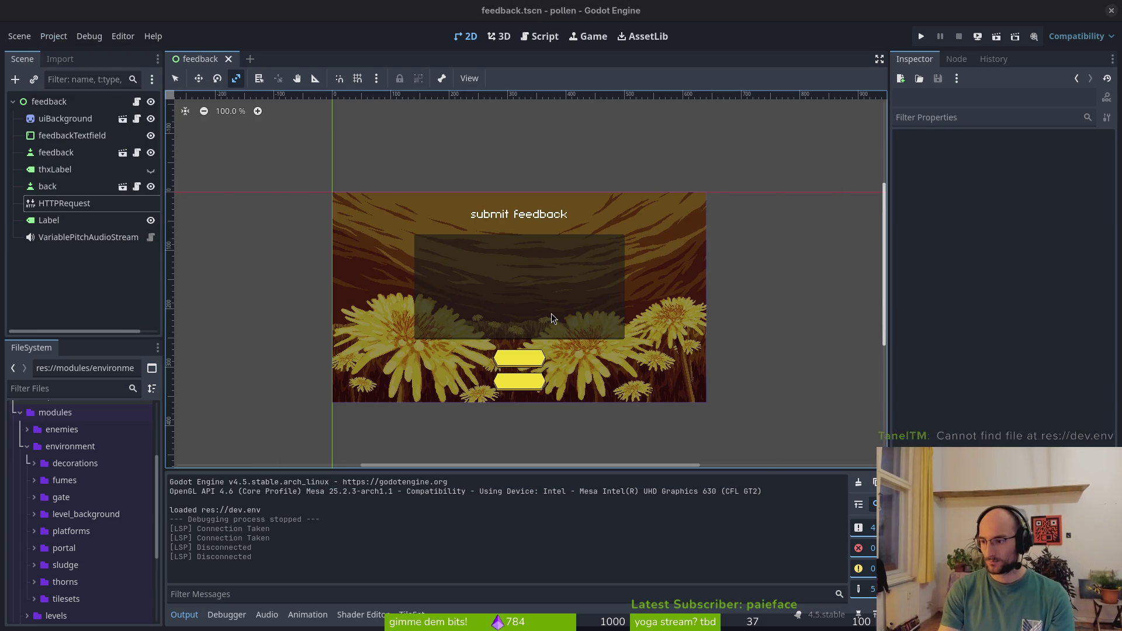
key("super+w")
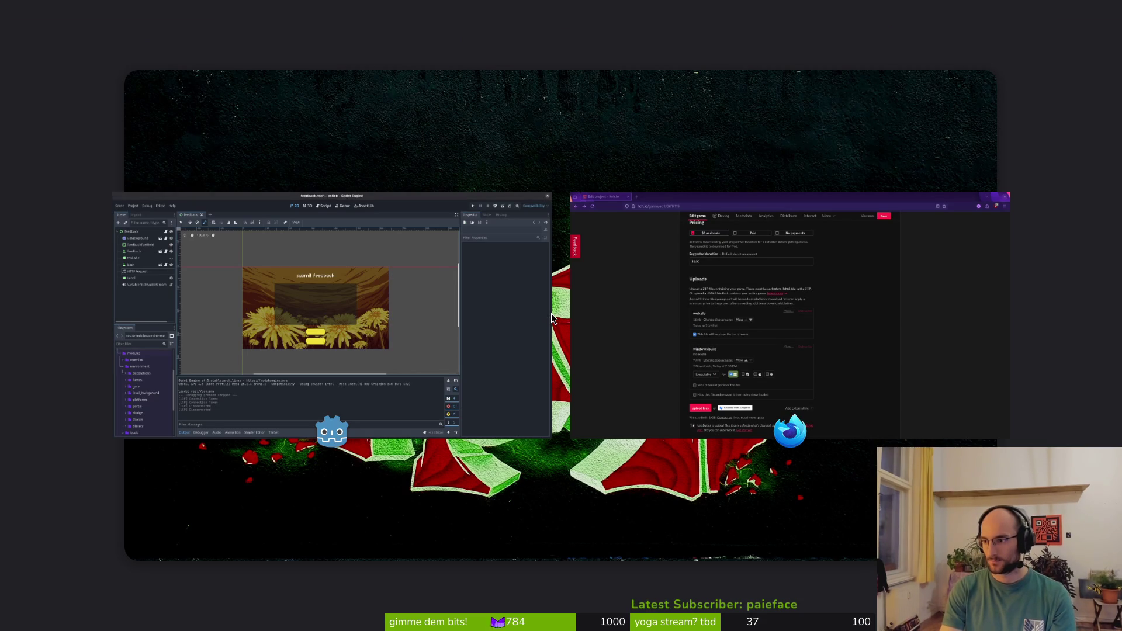
left_click(351, 266)
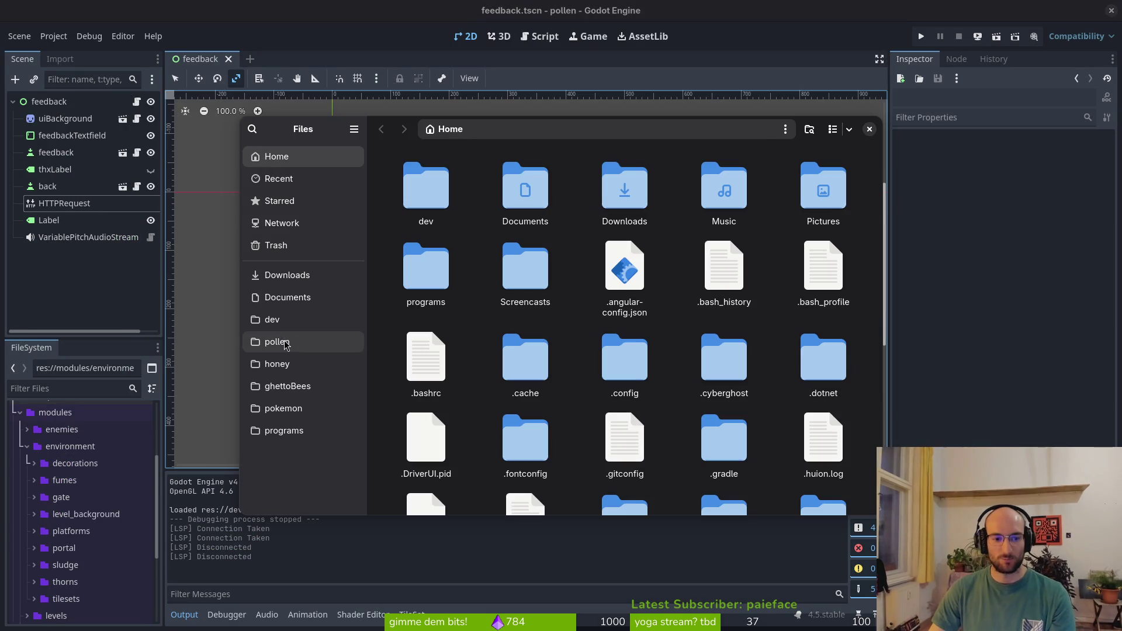
left_click(277, 341)
left_click(628, 292)
key("Return")
key("ctrl+a")
key("Delete")
Re-export the Web preset as index.html via Project > Export
left_click(88, 237)
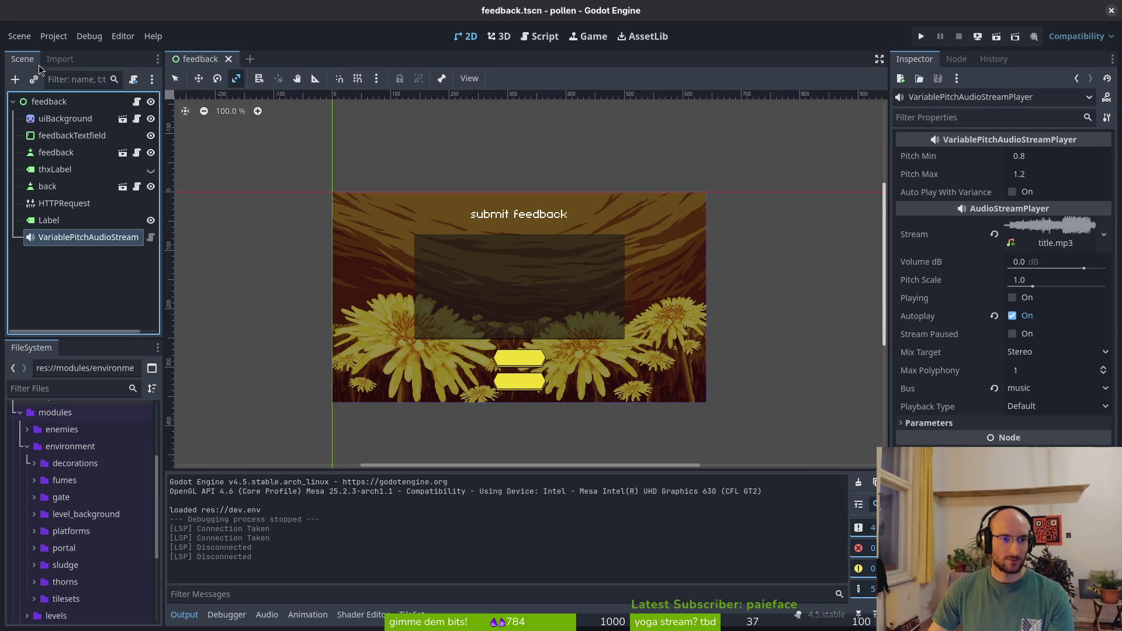
left_click(53, 36)
left_click(59, 113)
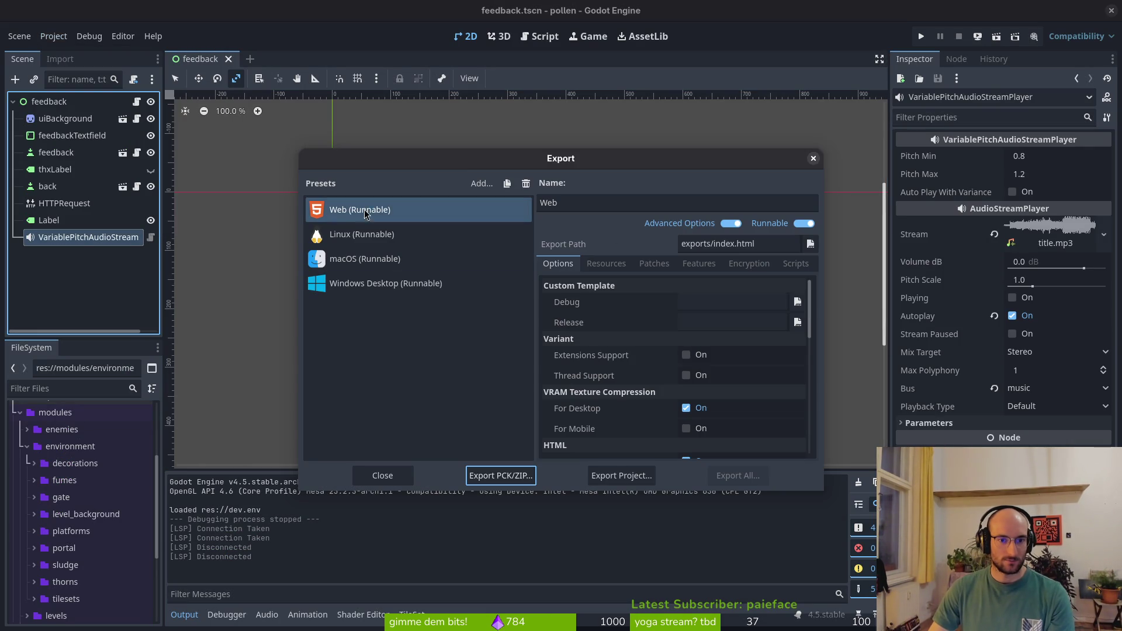
left_click(621, 475)
left_click(479, 347)
Compress all freshly exported web files into a web.zip archive
key("alt+Tab")
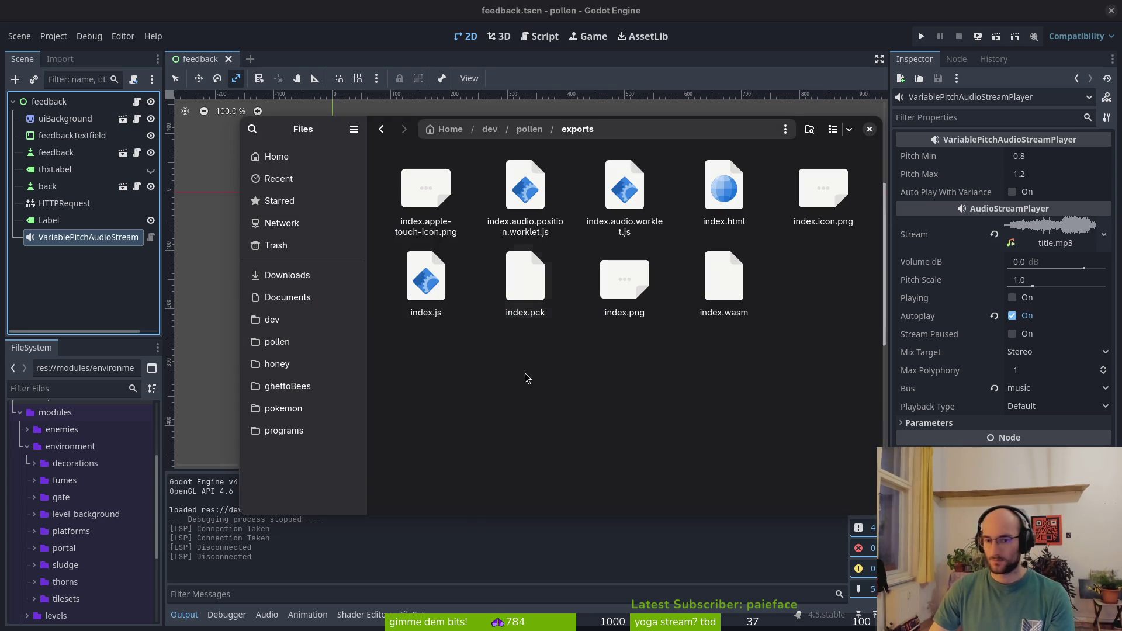
key("ctrl+a")
right_click(699, 278)
left_click(752, 467)
type("web")
key("Return")
Start deleting the old web.zip upload on the itch.io edit page
key("alt+Tab")
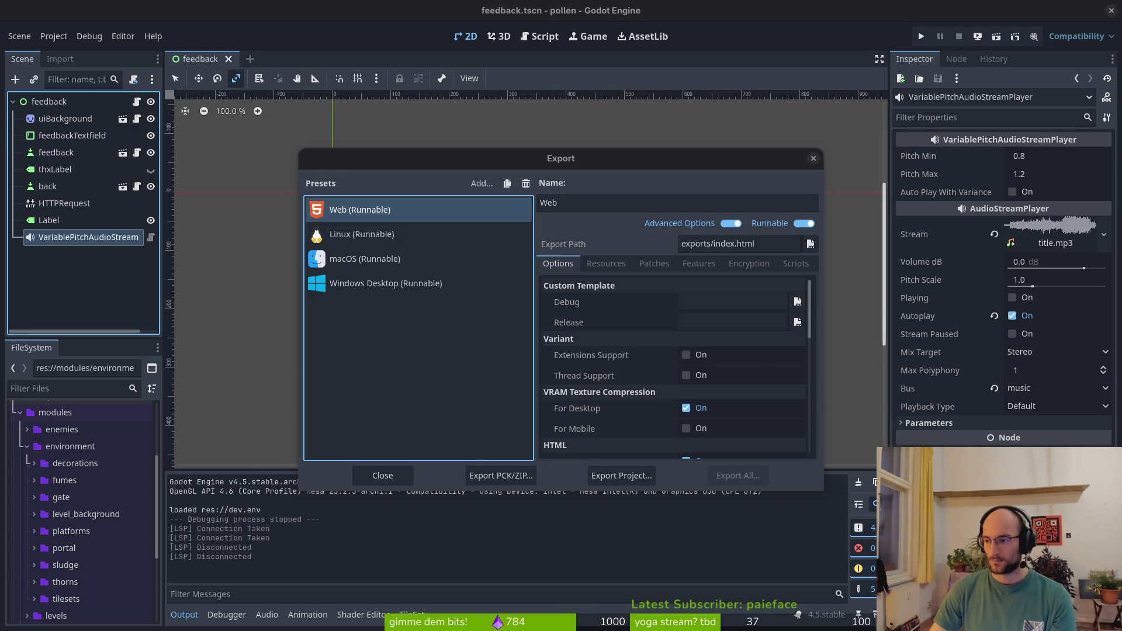
key("alt+Tab")
left_click(605, 311)
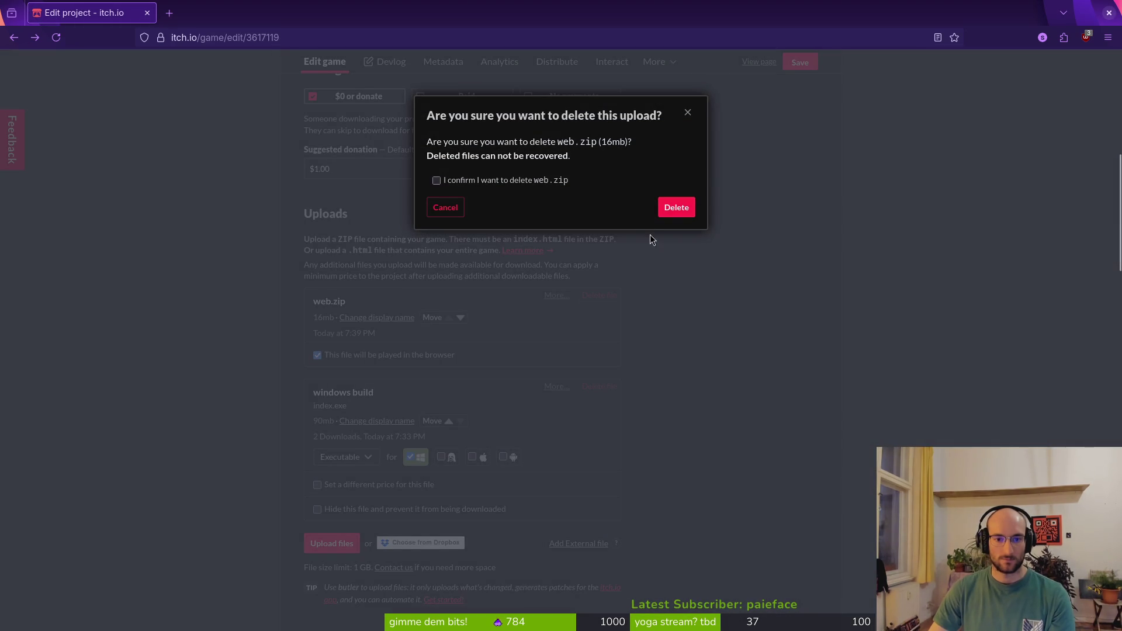
Permanently delete the old web.zip and windows build uploads
left_click(505, 181)
left_click(666, 206)
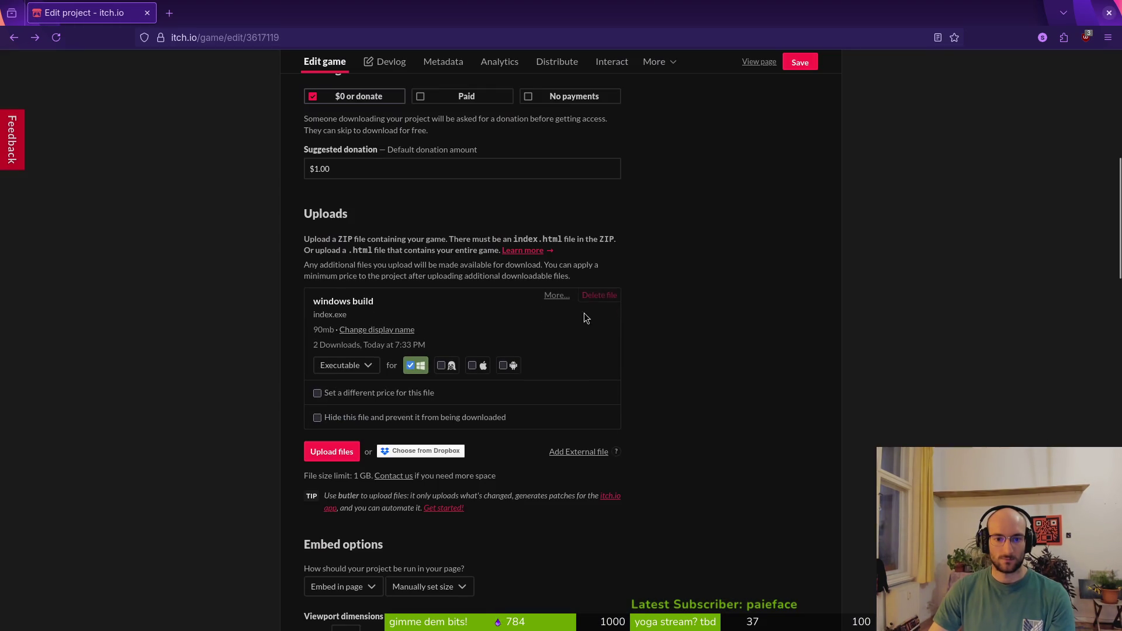
left_click(596, 296)
left_click(497, 181)
left_click(669, 210)
Upload the new web.zip, mark it browser-playable, and save the project
left_click(330, 298)
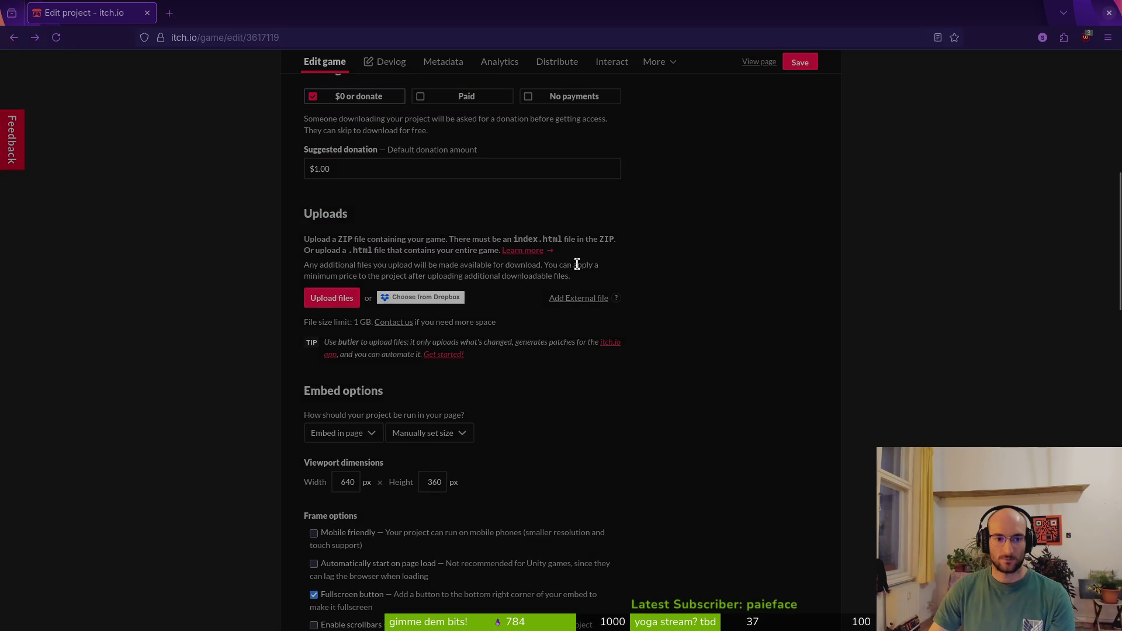
double_click(564, 400)
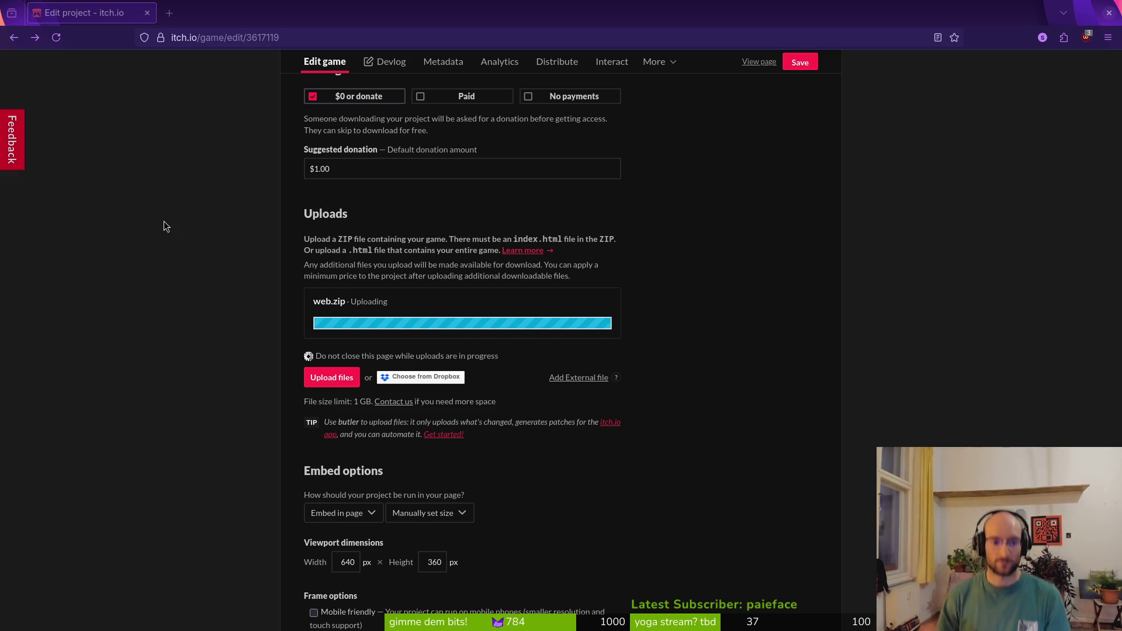
left_click(380, 405)
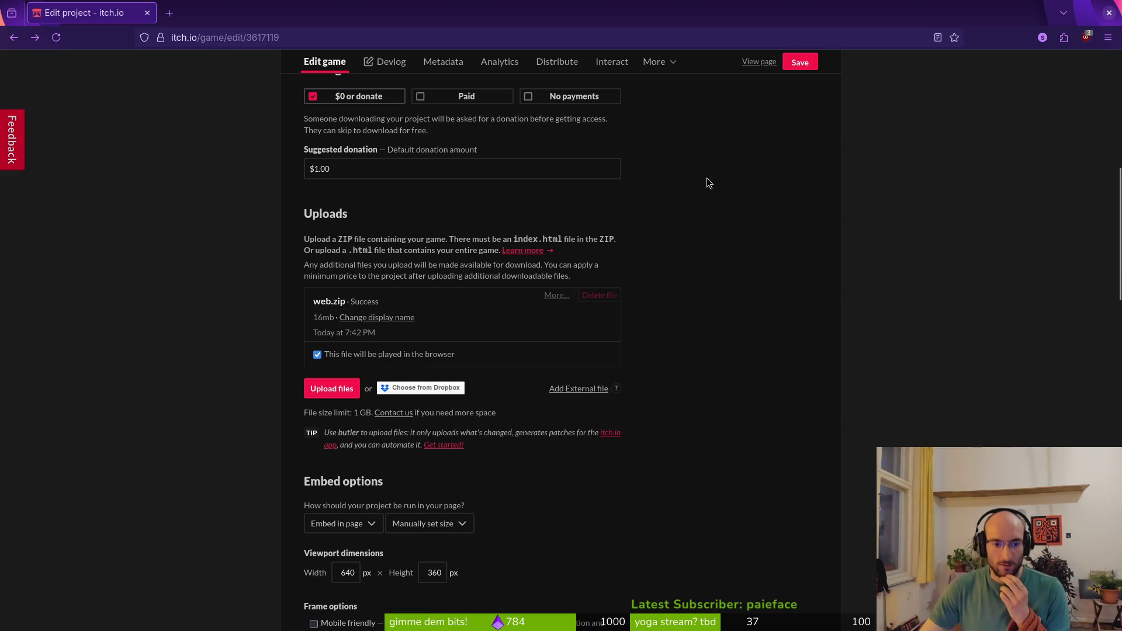
left_click(799, 68)
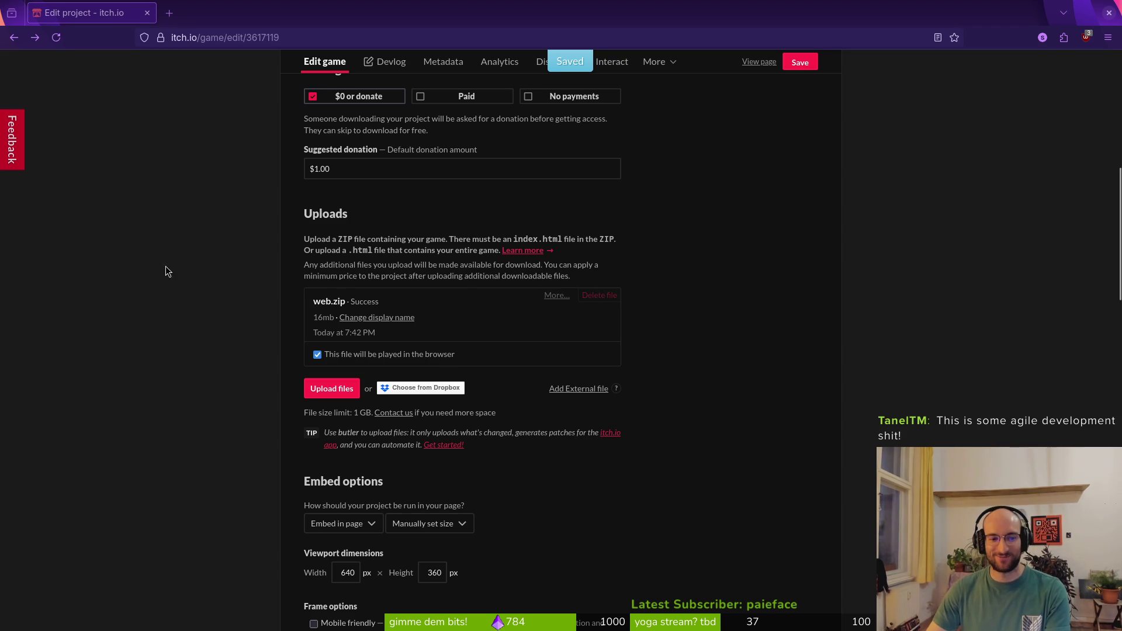
scroll(787, 156, "up", 10)
left_click(788, 121)
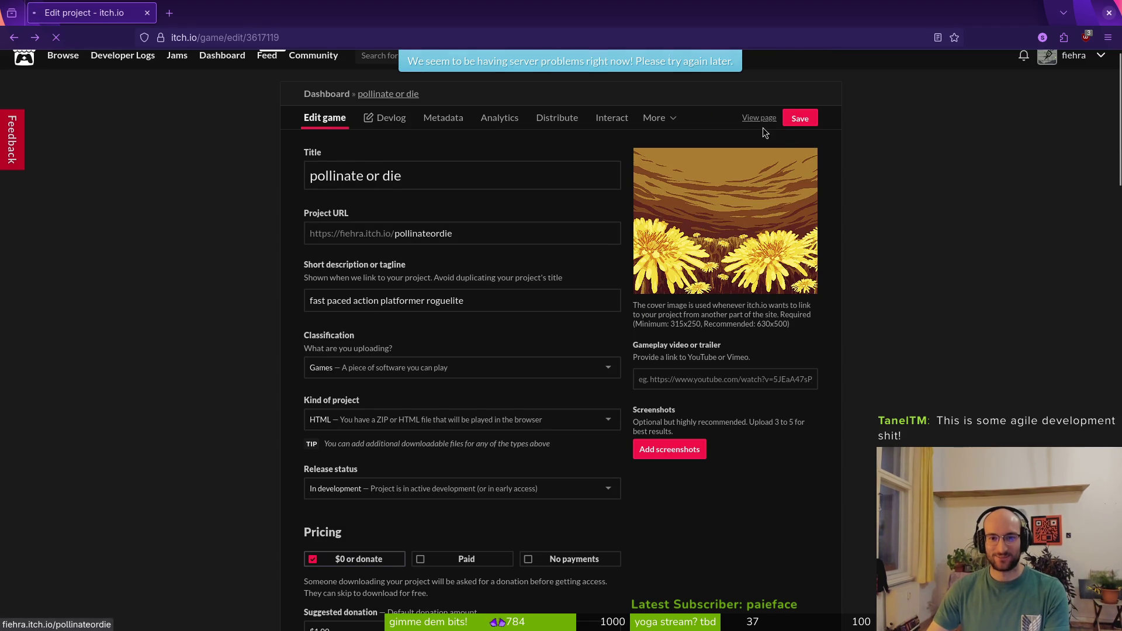
Play the web build on the public page, send 'asd' feedback, then close Godot's export dialog
left_click(760, 118)
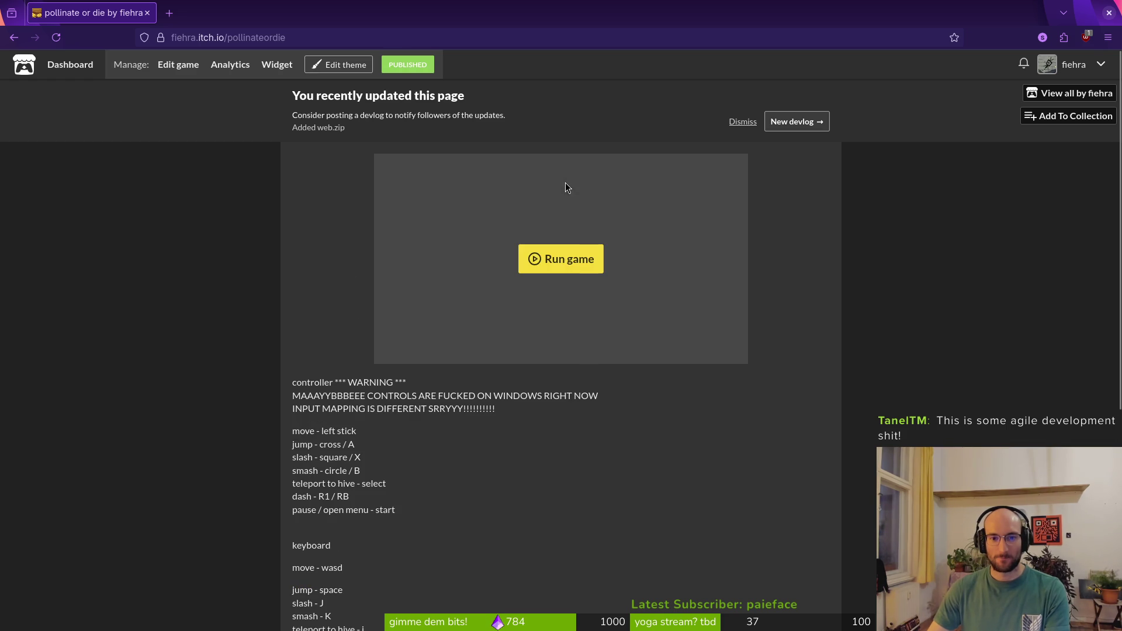
left_click(566, 259)
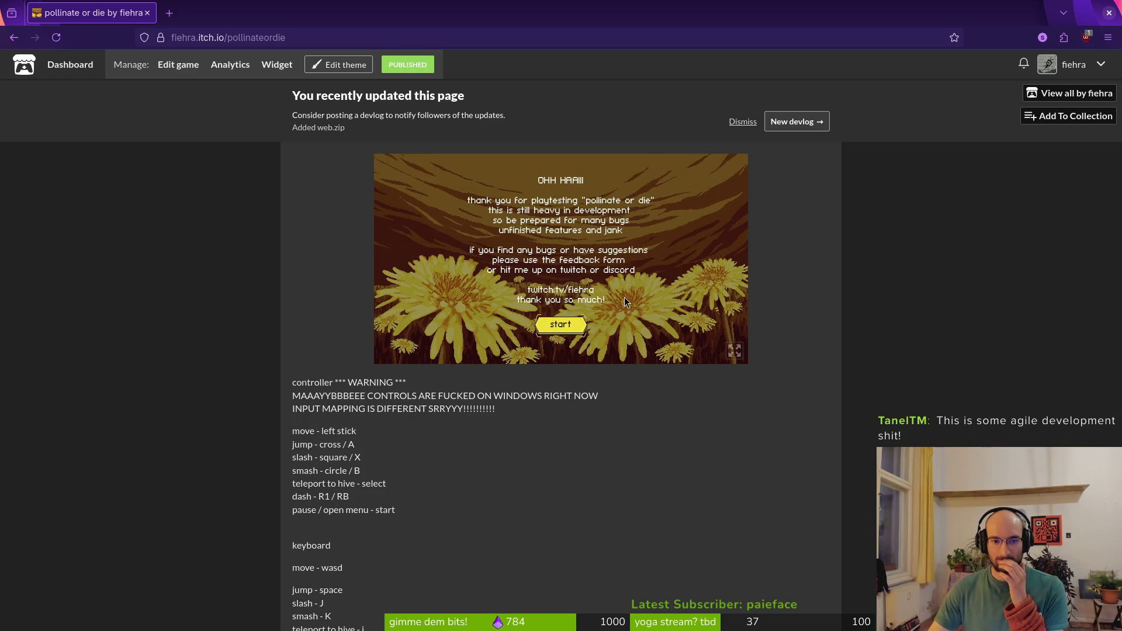
left_click(579, 329)
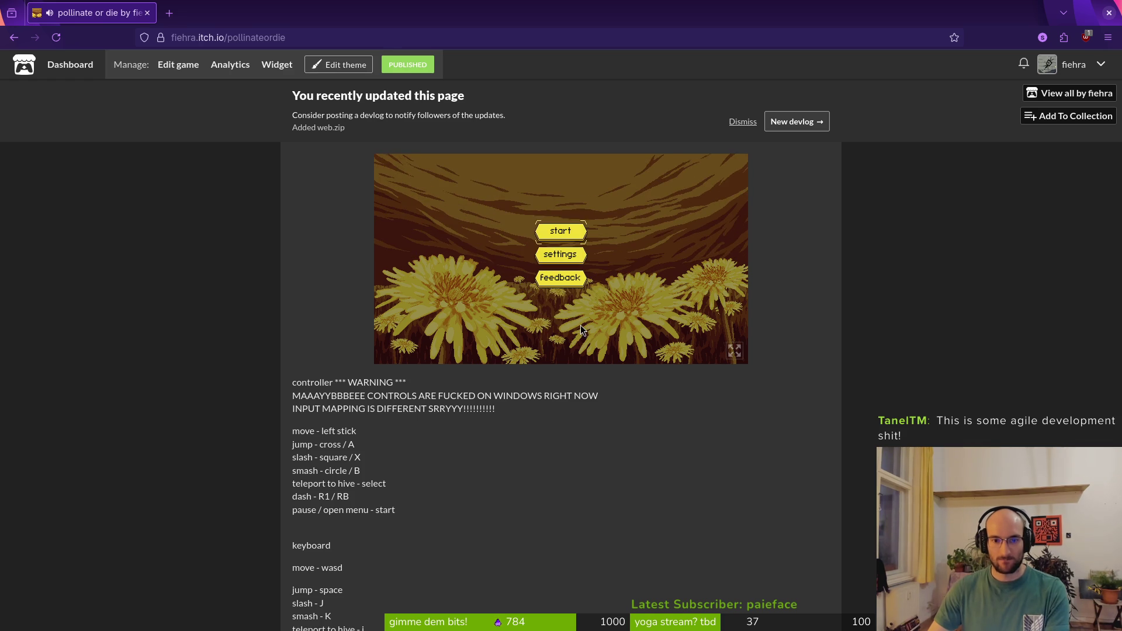
left_click(560, 283)
type("asd")
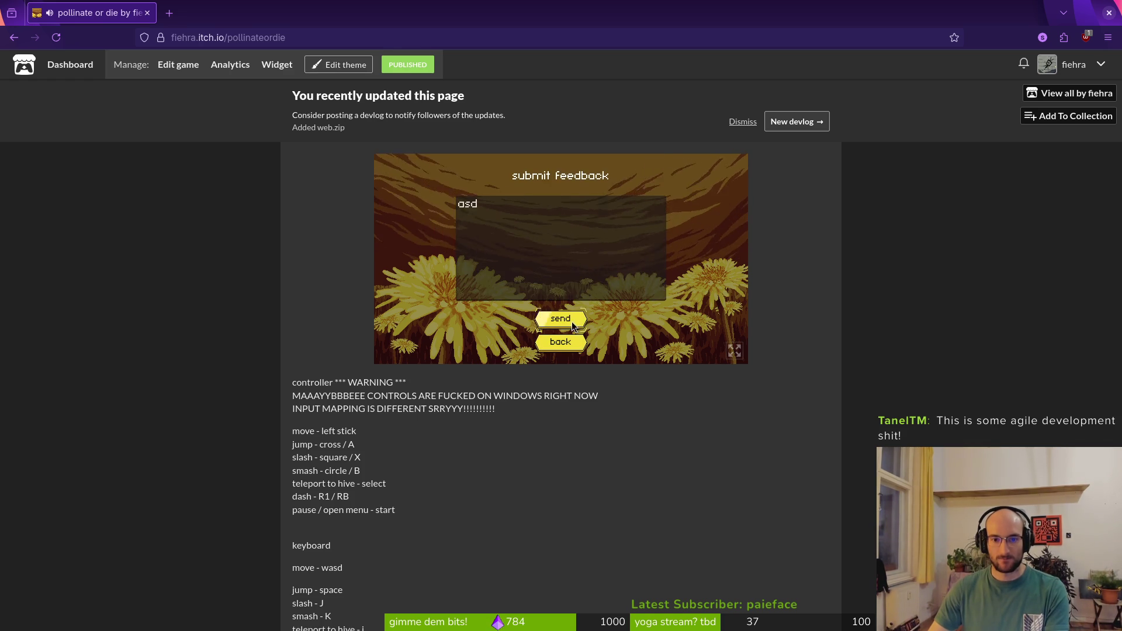
key("Return")
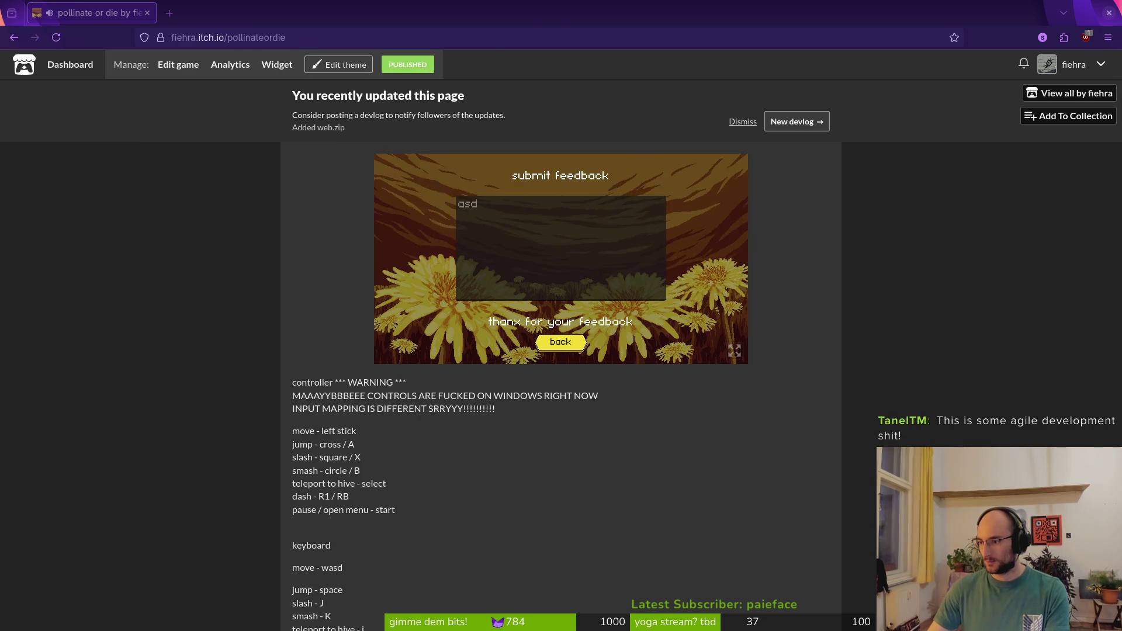
key("alt+Tab")
key("Escape")
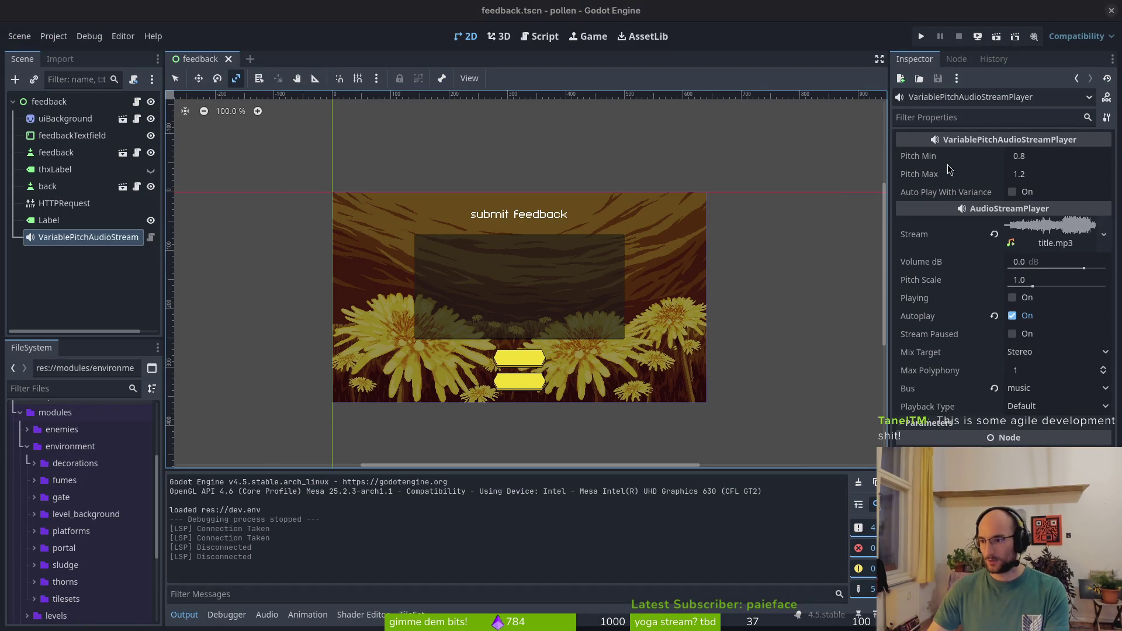
Bring the Exporting for Windows docs over Godot and scroll to the Code signing setup
key("alt+Tab")
key("alt+Tab")
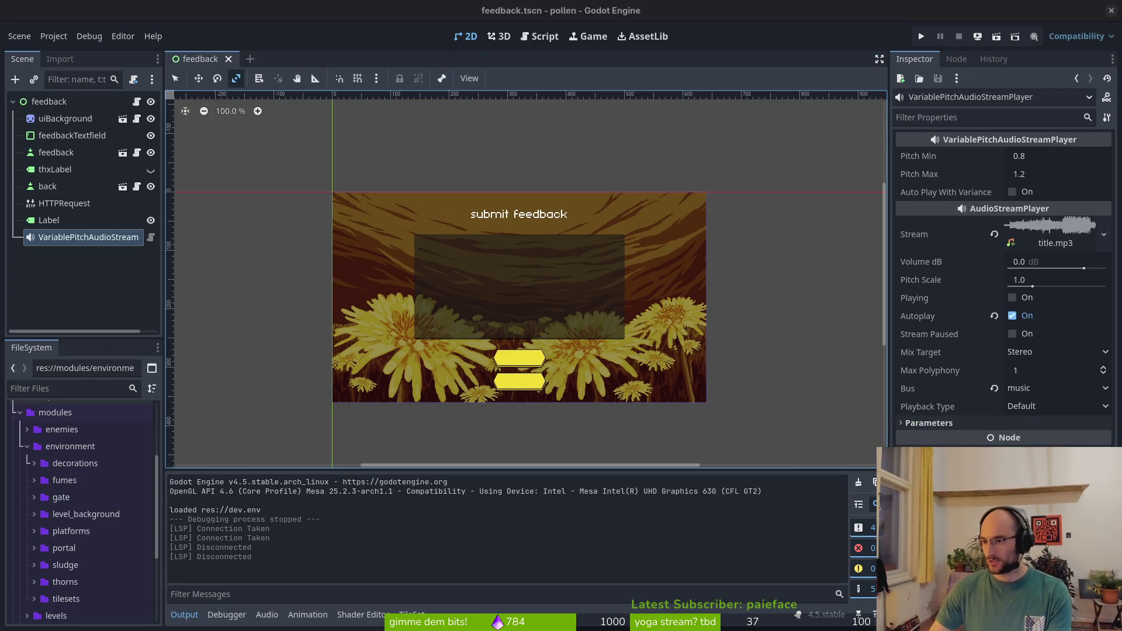
mouse_move(1121, 109)
left_mouse_down()
mouse_move(844, 109)
mouse_move(380, 65)
left_mouse_up()
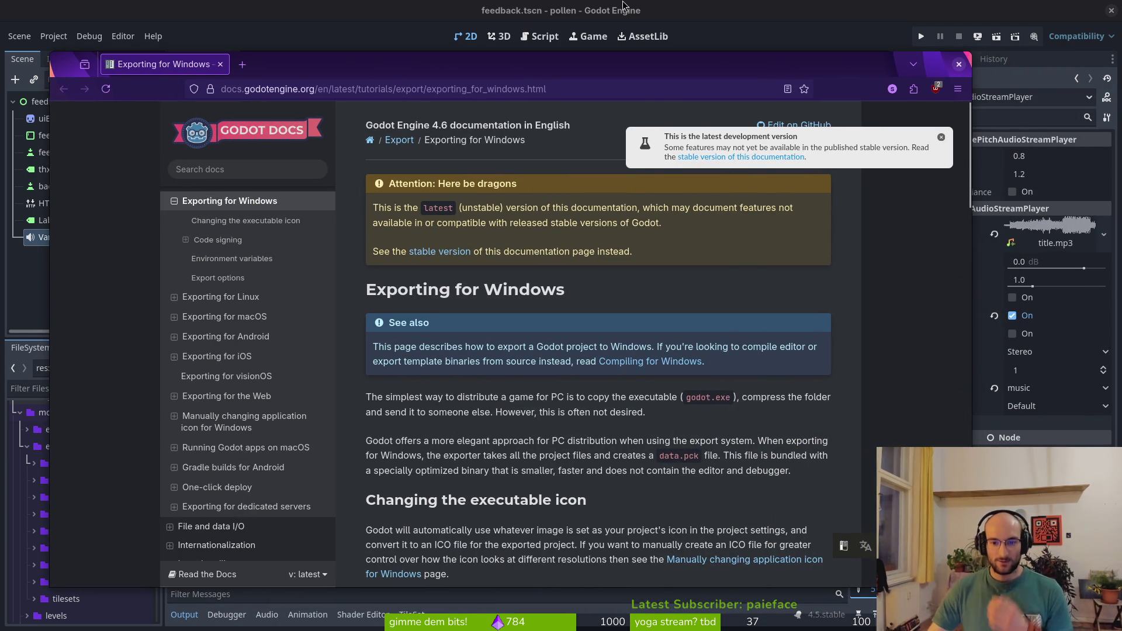
right_click(648, 330)
left_click(648, 330)
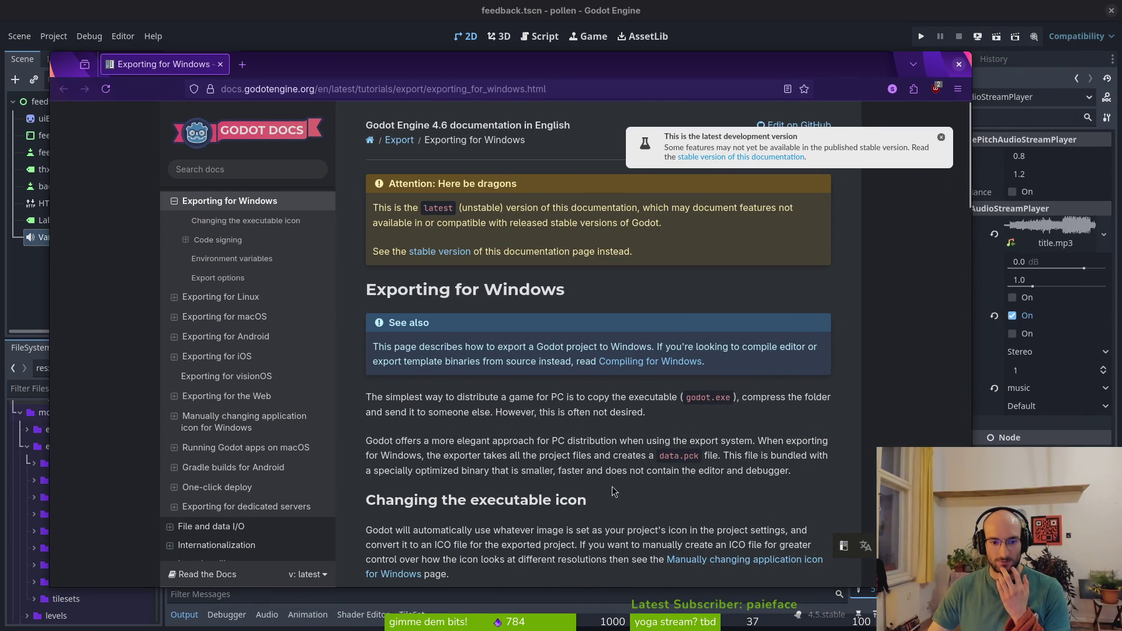
scroll(605, 496, "down", 3)
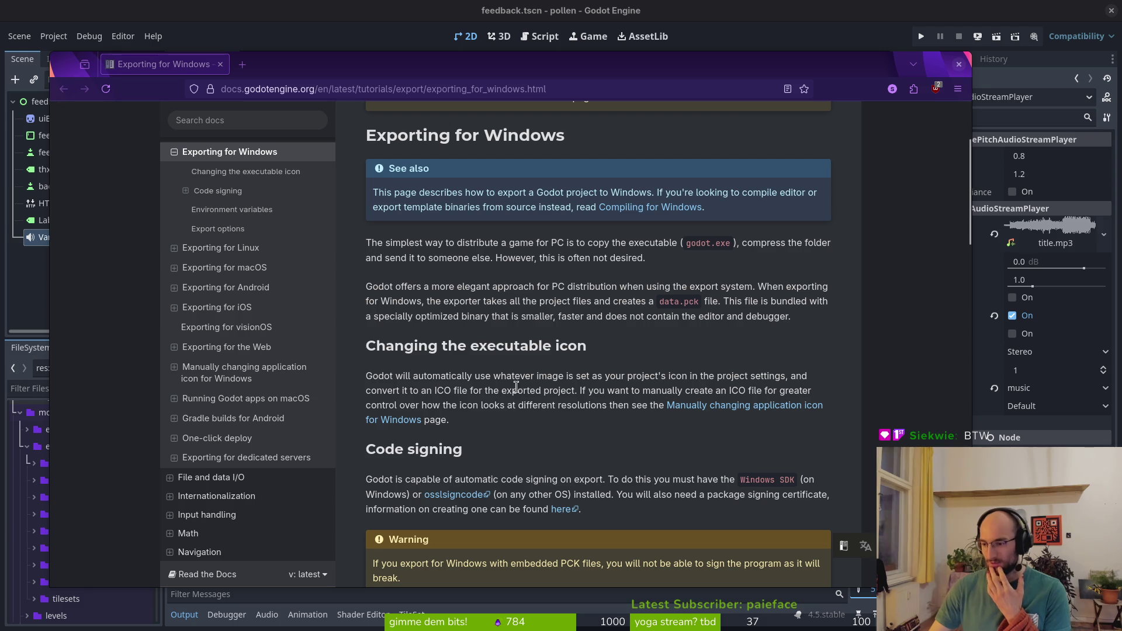
scroll(495, 420, "down", 3)
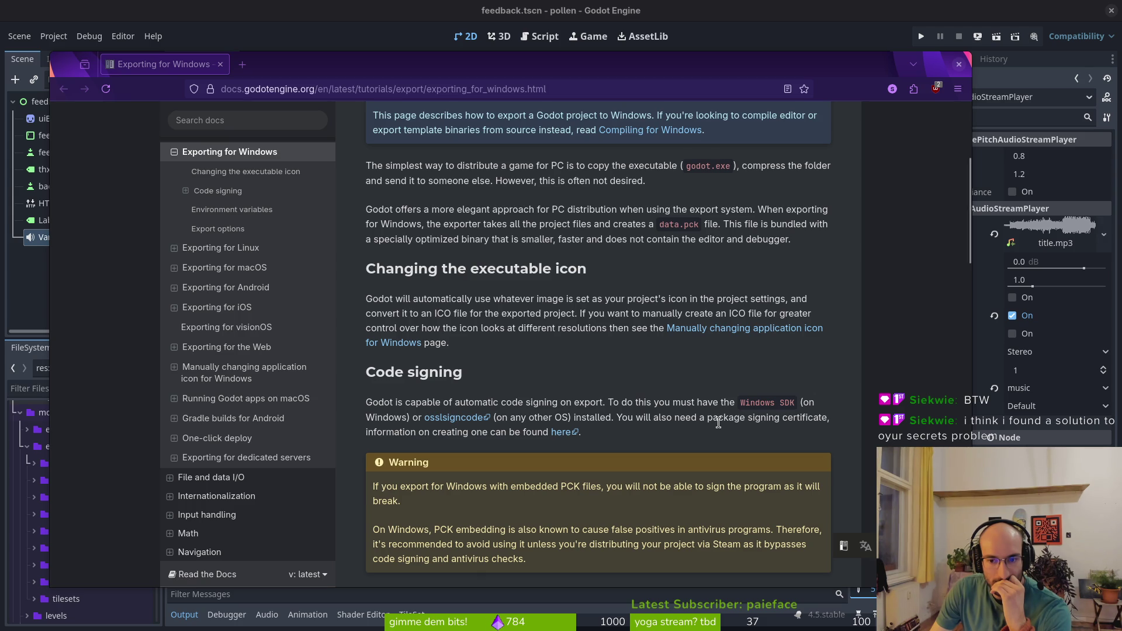
Open the certificate-creation guide and the Crypto class reference in separate tabs
middle_click(561, 432)
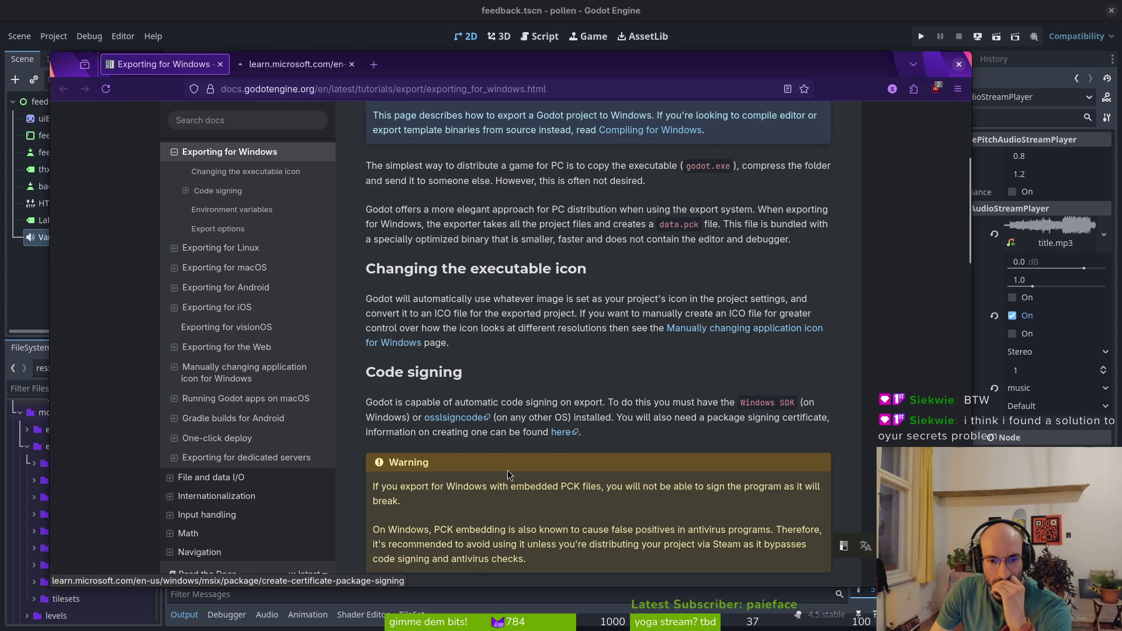
scroll(523, 470, "down", 3)
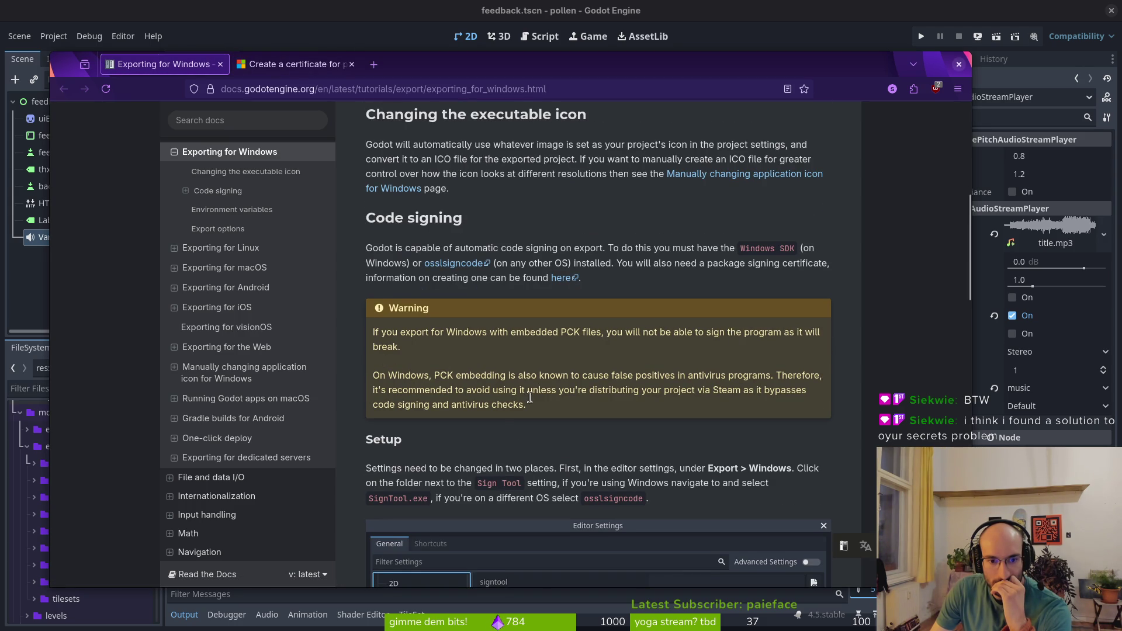
scroll(510, 433, "down", 4)
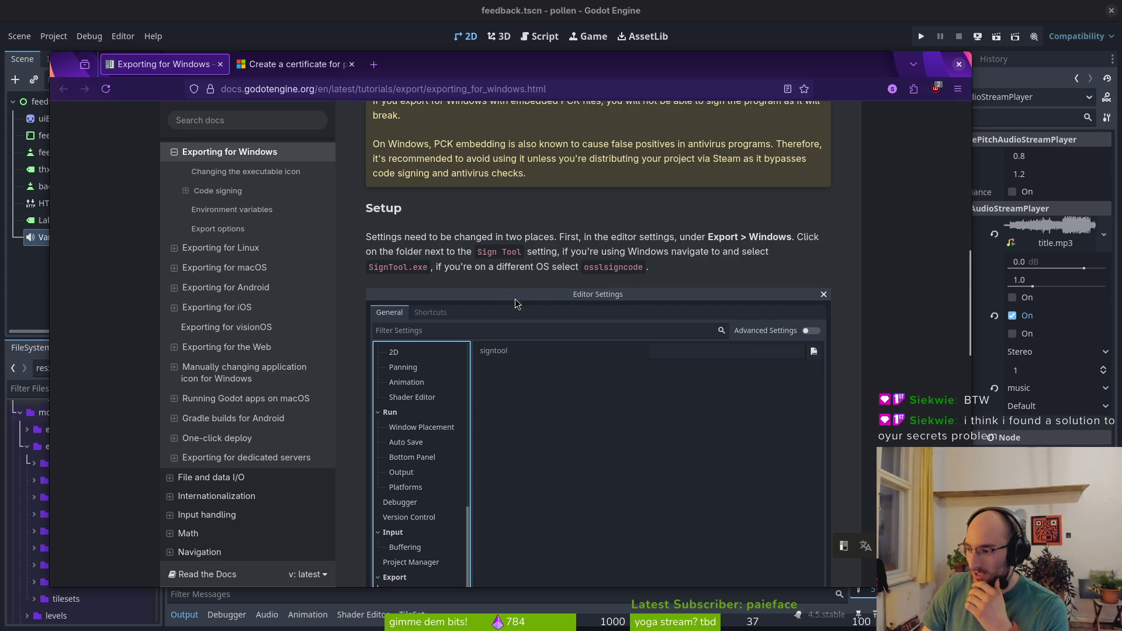
left_click_drag(526, 64, 543, 57)
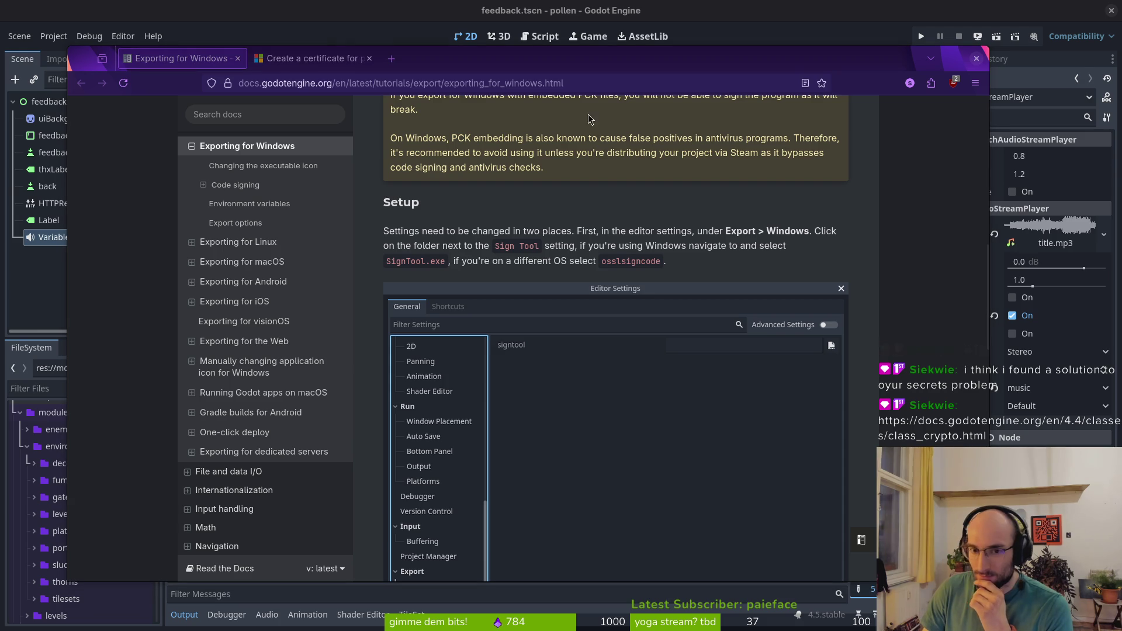
middle_click(392, 58)
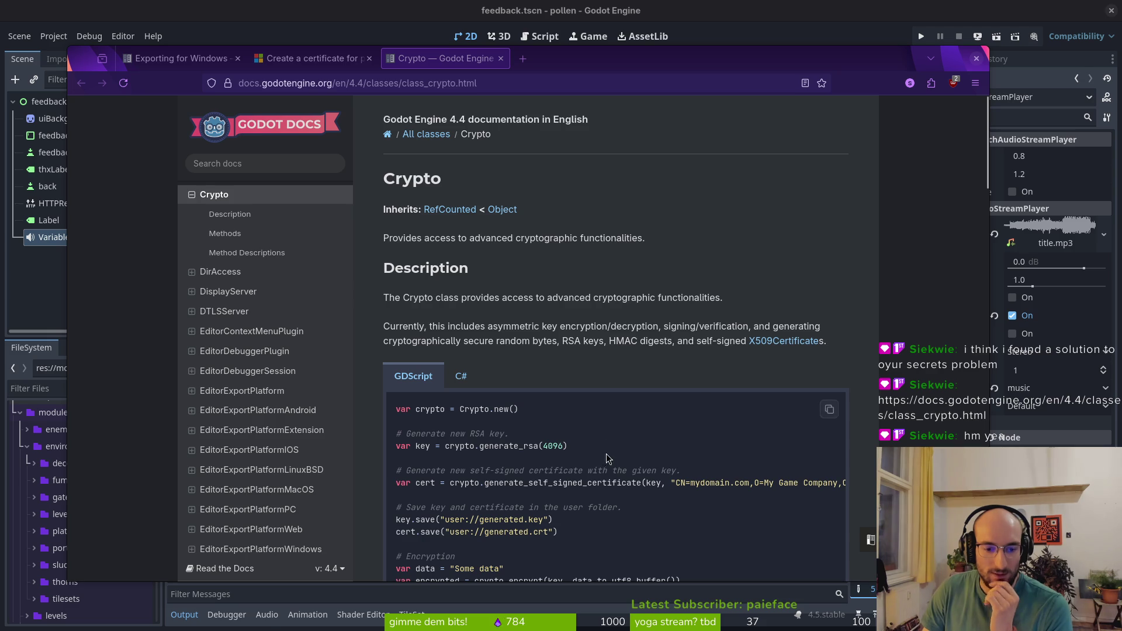
Read through the Crypto reference's code sample and methods, then switch to the Microsoft certificate guide
scroll(523, 387, "down", 2)
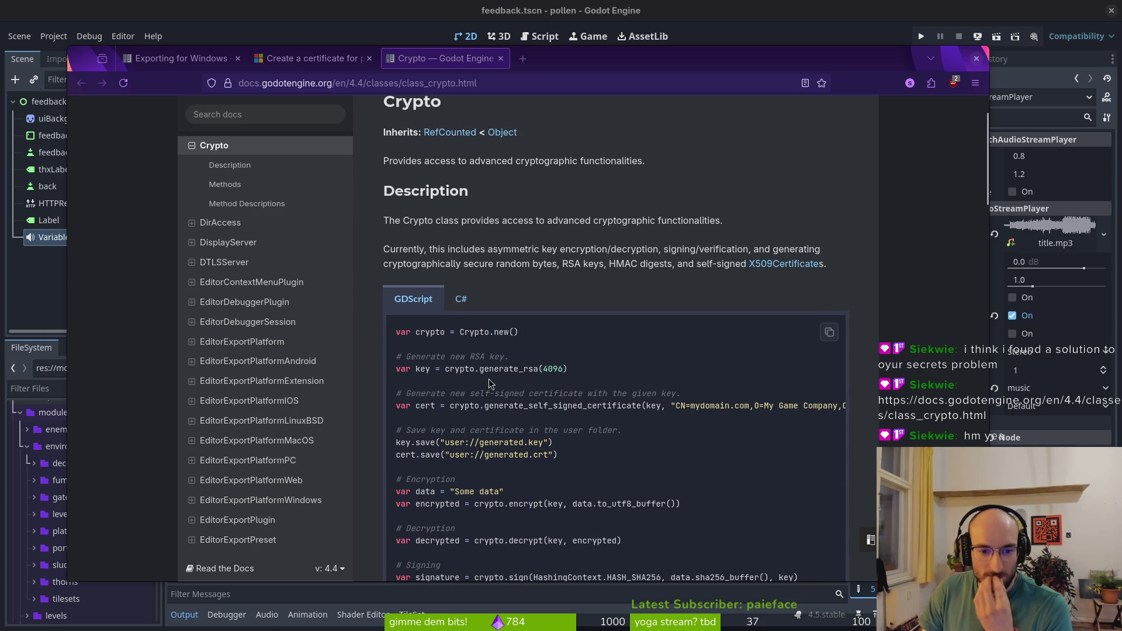
scroll(508, 417, "down", 4)
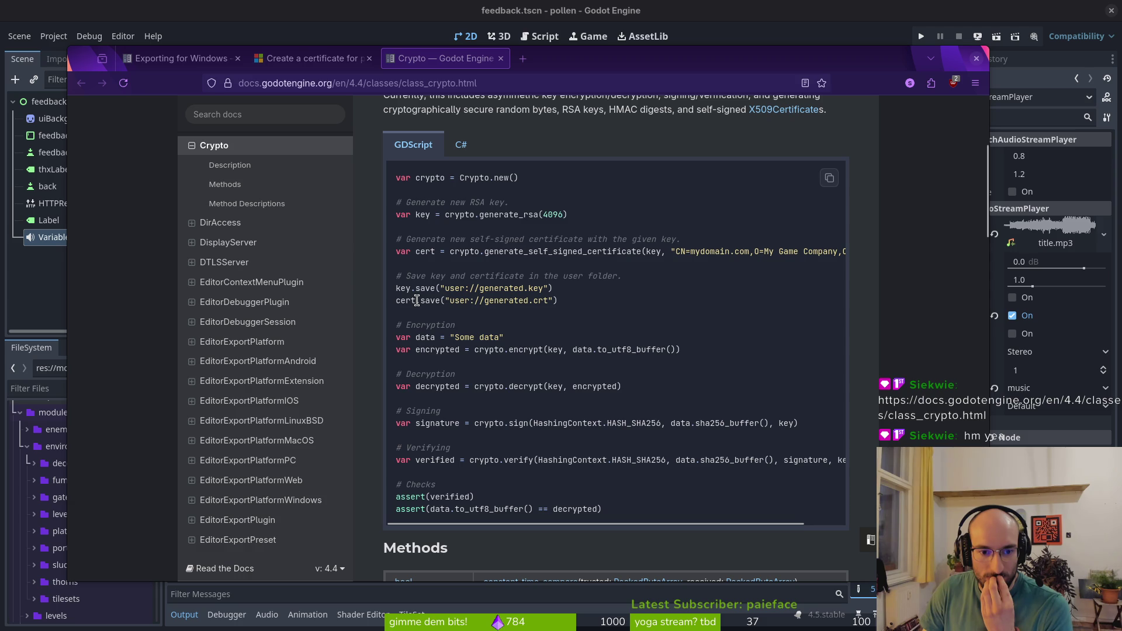
scroll(618, 383, "down", 15)
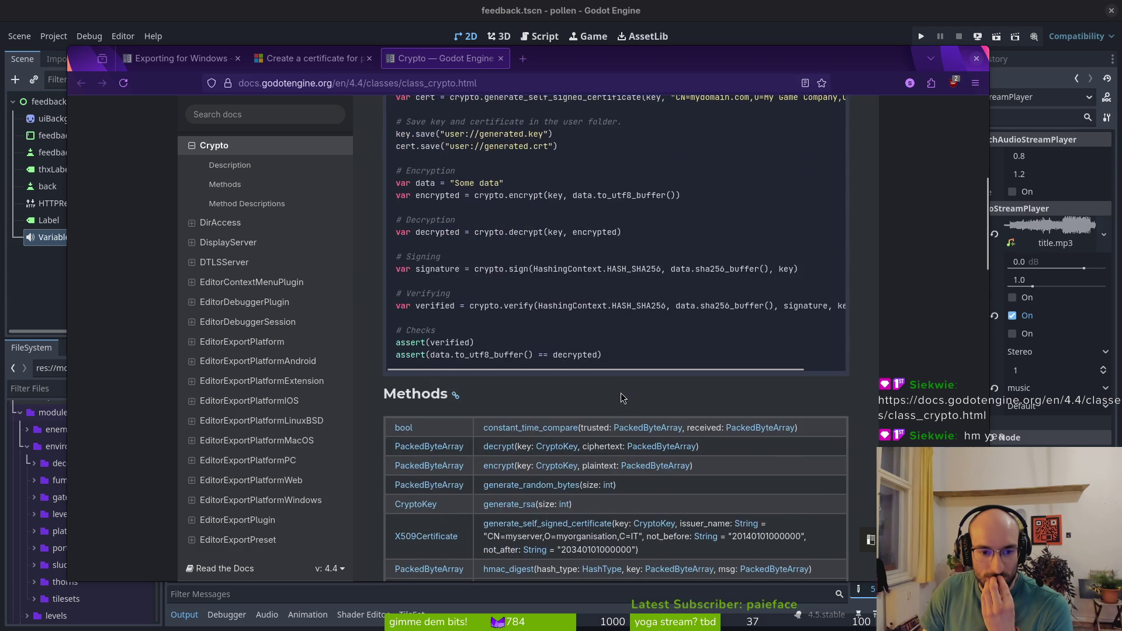
scroll(495, 325, "up", 15)
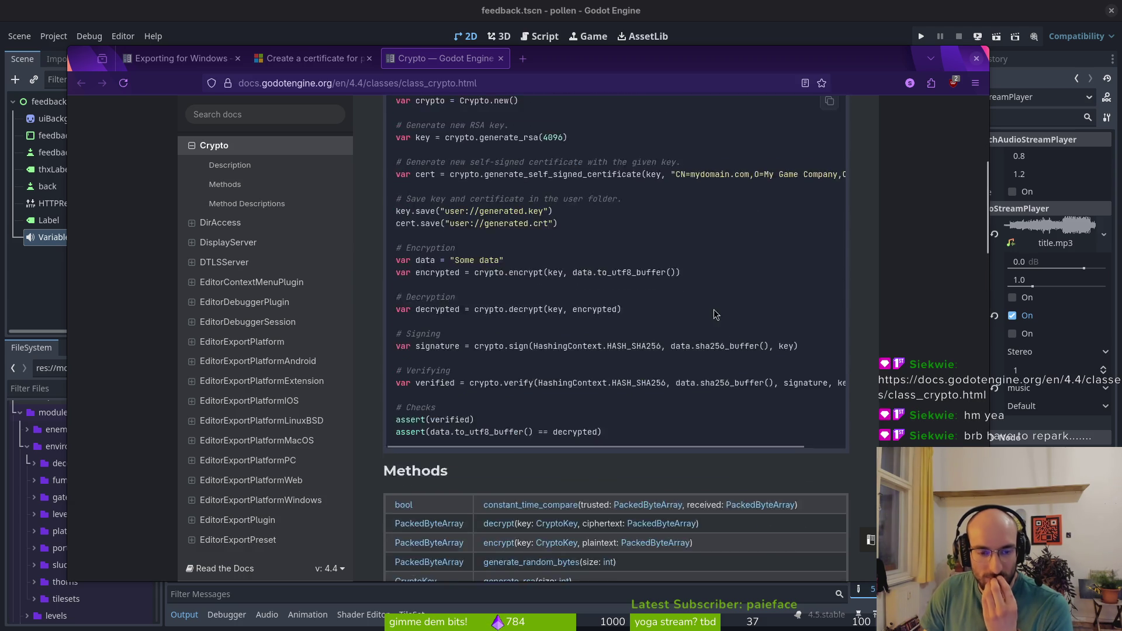
scroll(491, 257, "down", 4)
scroll(491, 256, "up", 4)
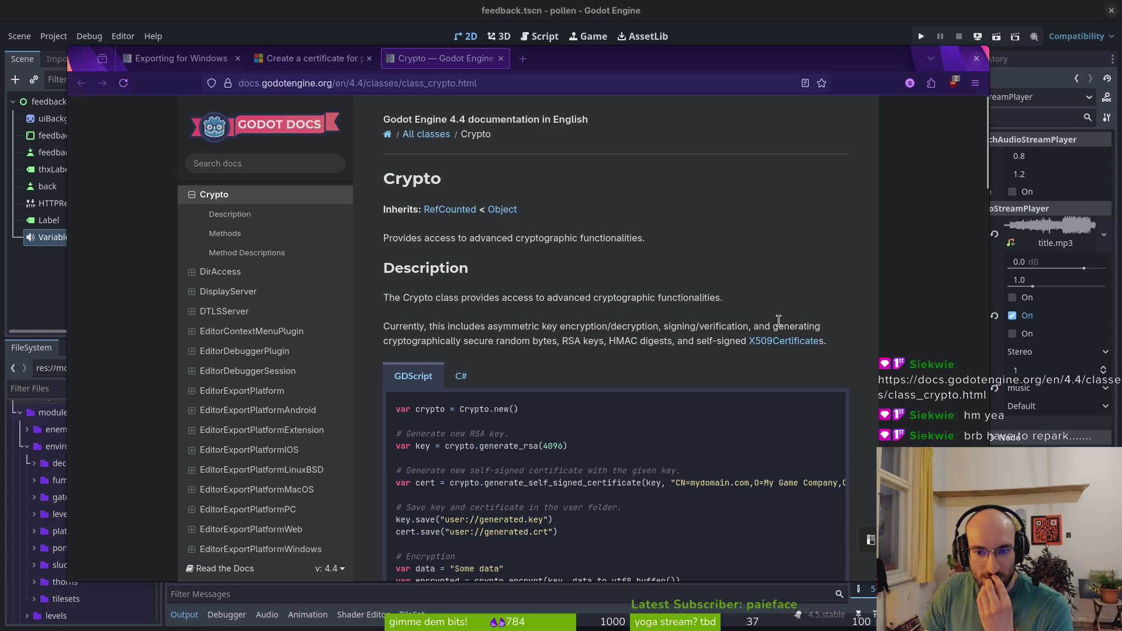
mouse_move(661, 326)
left_mouse_down()
mouse_move(626, 341)
mouse_move(610, 326)
left_mouse_up()
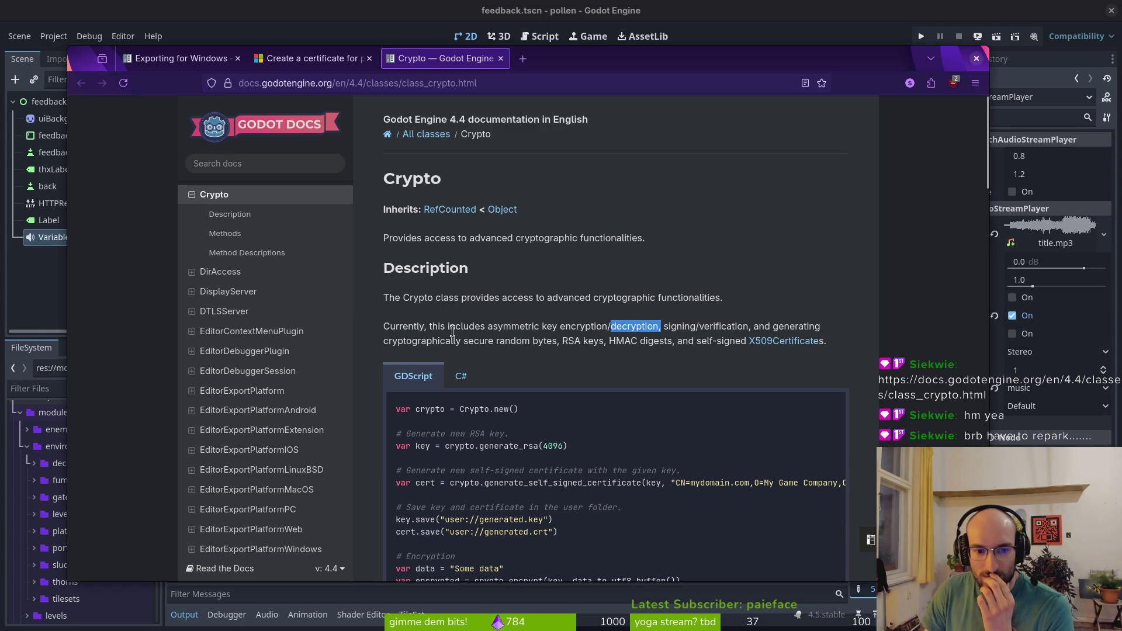
left_click(541, 315)
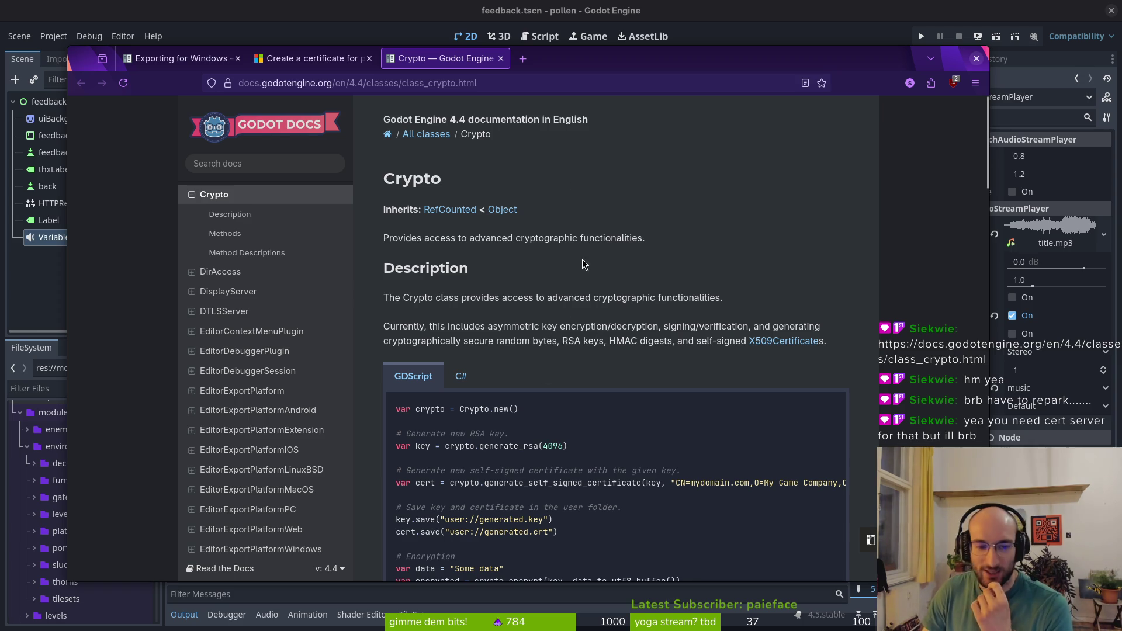
left_click(330, 66)
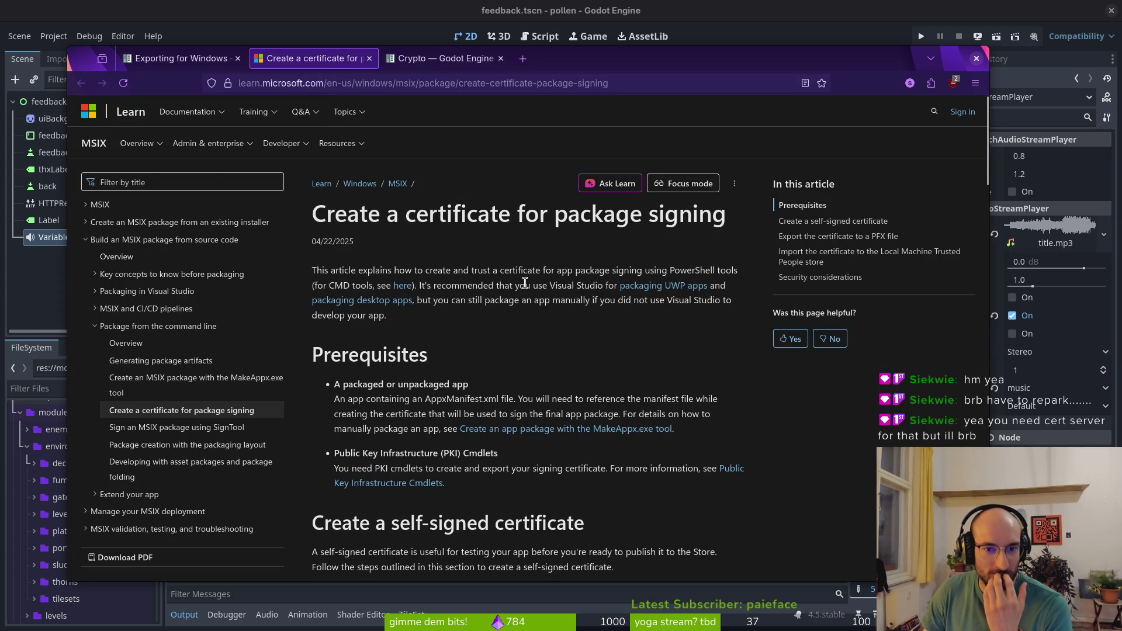
Go back to the Exporting for Windows docs tab, closing the Crypto reference page, and find Code signing
left_click(181, 59)
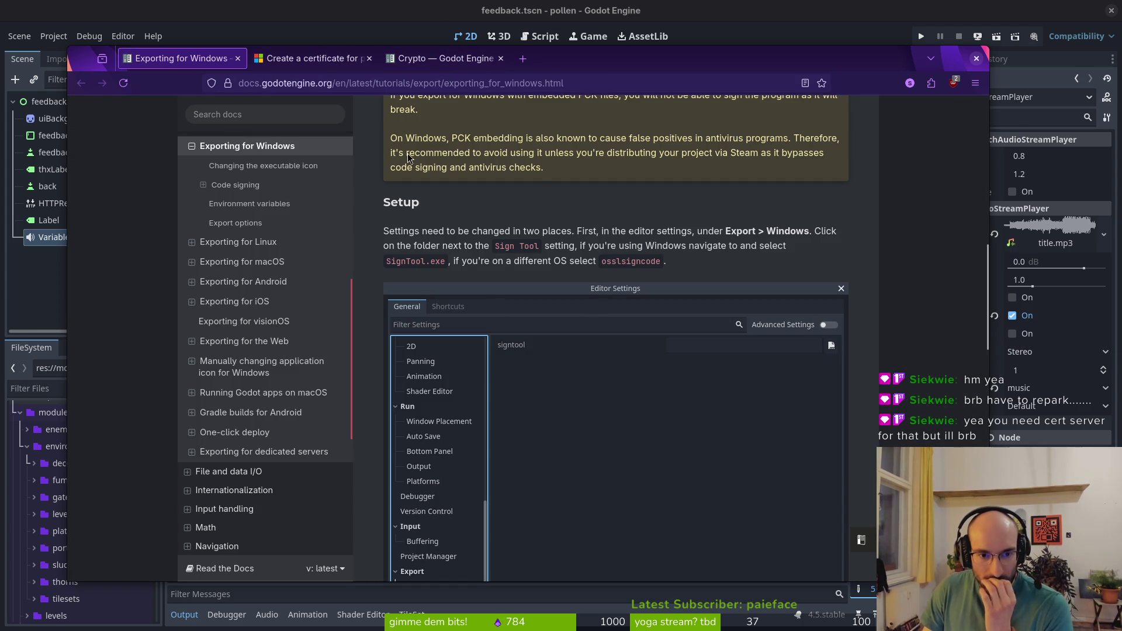
left_click(444, 59)
left_click(500, 59)
left_click(212, 56)
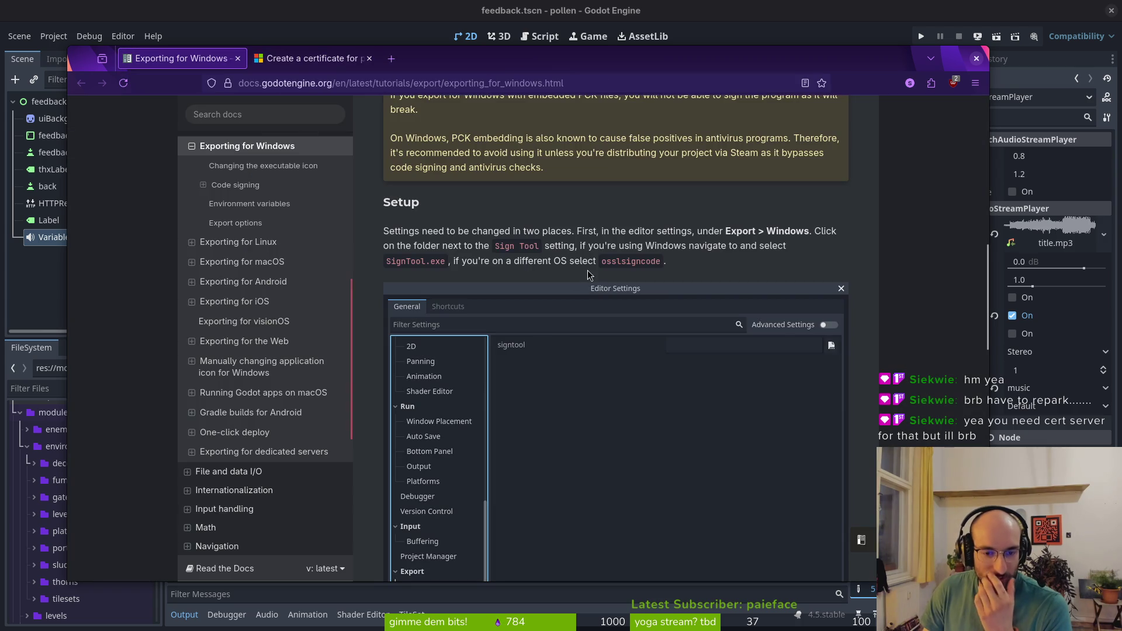
scroll(635, 305, "down", 3)
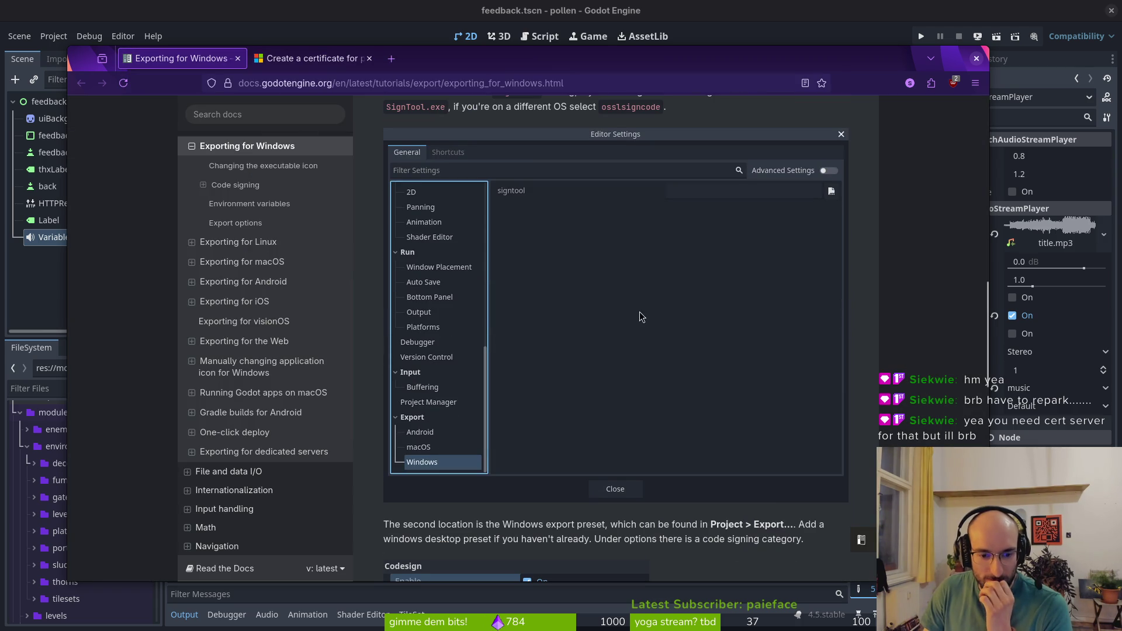
scroll(615, 435, "up", 3)
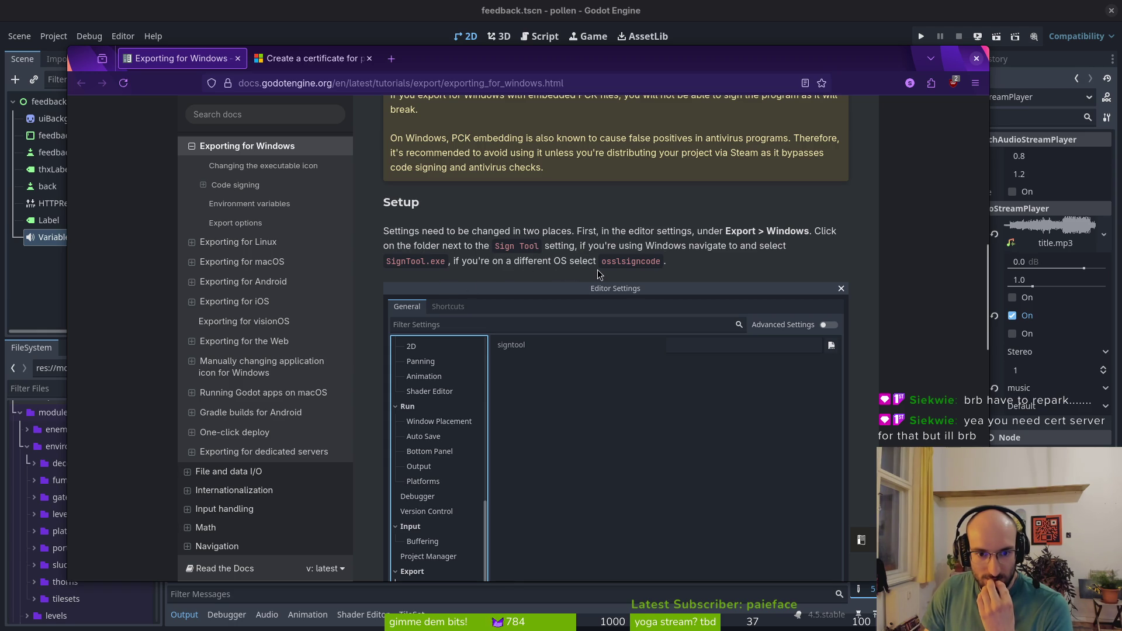
scroll(626, 261, "up", 6)
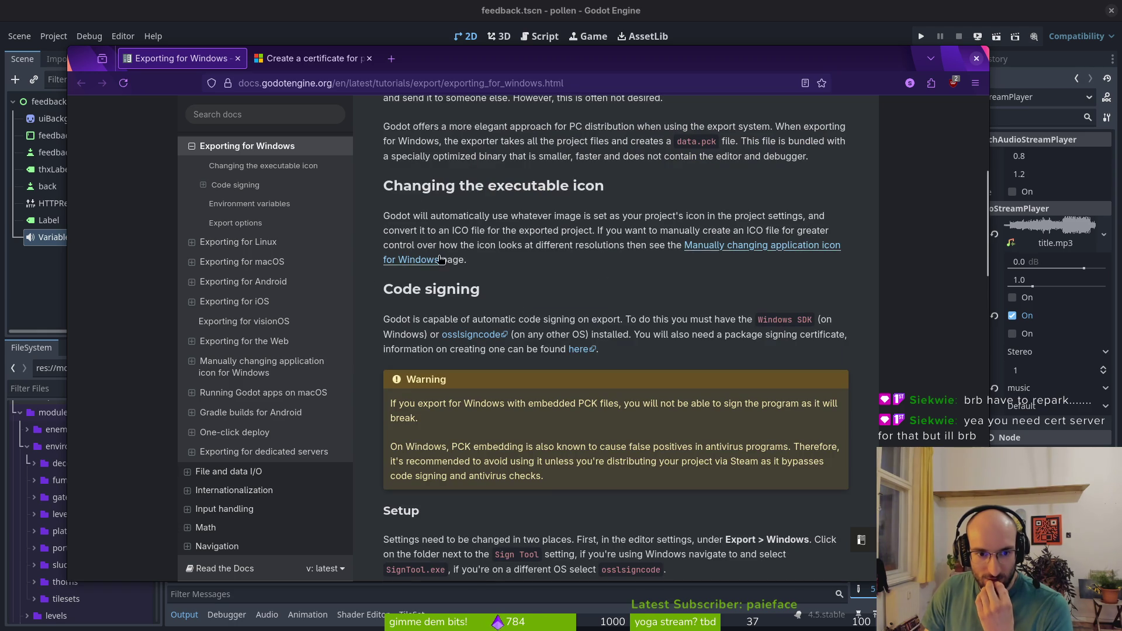
Visit the osslsigncode project page, then return to the Code signing section with Alt+Left
left_click(480, 336)
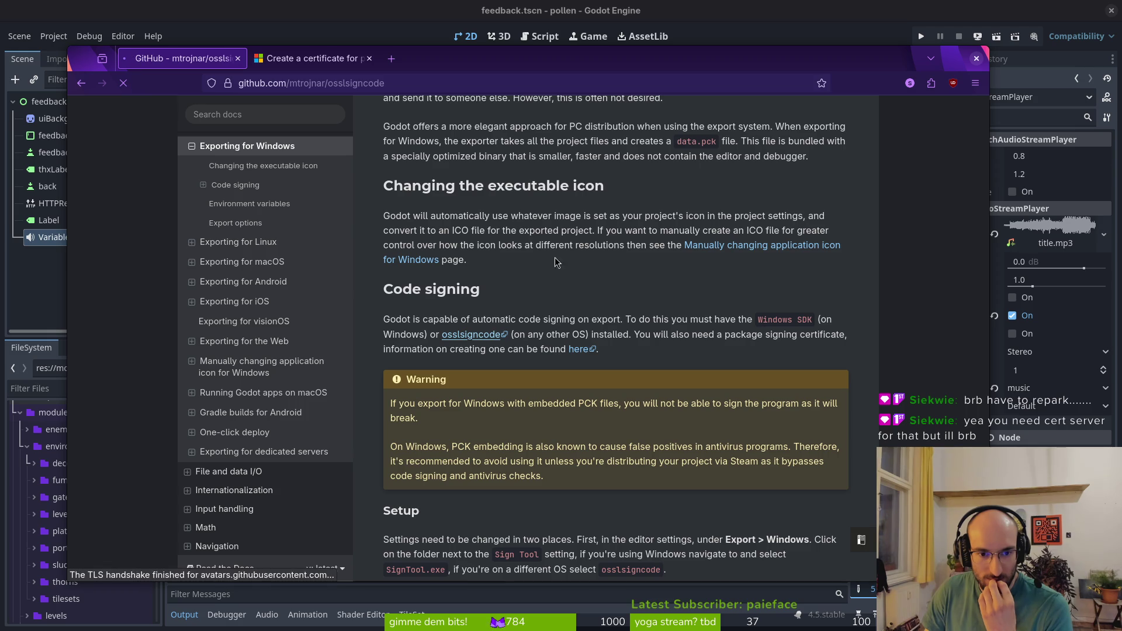
key("alt+Left")
scroll(485, 338, "up", 2)
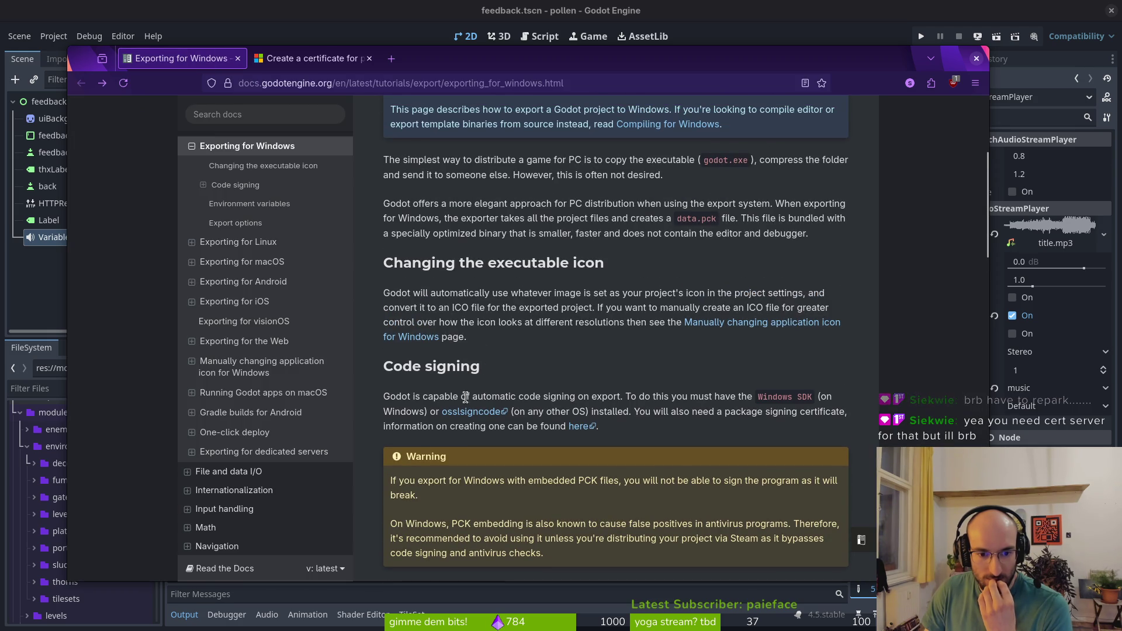
Open the osslsigncode GitHub repository in its own tab and skim its README
middle_click(474, 411)
left_click(315, 58)
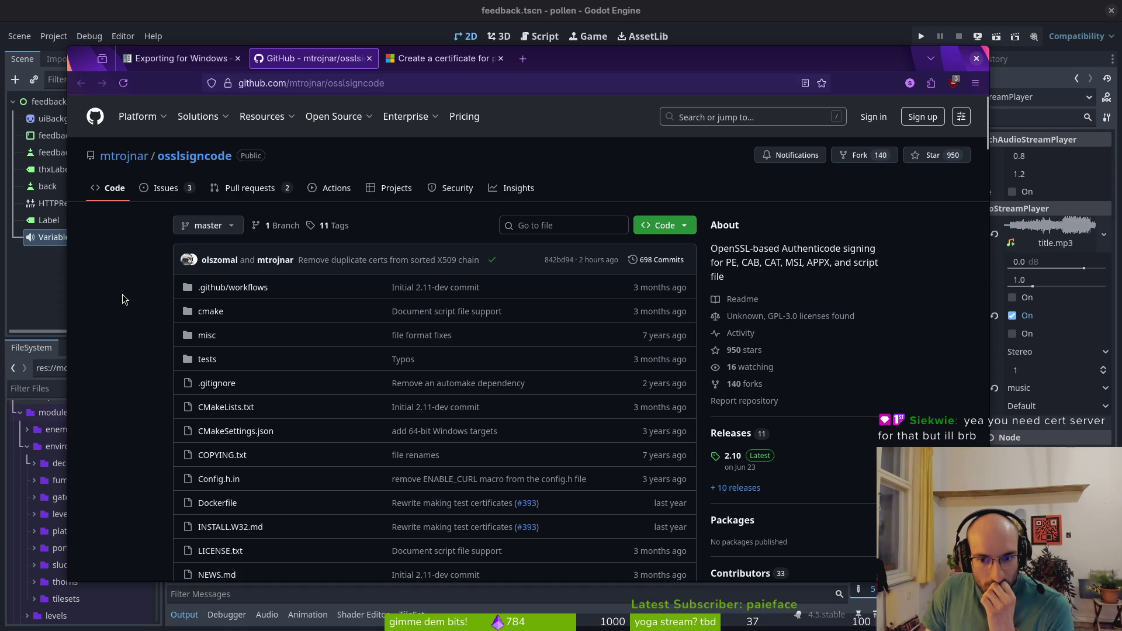
scroll(289, 326, "down", 10)
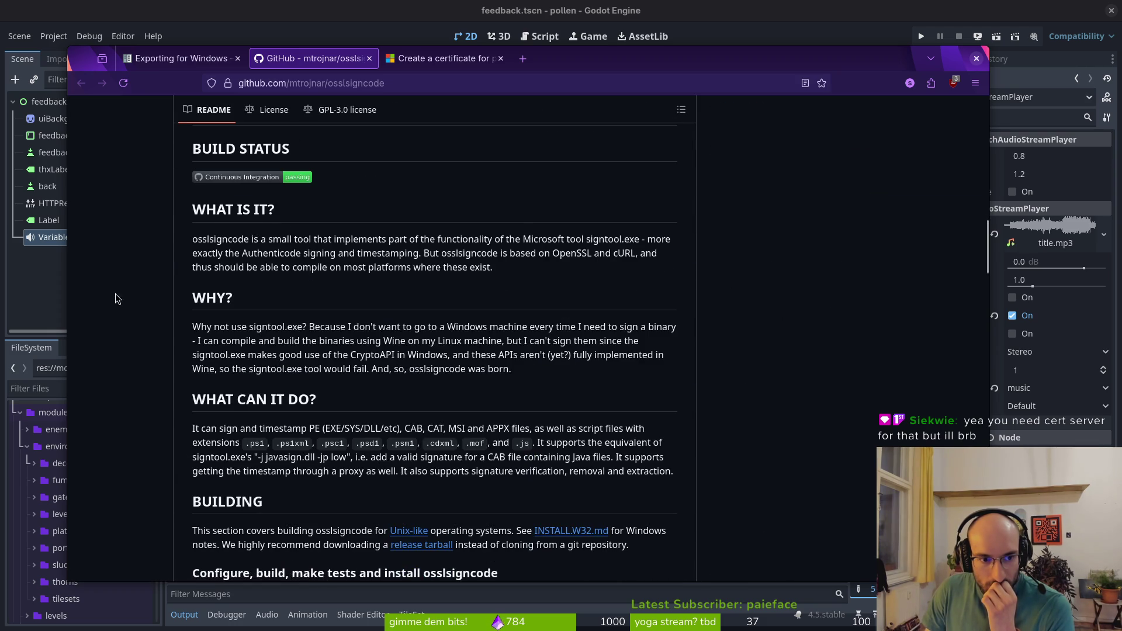
Open the ArchWiki main page in a new tab using the !aw shortcut
left_click(522, 58)
type("!aw")
key("Return")
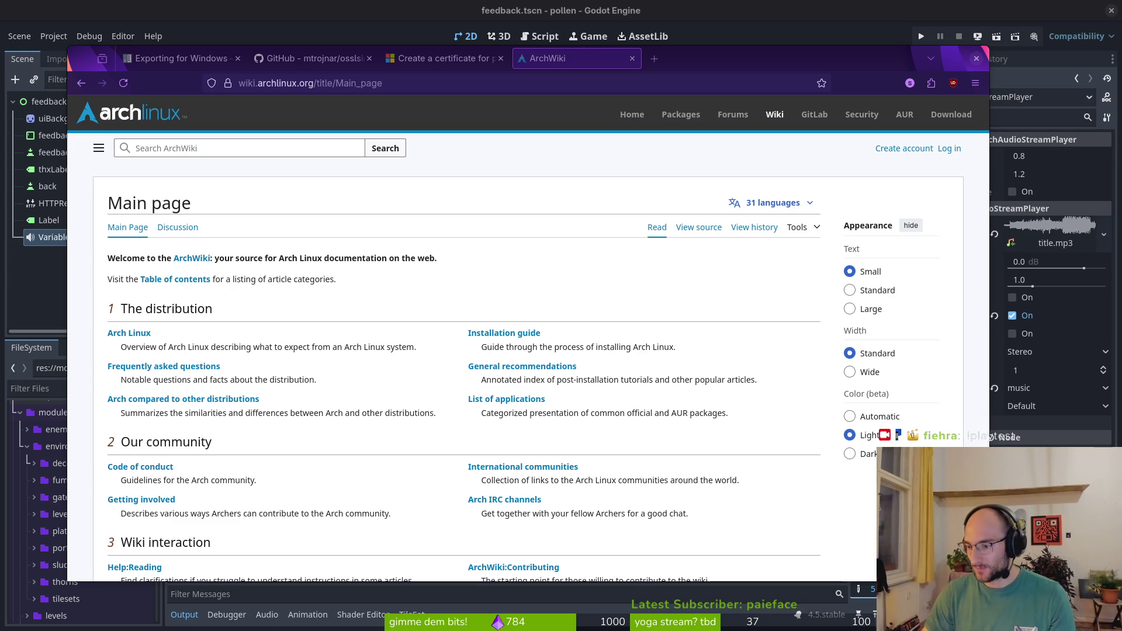
Look up the osslsigncode name in the Exporting for Windows docs
left_click(185, 147)
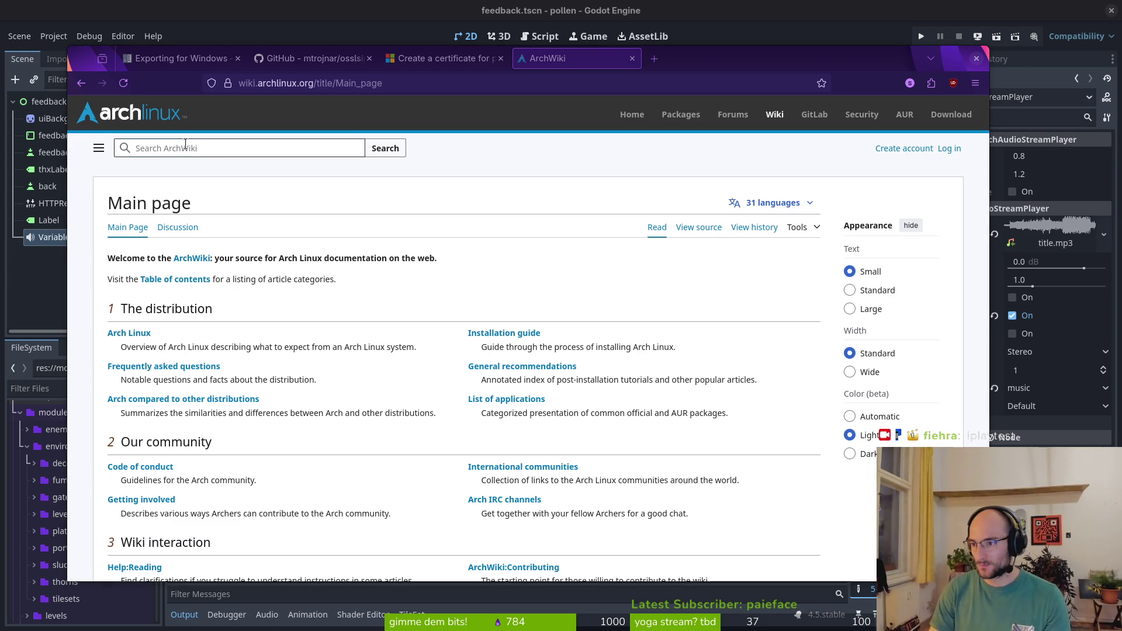
left_click(48, 285)
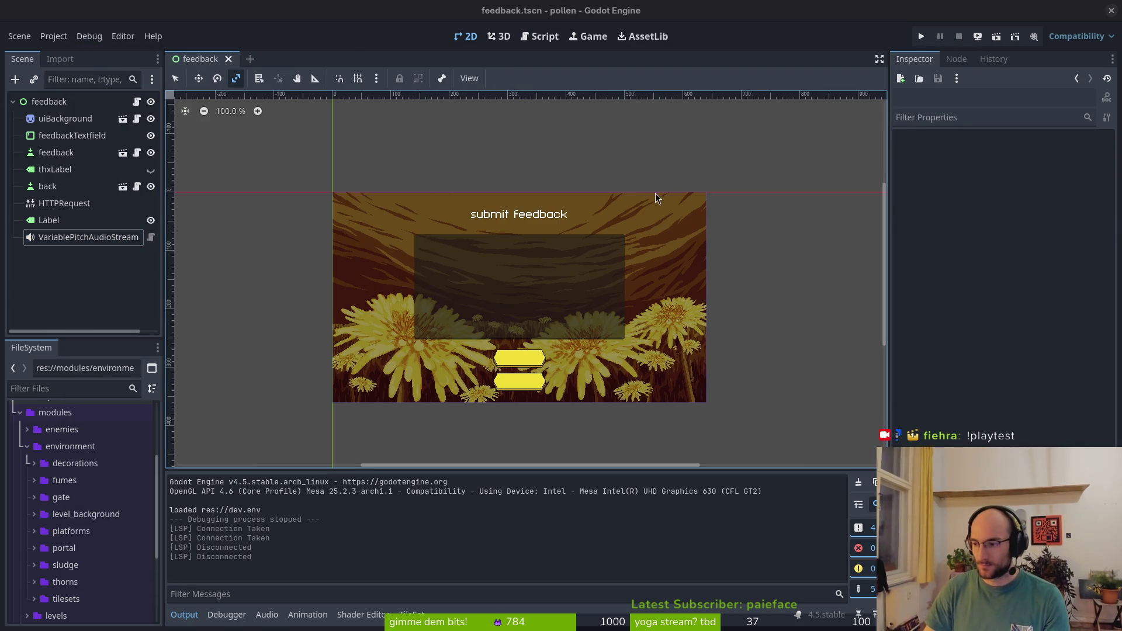
key("alt+Tab")
left_click(181, 58)
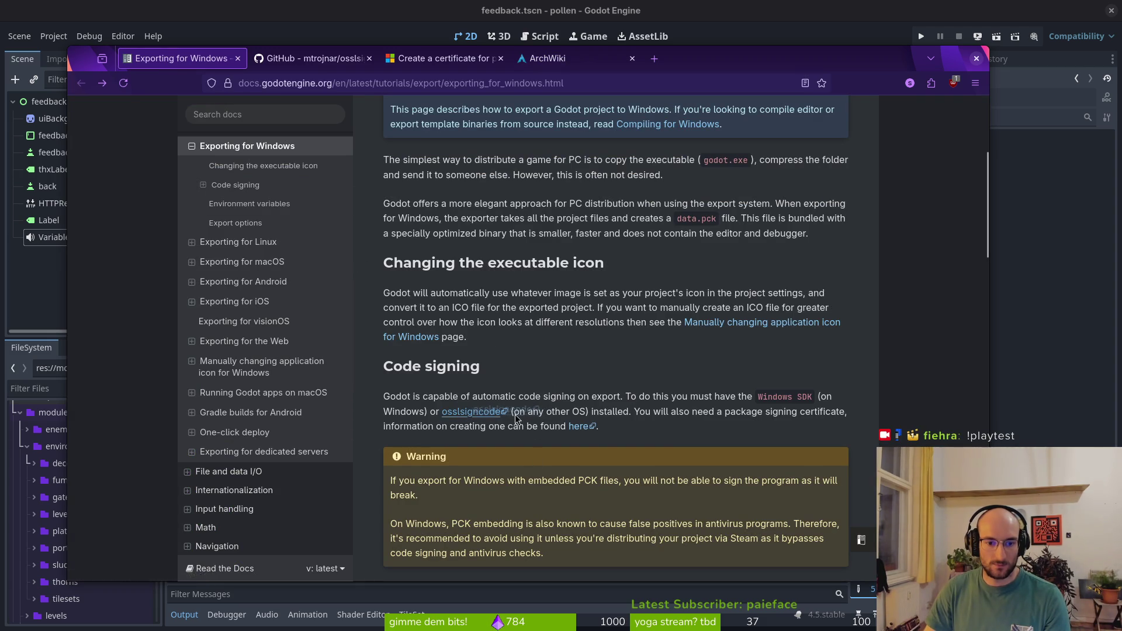
left_click_drag(498, 419, 447, 405)
left_click(438, 407)
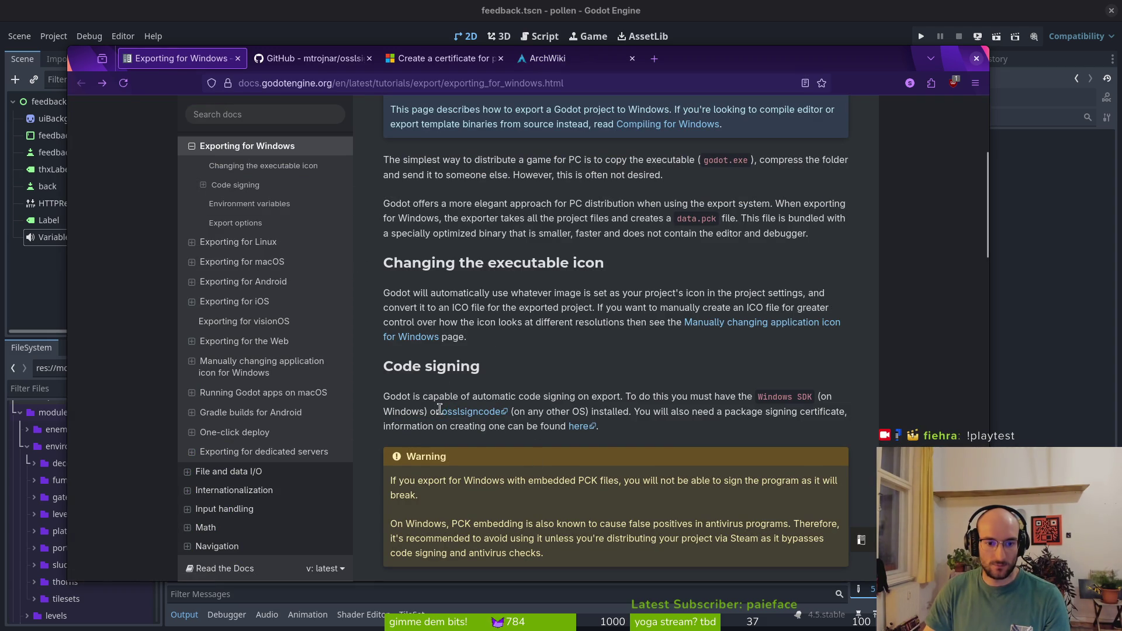
Search ArchWiki for osslsigncode, then run the same search in Arch Linux's package search
left_click(565, 59)
type("osslsigncode")
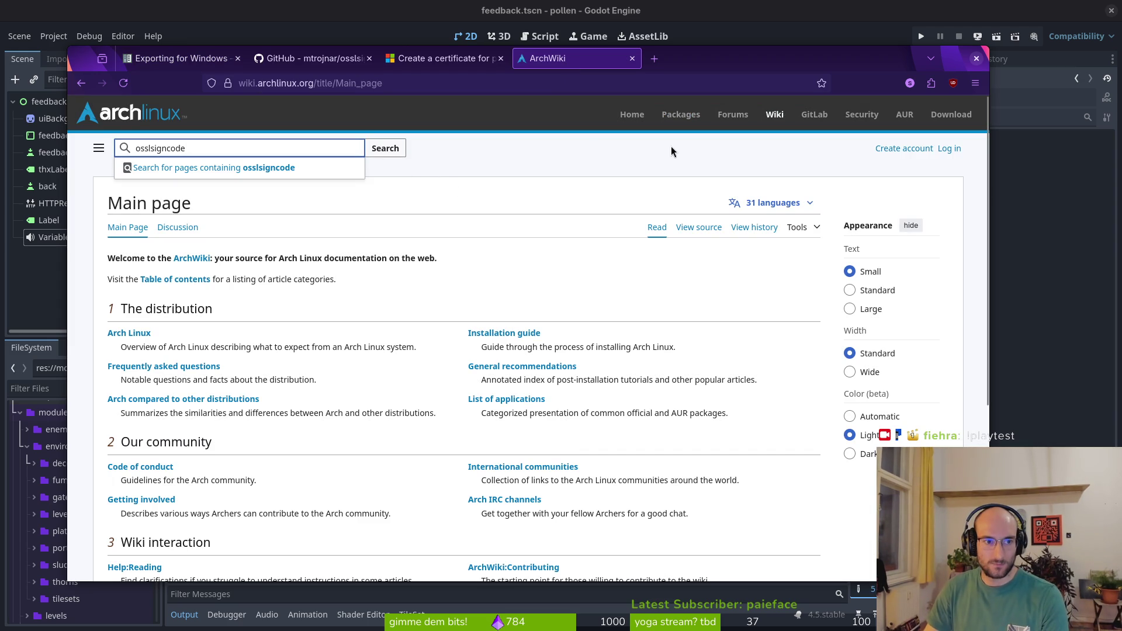
key("Return")
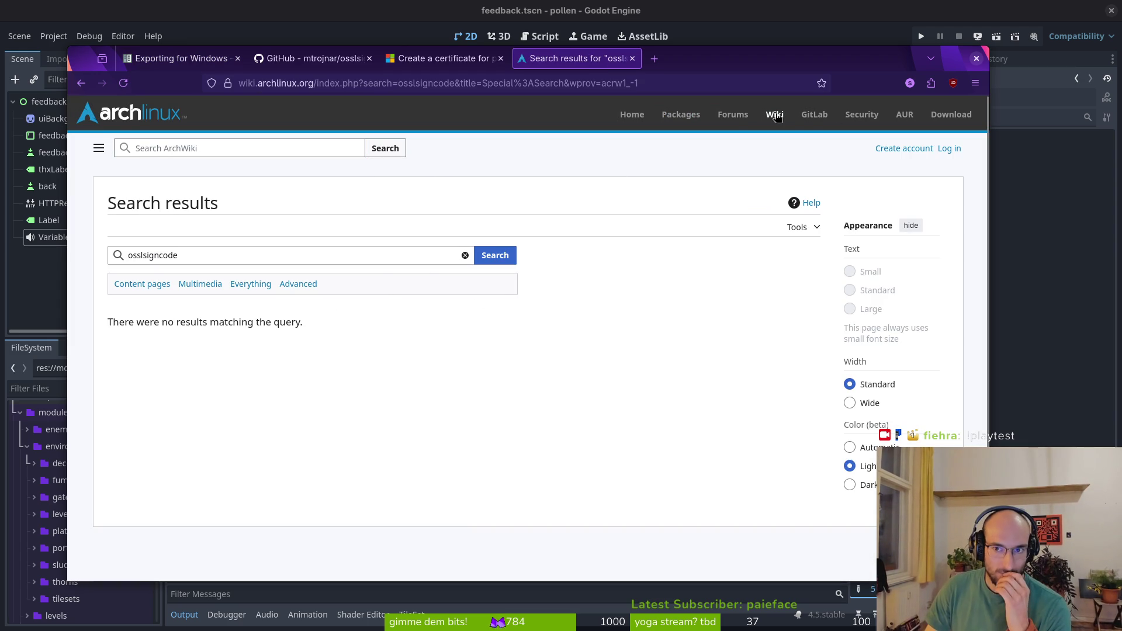
double_click(684, 114)
left_click(693, 114)
left_click(274, 187)
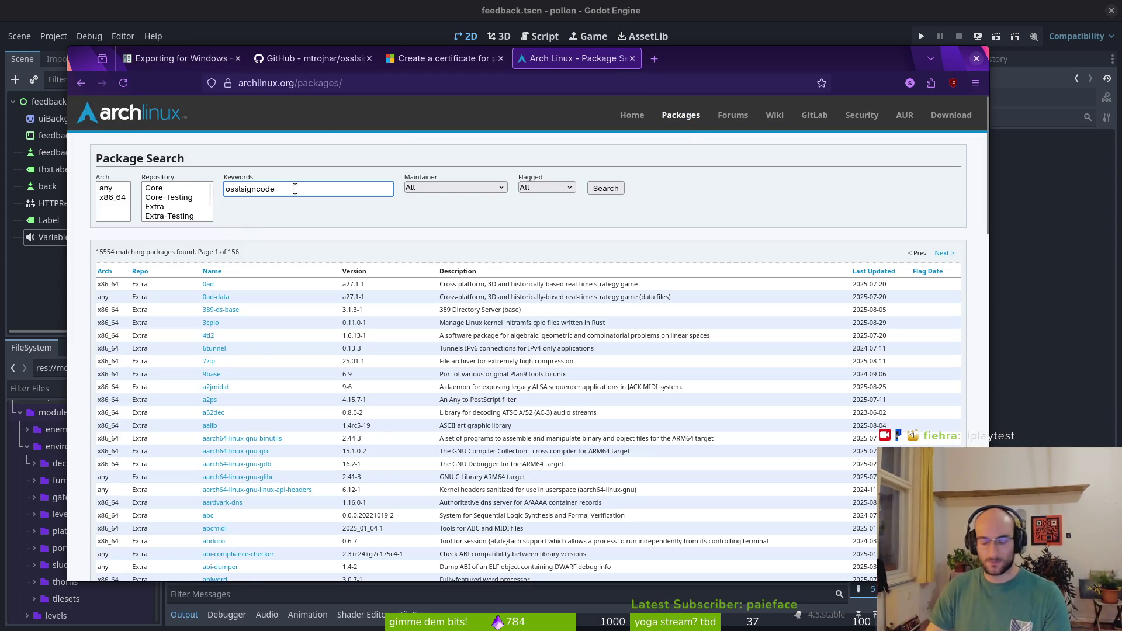
key("Return")
Search the AUR for osslsigncode, finding osslsigncode 2.10-1 and osslsigncode-git
key("ctrl+t")
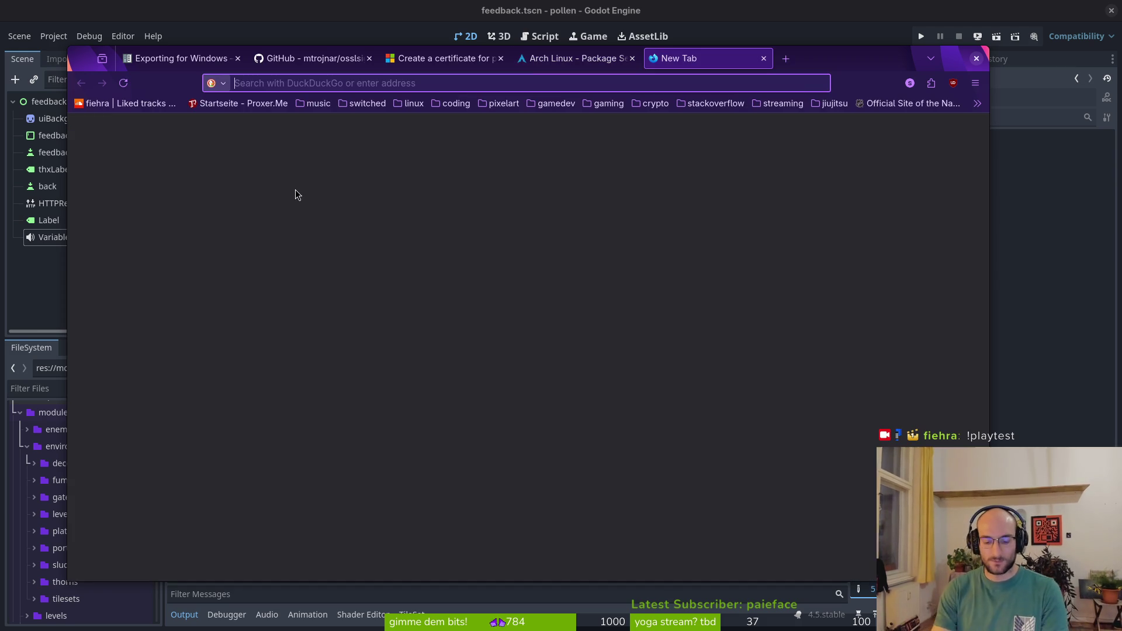
type("!aur")
key("Return")
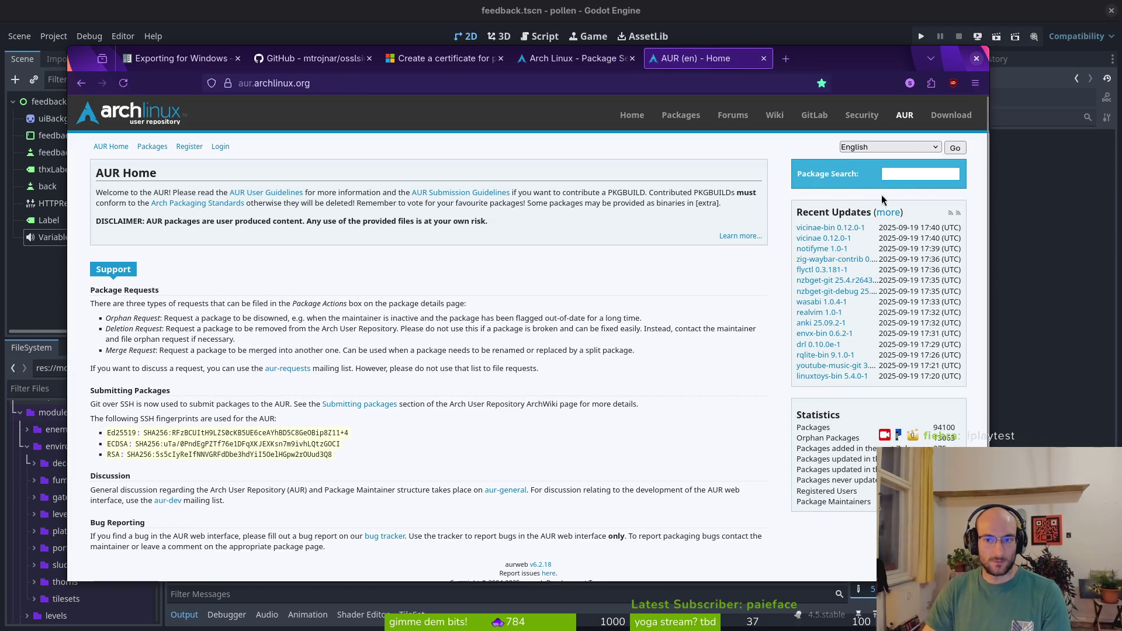
left_click(900, 173)
type("osslsigncode")
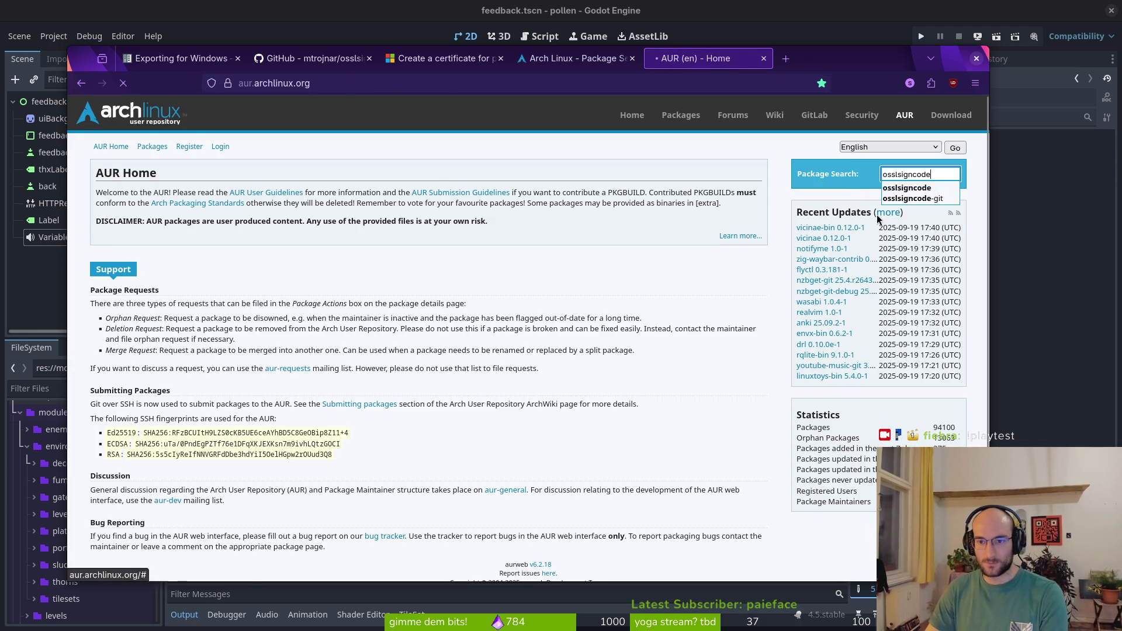
key("Return")
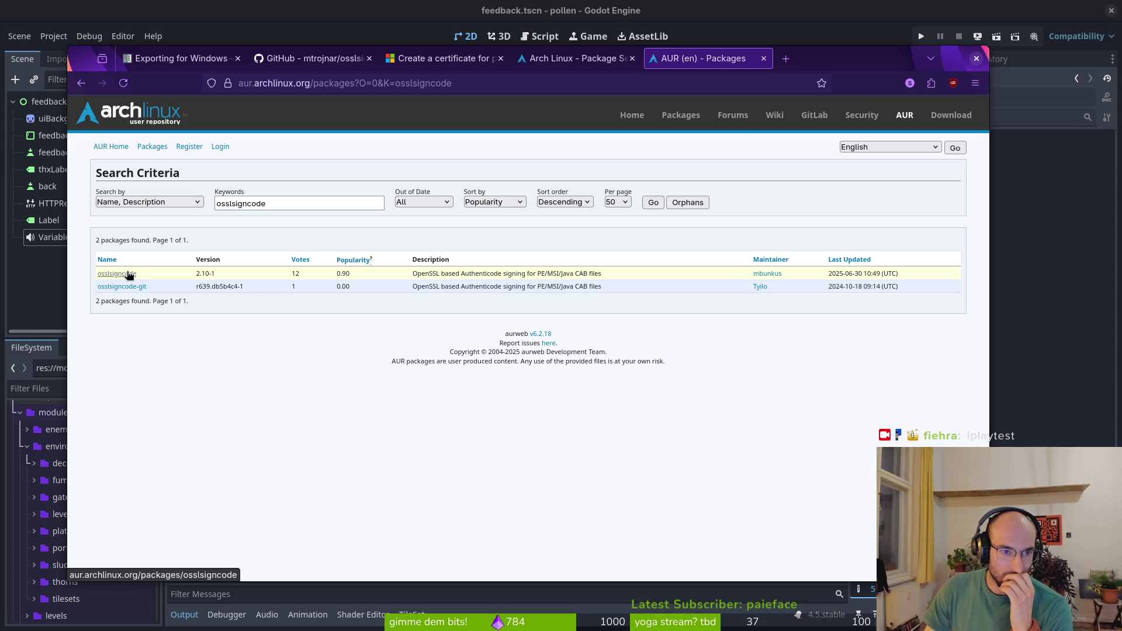
Load flathub.org, close the Arch package search tab, and return to the Exporting for Windows docs
key("ctrl+t")
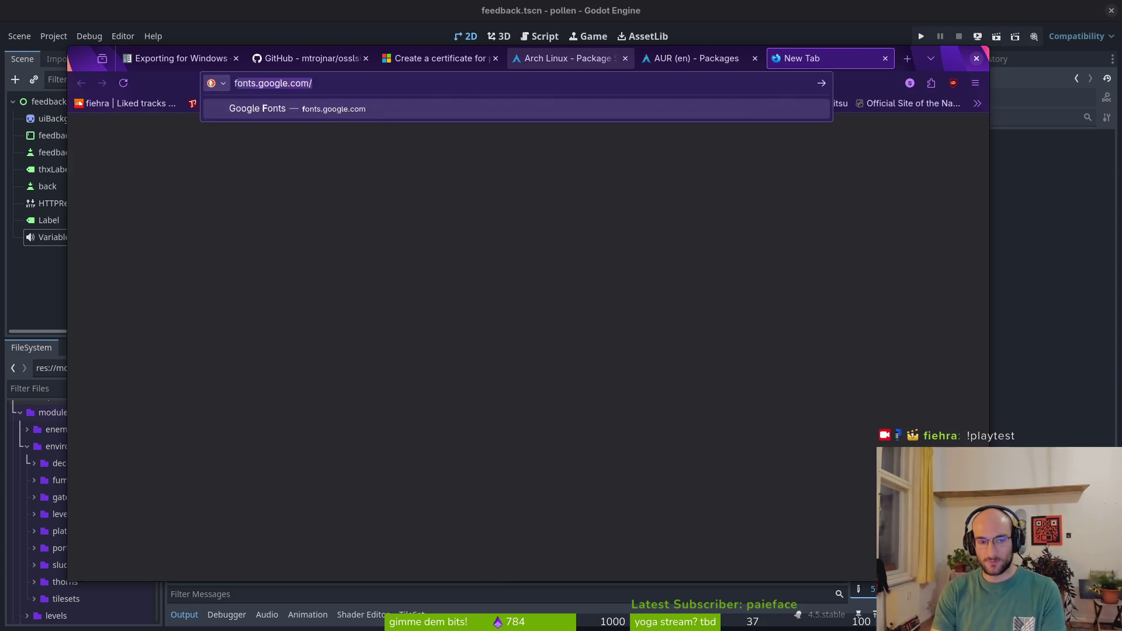
type("flathub.org")
key("Return")
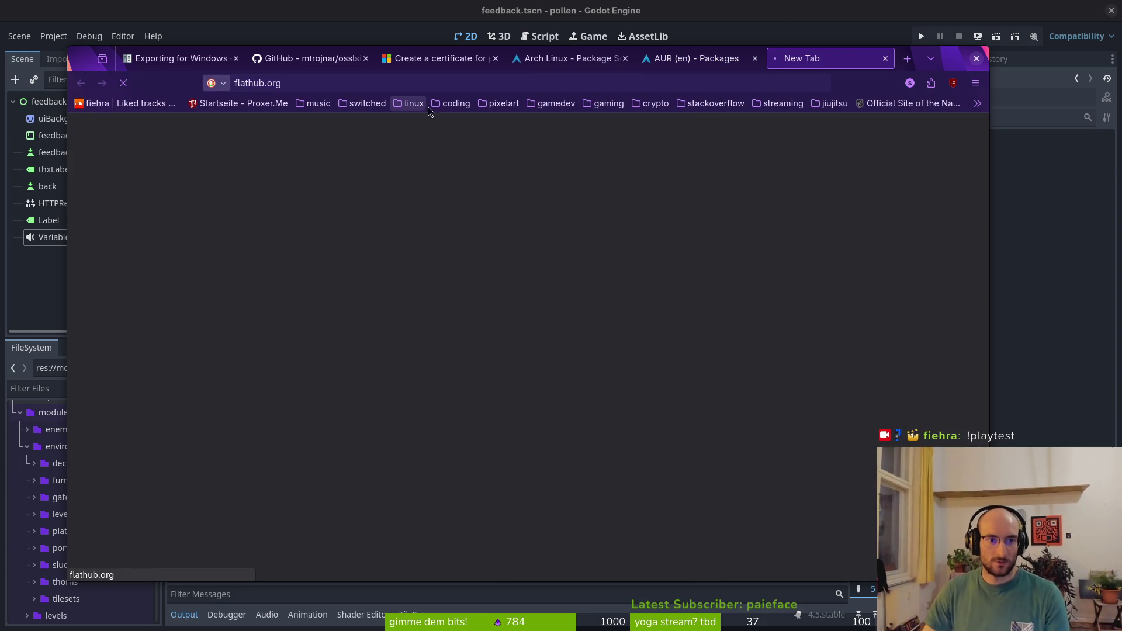
left_click(692, 58)
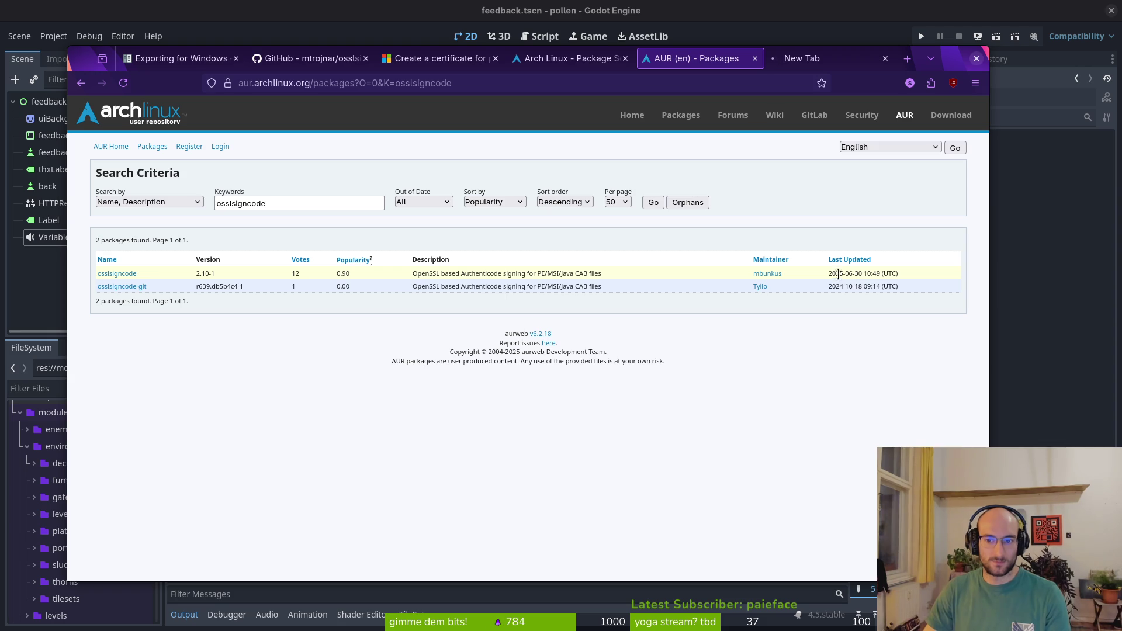
left_click(818, 59)
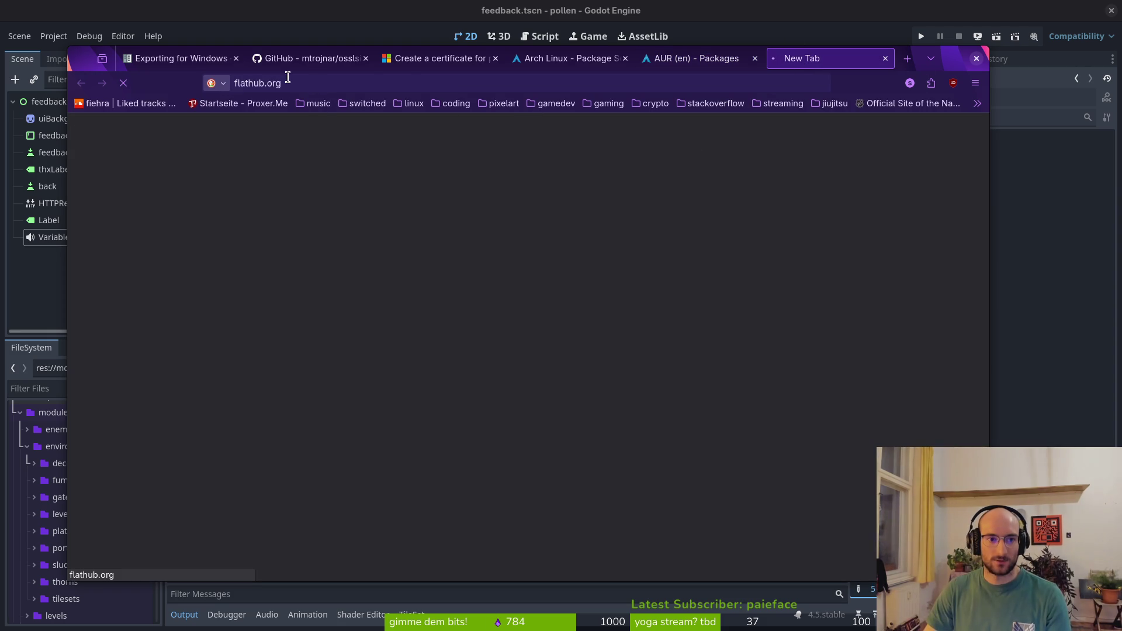
left_click(565, 61)
left_click(625, 58)
left_click(311, 61)
left_click(178, 59)
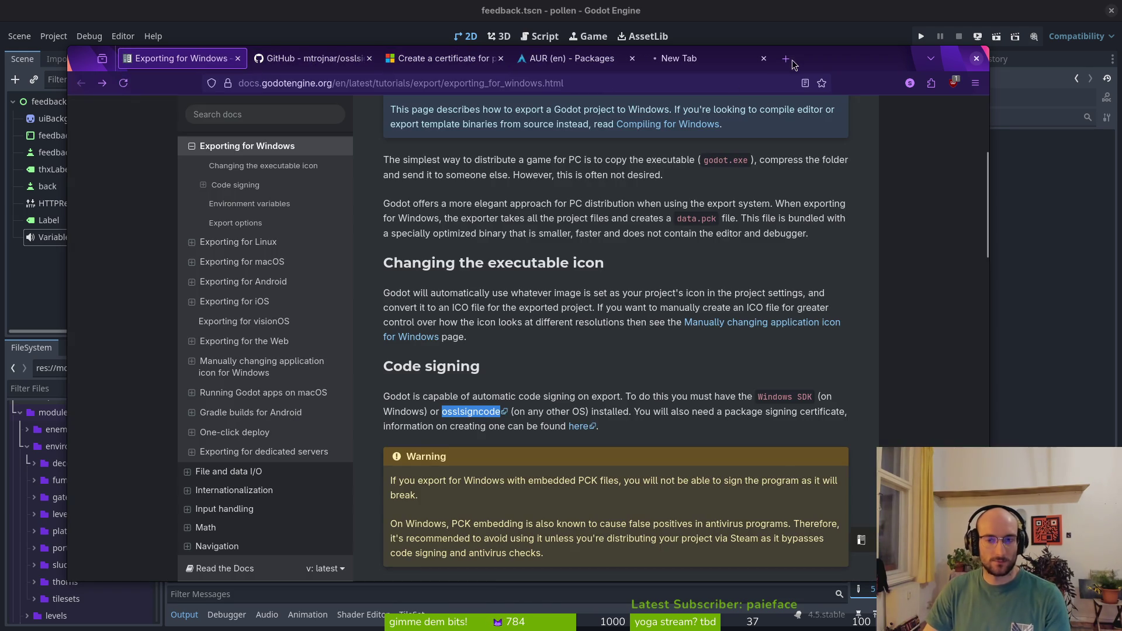
left_click(293, 60)
scroll(778, 343, "up", 2)
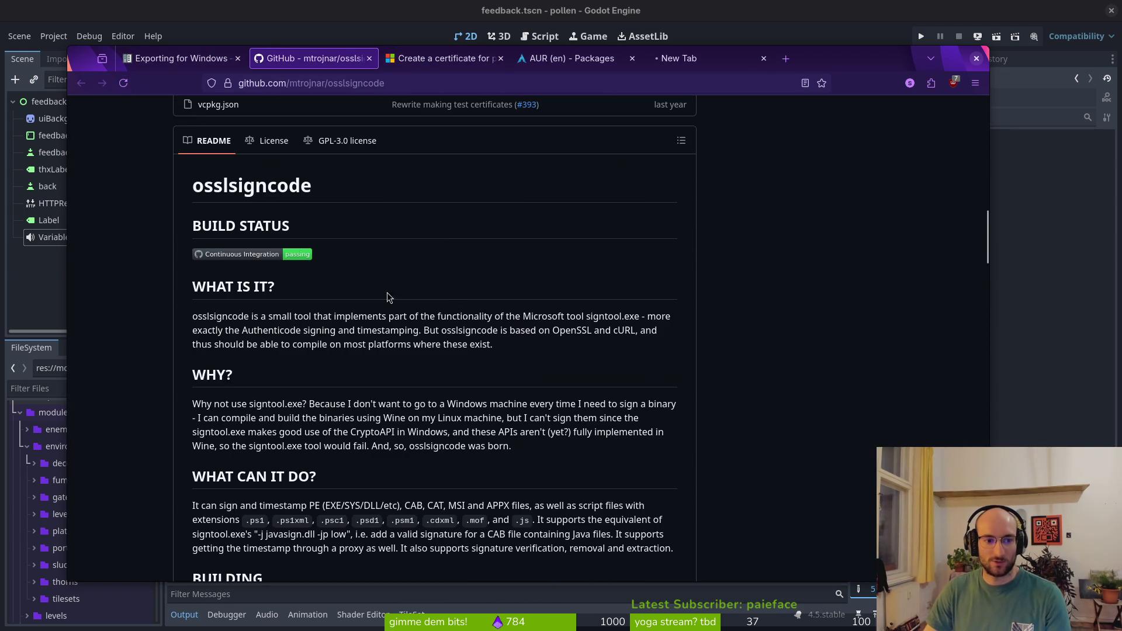
scroll(275, 306, "down", 5)
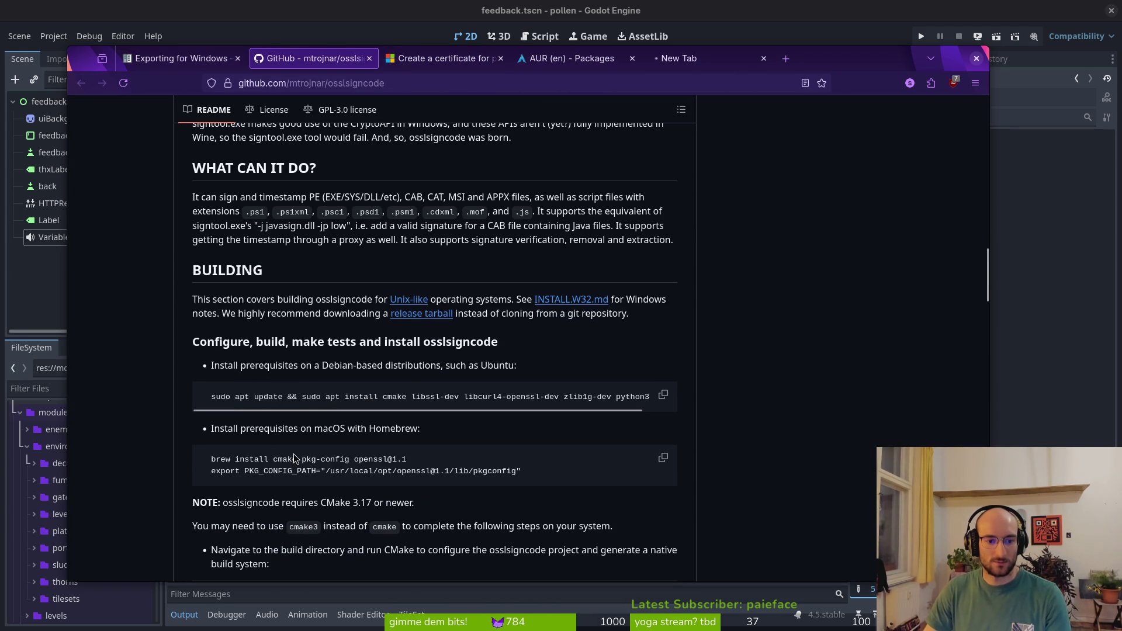
scroll(298, 459, "down", 8)
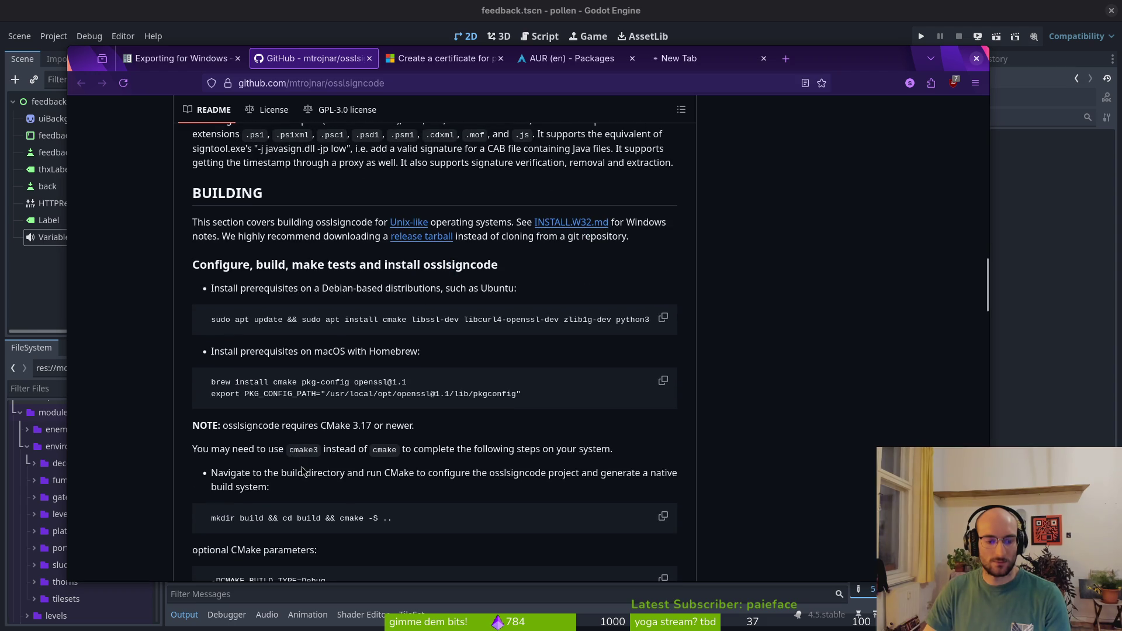
scroll(306, 465, "up", 15)
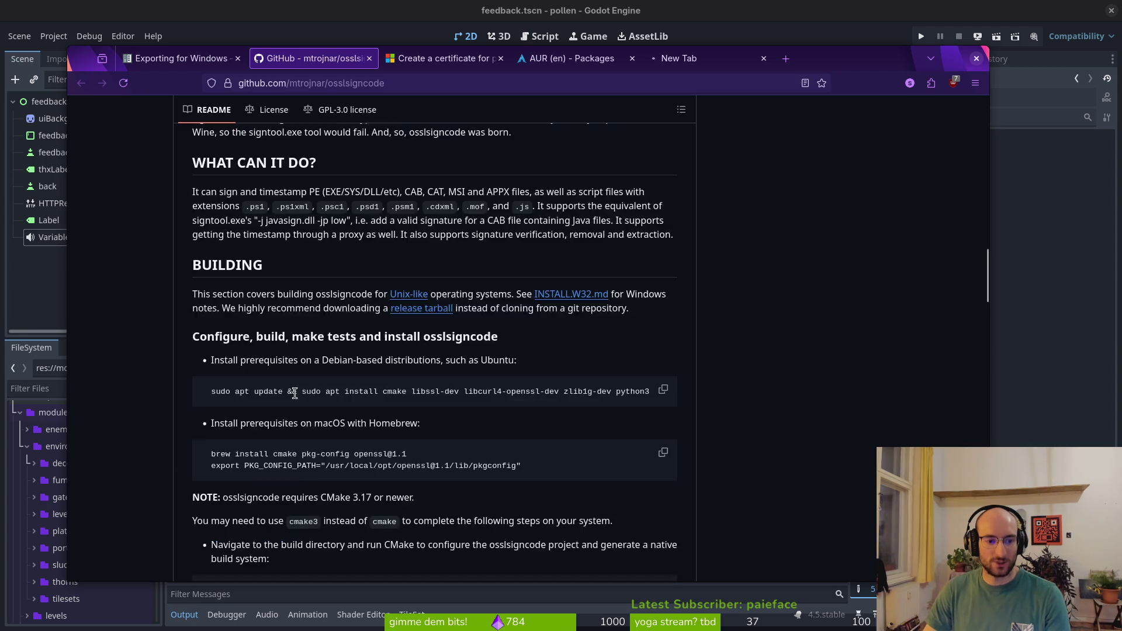
left_click(178, 58)
left_click(678, 58)
left_click(193, 59)
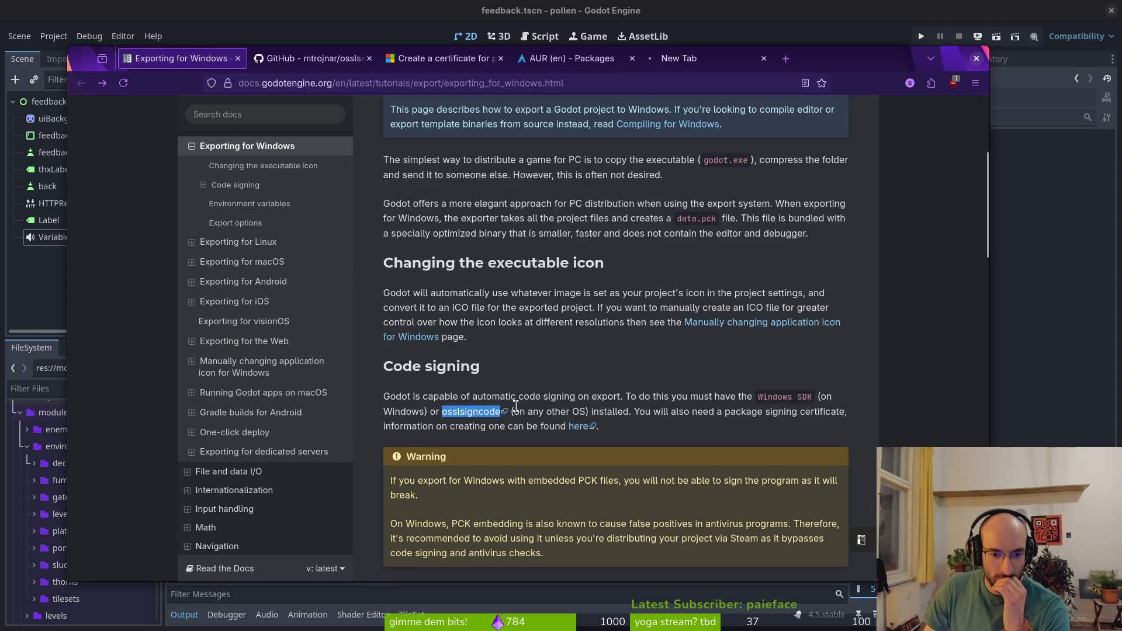
left_click(632, 394)
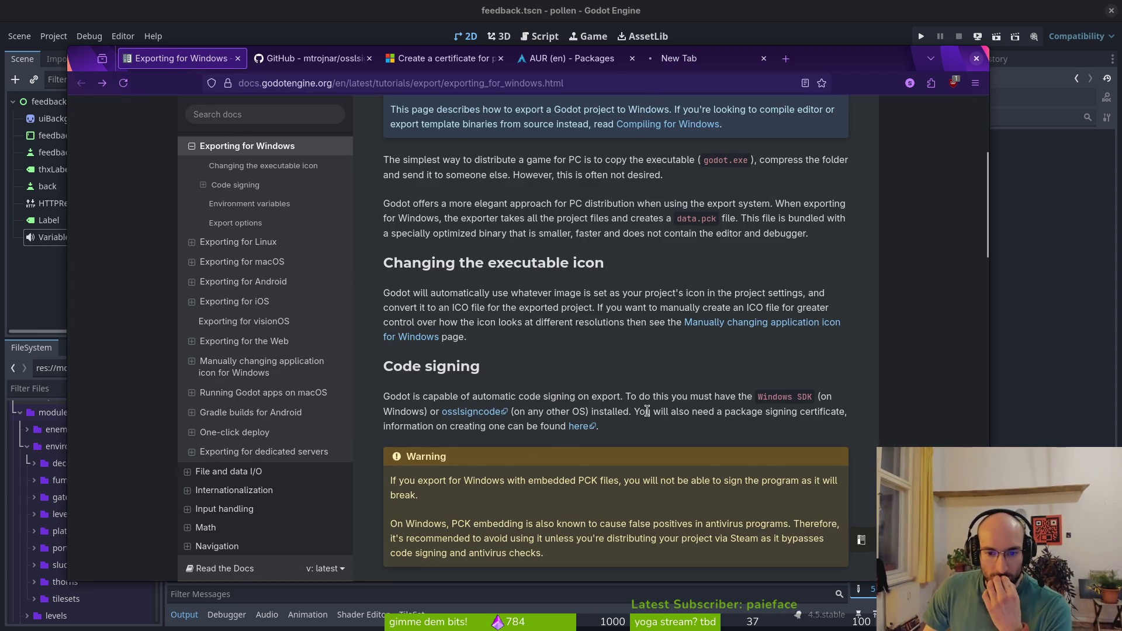
scroll(643, 406, "down", 3)
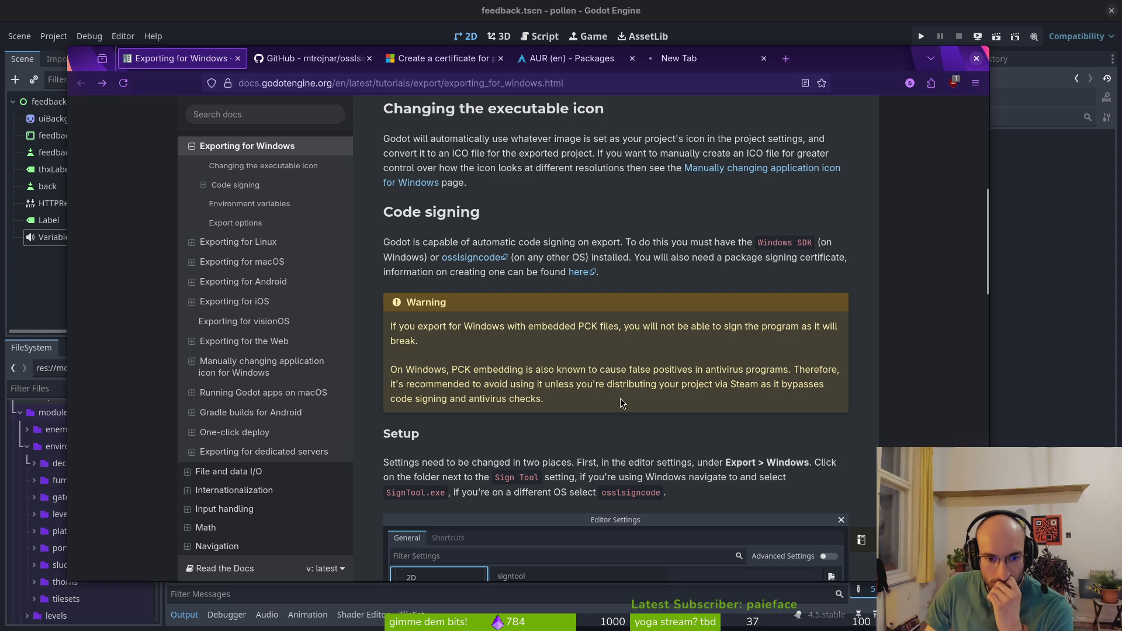
Read through the docs page, then view the osslsigncode 2.10-1 package details in the AUR results
scroll(595, 400, "down", 3)
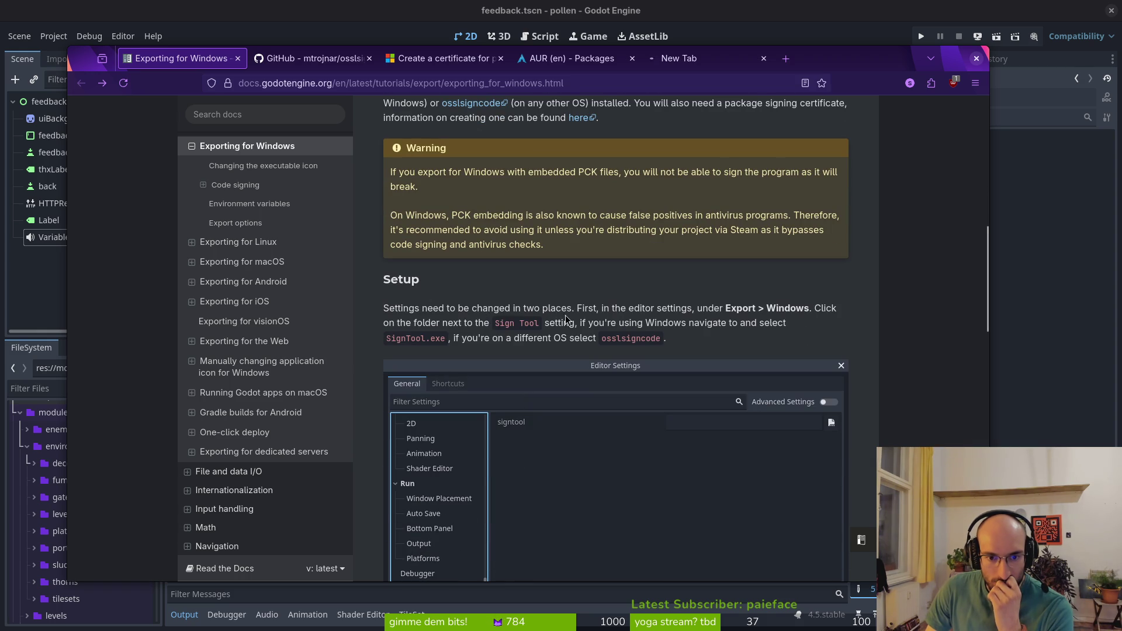
scroll(667, 338, "down", 7)
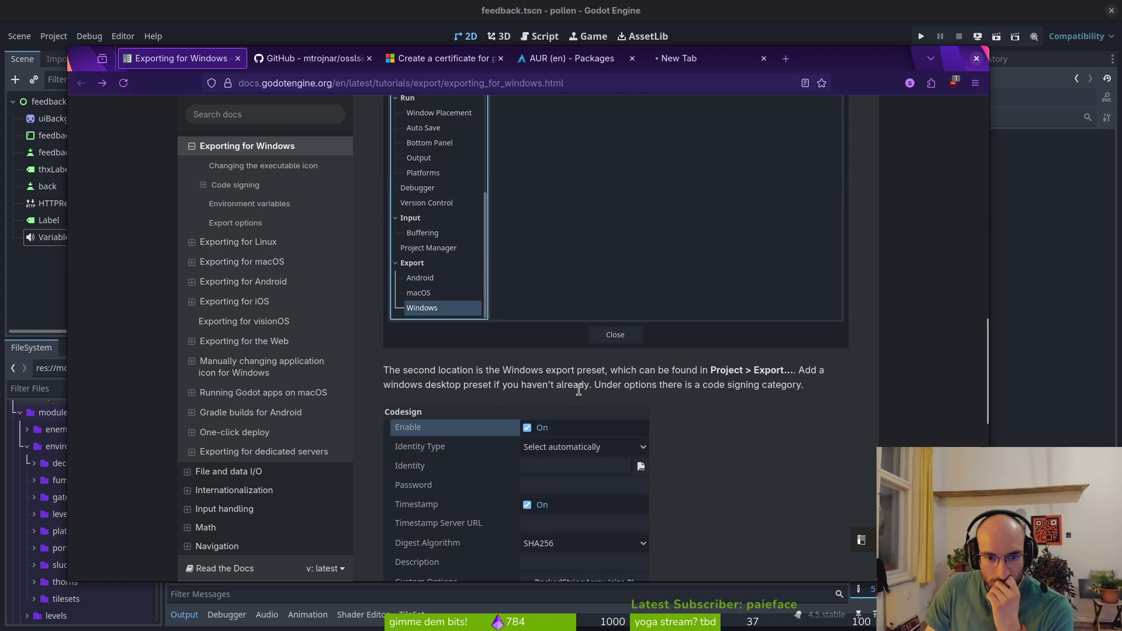
scroll(707, 396, "down", 3)
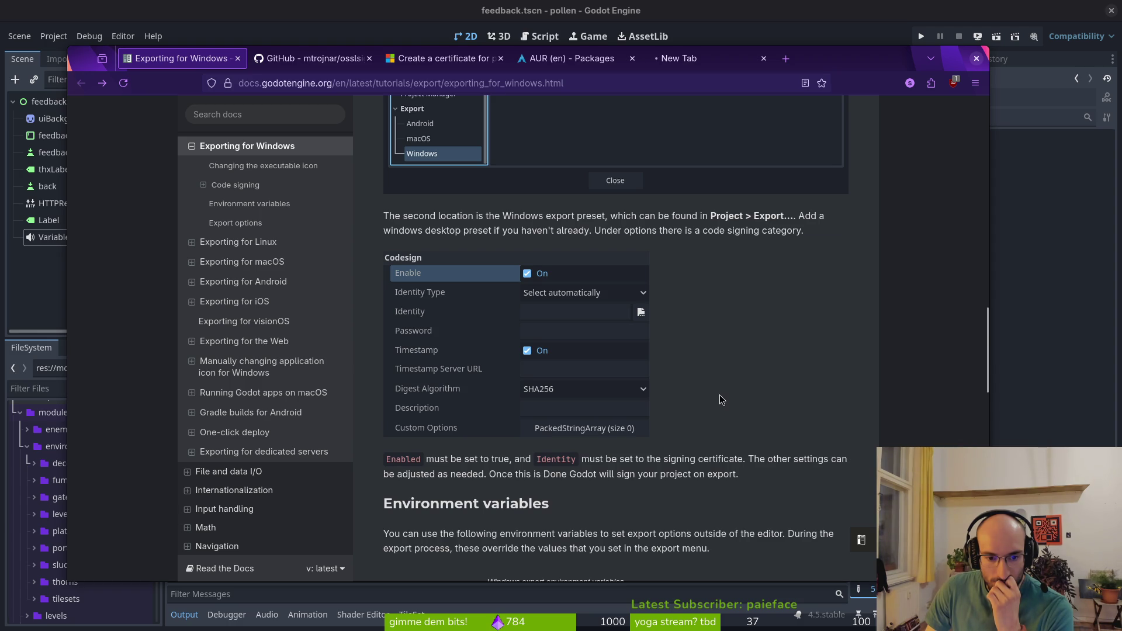
scroll(720, 393, "down", 3)
scroll(720, 393, "up", 13)
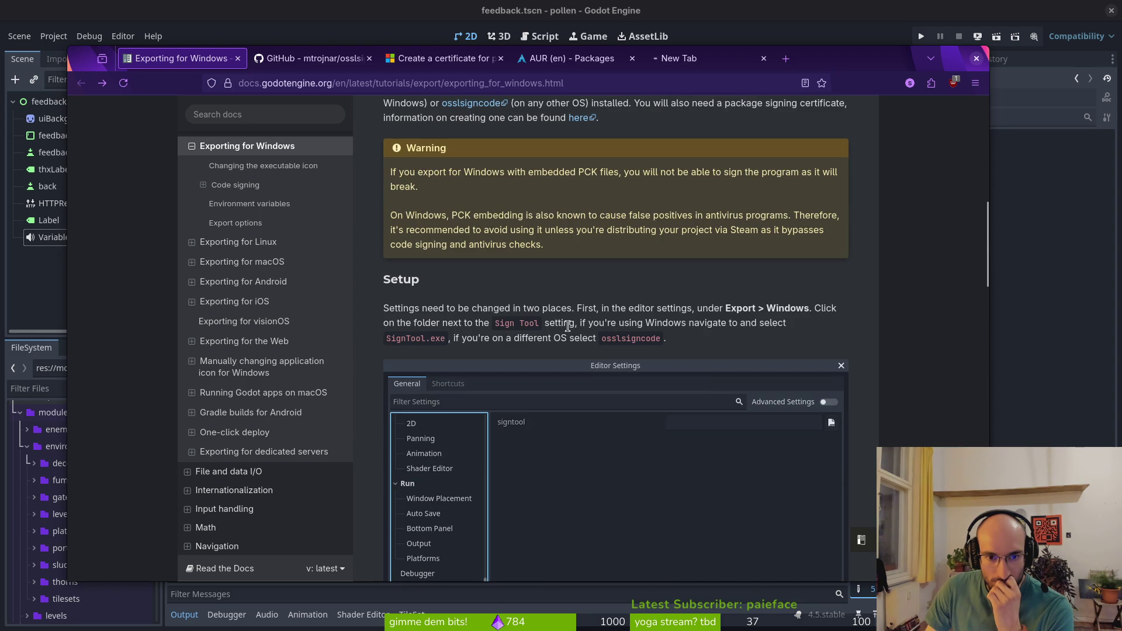
scroll(602, 344, "up", 2)
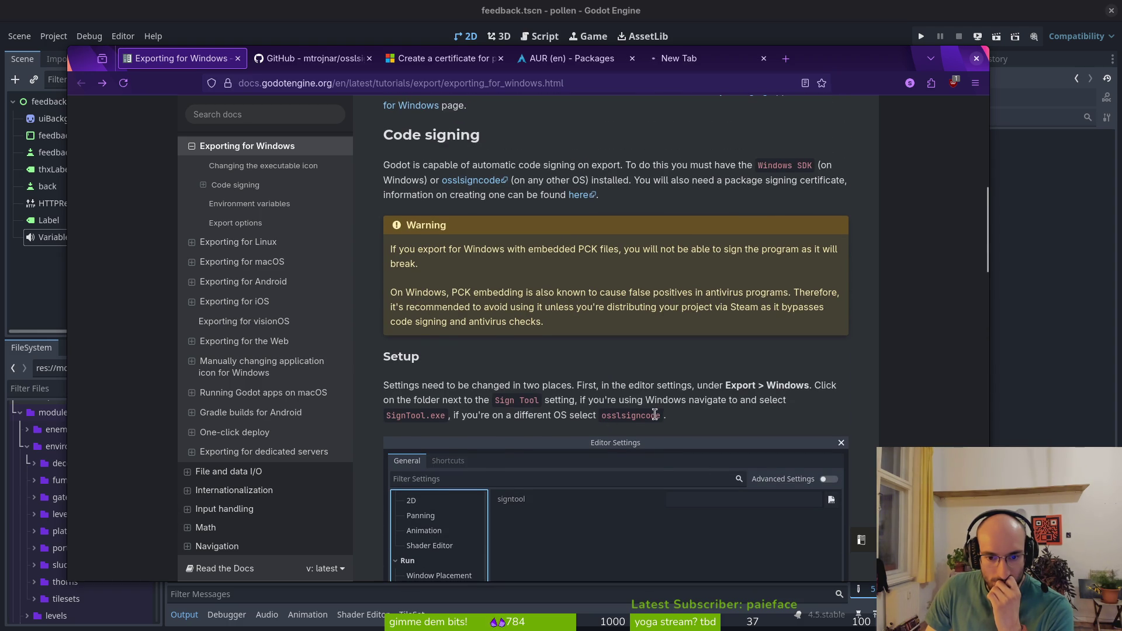
scroll(650, 412, "up", 10)
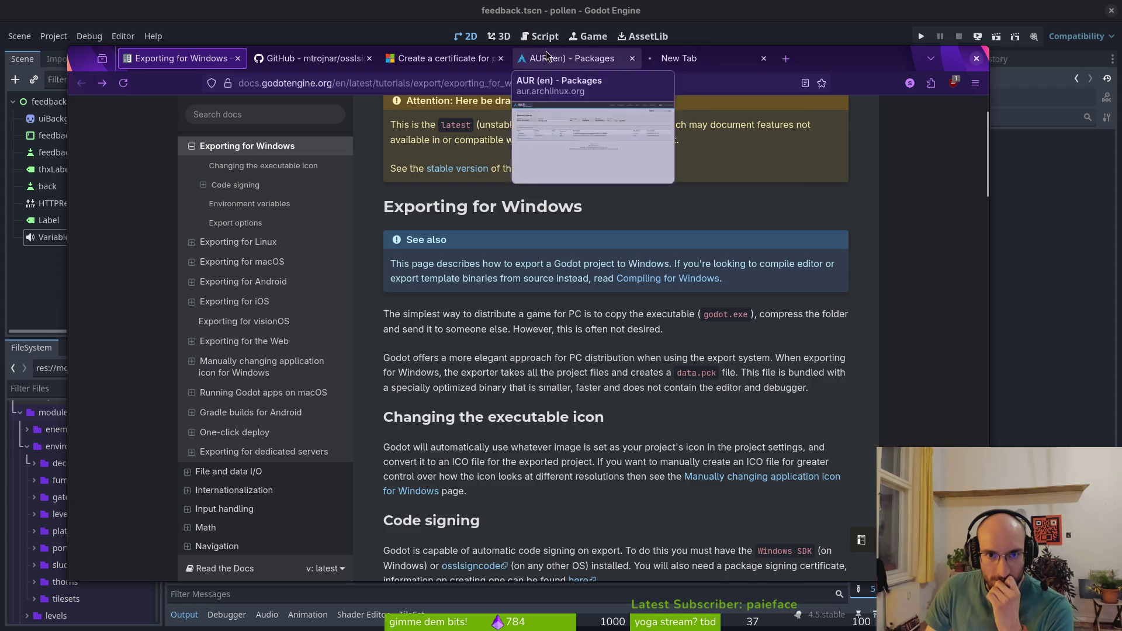
left_click(546, 52)
left_click(110, 273)
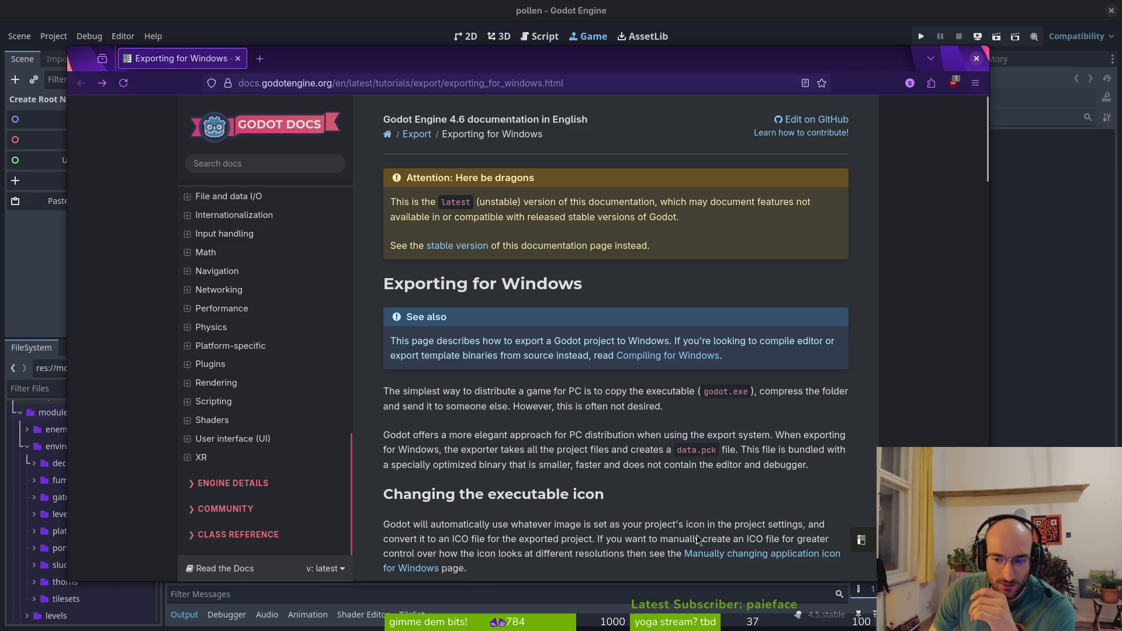
Check the docs version options and go forward to the 4.5 documentation home
left_click(343, 570)
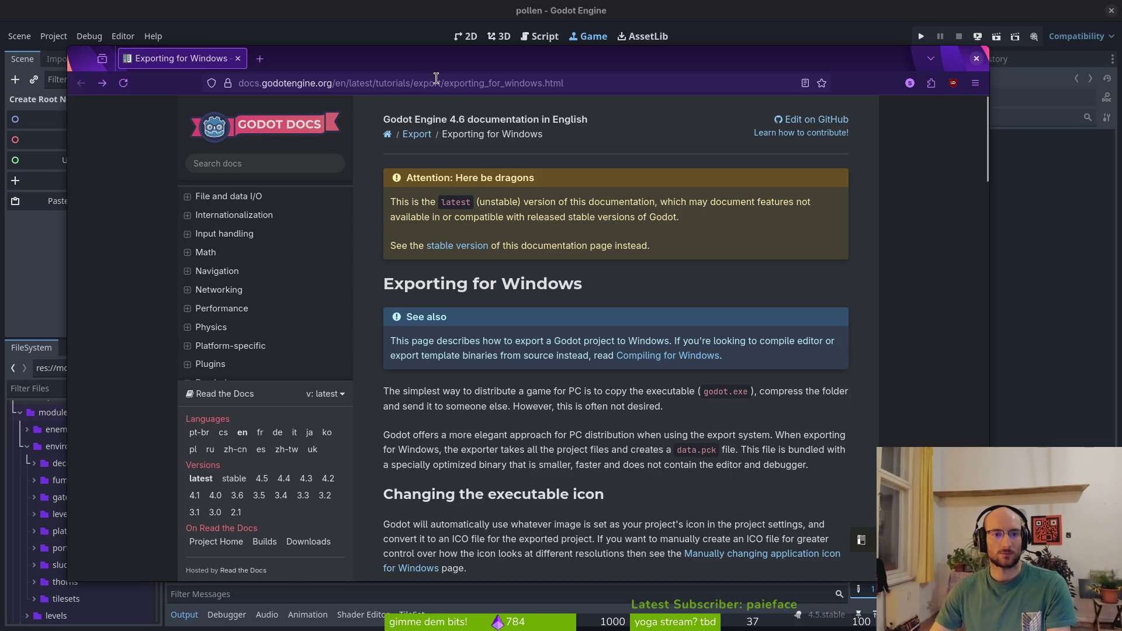
scroll(287, 303, "down", 10)
scroll(287, 304, "up", 10)
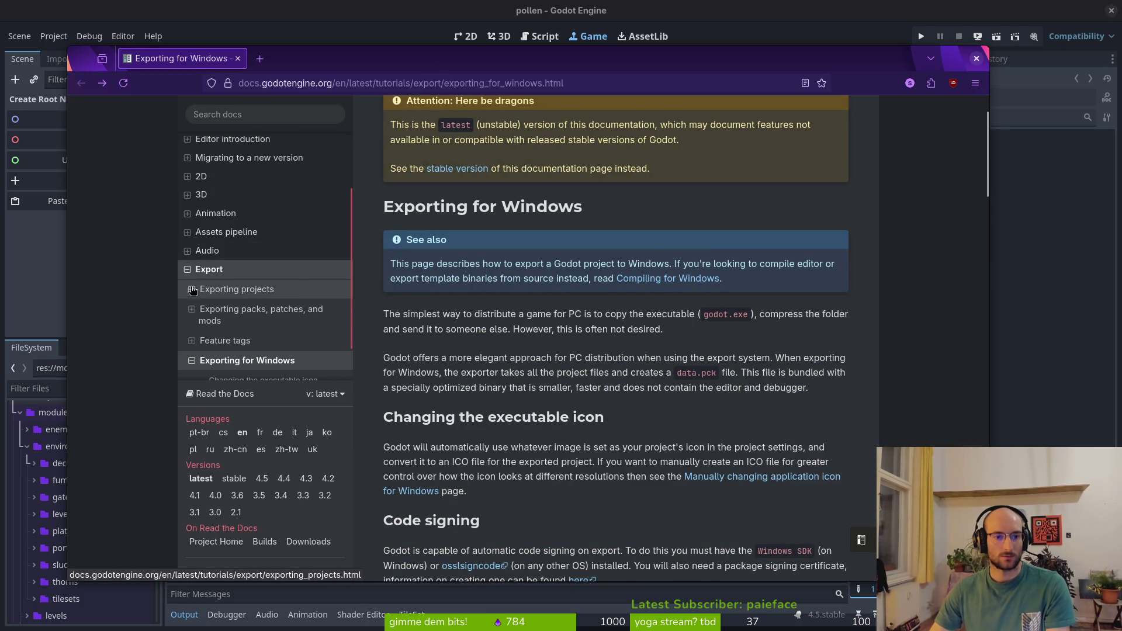
key("alt+Right")
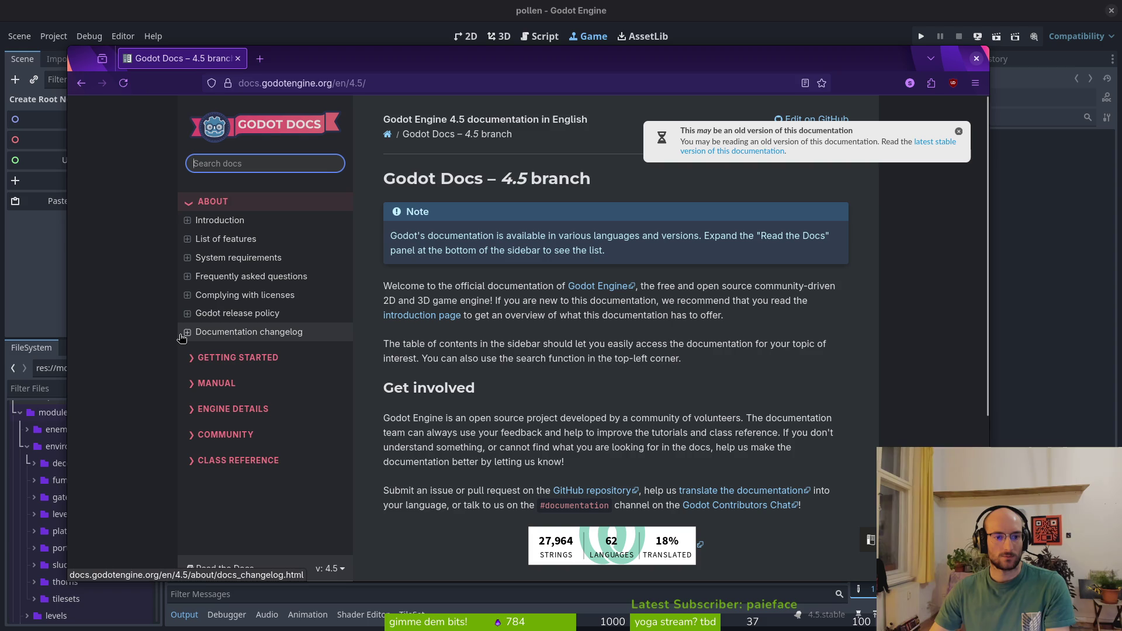
Navigate Manual > Export > Exporting for Windows and dismiss the old-version notice
left_click(199, 384)
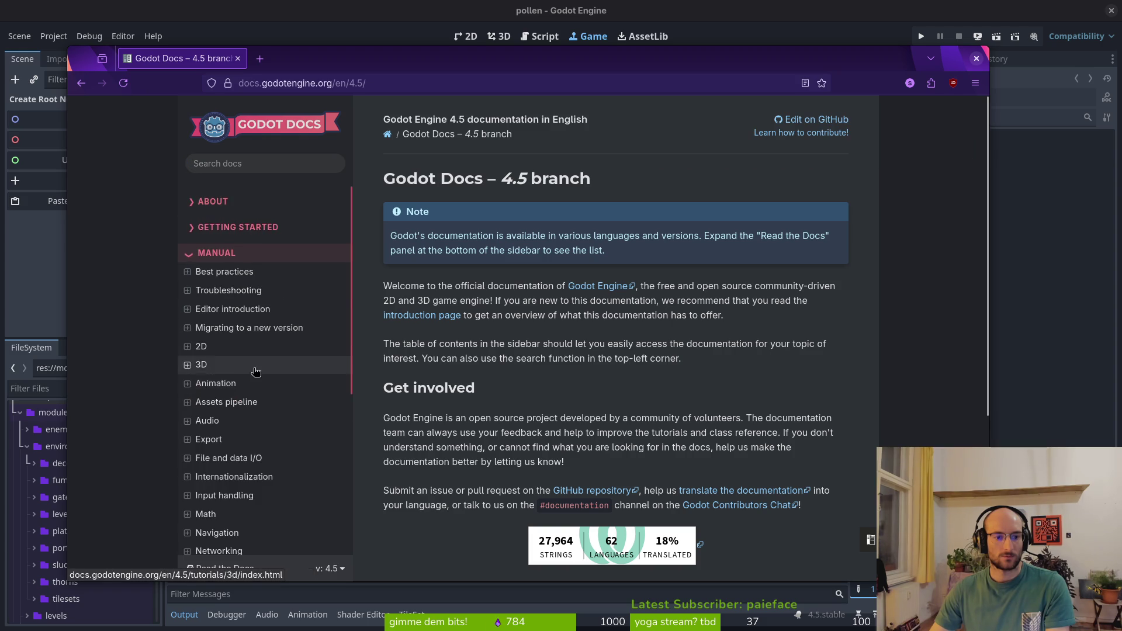
scroll(254, 372, "down", 4)
left_click(232, 482)
scroll(253, 413, "down", 5)
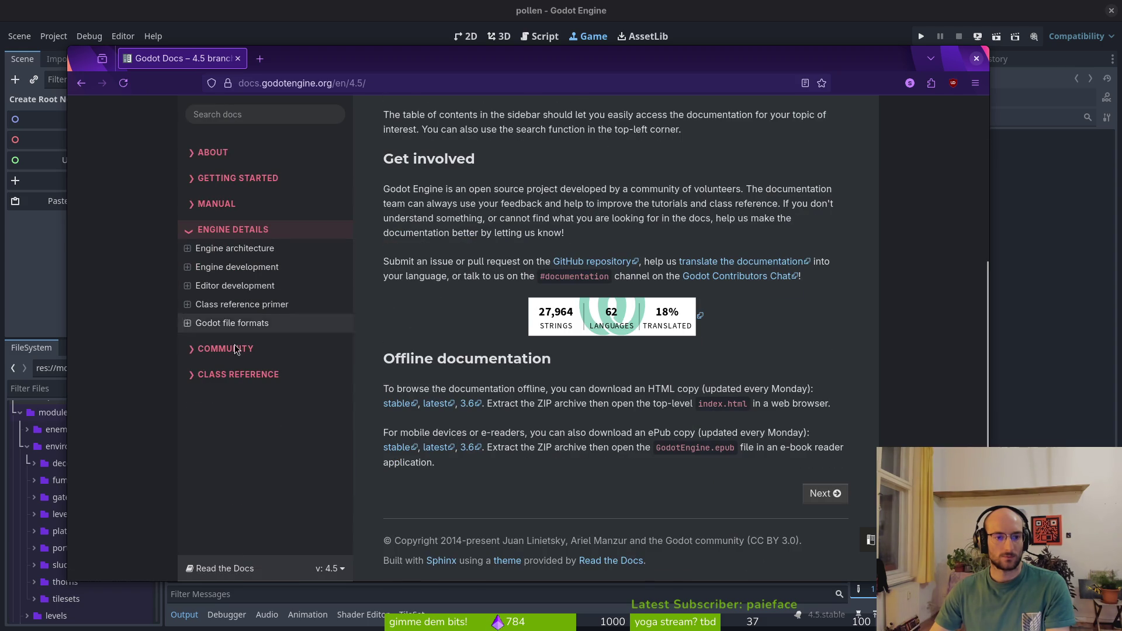
left_click(216, 203)
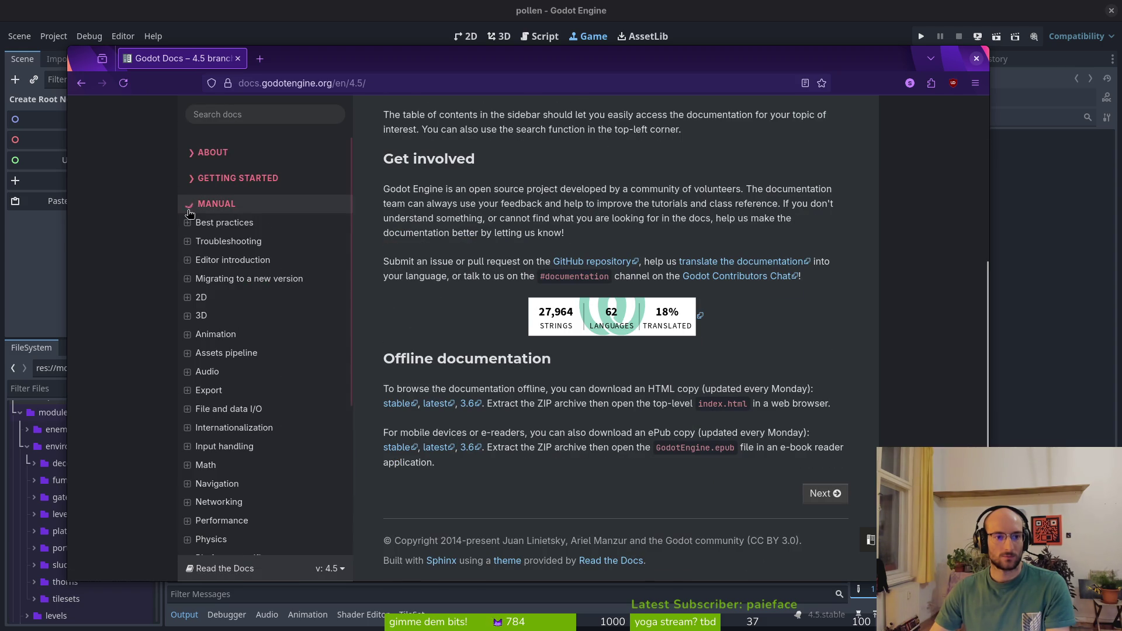
scroll(243, 310, "down", 5)
scroll(200, 339, "up", 5)
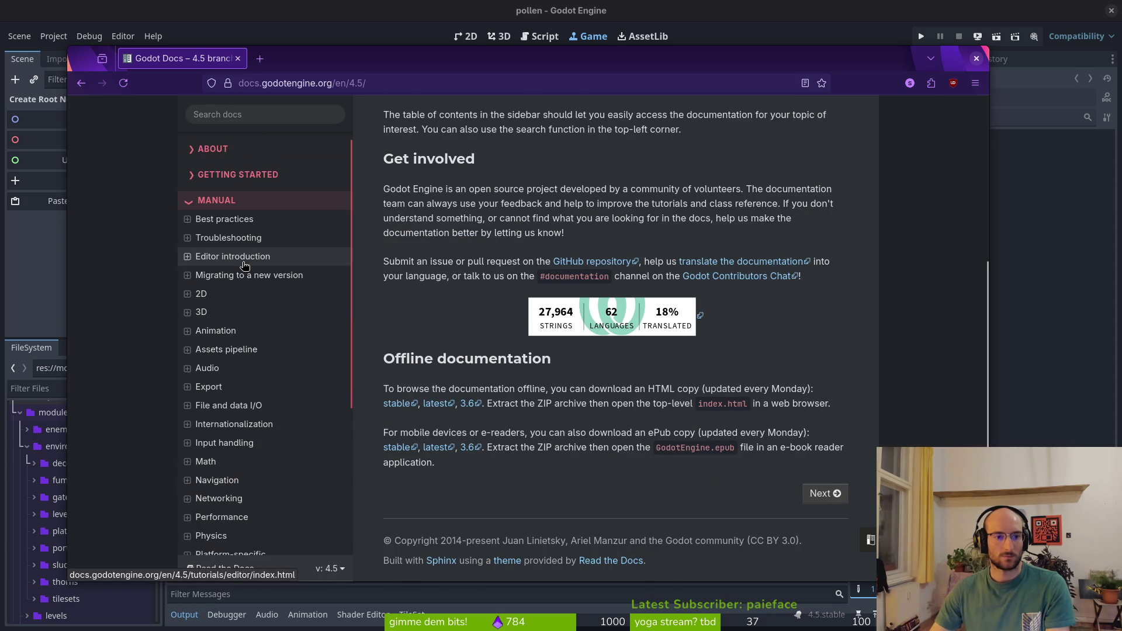
left_click(228, 396)
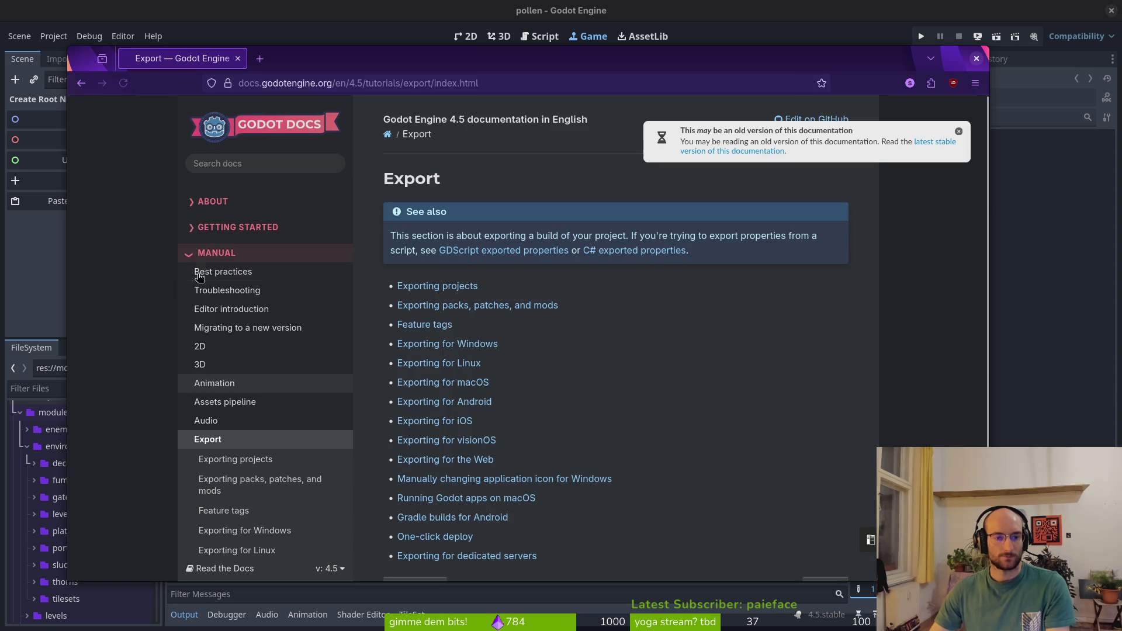
scroll(263, 308, "down", 5)
scroll(238, 363, "up", 4)
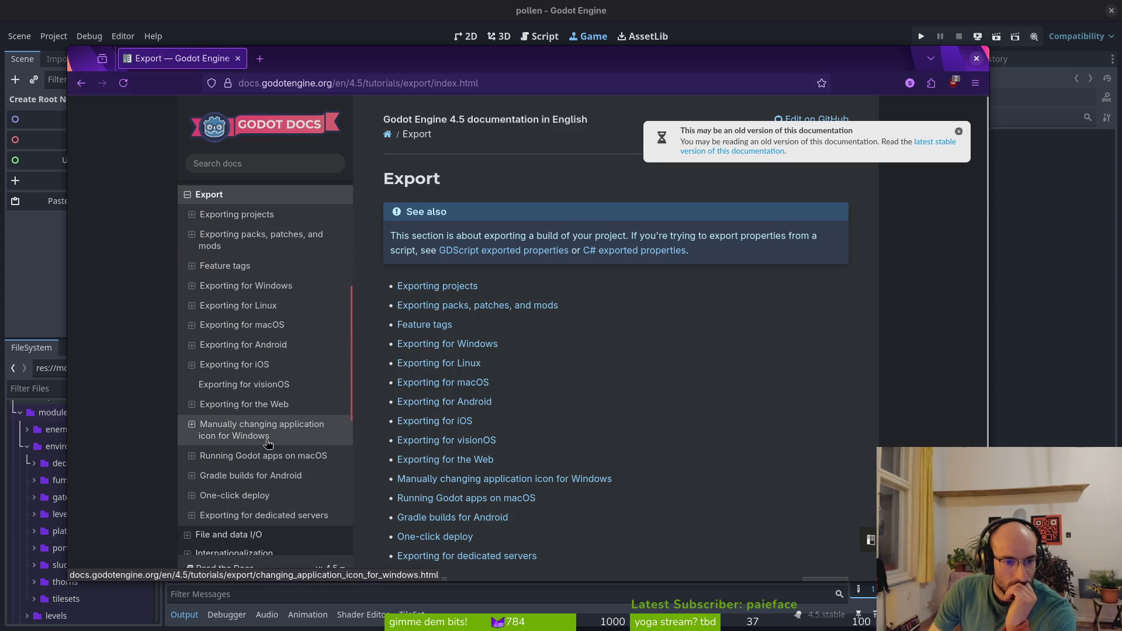
left_click(237, 287)
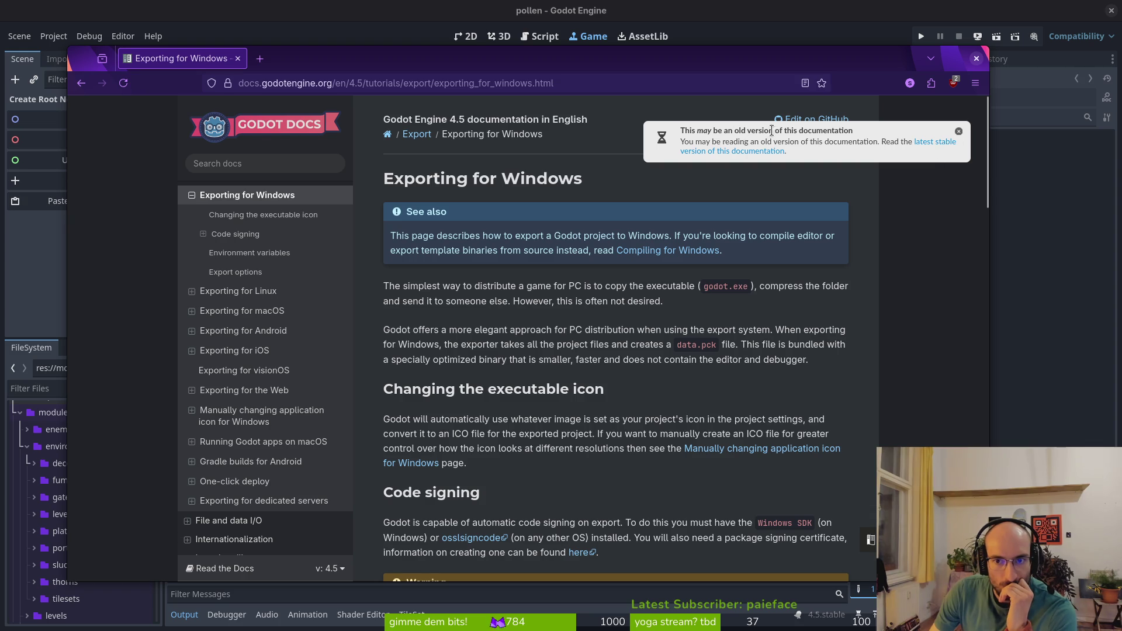
left_click(959, 133)
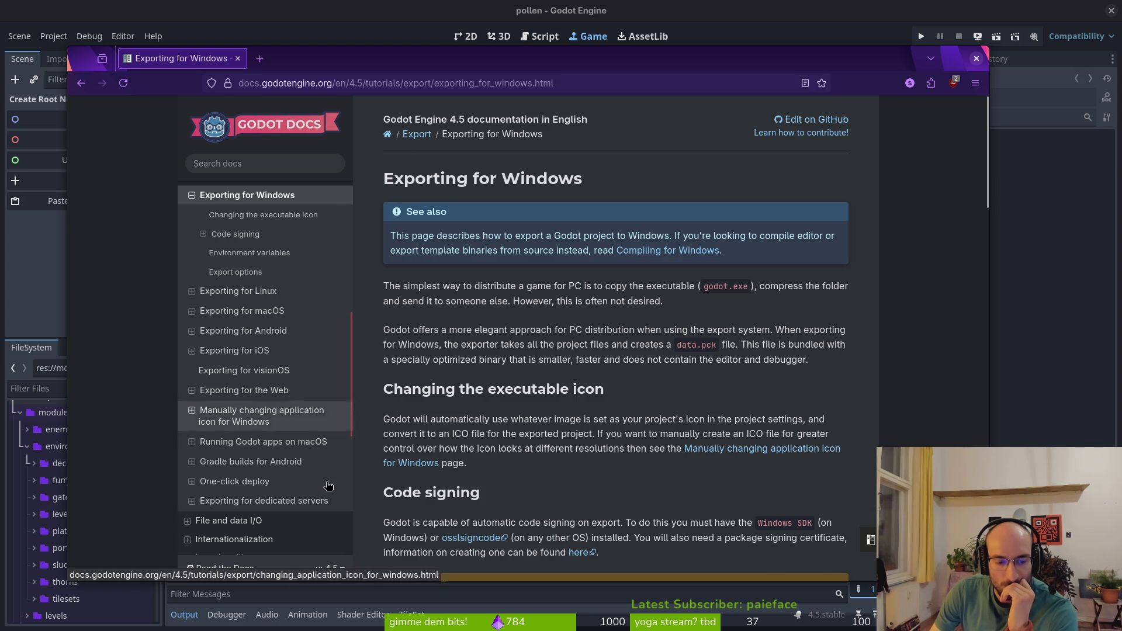
Switch to the stable docs version and reopen Manual > Export > Exporting for Windows
left_click(341, 568)
left_click(232, 480)
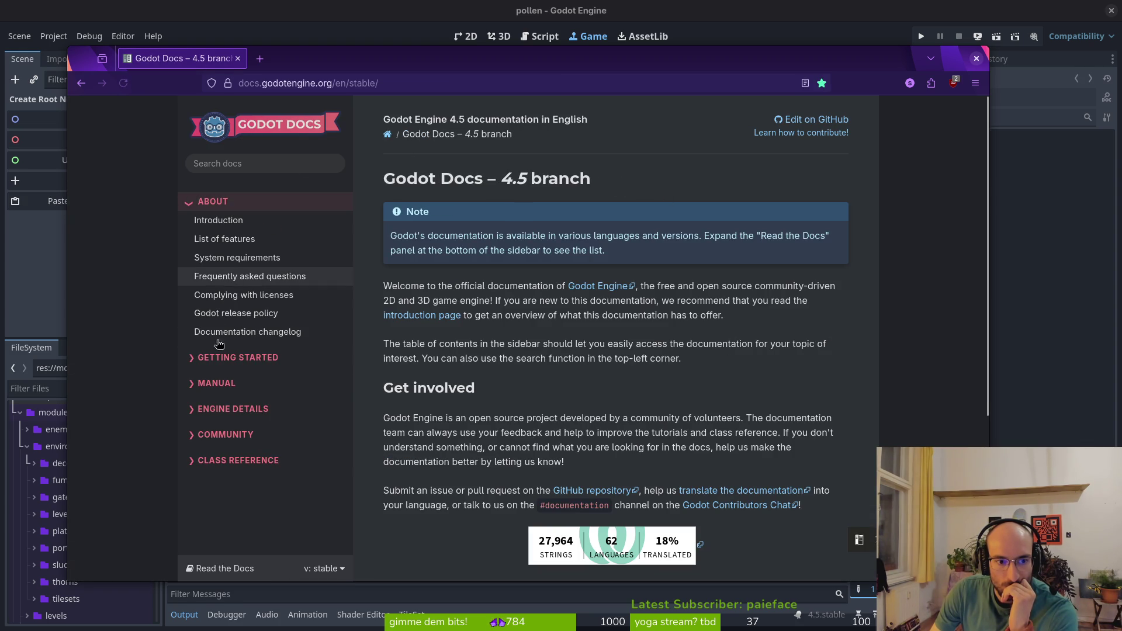
left_click(241, 386)
scroll(240, 338, "down", 5)
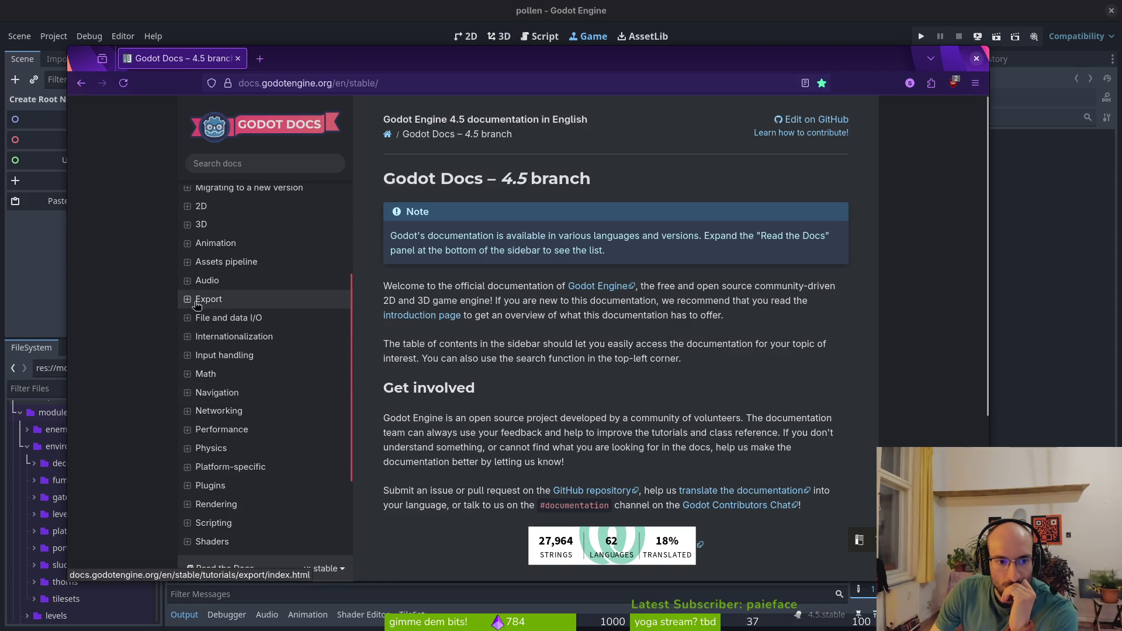
left_click(234, 294)
scroll(265, 420, "down", 4)
scroll(265, 421, "down", 3)
scroll(239, 327, "up", 5)
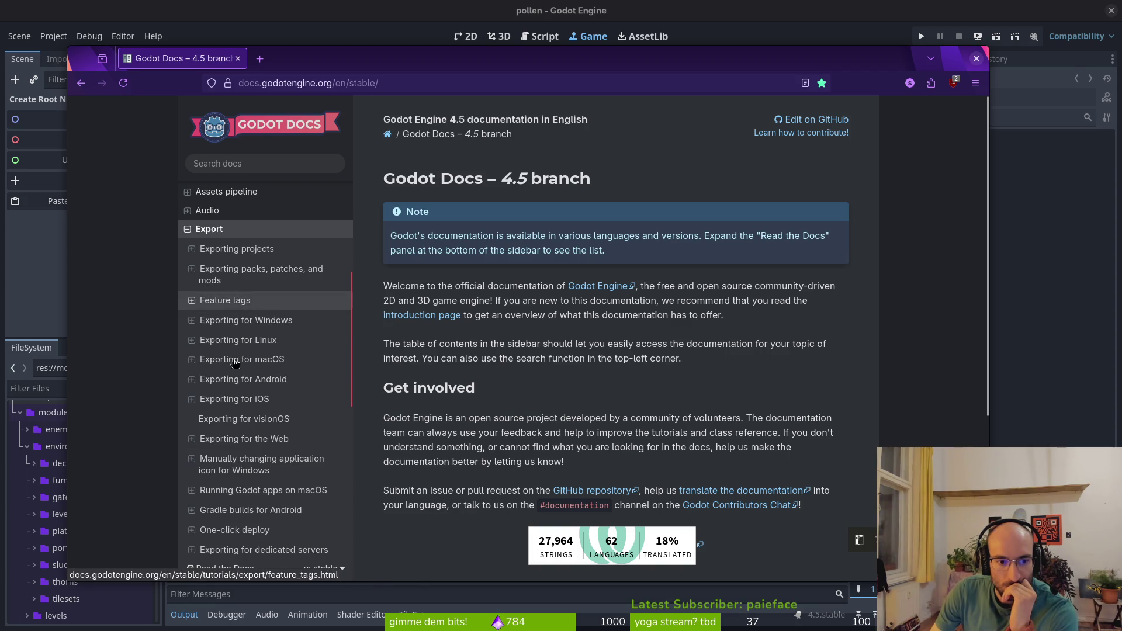
left_click(213, 324)
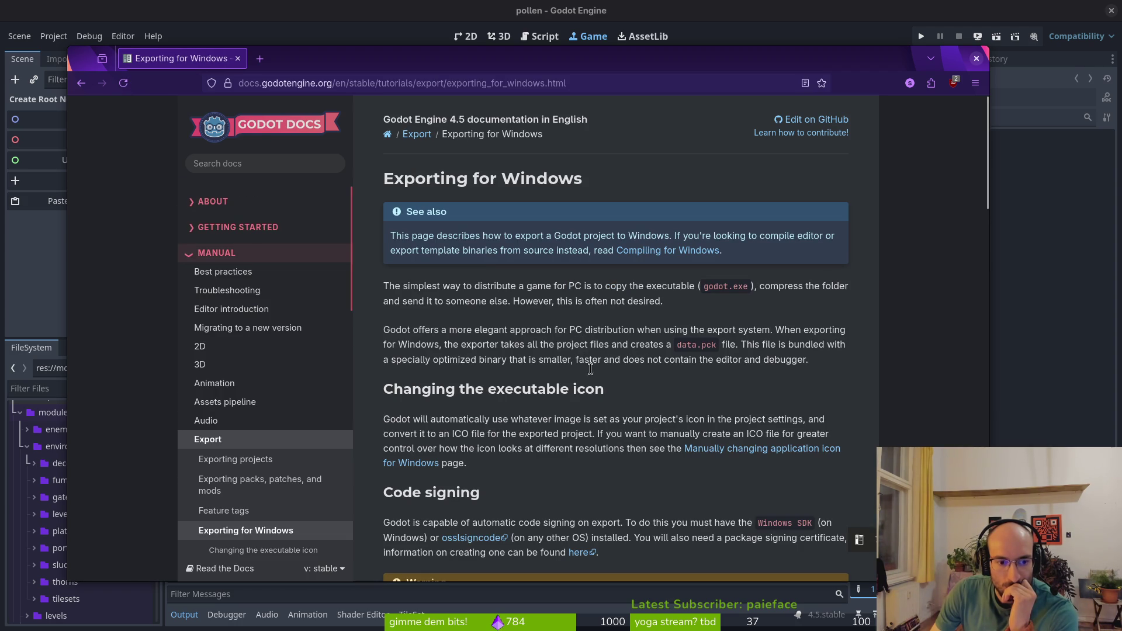
Scroll down to the Setup instructions for code signing, then bring up Godot's Editor Settings
scroll(646, 283, "down", 5)
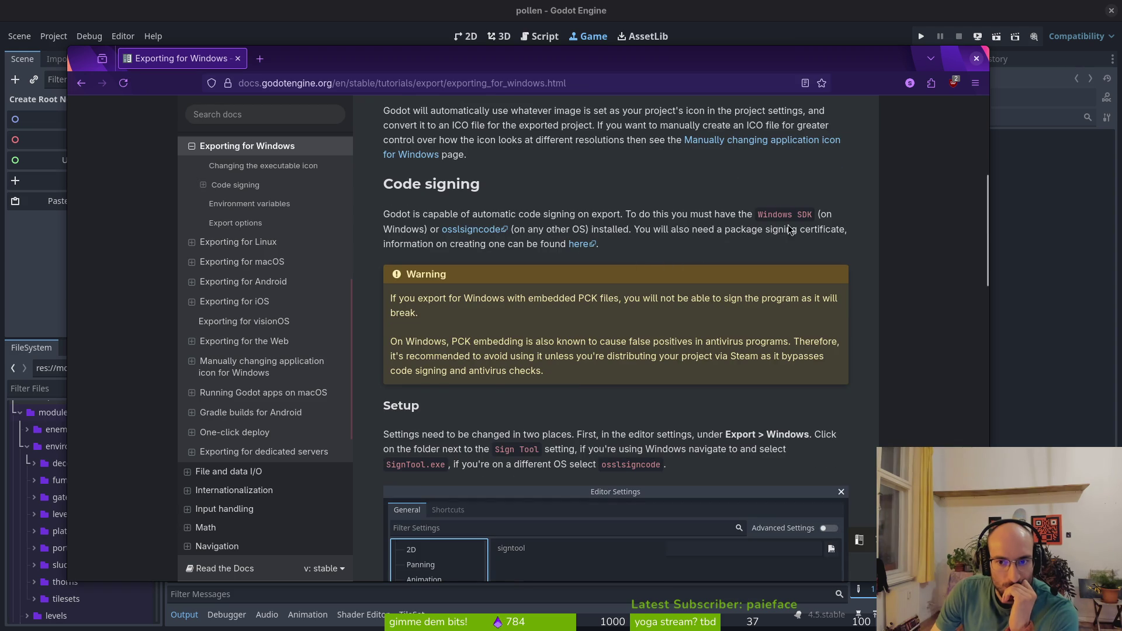
scroll(652, 247, "down", 4)
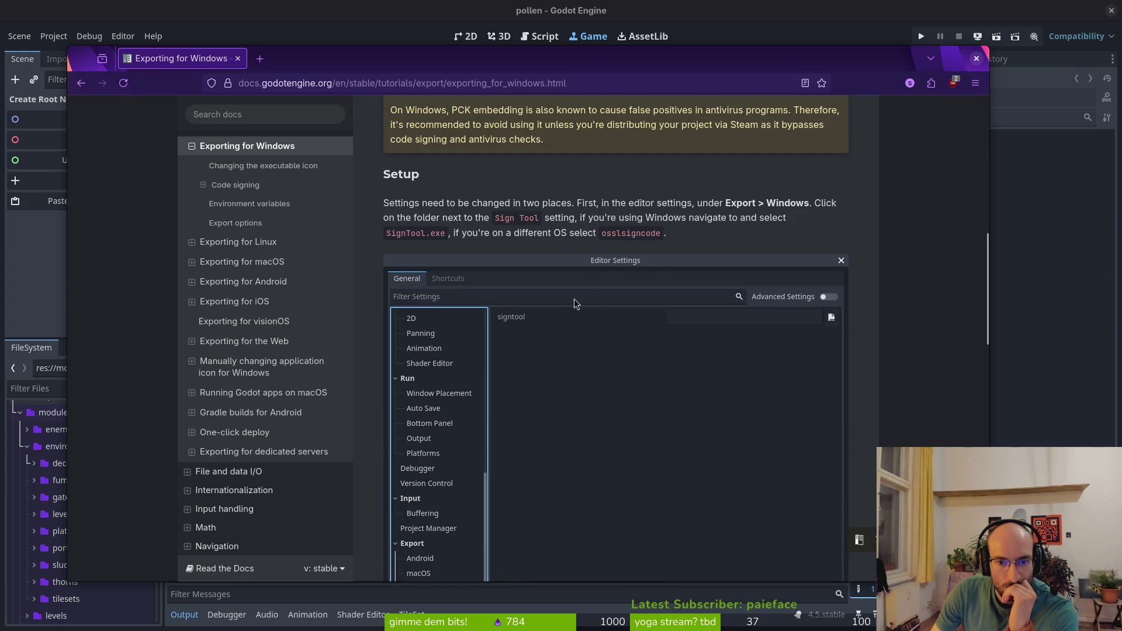
scroll(524, 319, "down", 3)
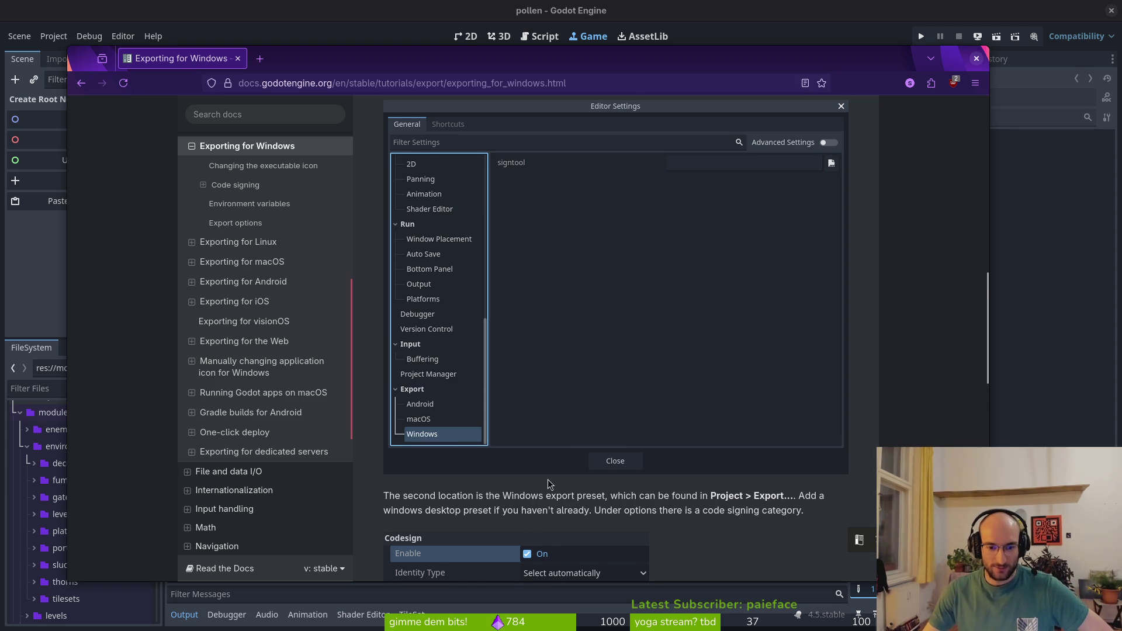
scroll(529, 362, "down", 2)
scroll(538, 359, "up", 4)
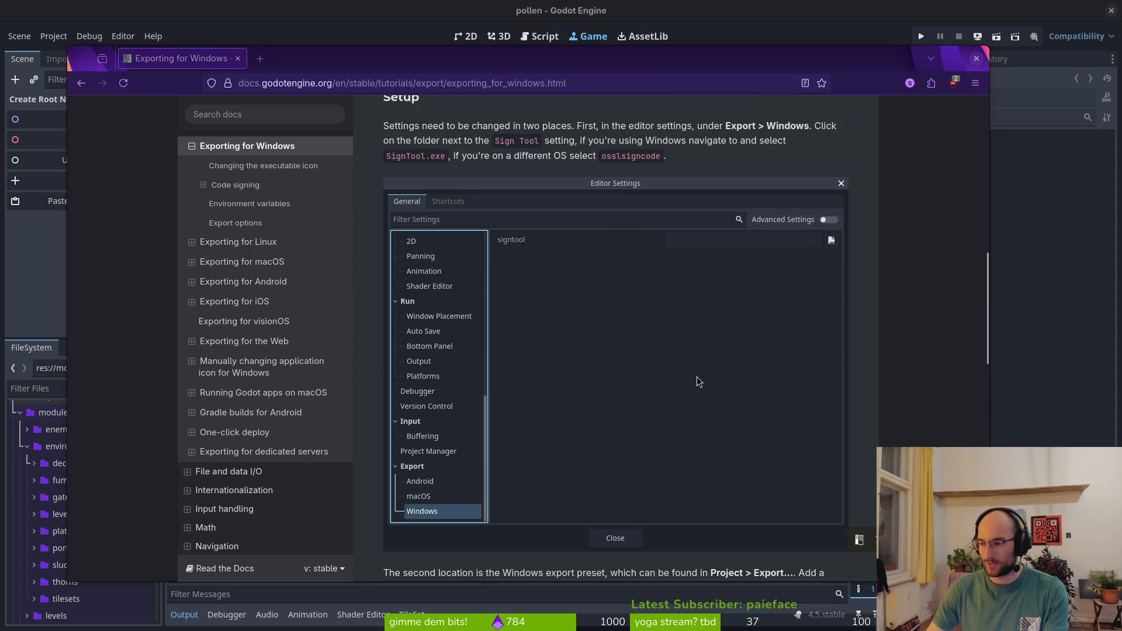
key("alt+Tab")
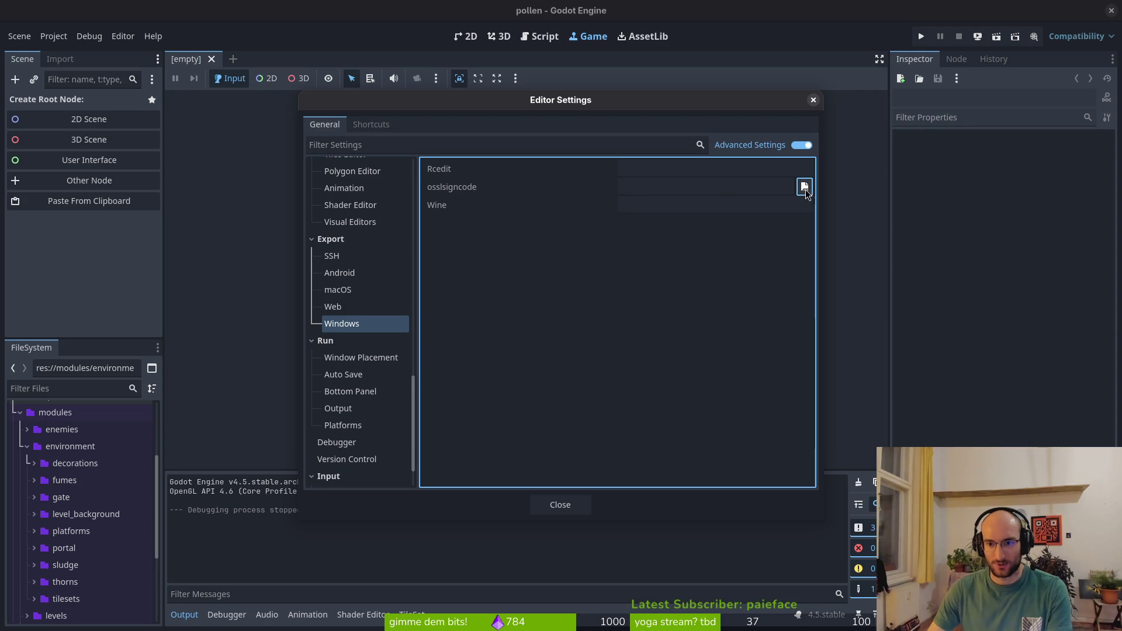
Set the Export > Windows osslsigncode path to the locally built osslsigncode binary
left_click(804, 187)
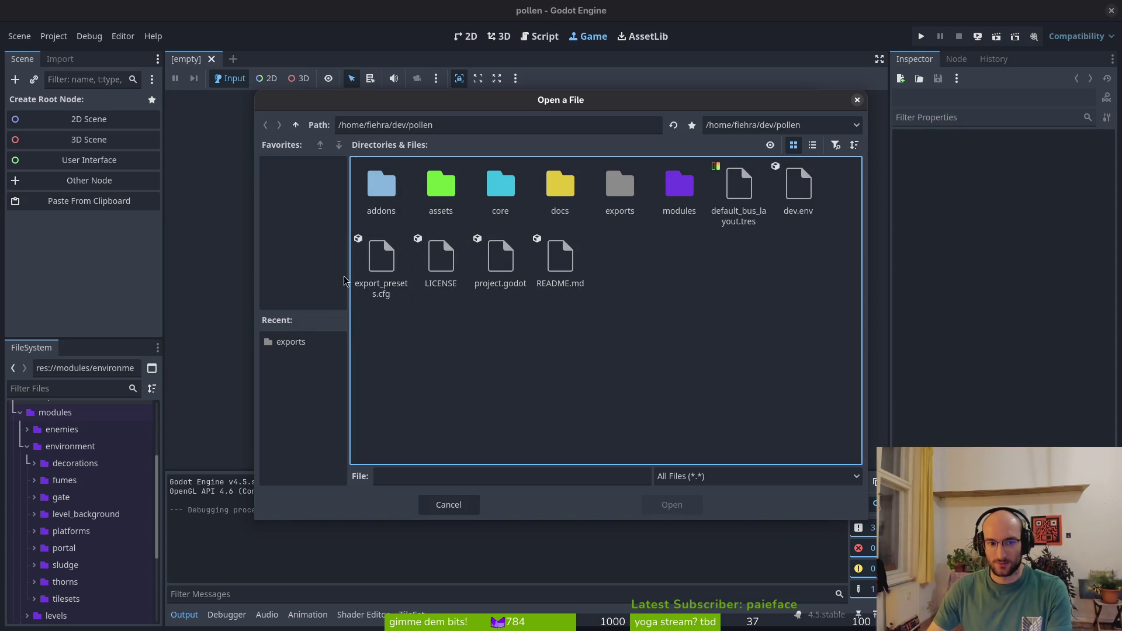
left_click(295, 125)
left_click(296, 125)
left_click(296, 125)
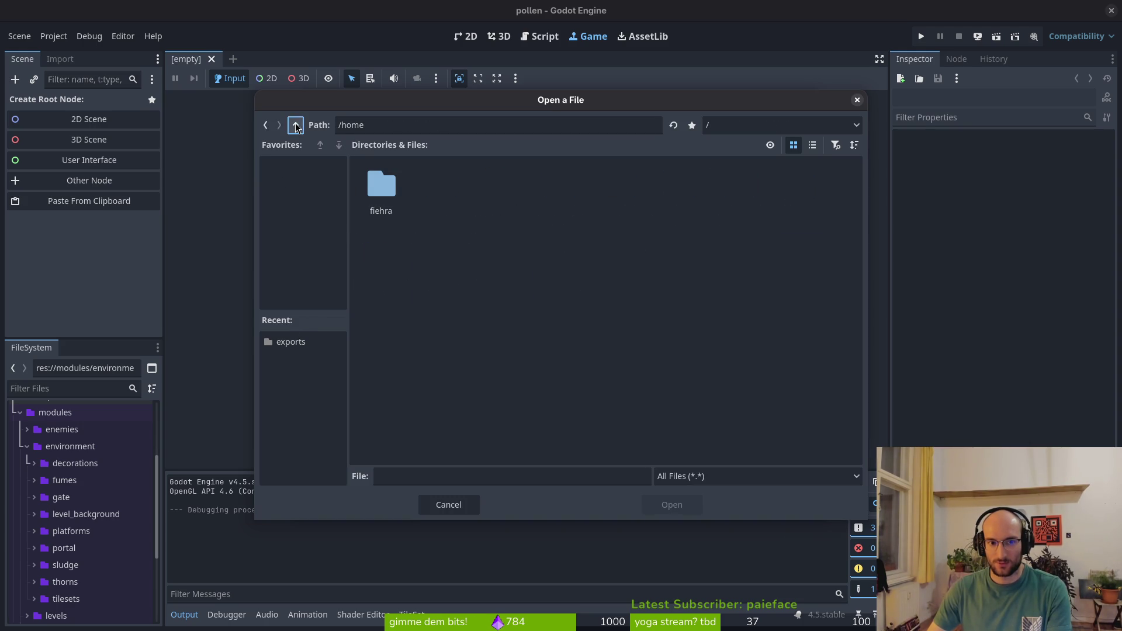
double_click(383, 188)
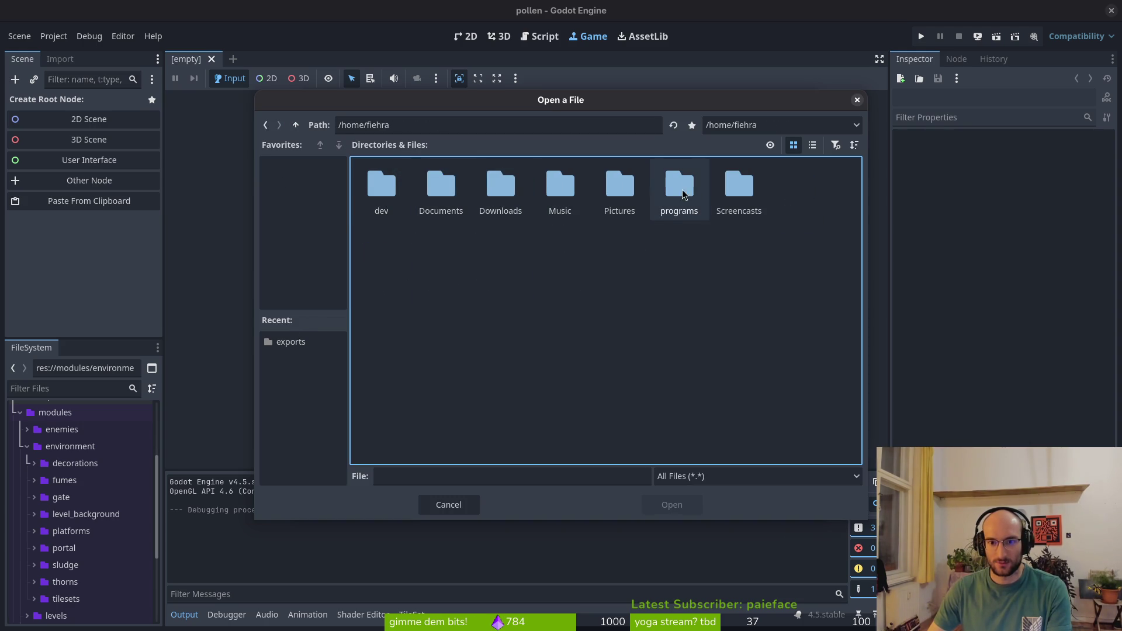
key("Escape")
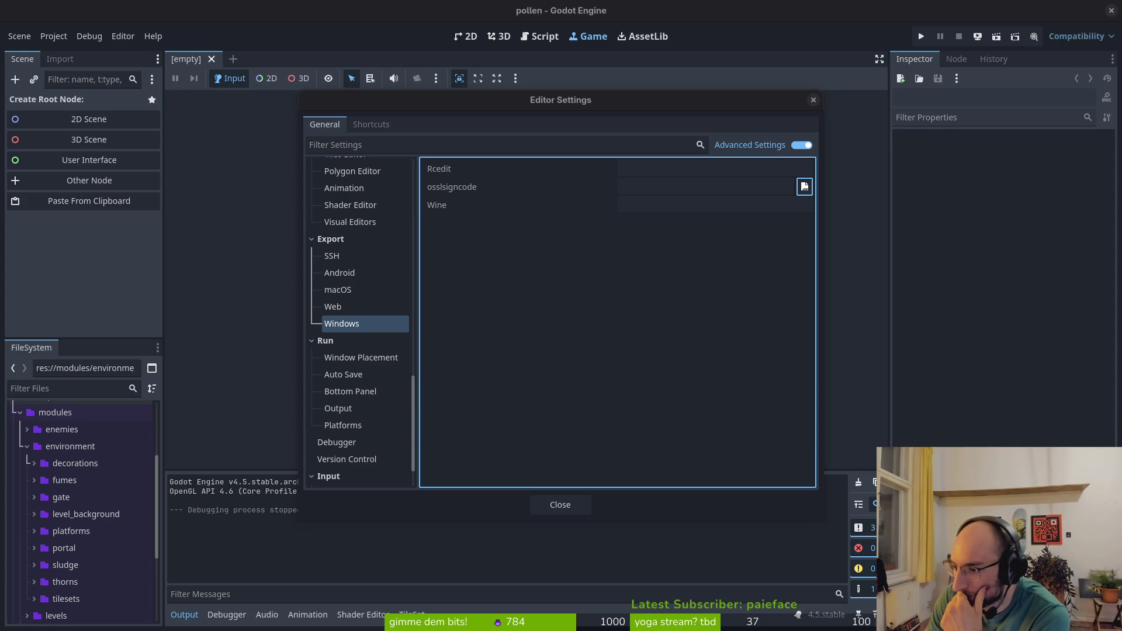
key("Return")
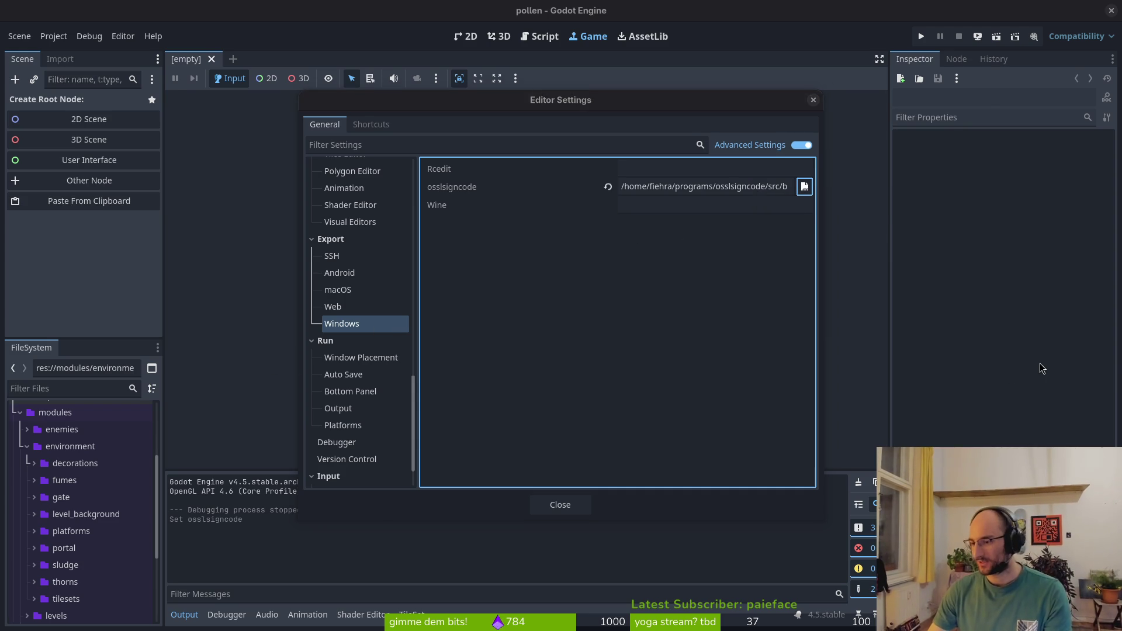
key("alt+Tab")
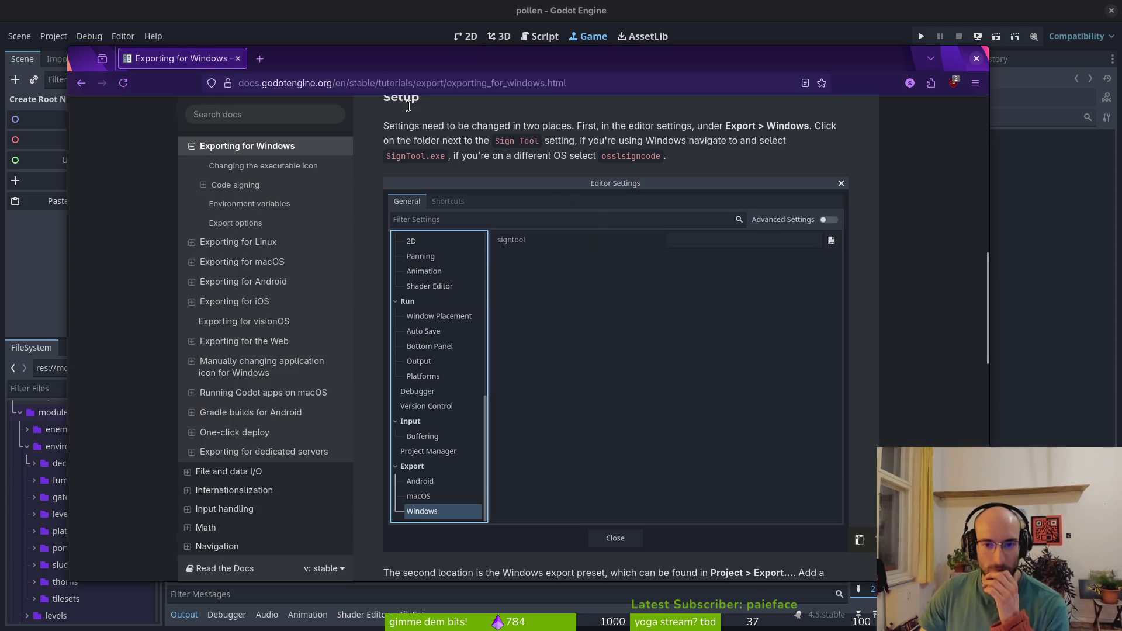
Search DuckDuckGo for 'siginin windows build from linux godot'
left_click(261, 60)
type("sigin")
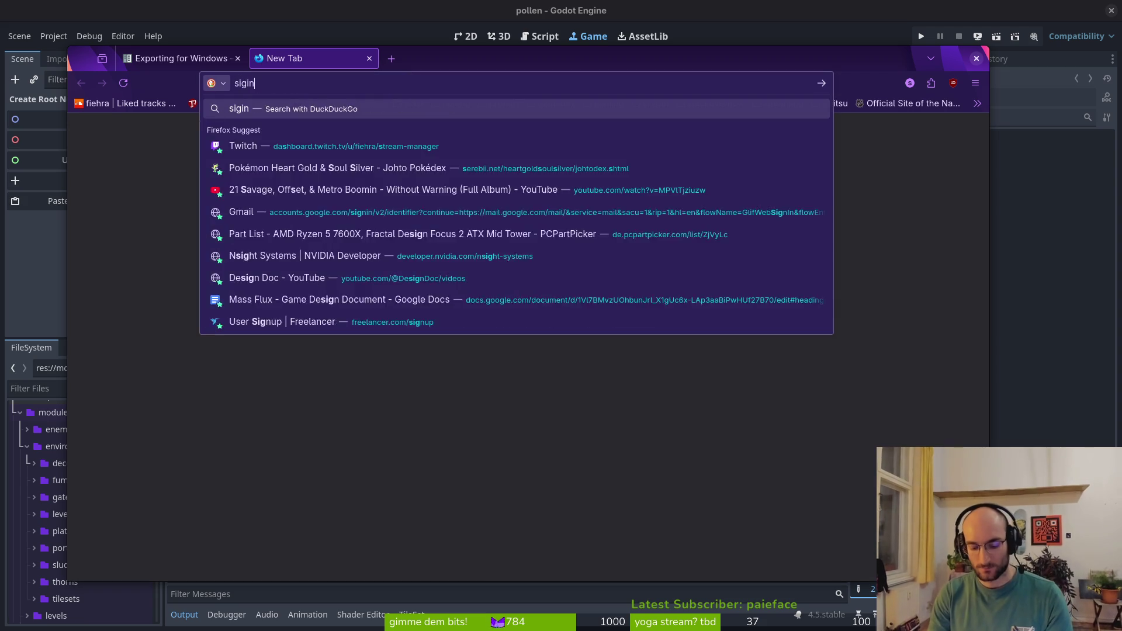
type("in windows ")
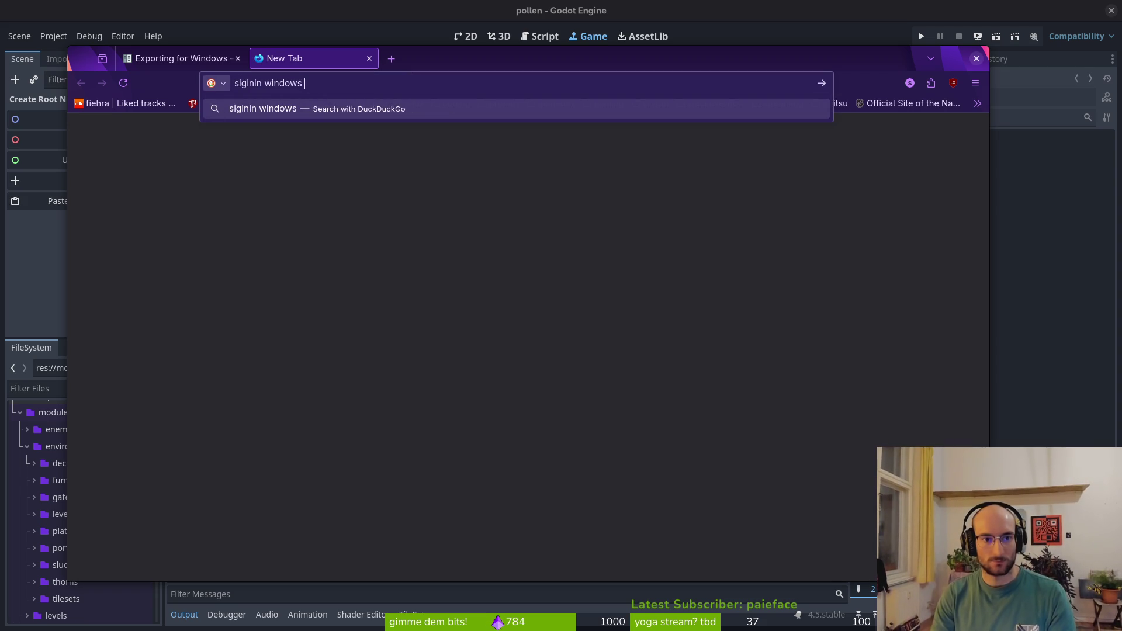
type("buil")
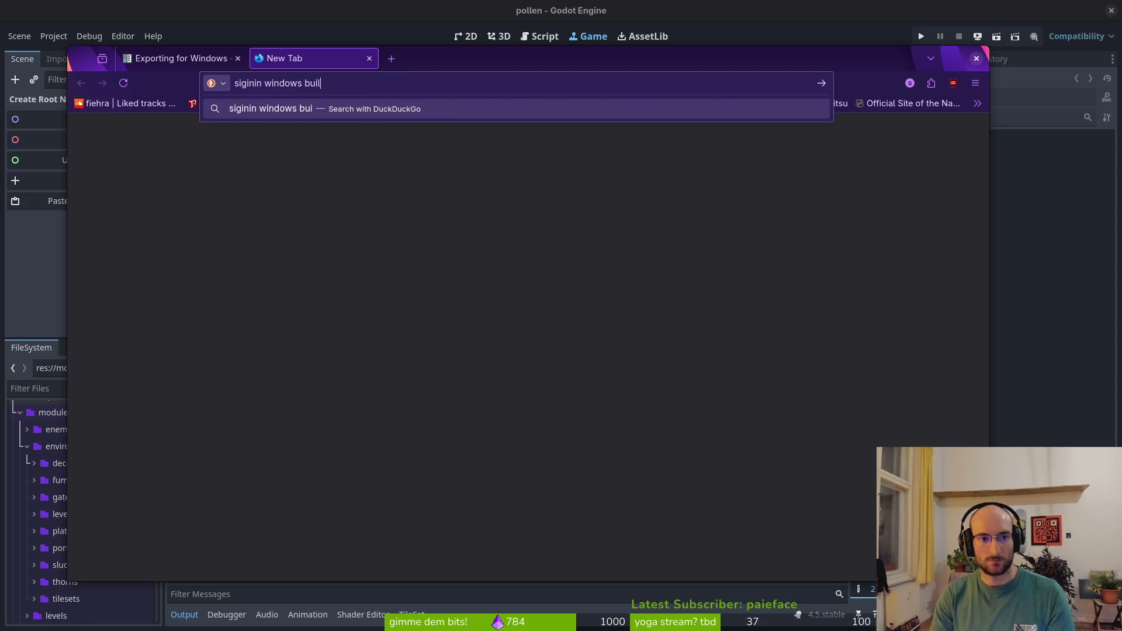
type("d linux")
key("BackSpace")
key("BackSpace")
key("BackSpace")
type("from linux godot")
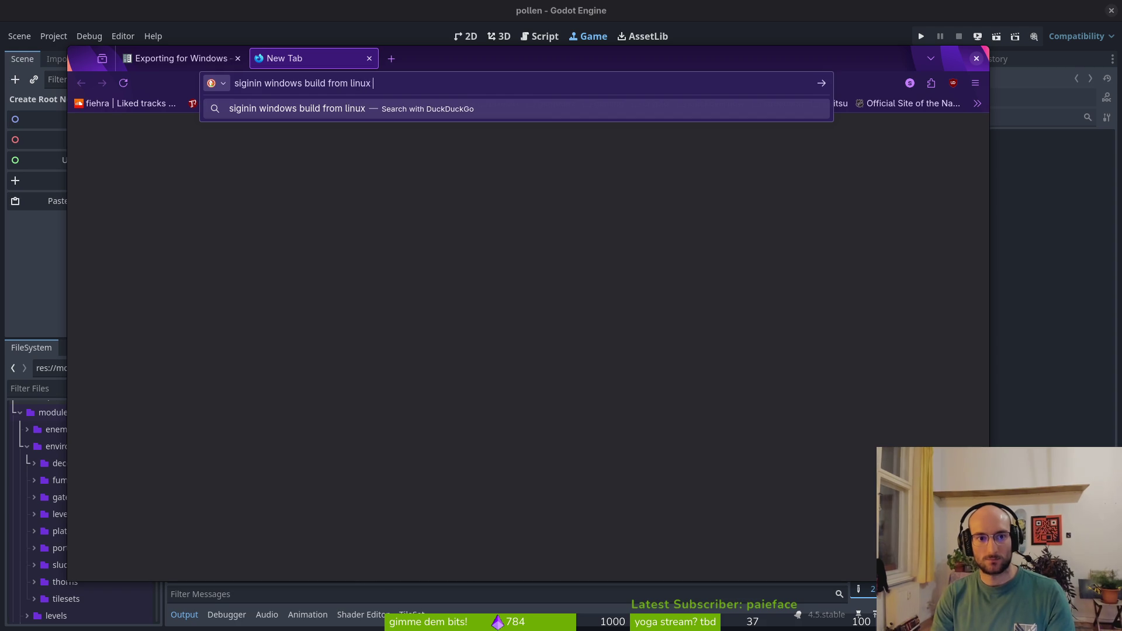
key("Return")
key("ctrl+t")
key("ctrl+w")
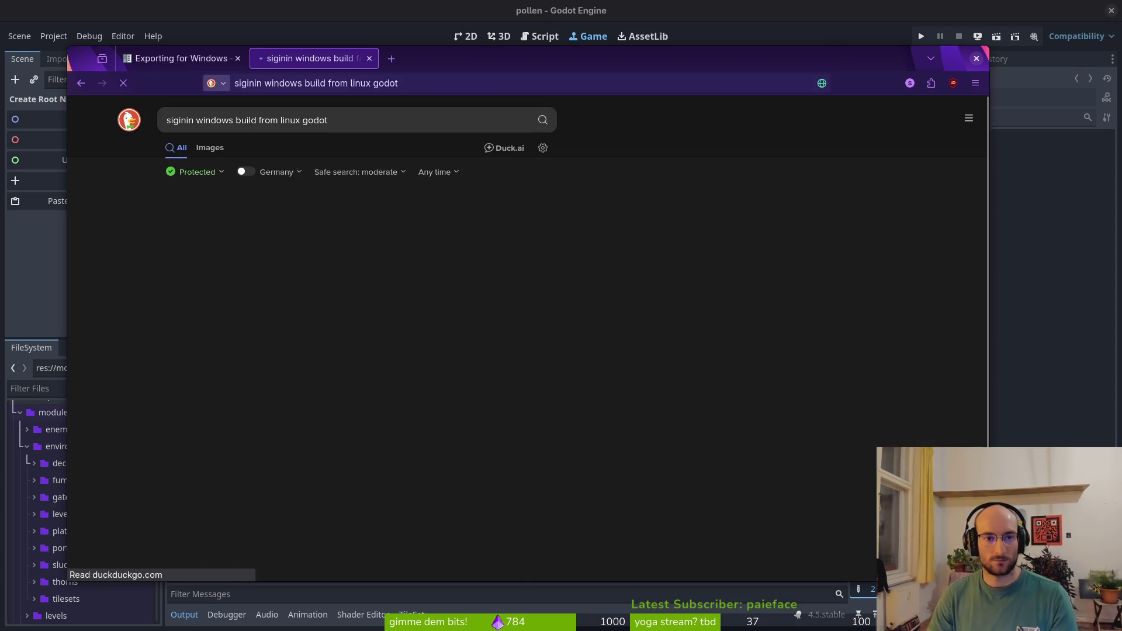
Open the Compiling for Windows docs, Stack Overflow answer and Kodeco tutorial in background tabs
middle_click(304, 350)
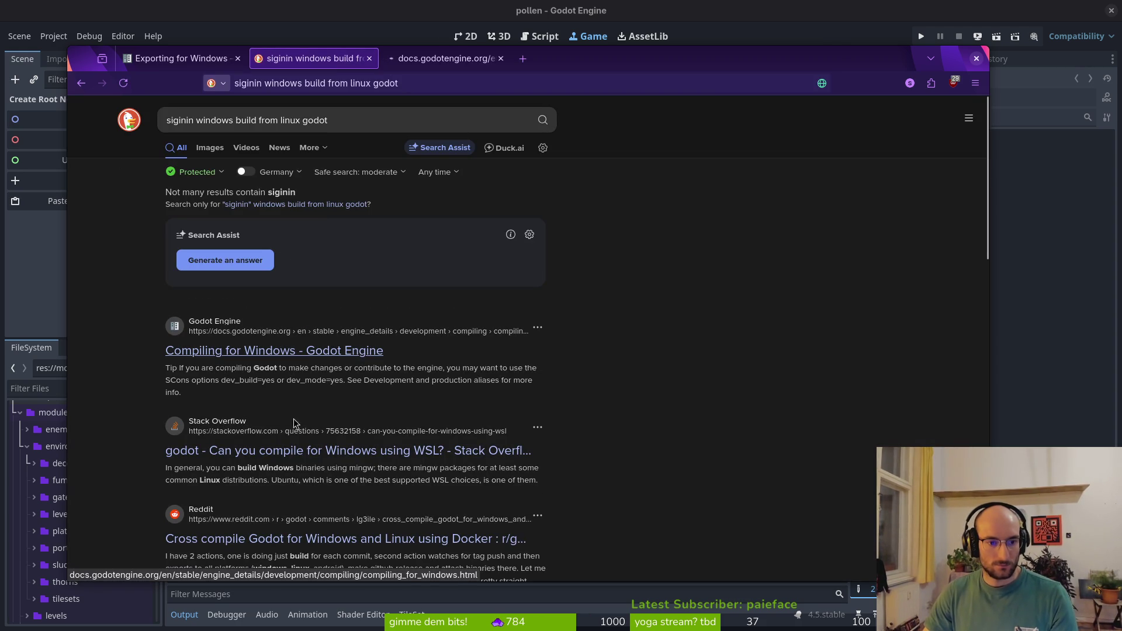
middle_click(289, 453)
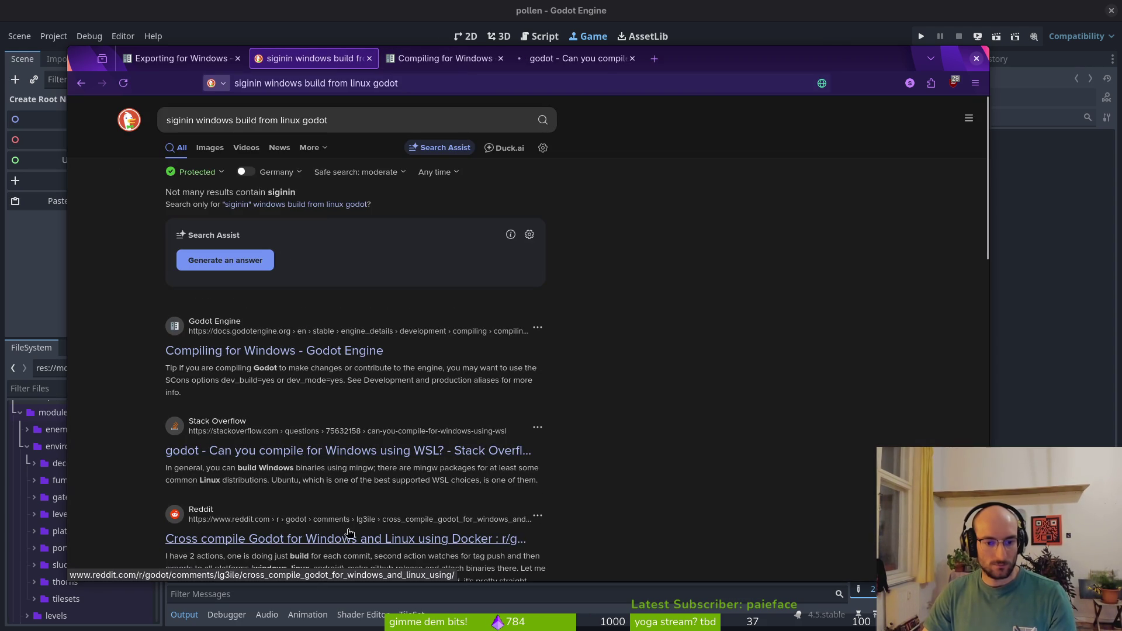
scroll(314, 526, "down", 3)
scroll(315, 471, "down", 4)
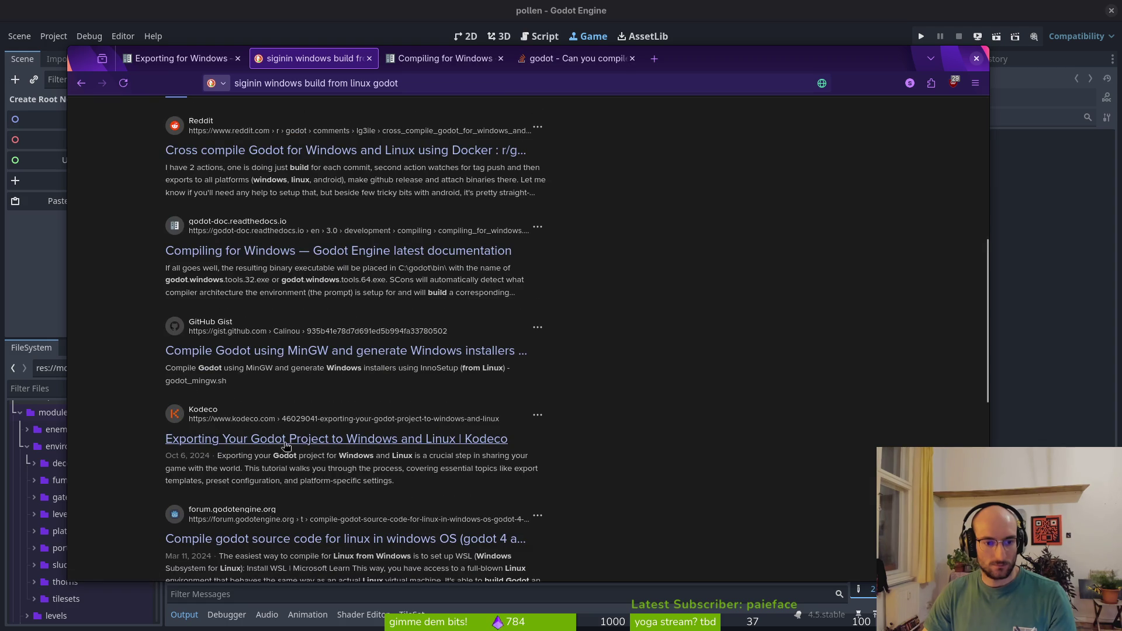
middle_click(315, 443)
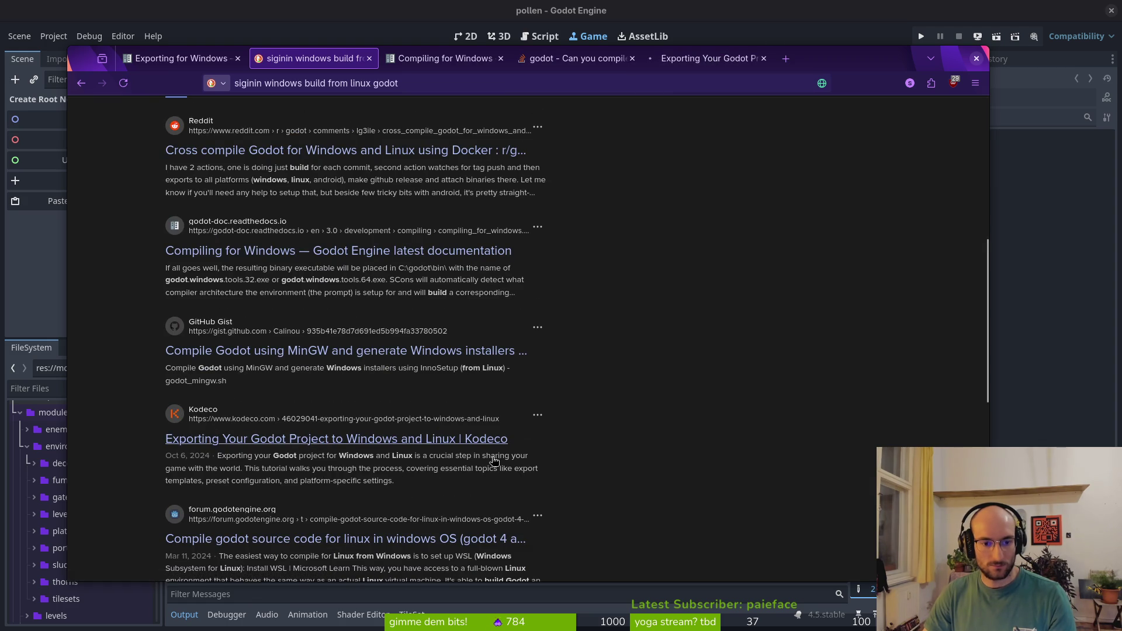
scroll(300, 478, "down", 3)
Open perplexity.ai in a new tab
key("ctrl+t")
type("perp")
key("Return")
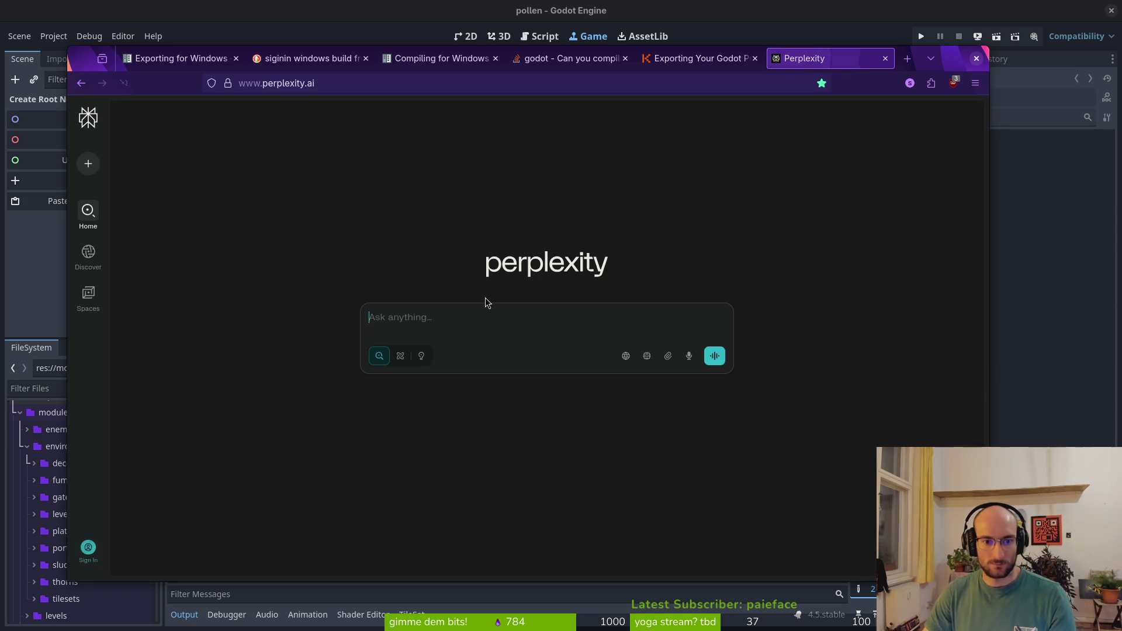
Ask Perplexity what to do to enable osslsigncode signing for a Windows export from Linux
type("hey perplexity. i e")
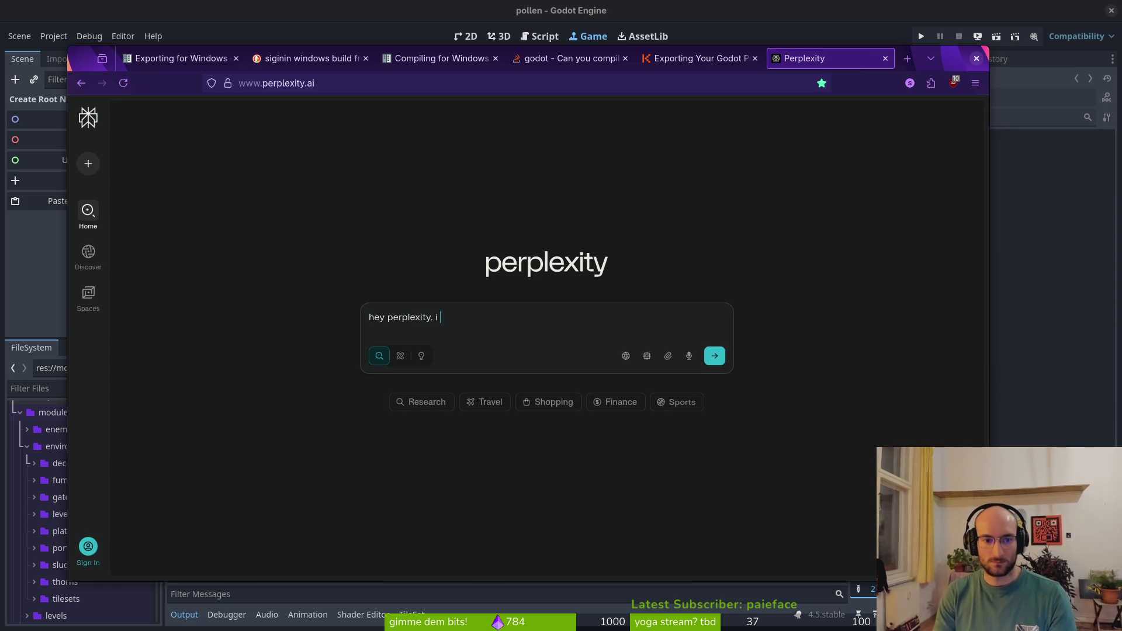
type("xport")
key("BackSpace")
key("BackSpace")
key("BackSpace")
type("want")
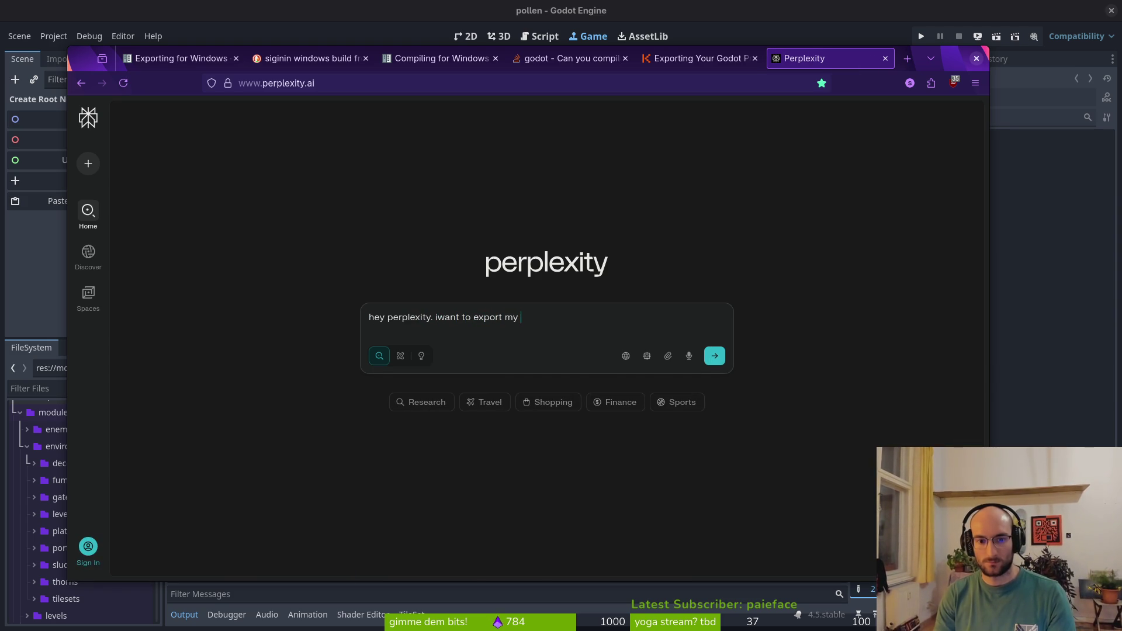
type("me to a s")
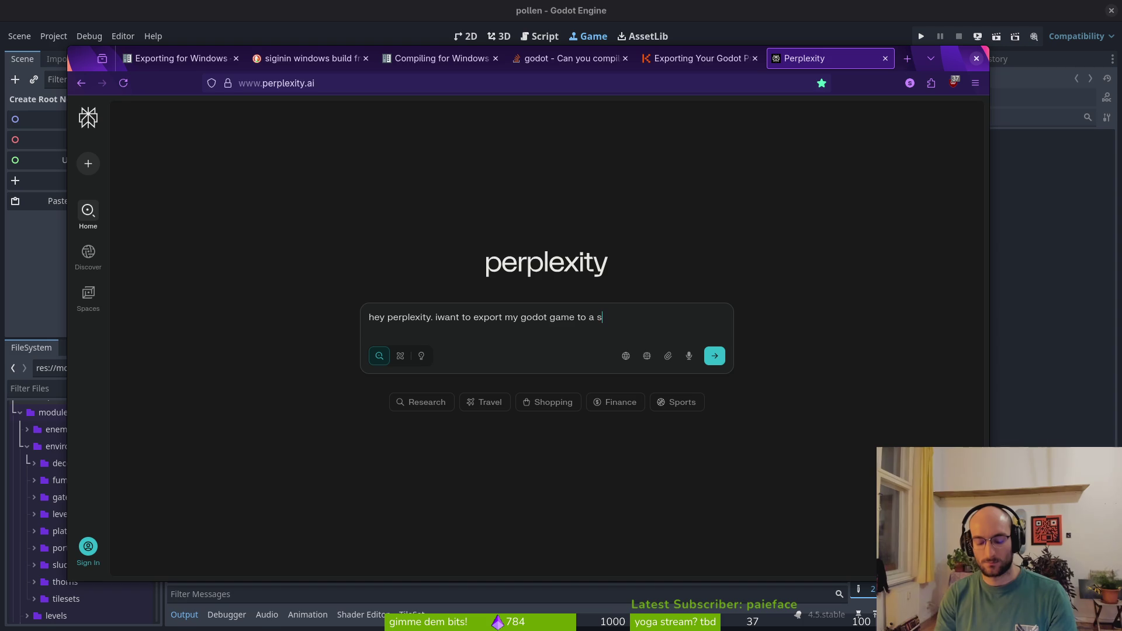
type("igned windform ")
type("ch linux machine. the")
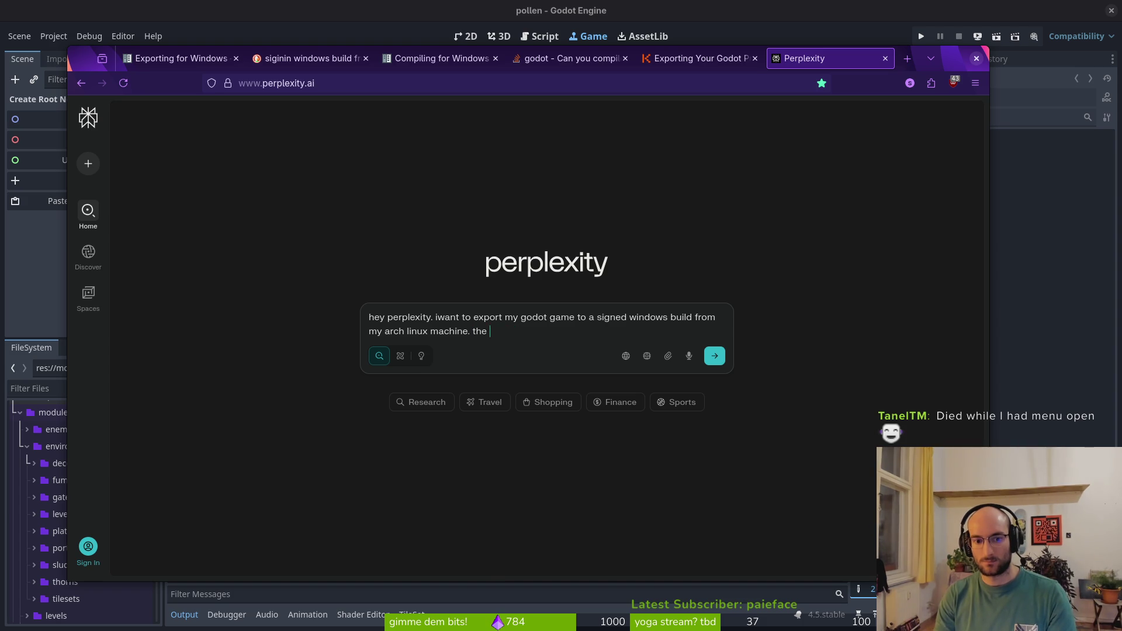
type("outdates")
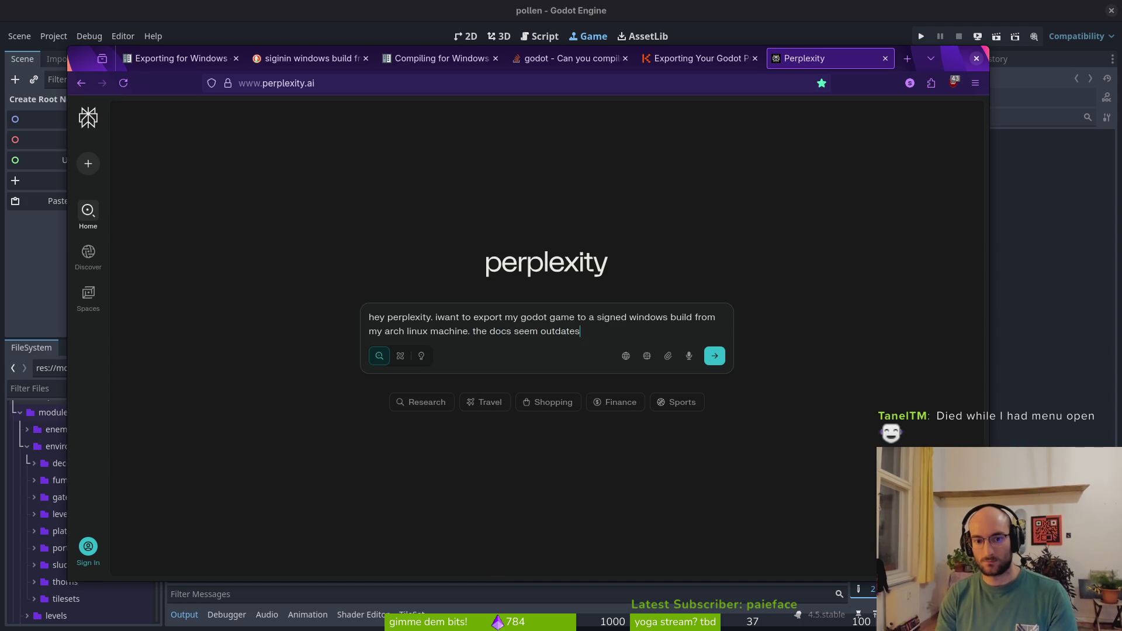
type("ey ")
type("lling meto click doesn")
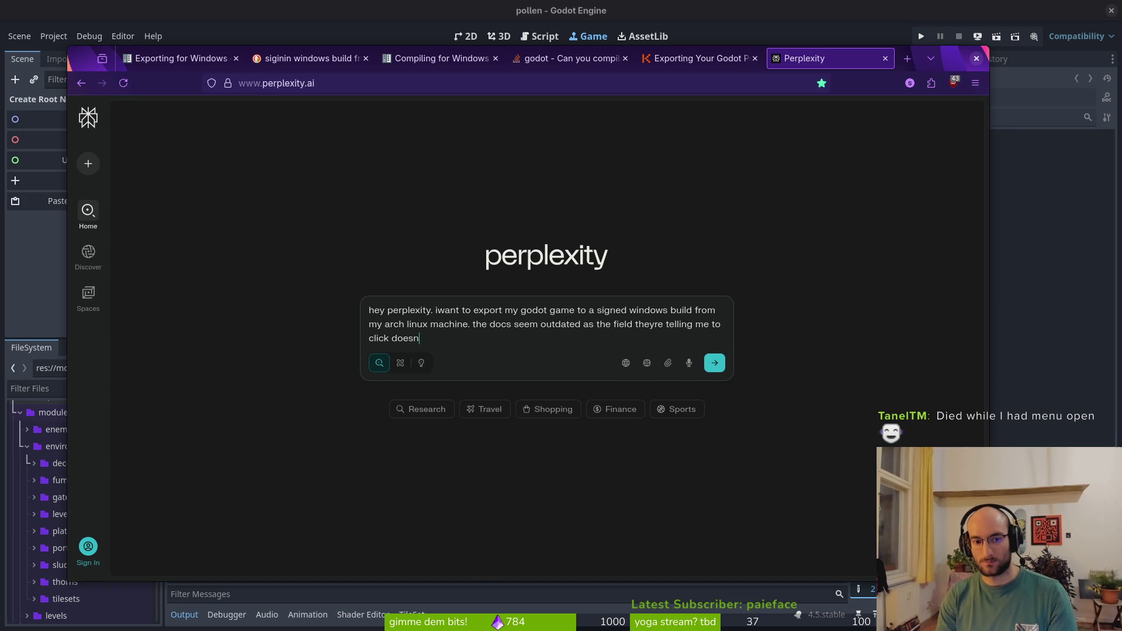
type("anymore. i installed")
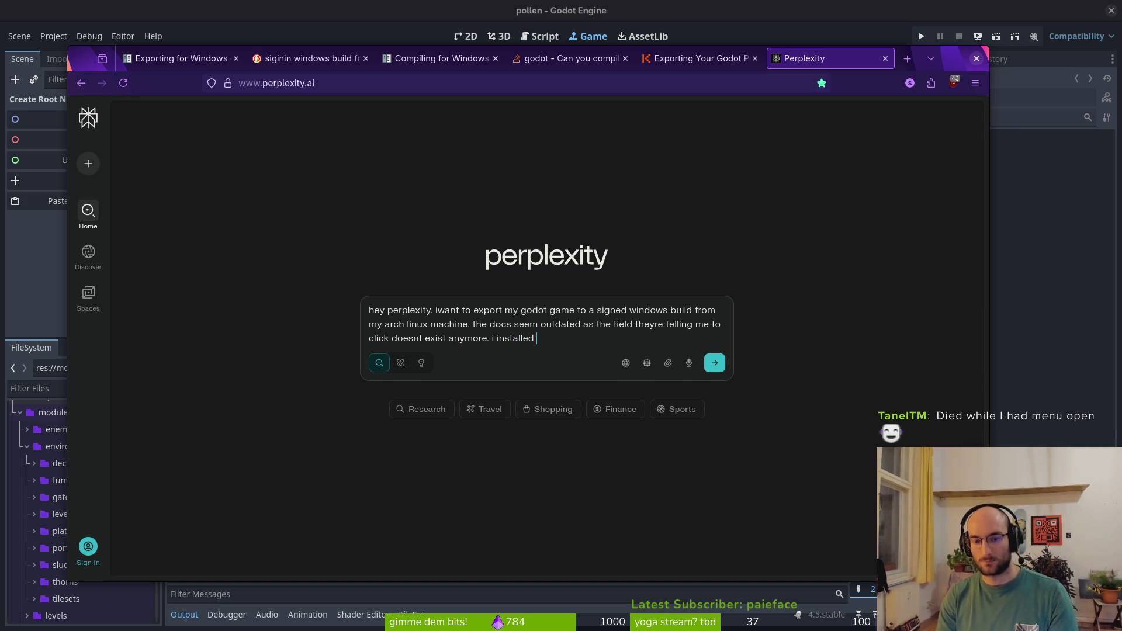
type("osslsigncode")
type("and install")
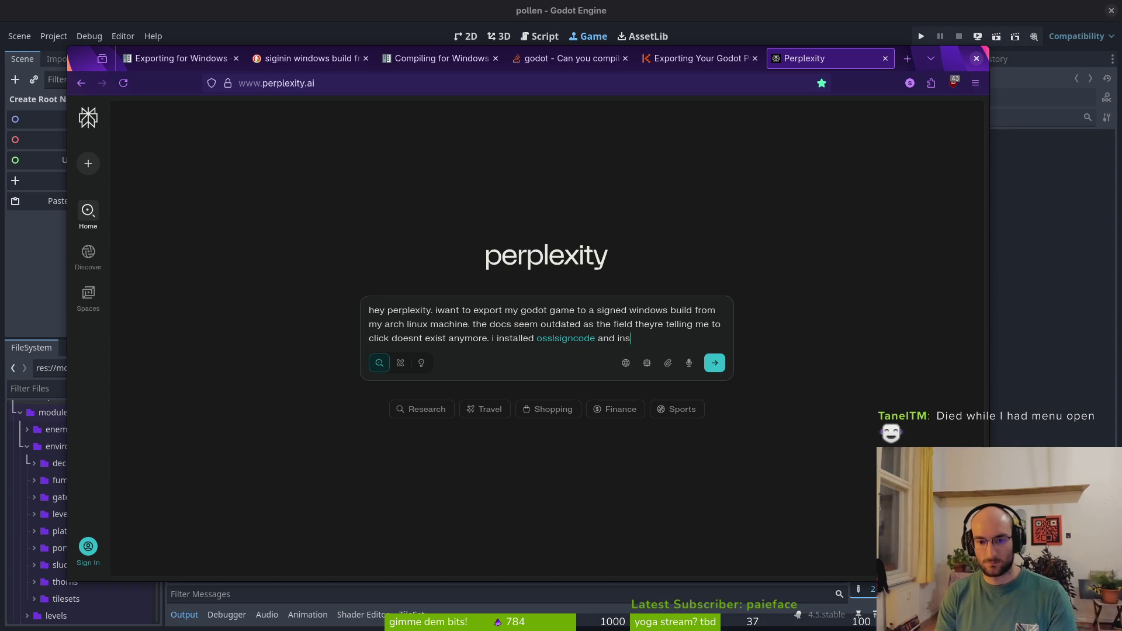
key("ctrl+BackSpace")
key("ctrl+BackSpace")
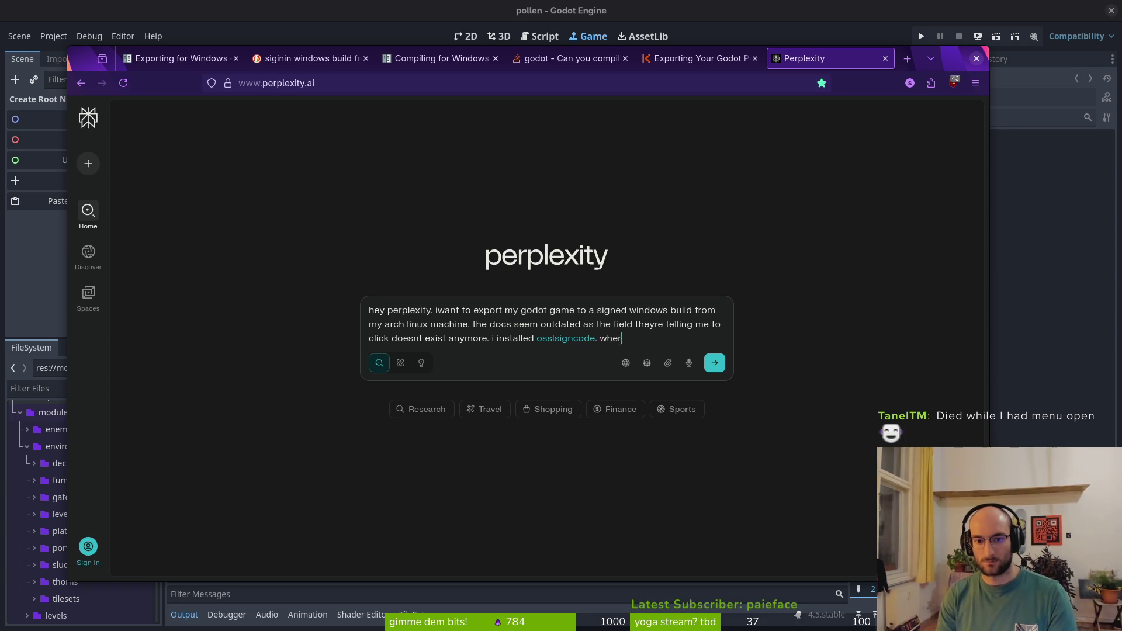
type("do to do t")
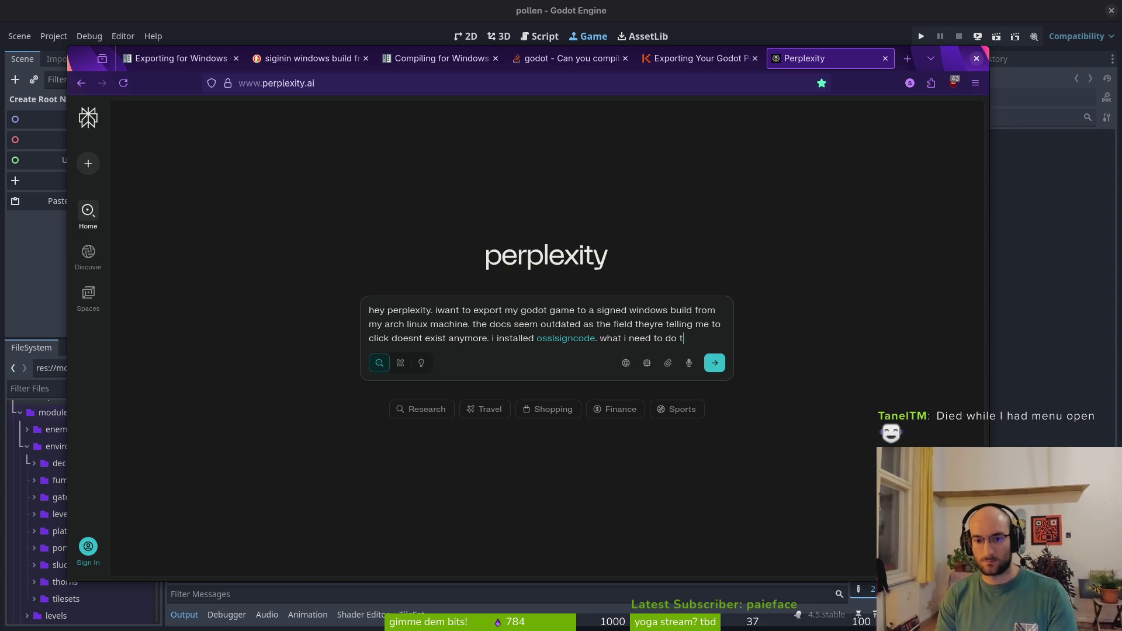
type("enable osslsigncode")
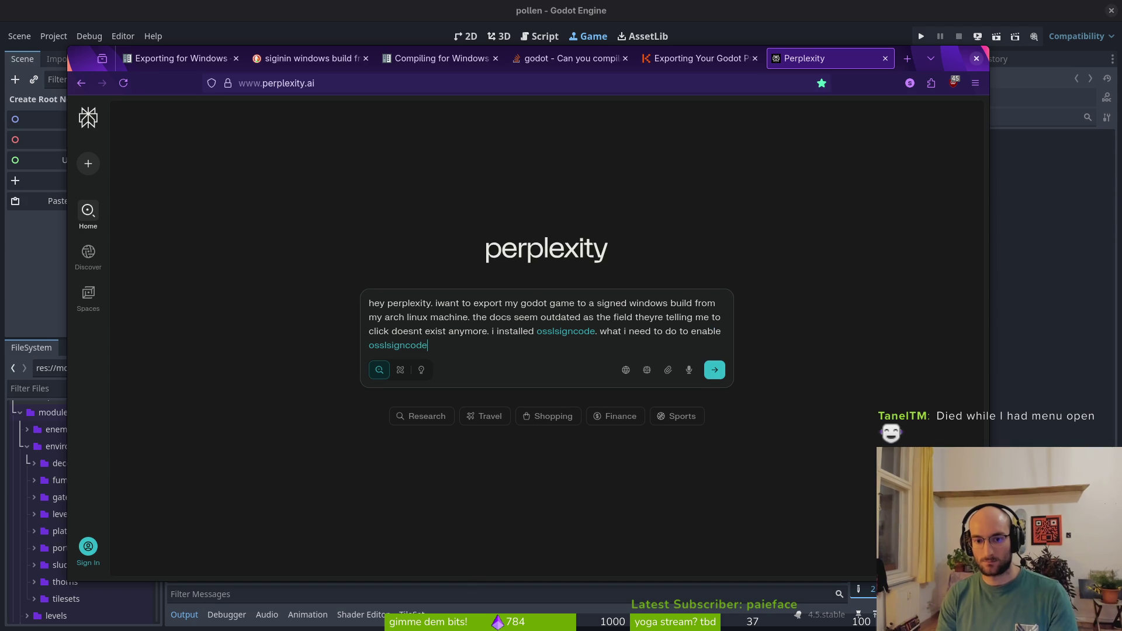
type(" signing?")
key("Return")
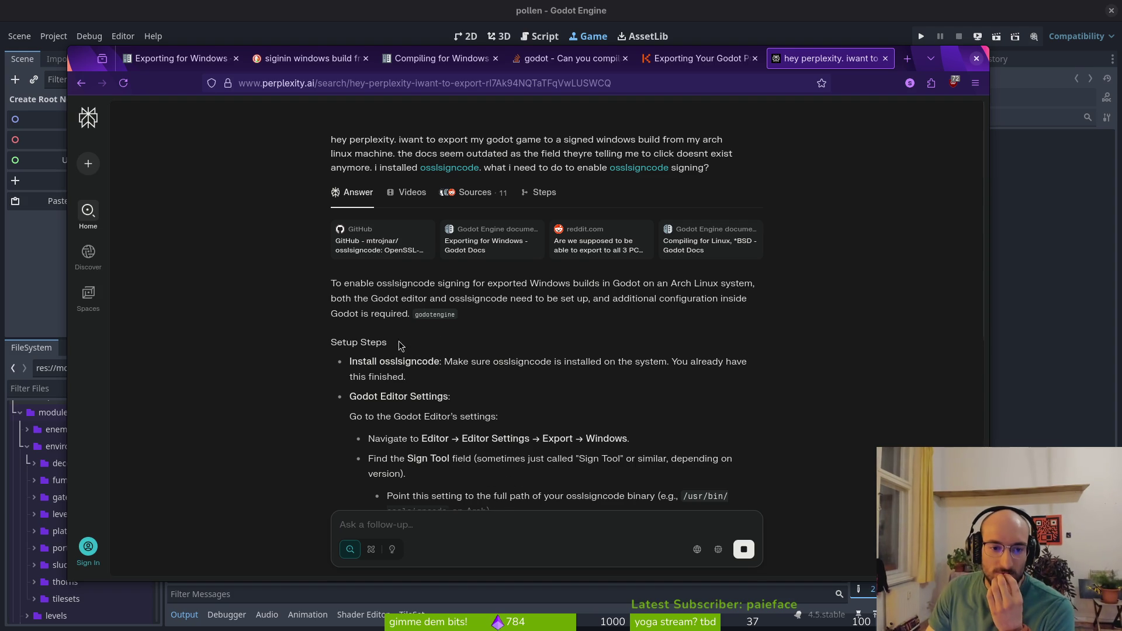
Ask a follow-up on finding the osslsigncode location and select the suggested 'which osslsigncode' command
scroll(450, 345, "down", 2)
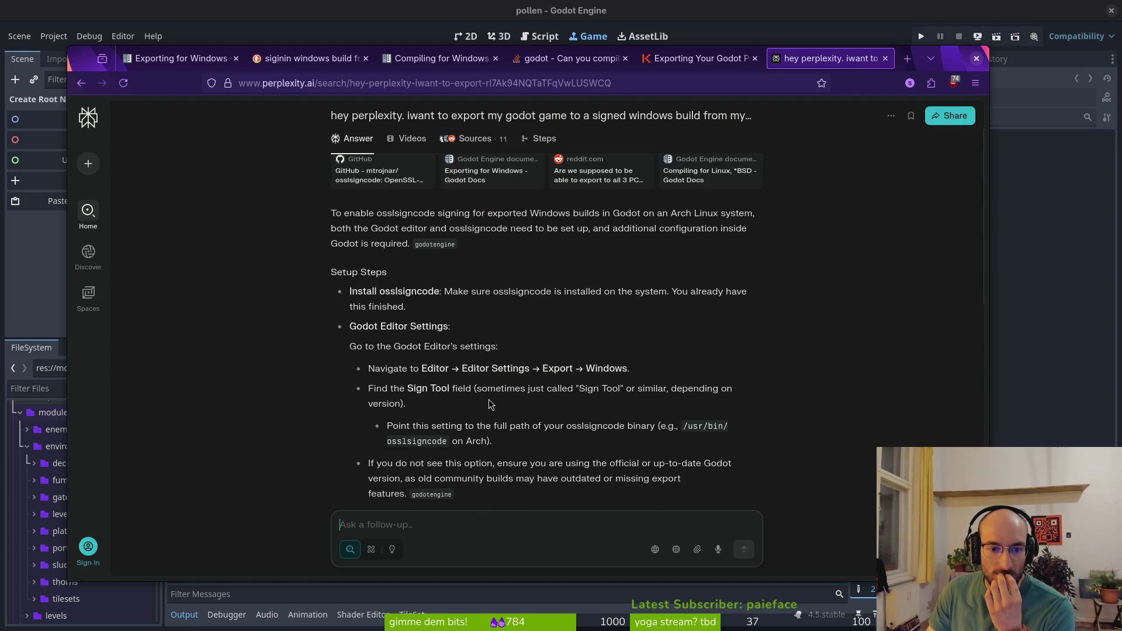
scroll(484, 405, "down", 2)
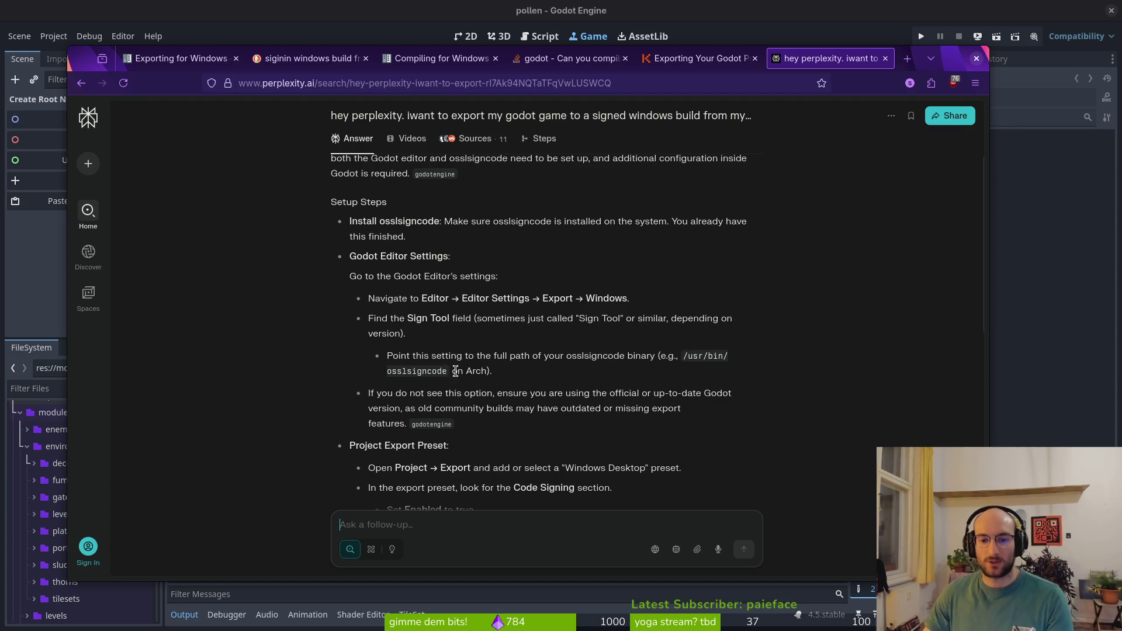
left_click(409, 526)
type("hoow do i find the locaiton of the osslsigncode executable on my arch linux")
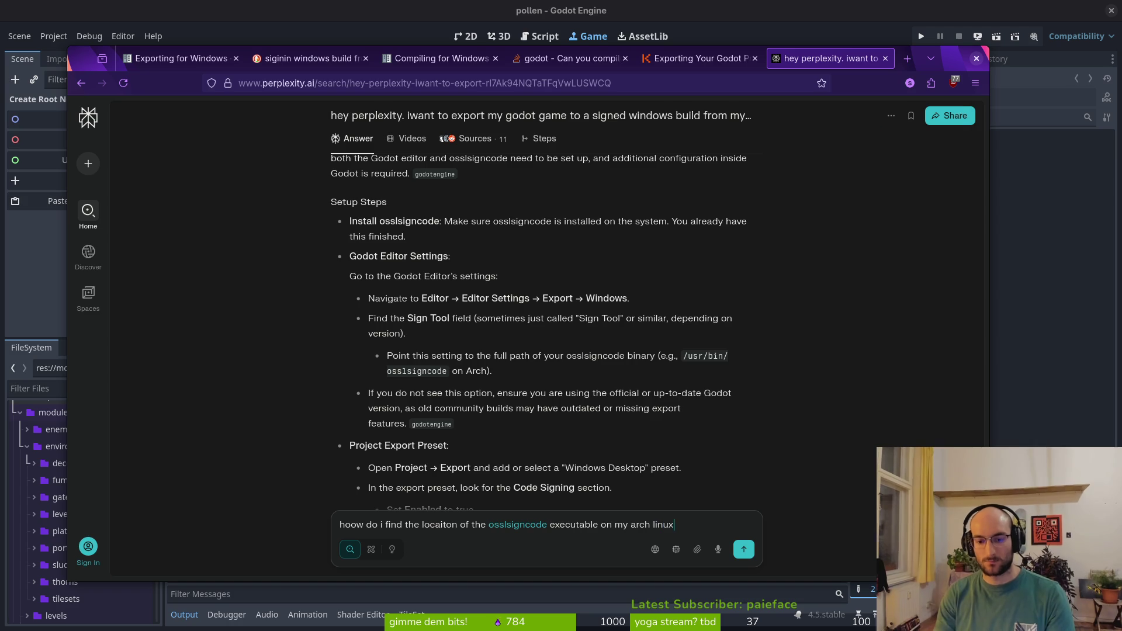
key("Return")
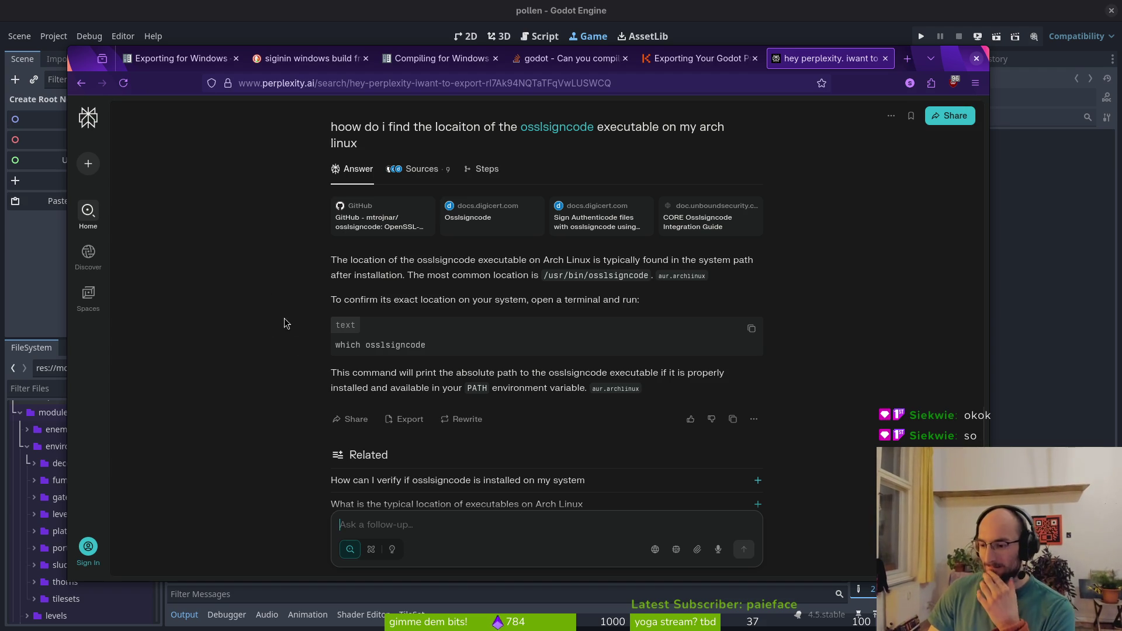
left_click_drag(457, 350, 315, 345)
key("ctrl+c")
Run 'which osslsigncode' in a terminal and copy the /usr/bin/osslsigncode path
key("alt+Tab")
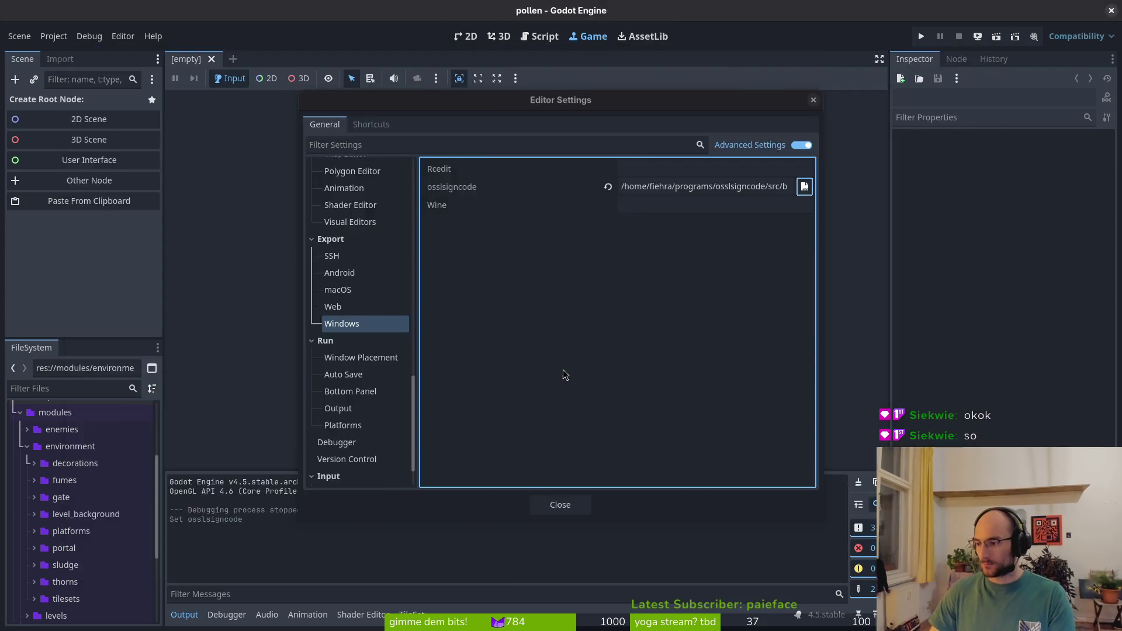
key("super")
left_click(563, 369)
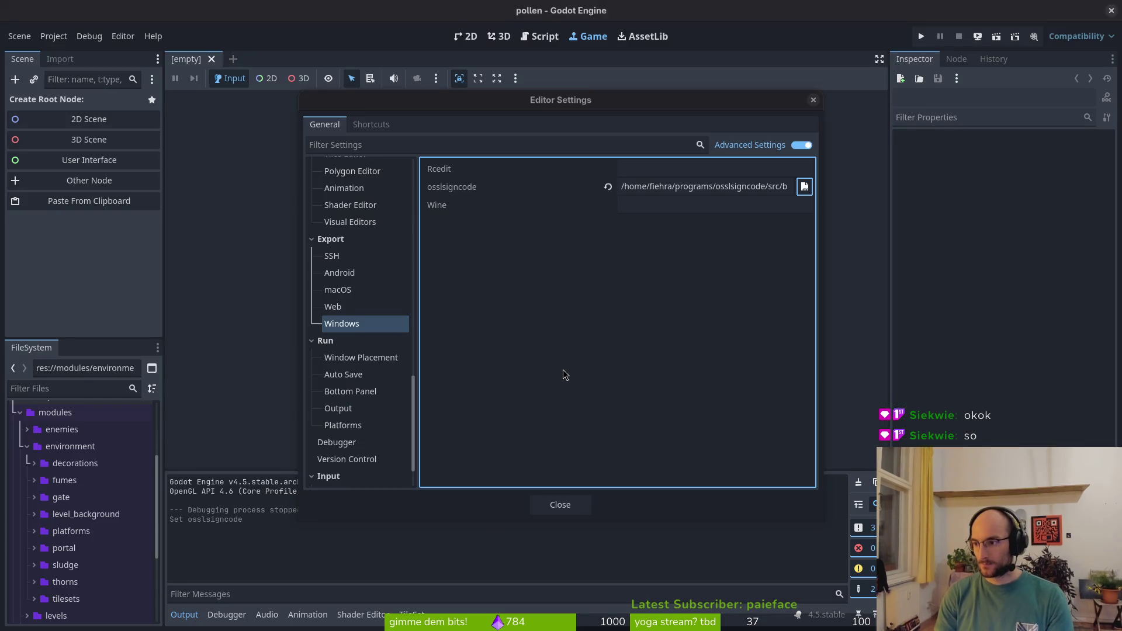
key("ctrl+alt+t")
key("ctrl+shift+v")
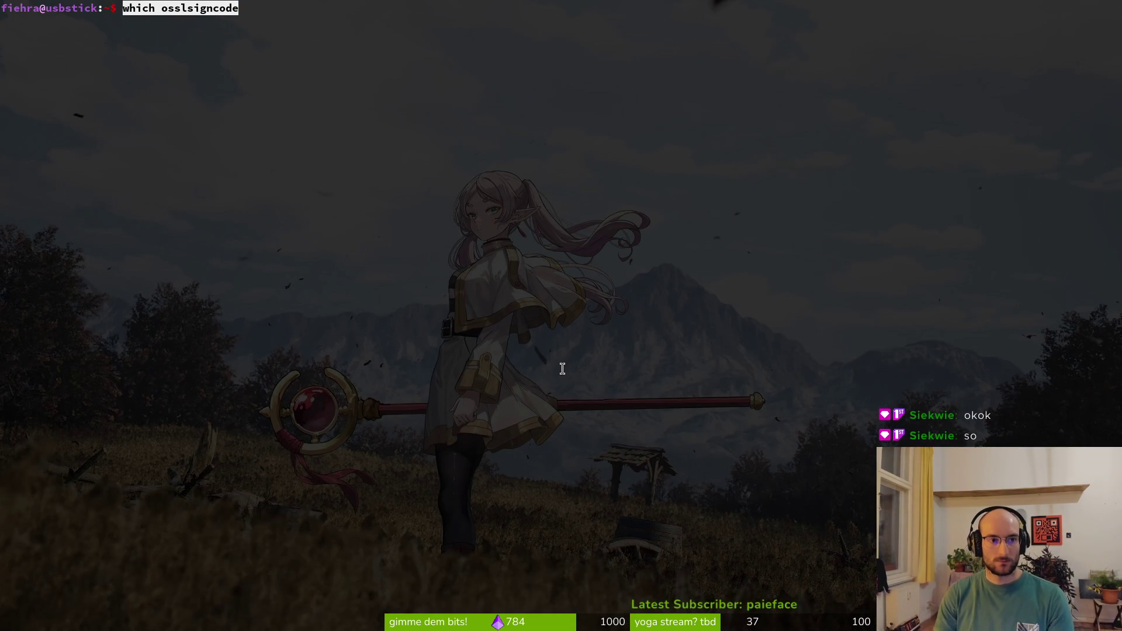
key("Return")
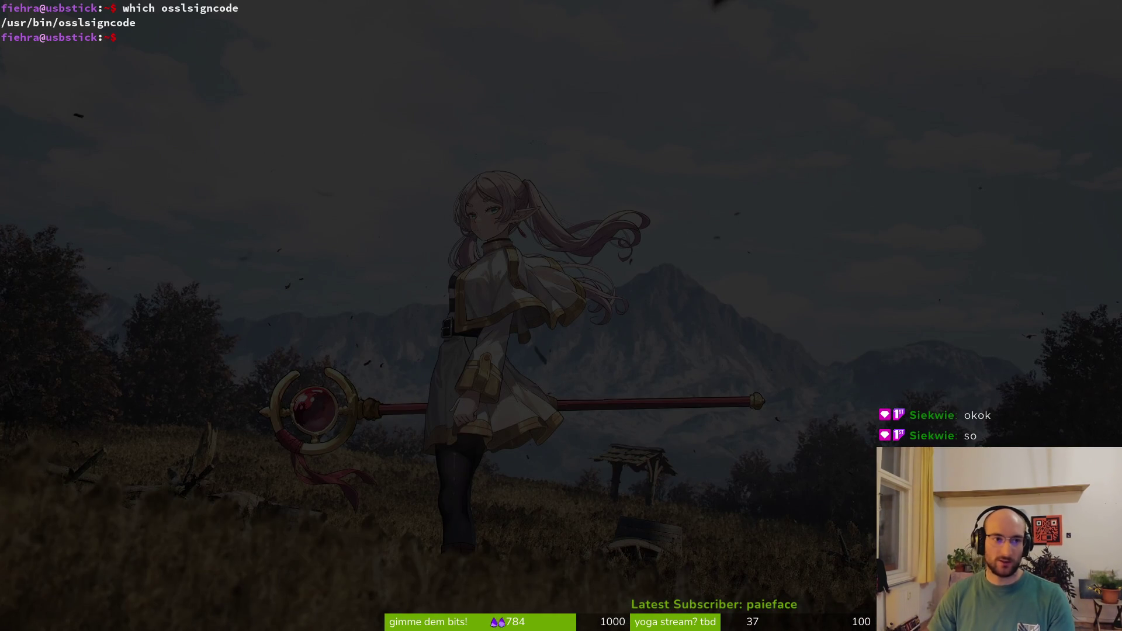
mouse_move(111, 36)
left_mouse_down()
mouse_move(116, 23)
mouse_move(2, 23)
left_mouse_up()
key("ctrl+c")
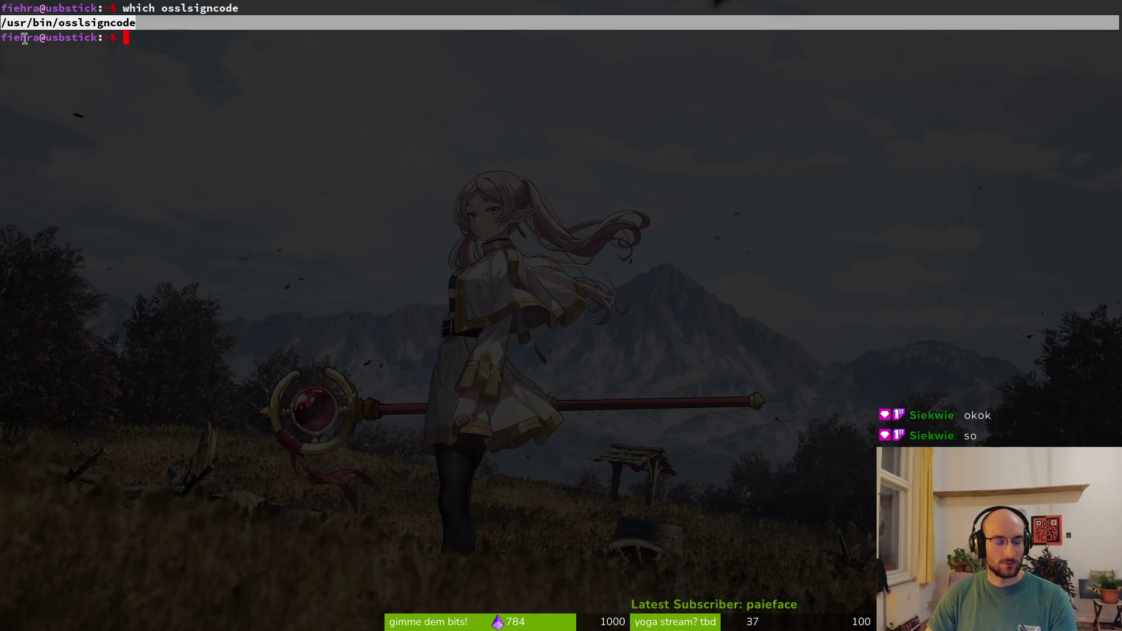
key("ctrl+alt+t")
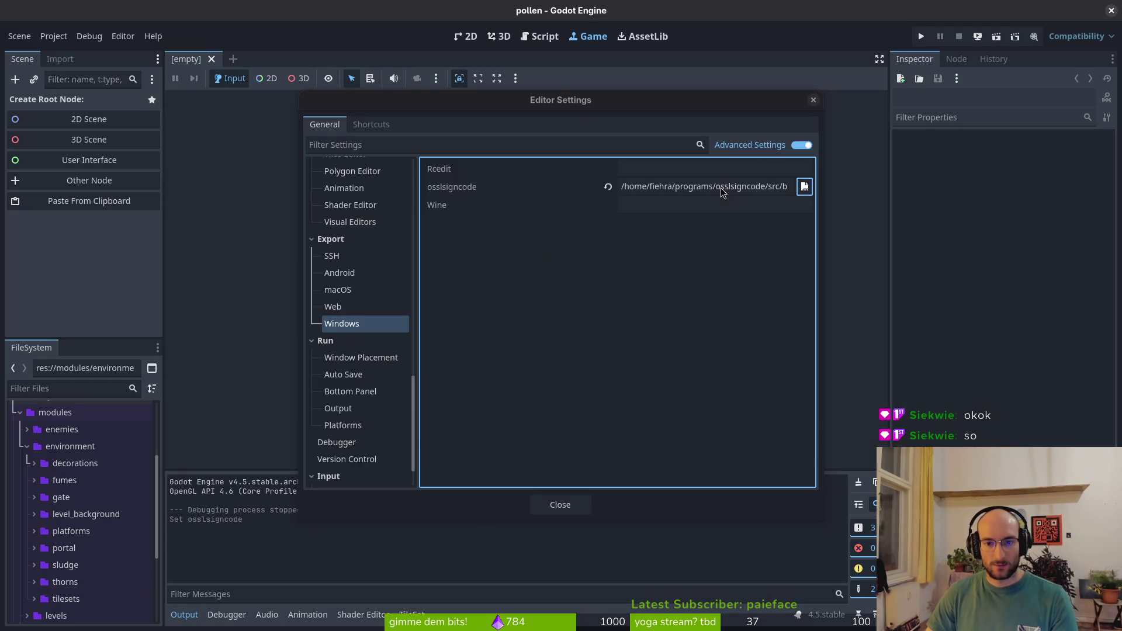
Replace the osslsigncode setting's path with /usr/bin/osslsigncode
left_click(772, 186)
key("ctrl+a")
key("ctrl+v")
key("Return")
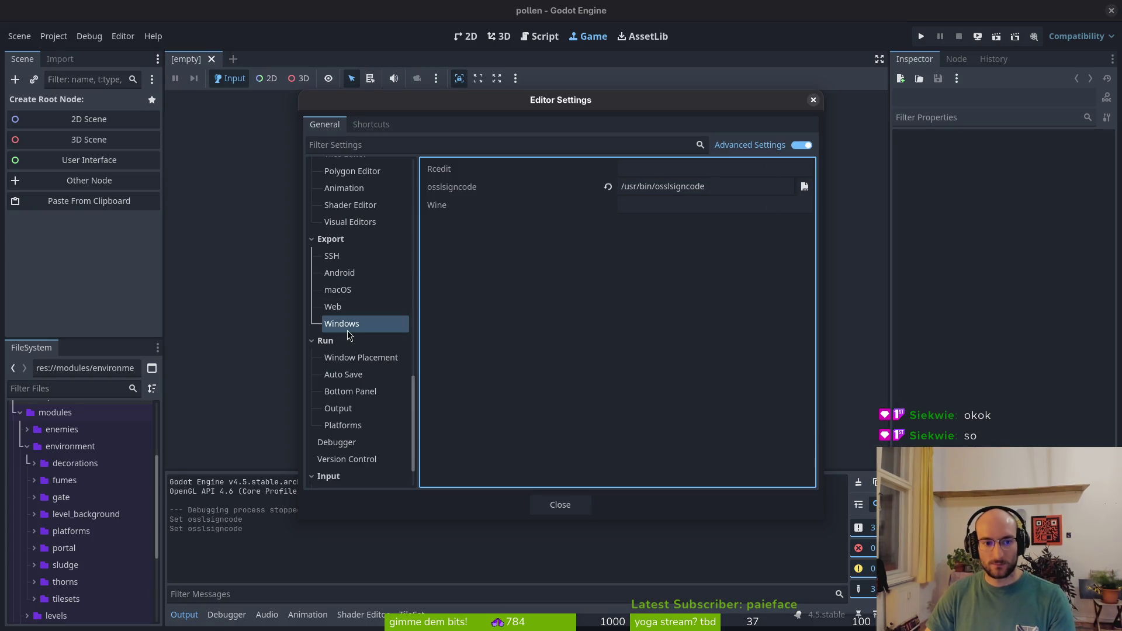
Recheck the Exporting for Windows docs, then close Editor Settings and open the Project menu
key("alt+Tab")
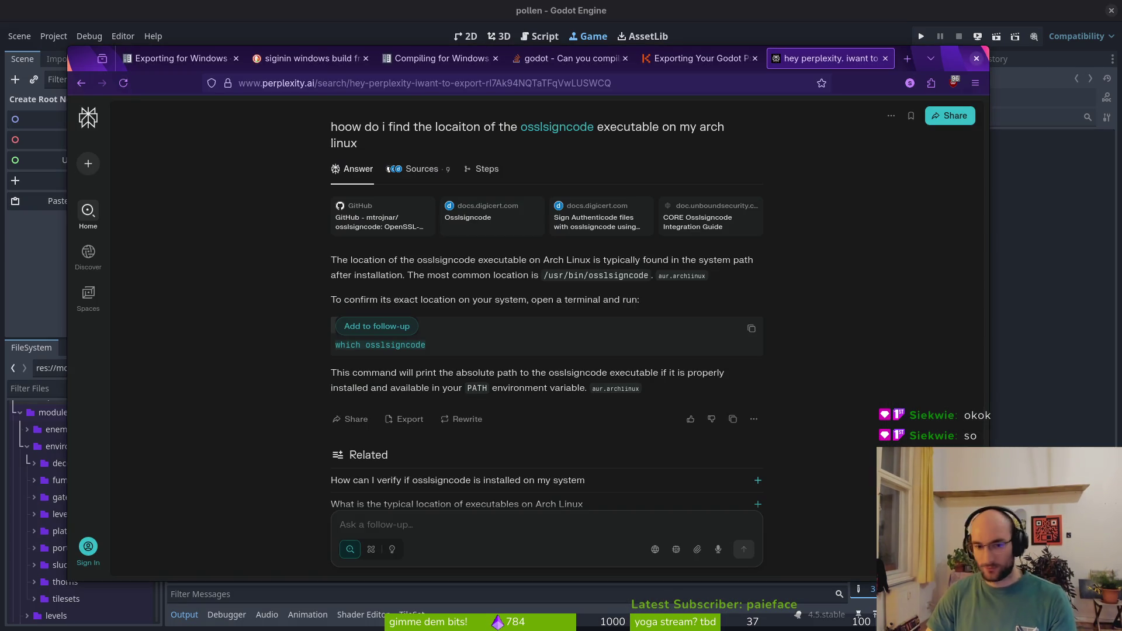
left_click(176, 58)
scroll(586, 212, "down", 6)
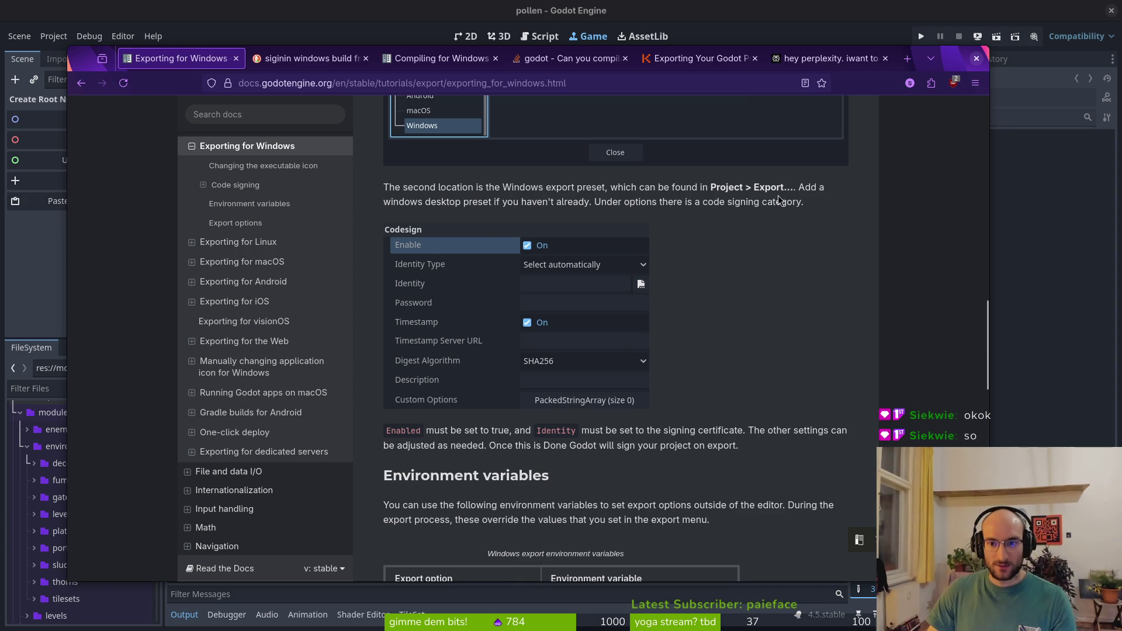
left_click(64, 12)
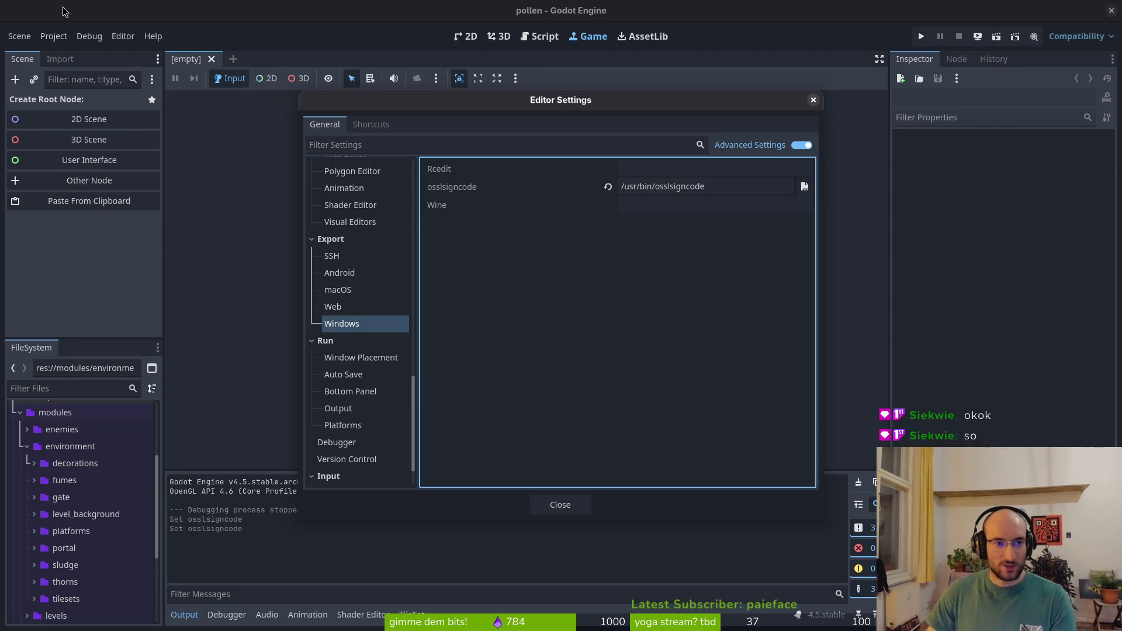
left_click(569, 506)
left_click(53, 37)
Open Project Settings and scroll through the settings list
left_click(73, 53)
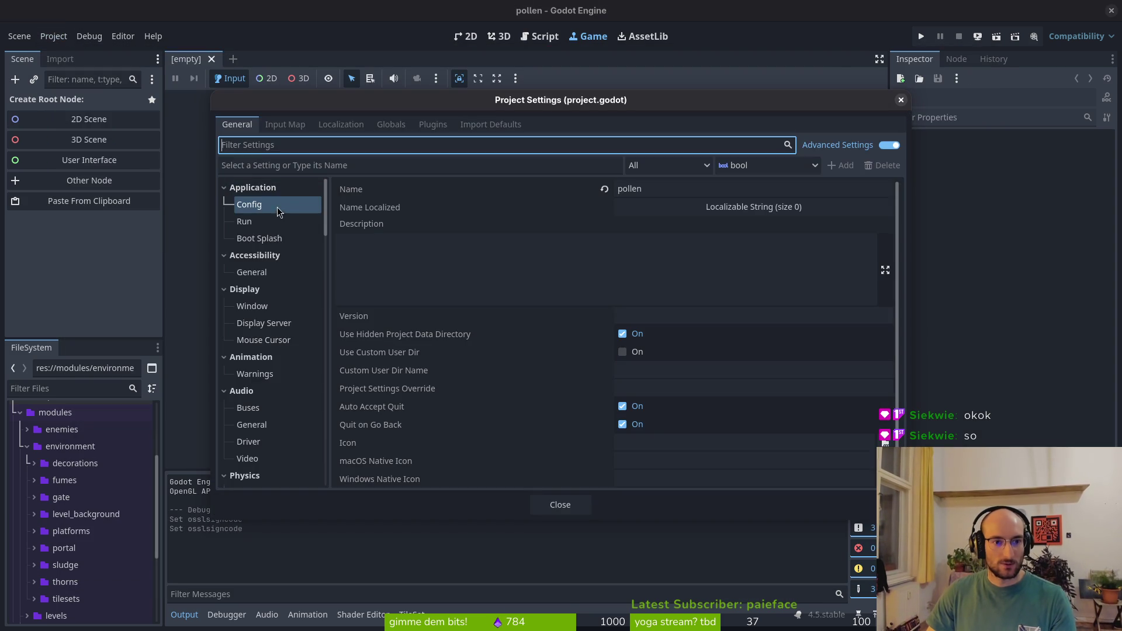
scroll(279, 345, "down", 5)
scroll(277, 351, "down", 10)
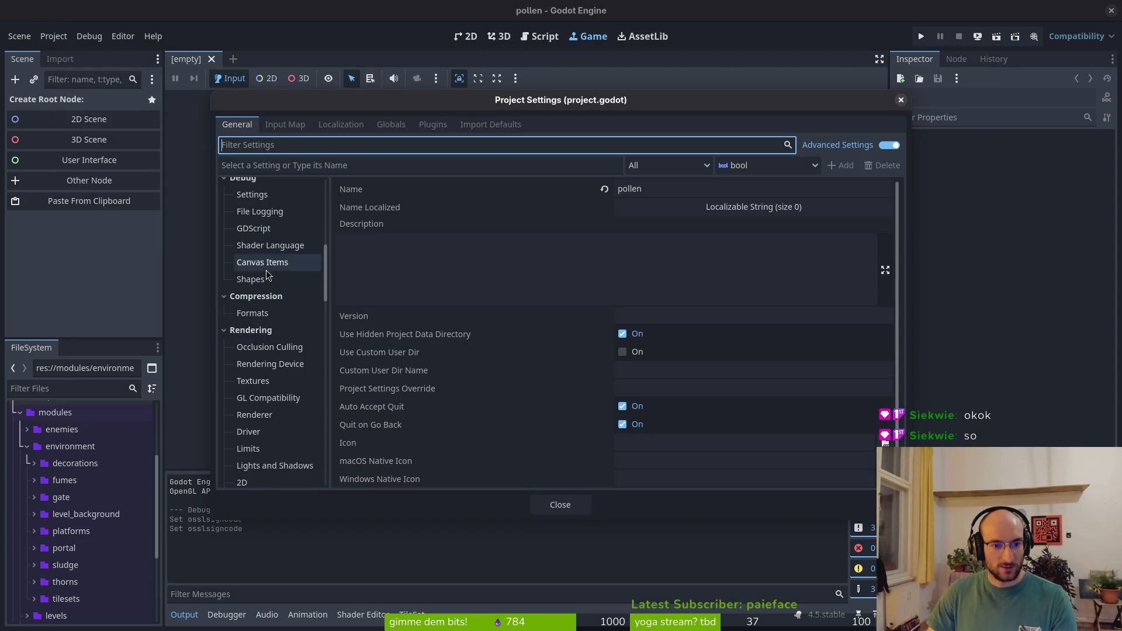
scroll(264, 310, "down", 10)
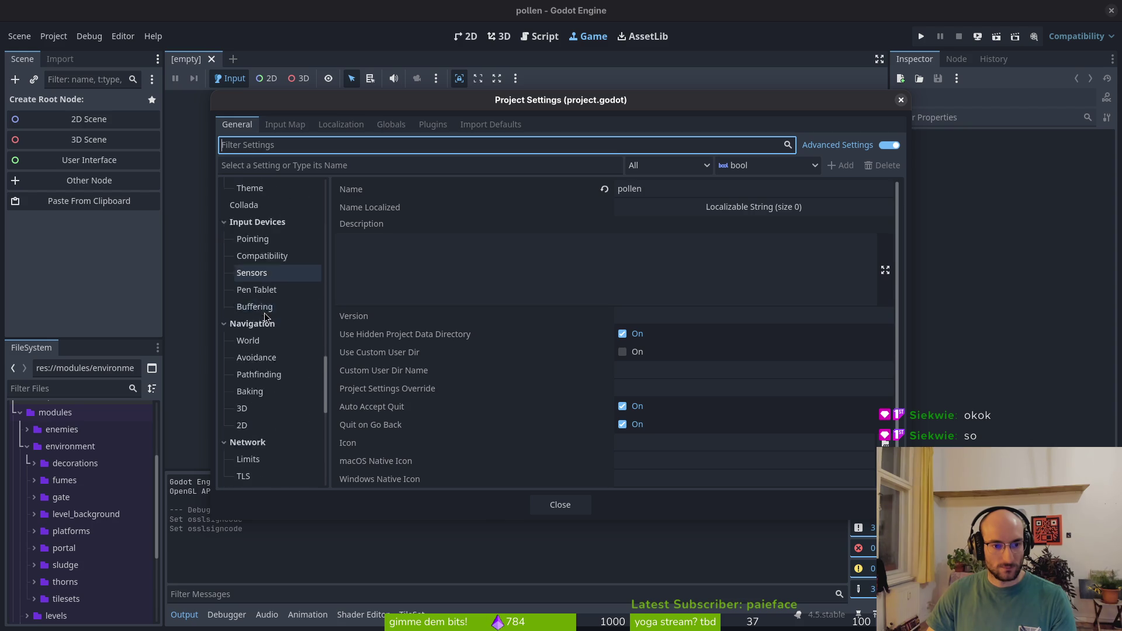
scroll(266, 323, "down", 5)
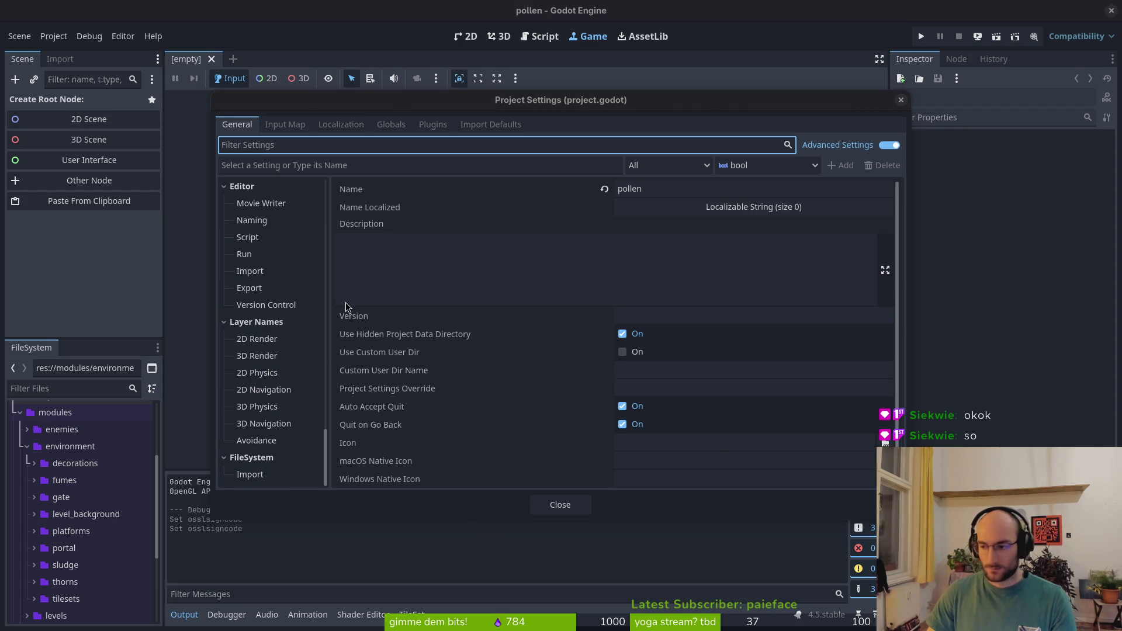
Check the Windows export documentation, then filter Project Settings by 'expor'
key("alt+Tab")
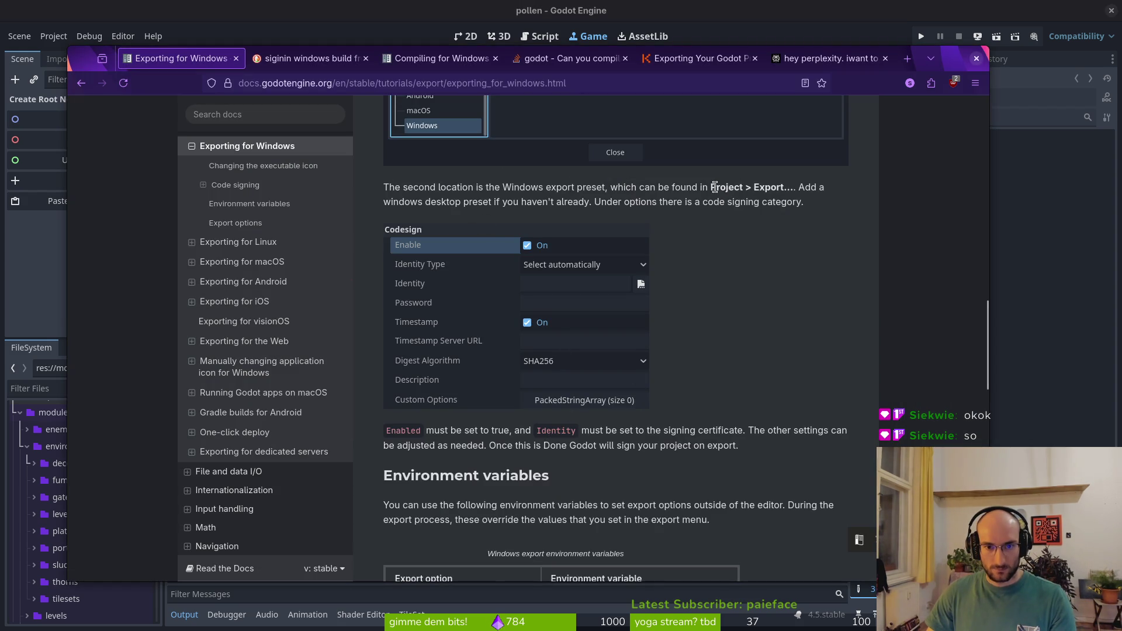
scroll(748, 205, "up", 2)
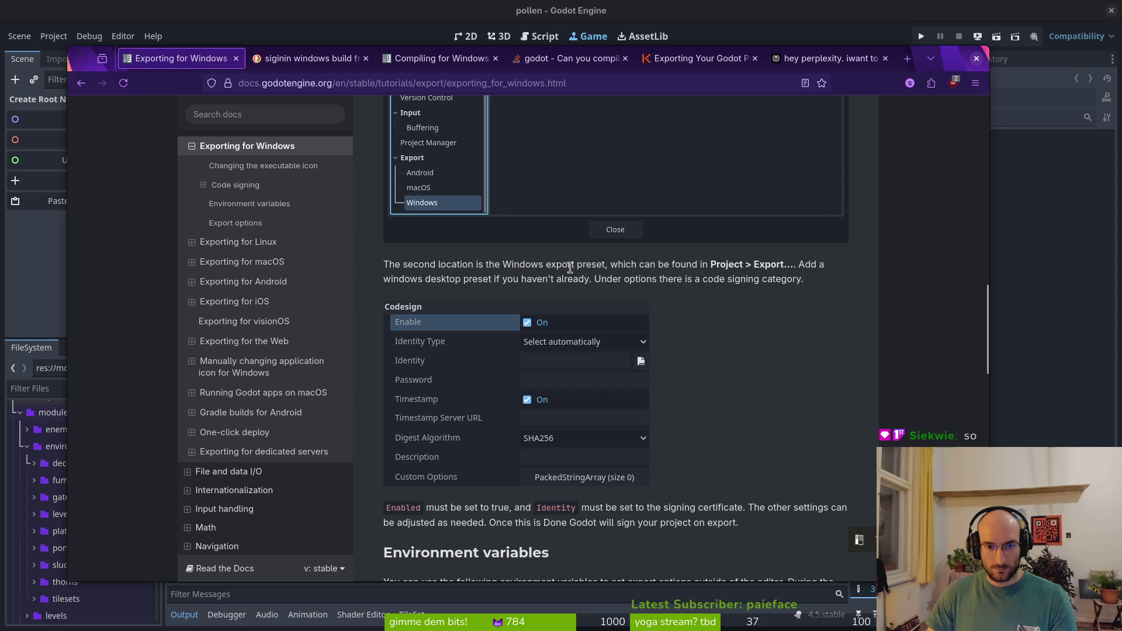
scroll(786, 282, "up", 4)
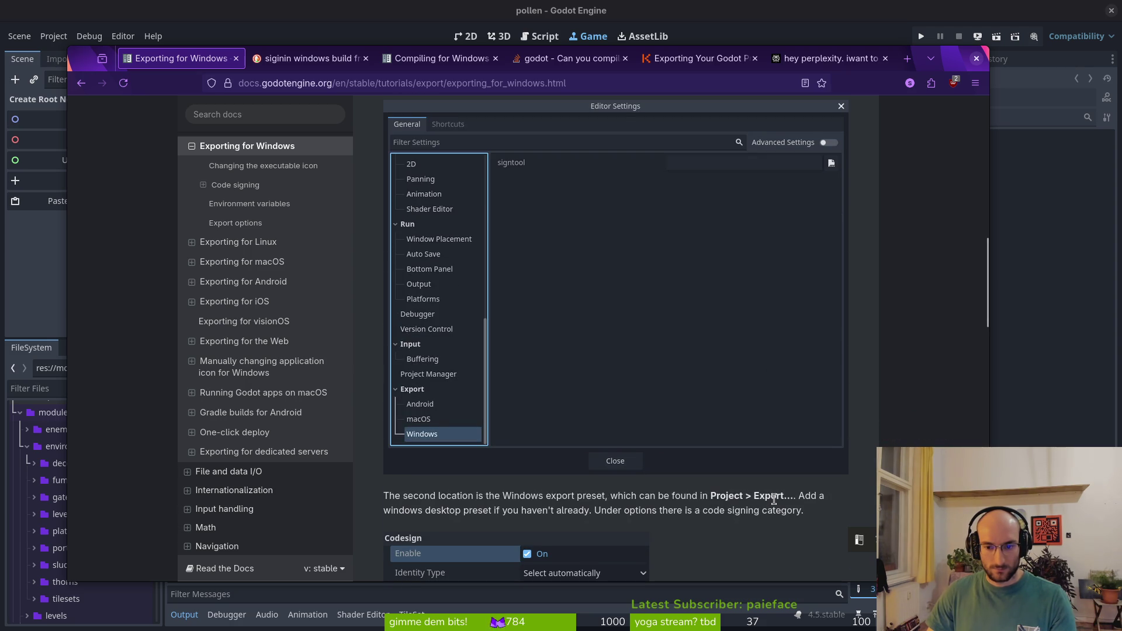
scroll(619, 309, "up", 5)
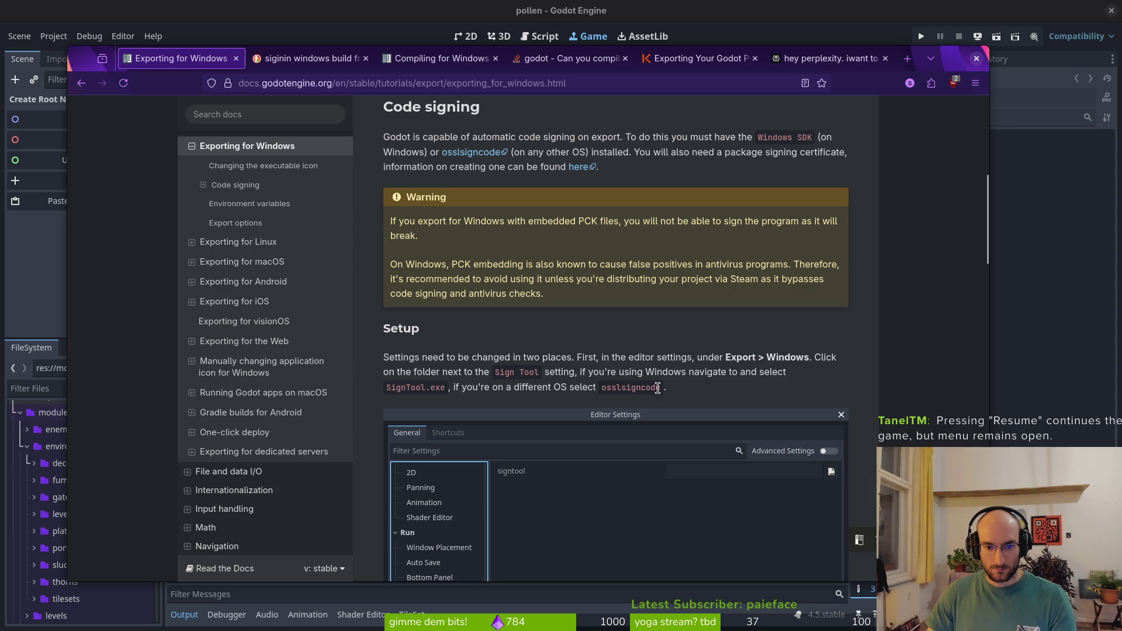
scroll(751, 358, "down", 5)
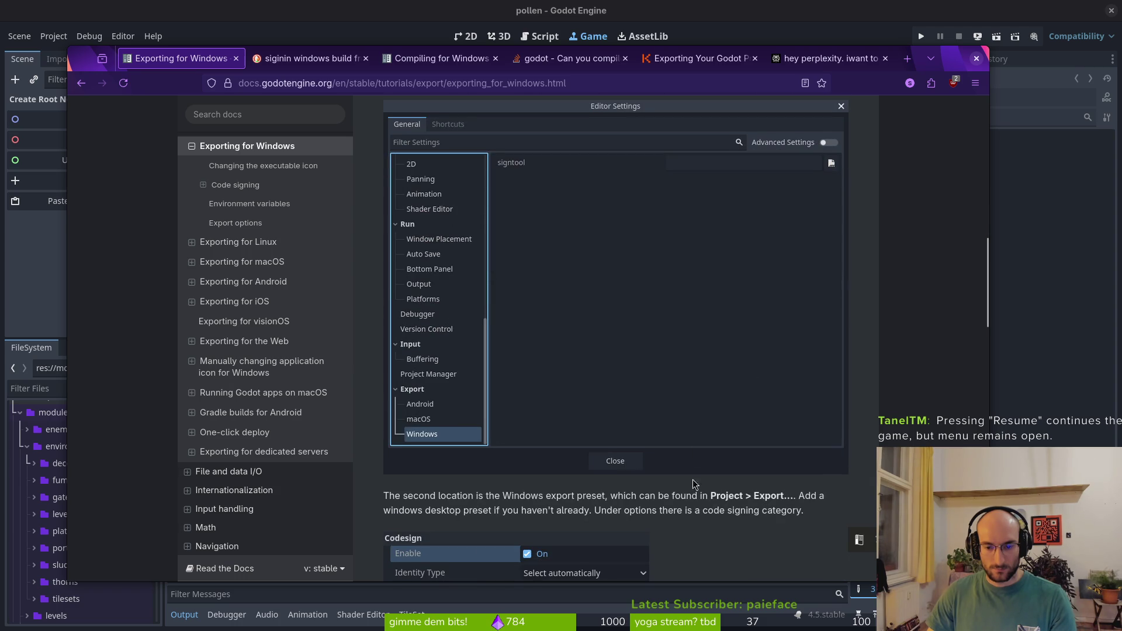
key("alt+Tab")
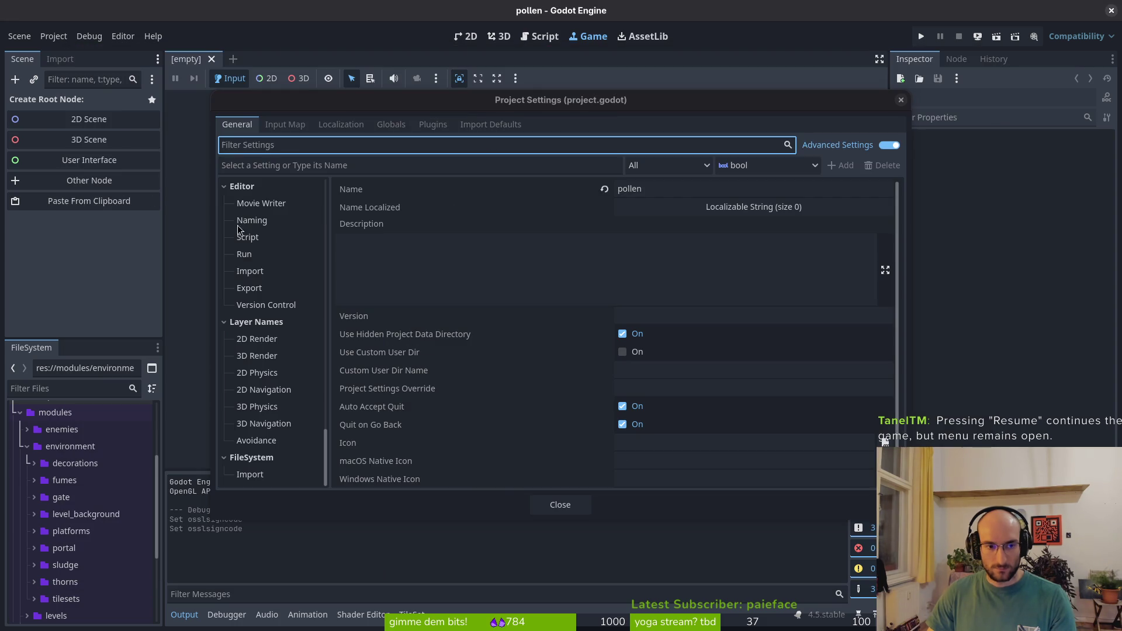
left_click(285, 144)
type("expor")
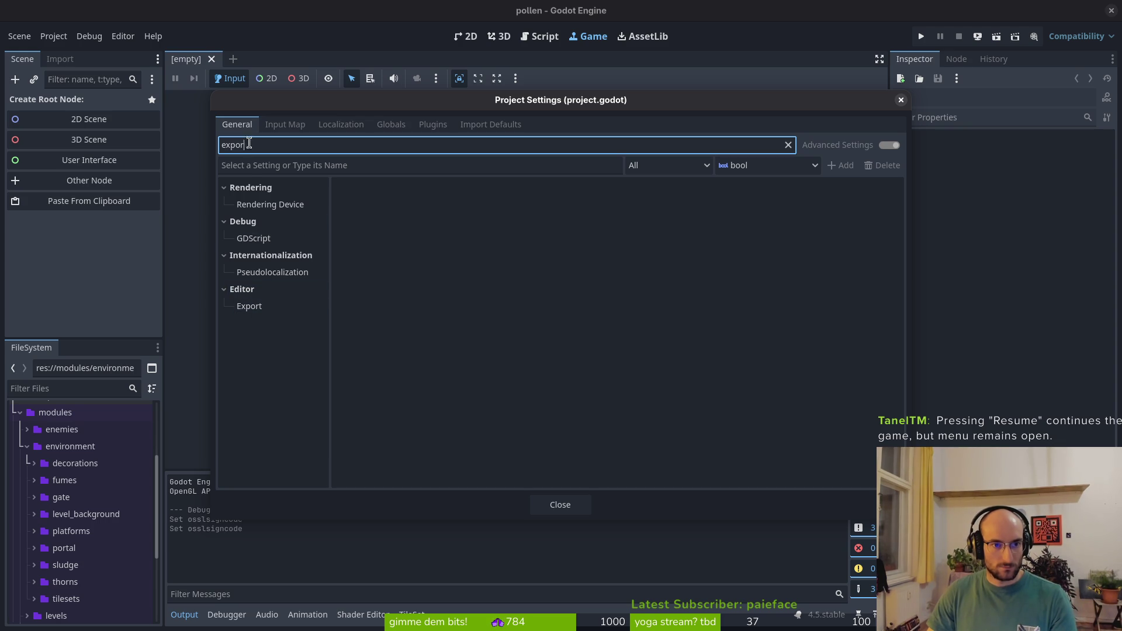
Close Project Settings, search Editor Settings for 'project', and dismiss it unchanged
left_click(900, 100)
left_click(89, 36)
left_click(139, 56)
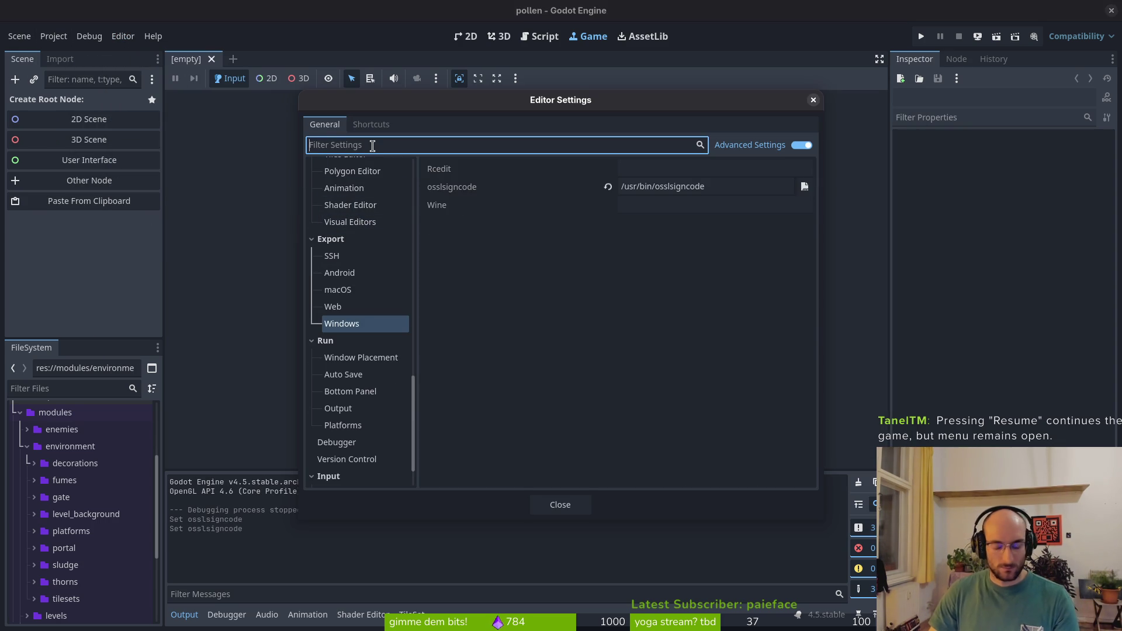
type("project")
key("Escape")
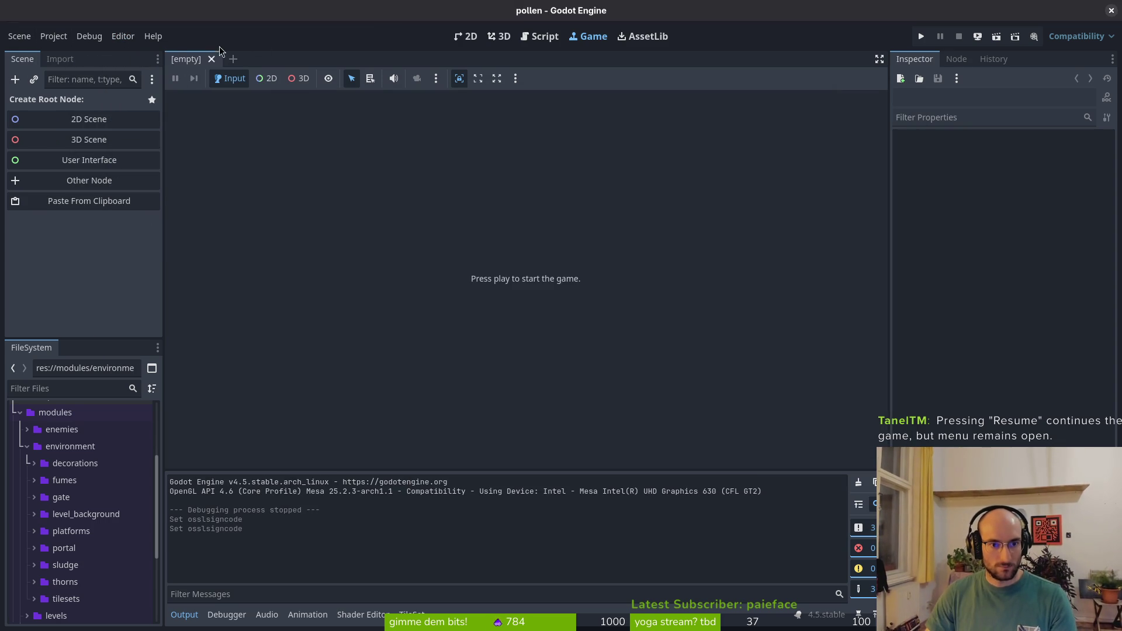
Reopen Project Settings, filter by 'expo', and view the Editor > Export section
left_click(58, 36)
left_click(76, 55)
type("ex")
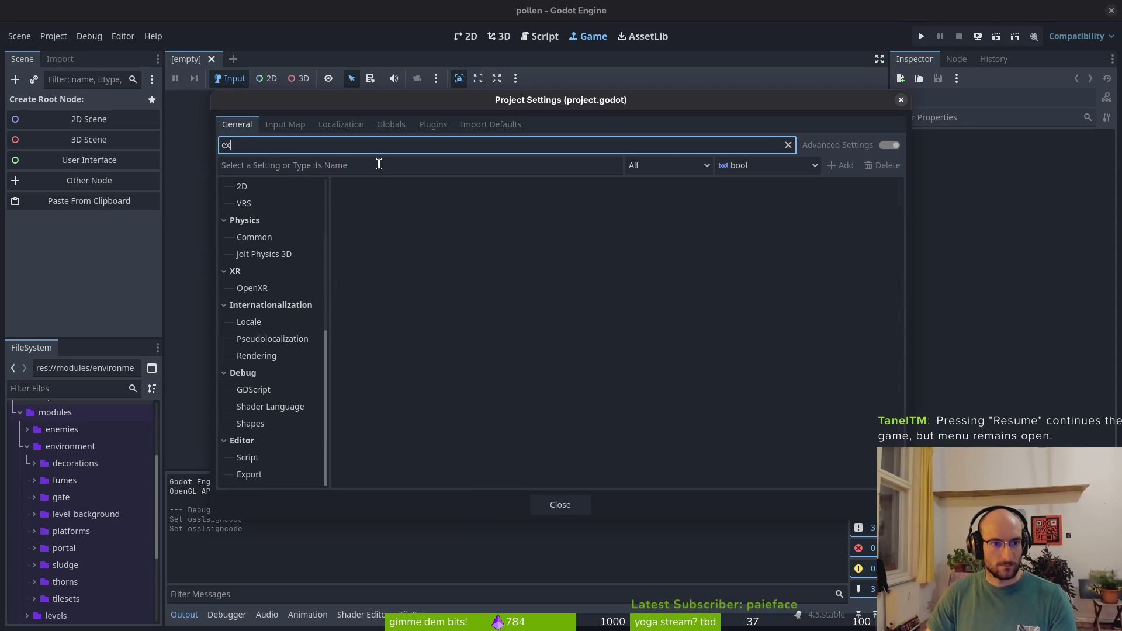
type("po")
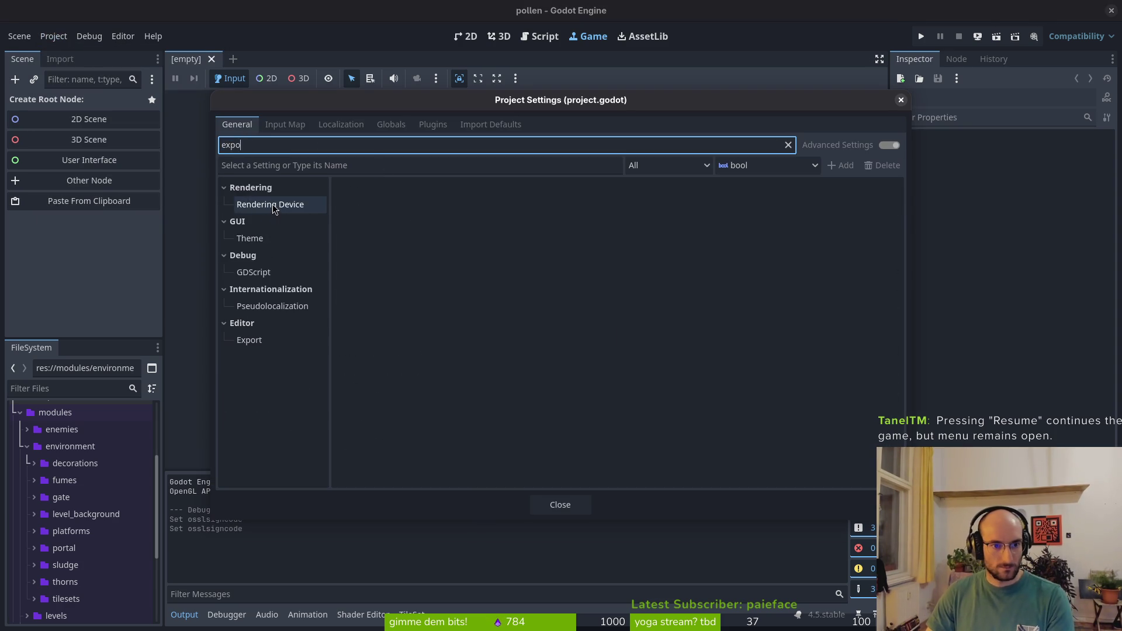
left_click(253, 340)
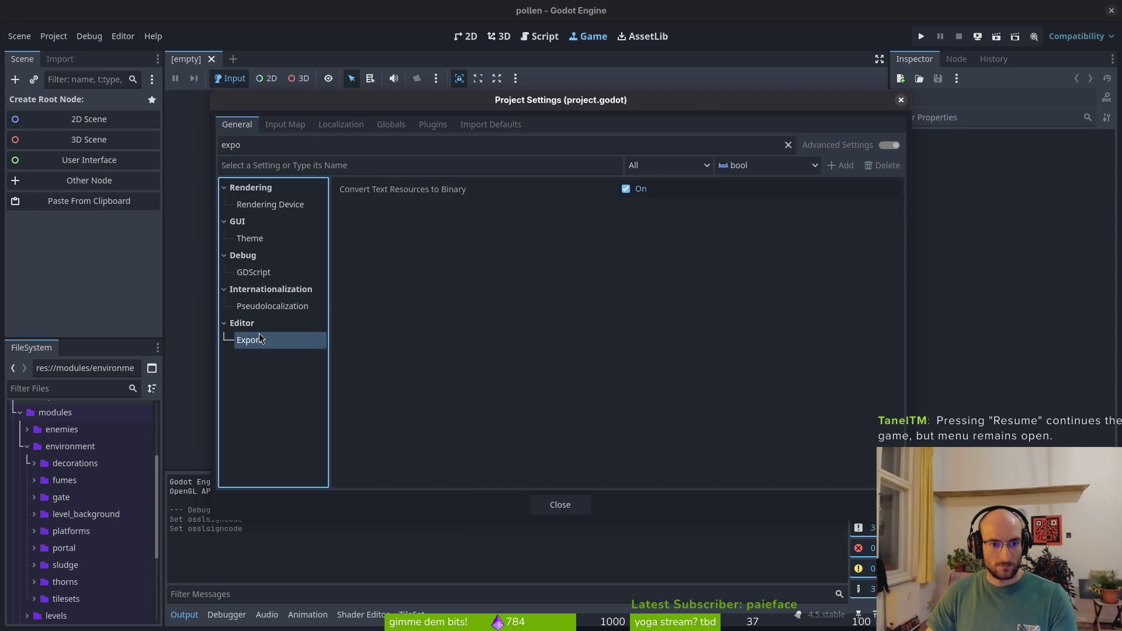
Consult the Windows export documentation, then clear the Project Settings filter
key("alt+Tab")
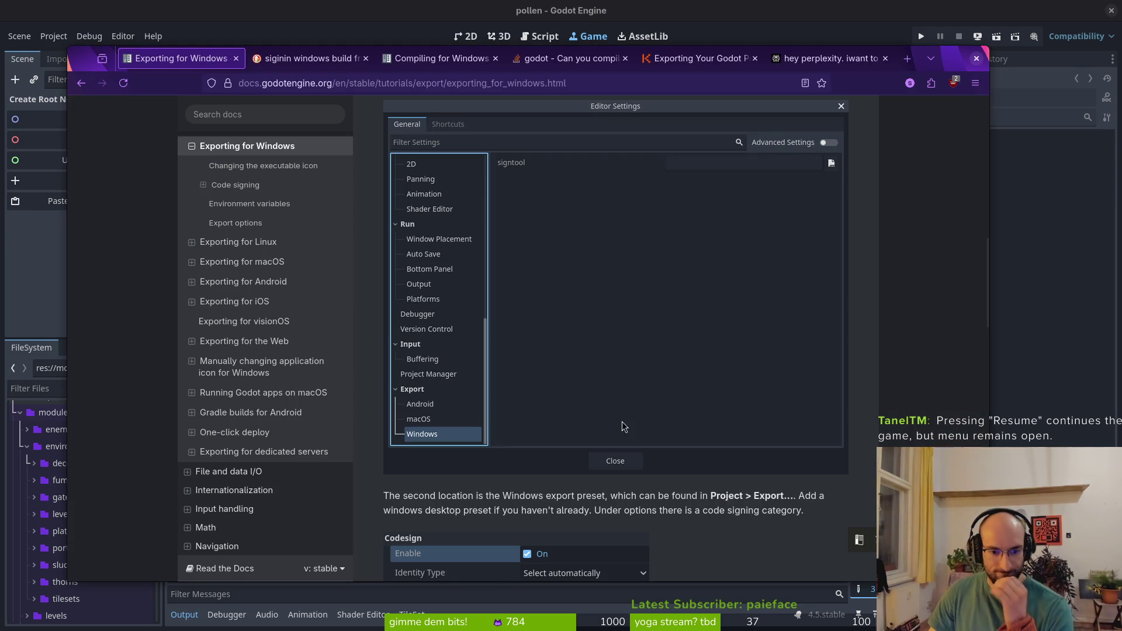
scroll(567, 484, "down", 3)
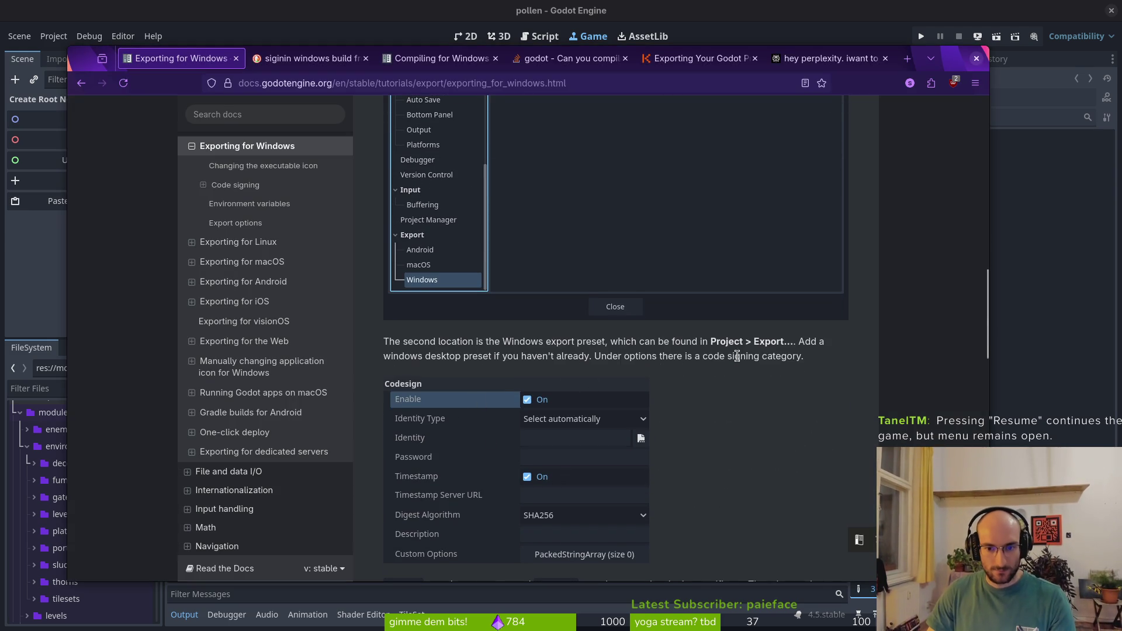
key("alt+Tab")
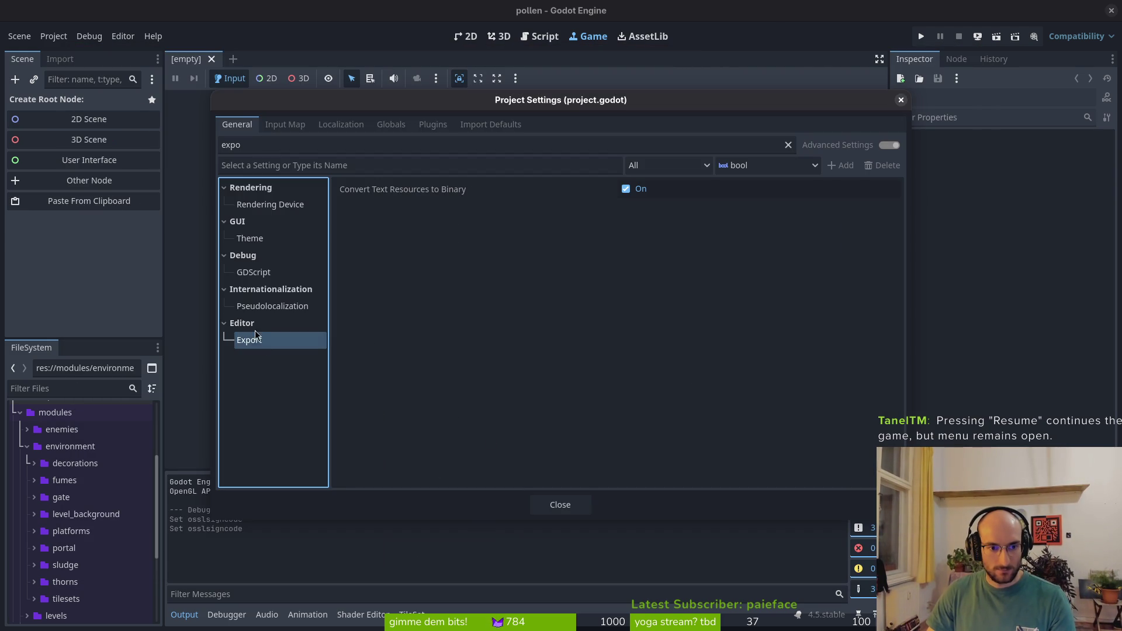
left_click(251, 148)
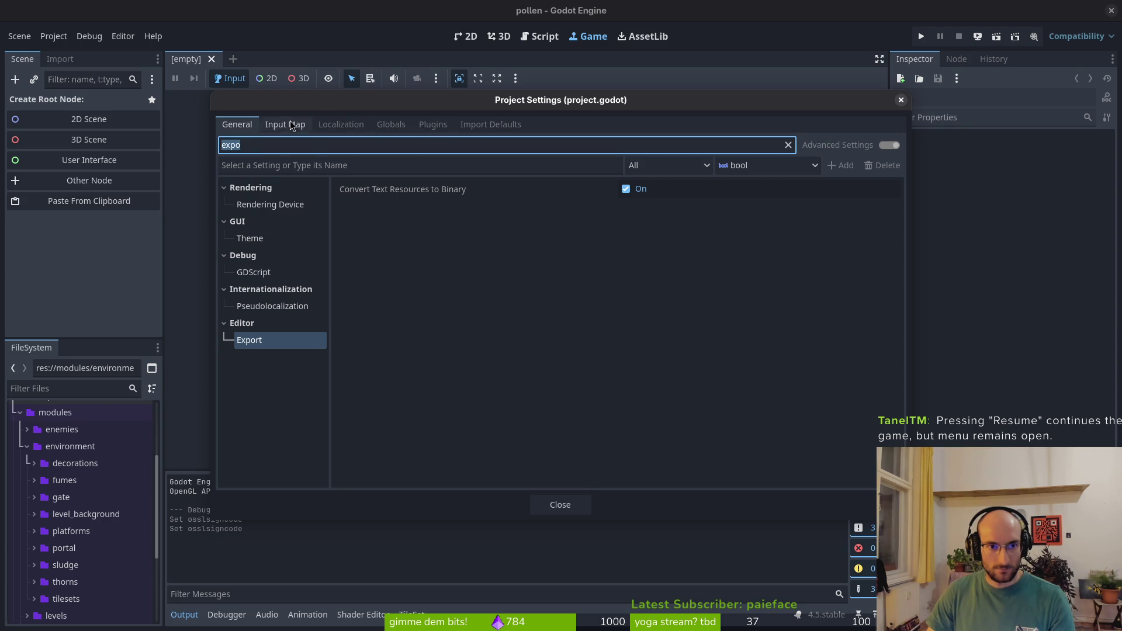
key("BackSpace")
scroll(273, 304, "down", 4)
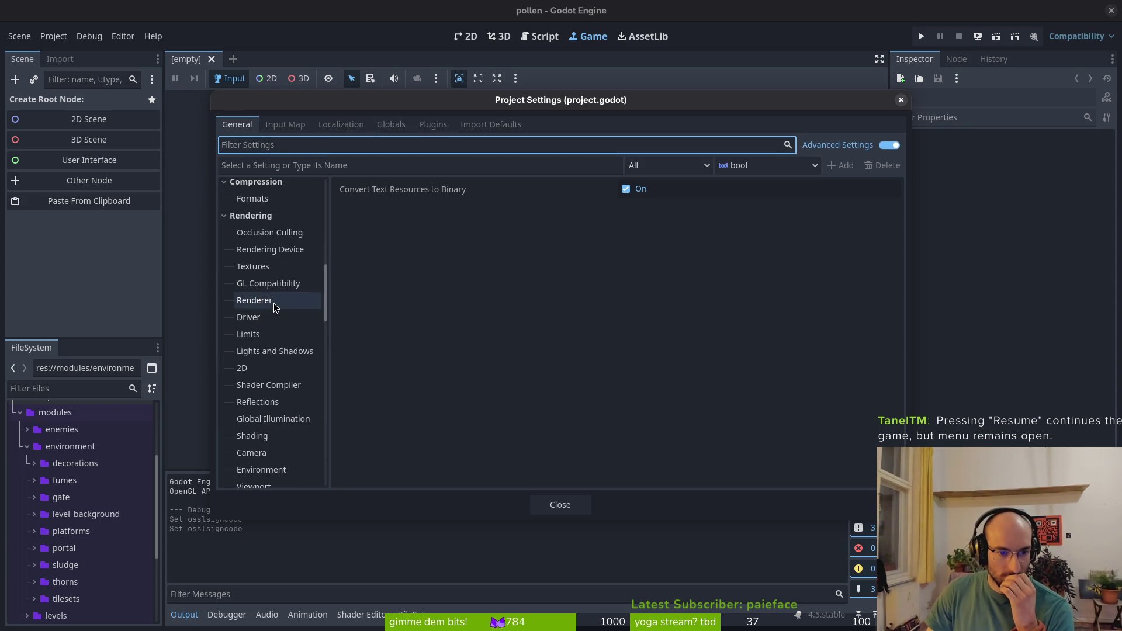
Collapse the Application through Input Devices sections of the settings tree
scroll(262, 292, "up", 5)
left_click(224, 187)
left_click(224, 204)
left_click(224, 220)
left_click(224, 238)
left_click(224, 255)
left_click(224, 272)
left_click(224, 288)
left_click(224, 306)
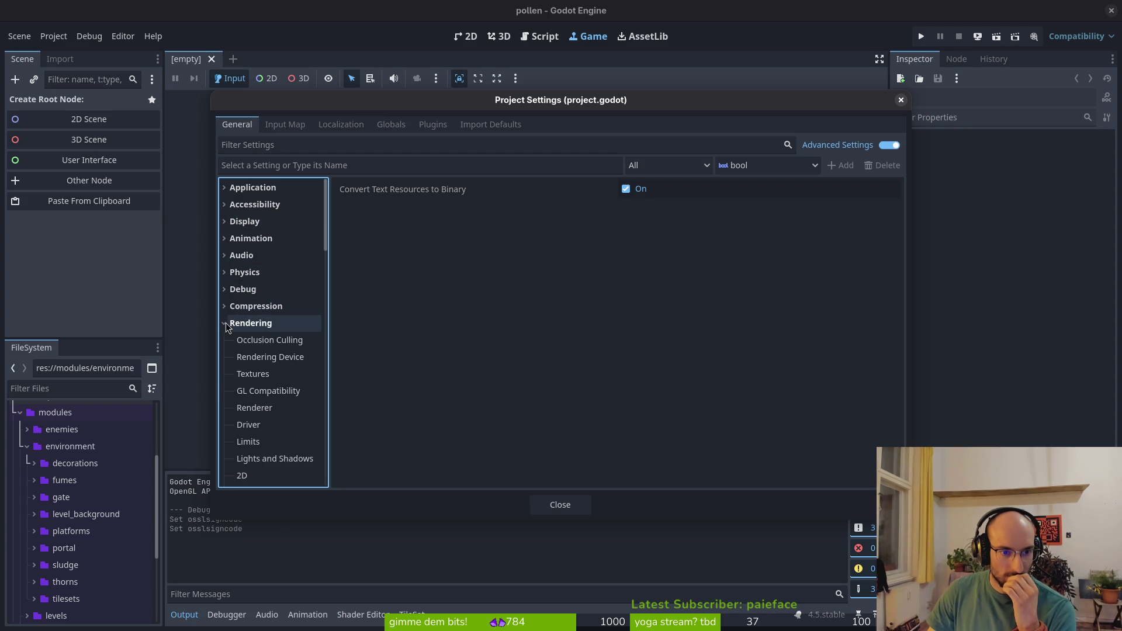
left_click(224, 323)
left_click(224, 339)
left_click(223, 356)
left_click(224, 390)
scroll(250, 356, "down", 5)
Collapse the remaining sections, Navigation through FileSystem
left_click(224, 293)
left_click(224, 310)
left_click(224, 327)
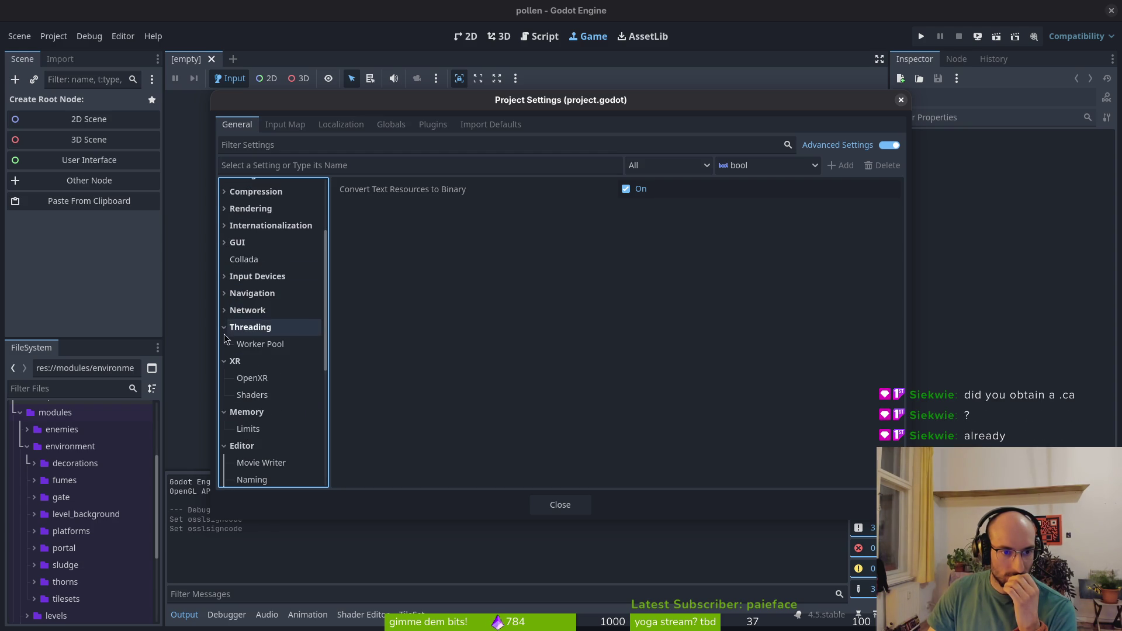
left_click(223, 343)
left_click(224, 361)
left_click(224, 377)
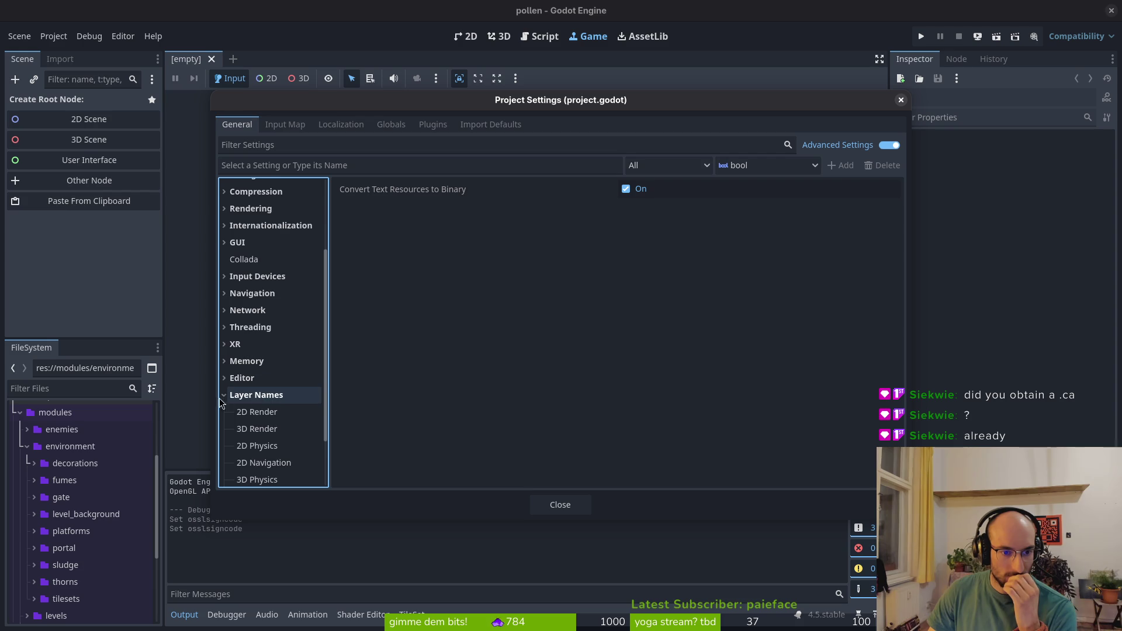
left_click(224, 395)
left_click(223, 457)
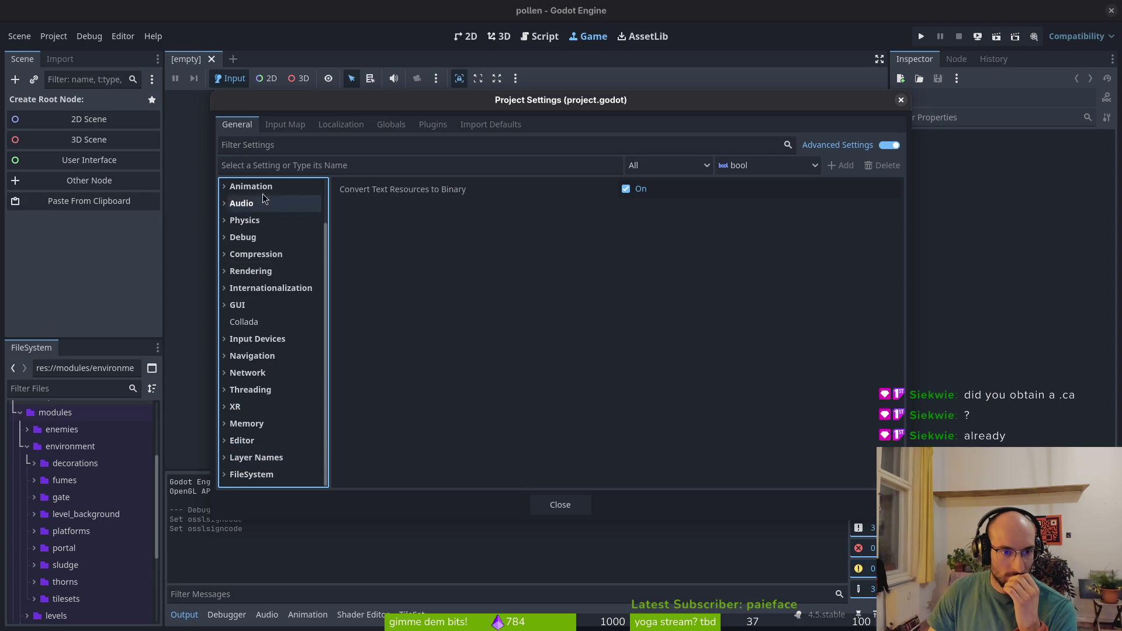
Show Application > Config with the project name pollen, then collapse Application
scroll(248, 190, "up", 3)
left_click(227, 187)
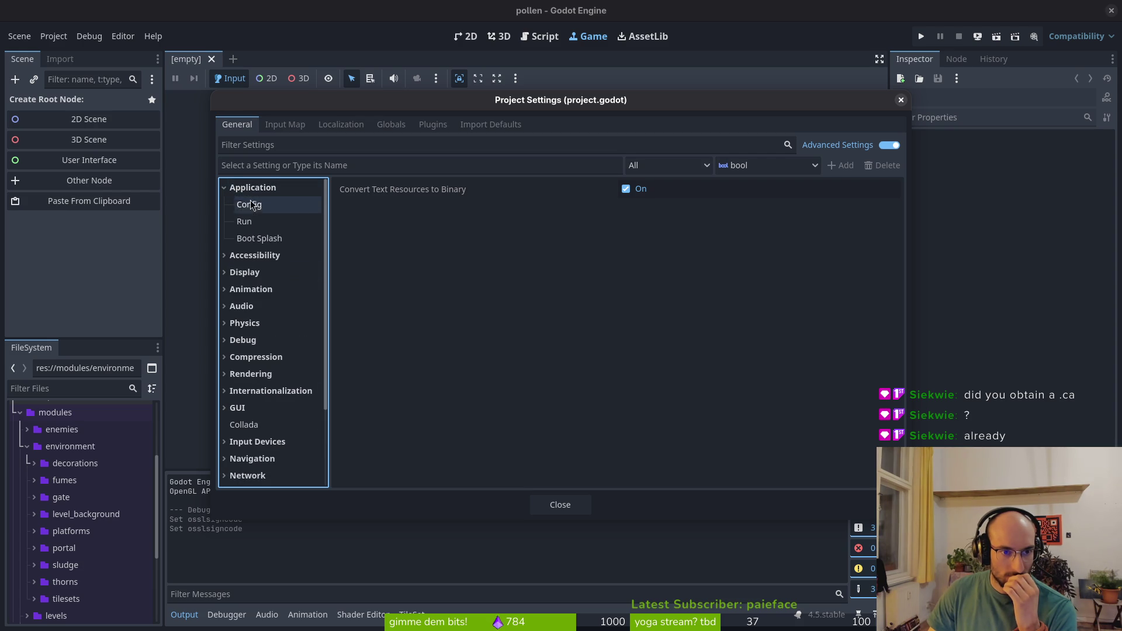
left_click(250, 205)
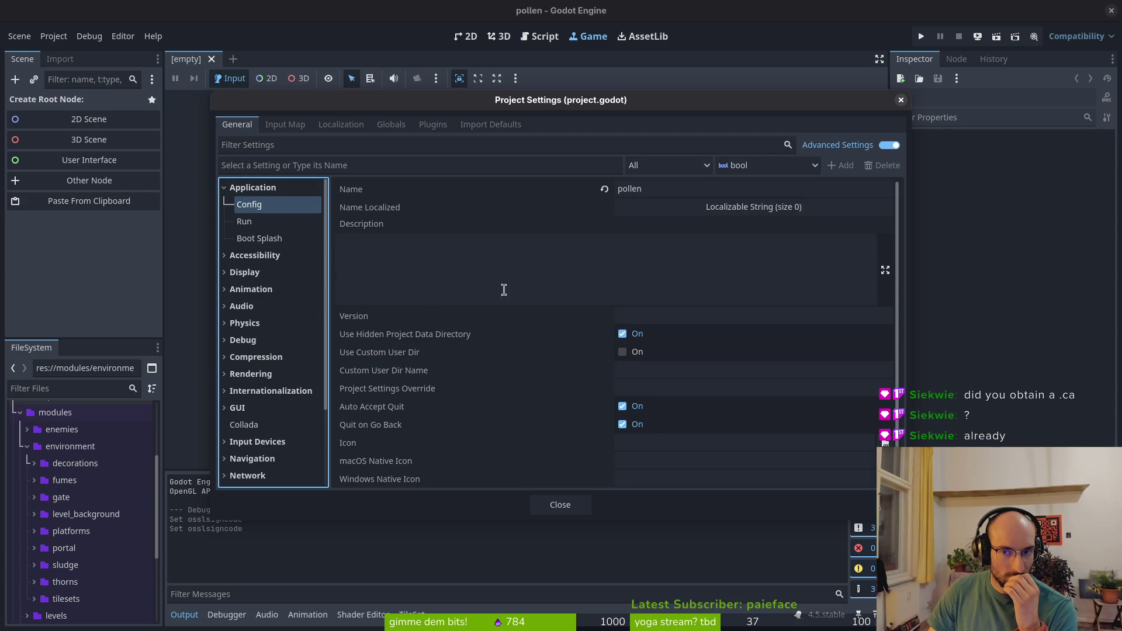
left_click(225, 187)
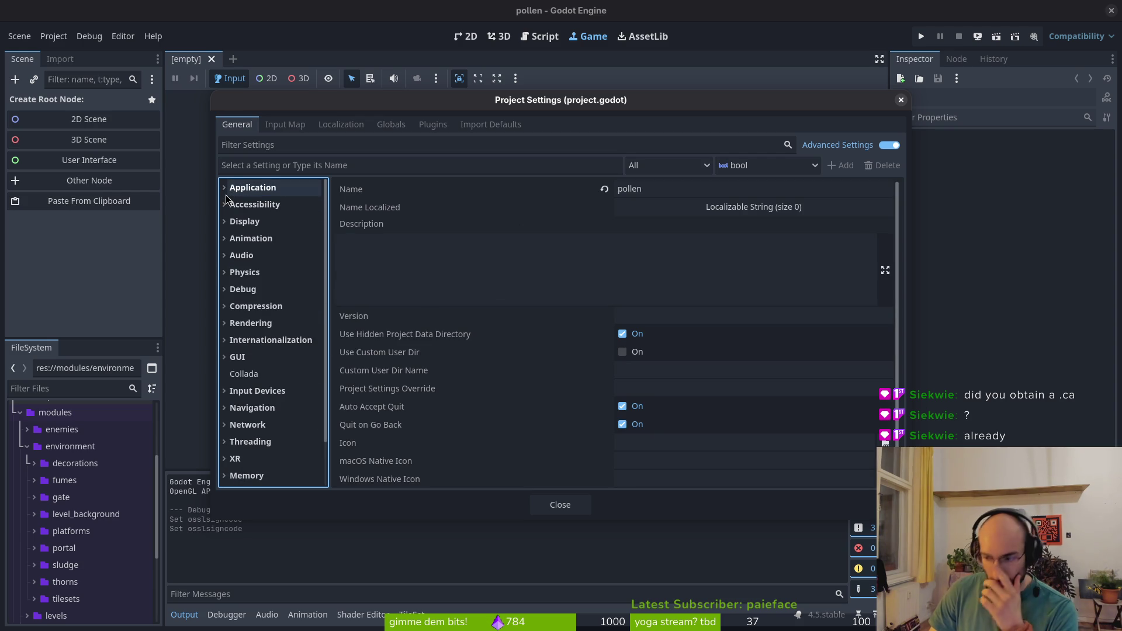
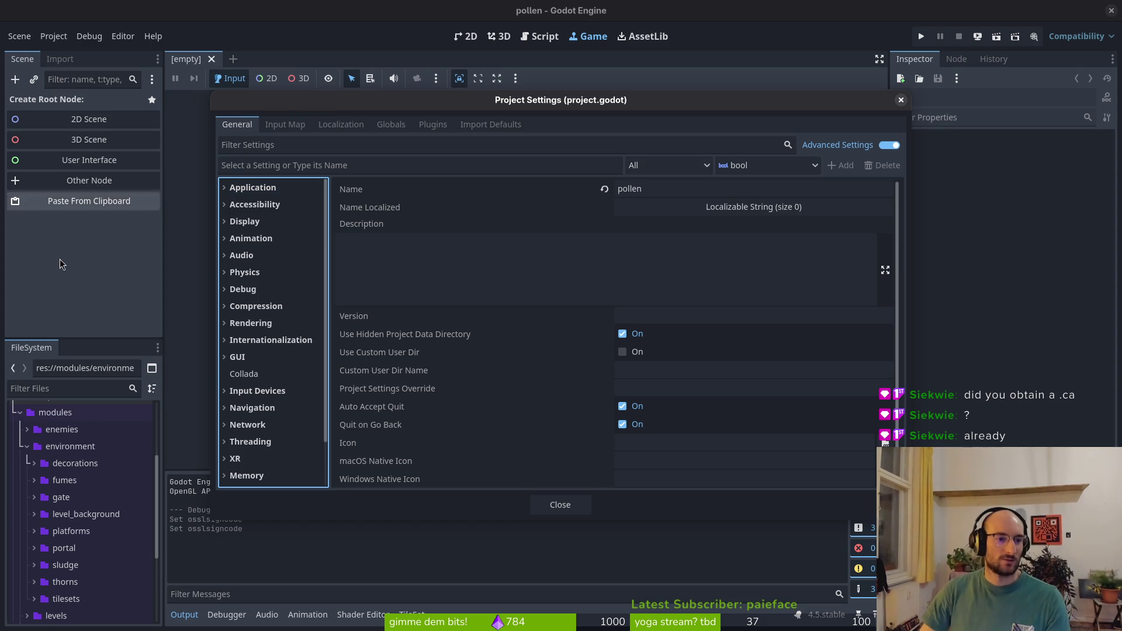
Close Project Settings, test-run the game to its pause menu, then quit the game
left_click(948, 28)
left_click(921, 37)
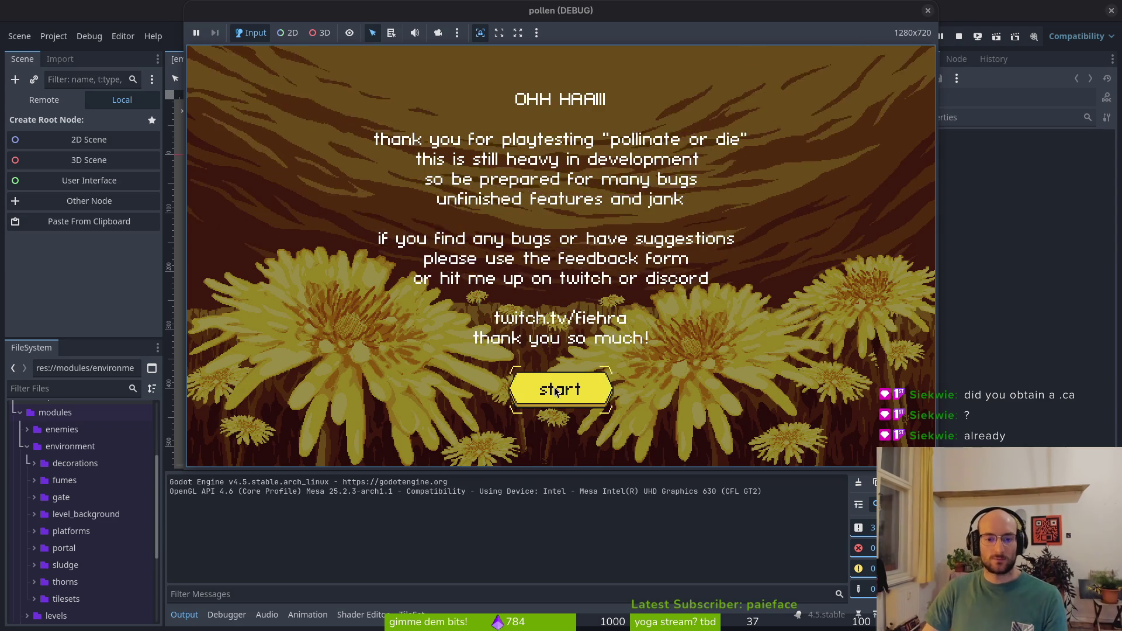
left_click(556, 392)
key("Return")
key("Escape")
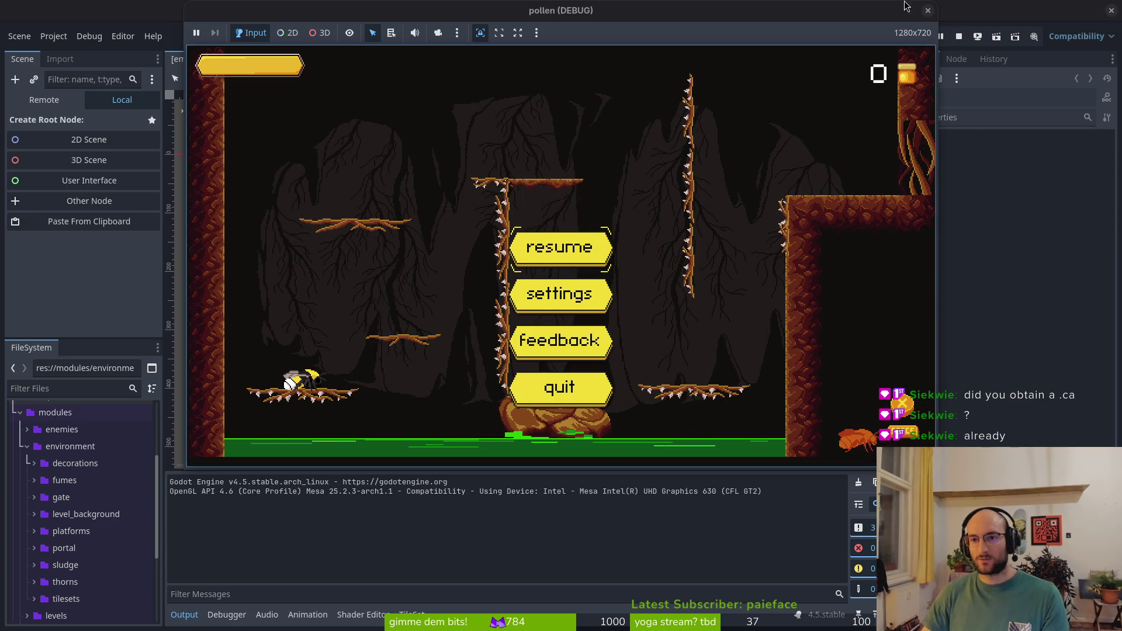
left_click(555, 392)
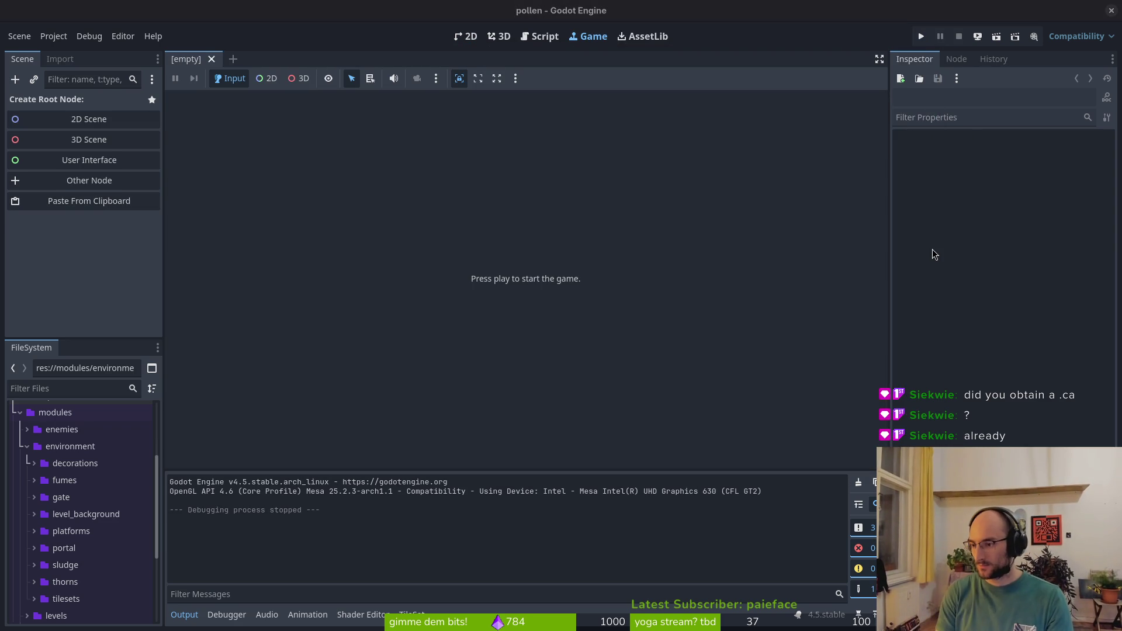
Open a terminal and start a cd command toward the dev folder
key("super")
key("super")
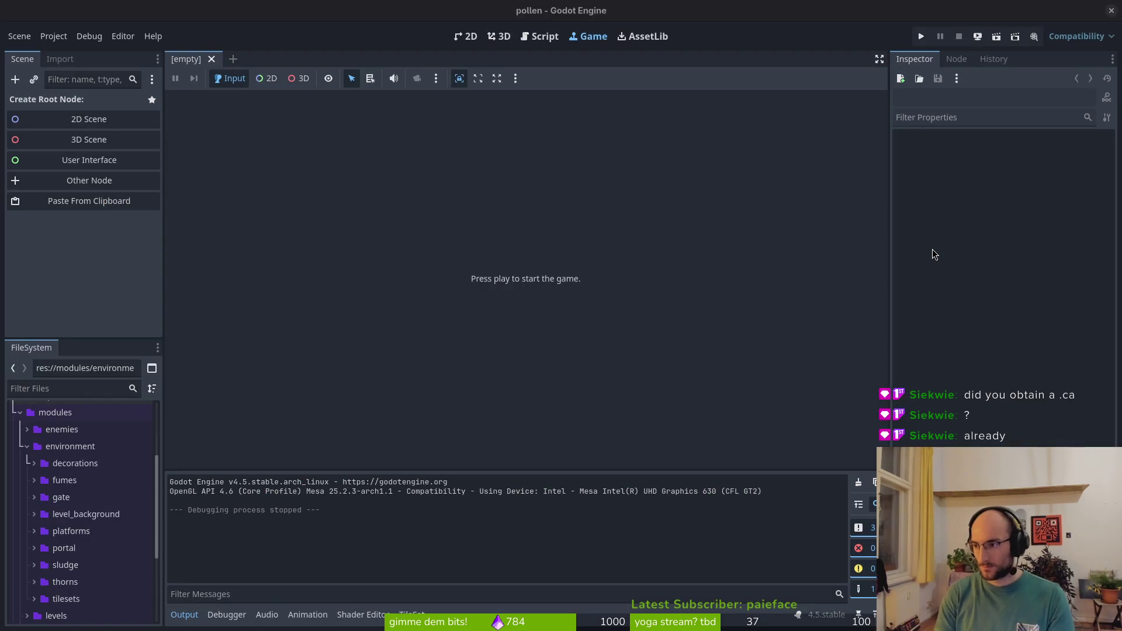
key("super+Return")
type("c ")
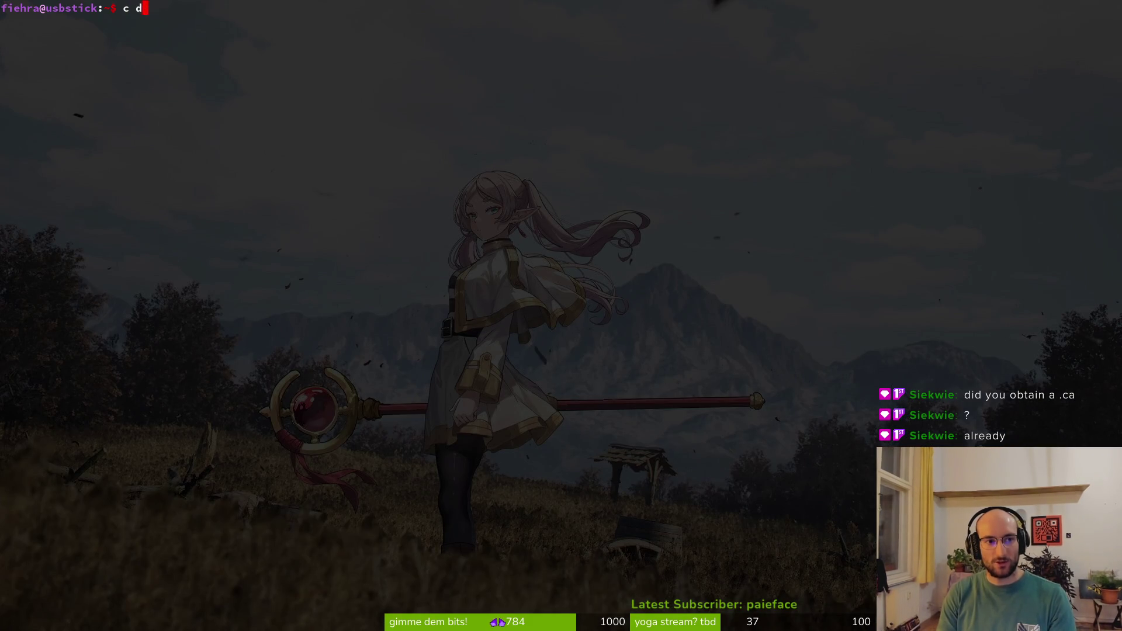
type("d de")
Change into dev/pollen and launch nvim on the project folder
key("Tab")
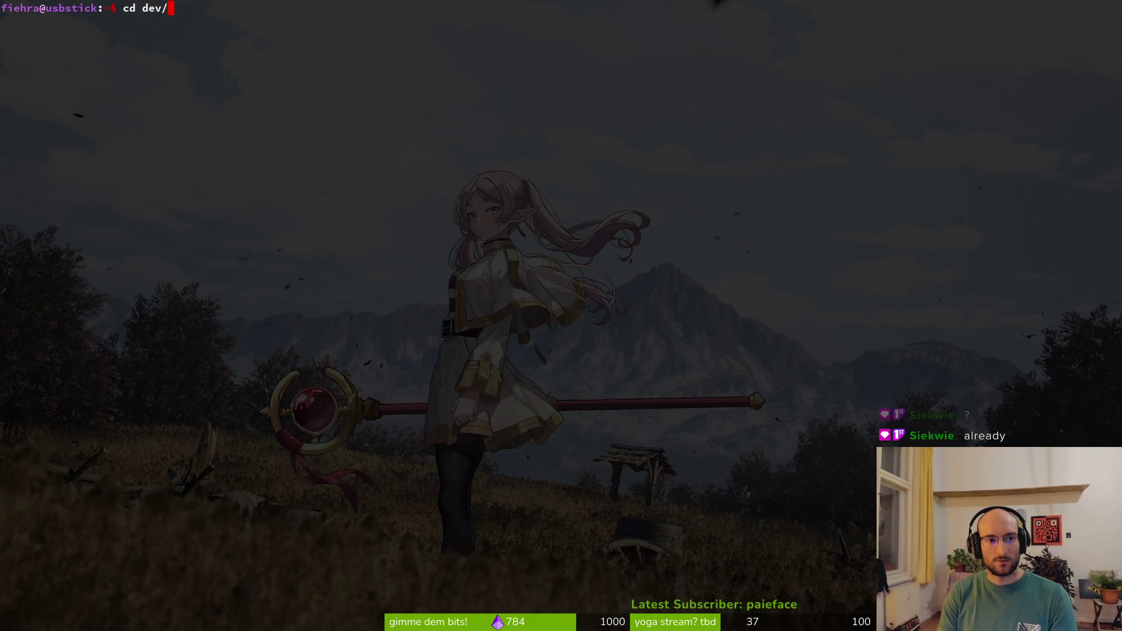
type("po")
key("Tab")
key("Return")
type("nvim .")
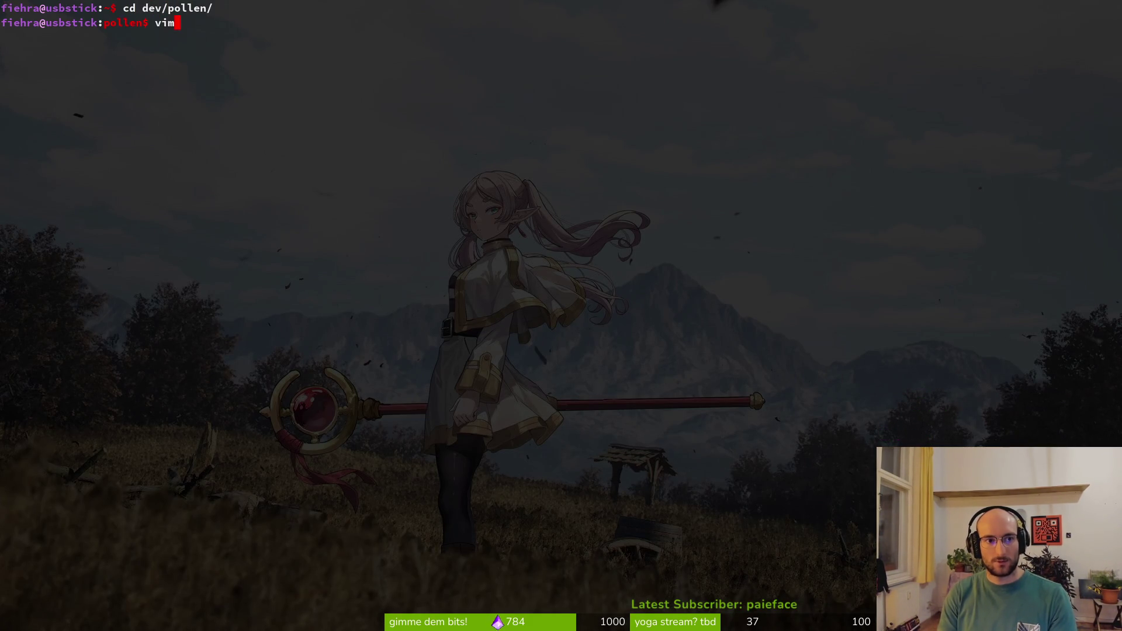
key("Return")
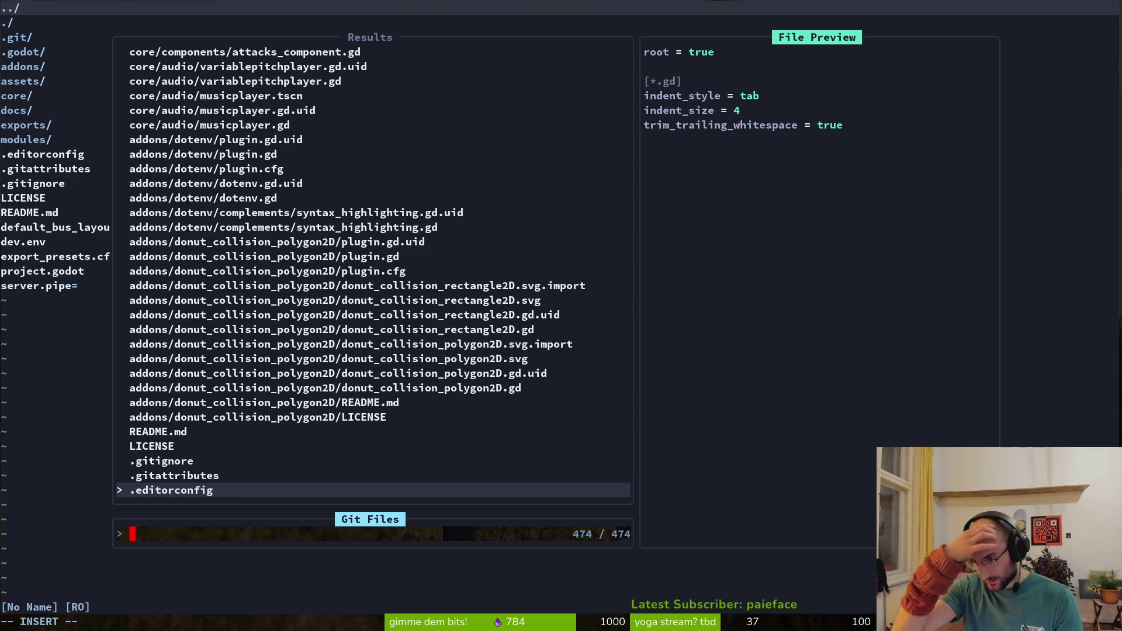
Open pause.gd and place the caret on the await line in resume_game
type("pause")
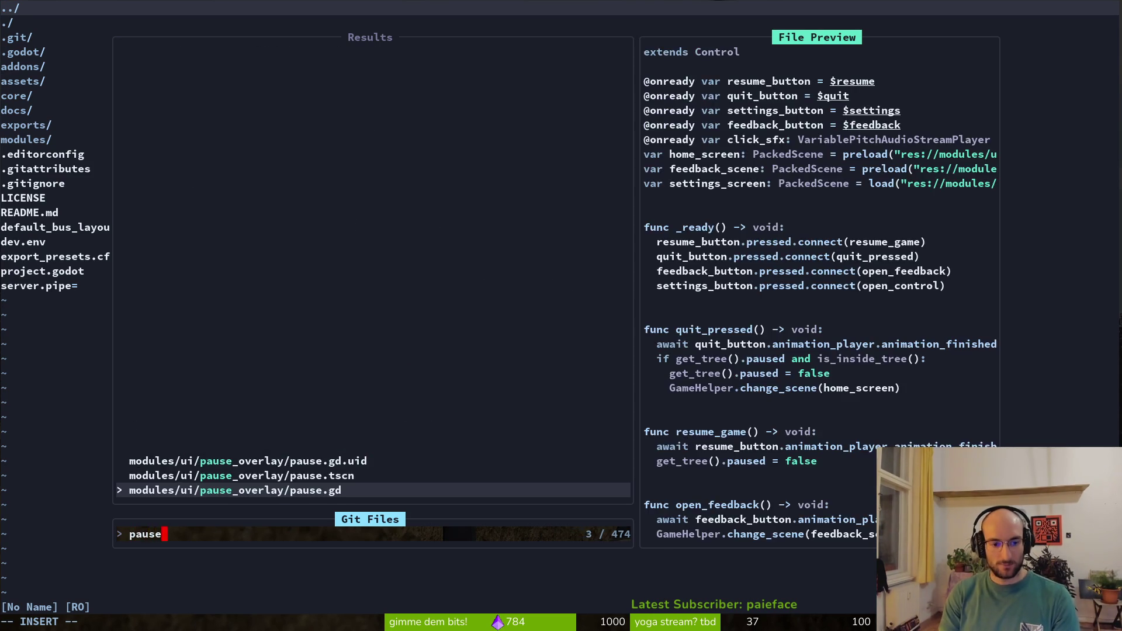
key("Return")
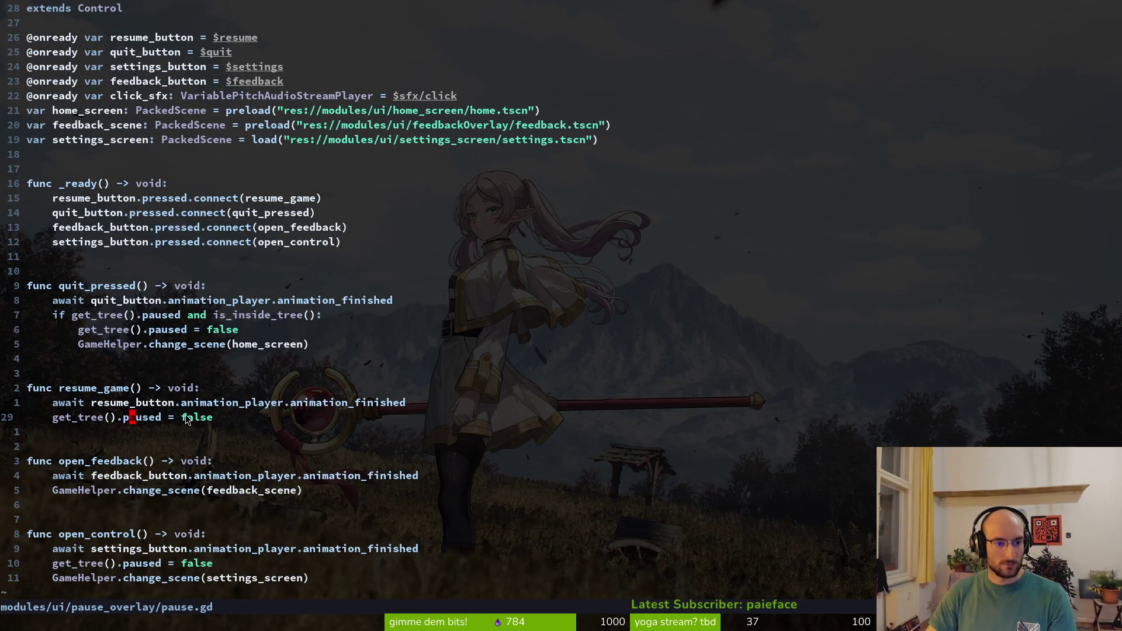
left_click(114, 405)
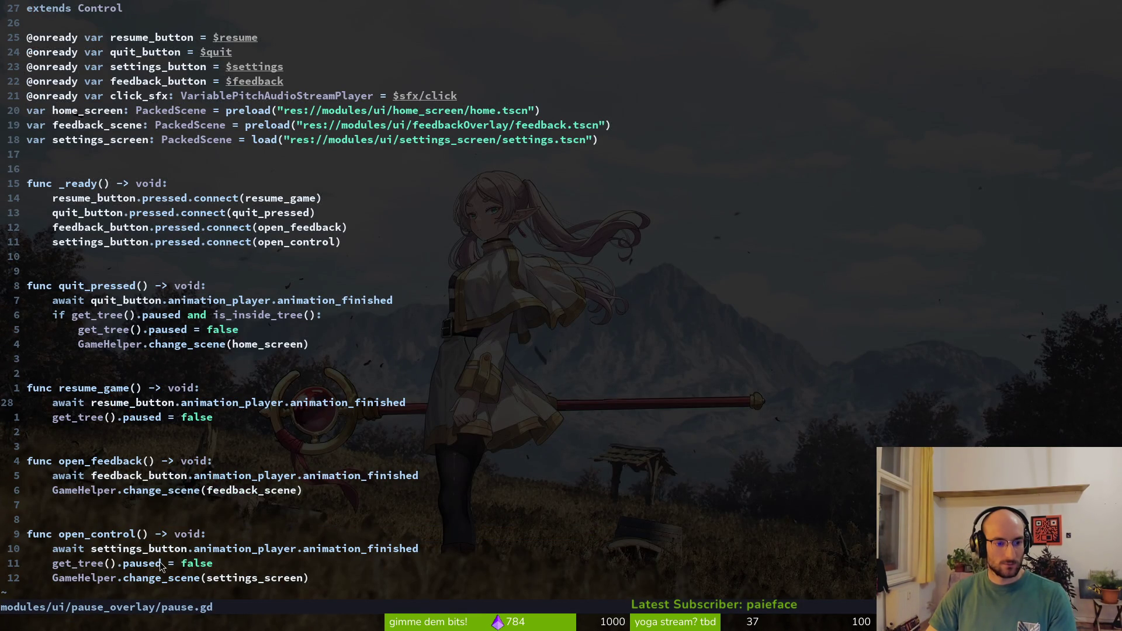
scroll(108, 537, "down", 2)
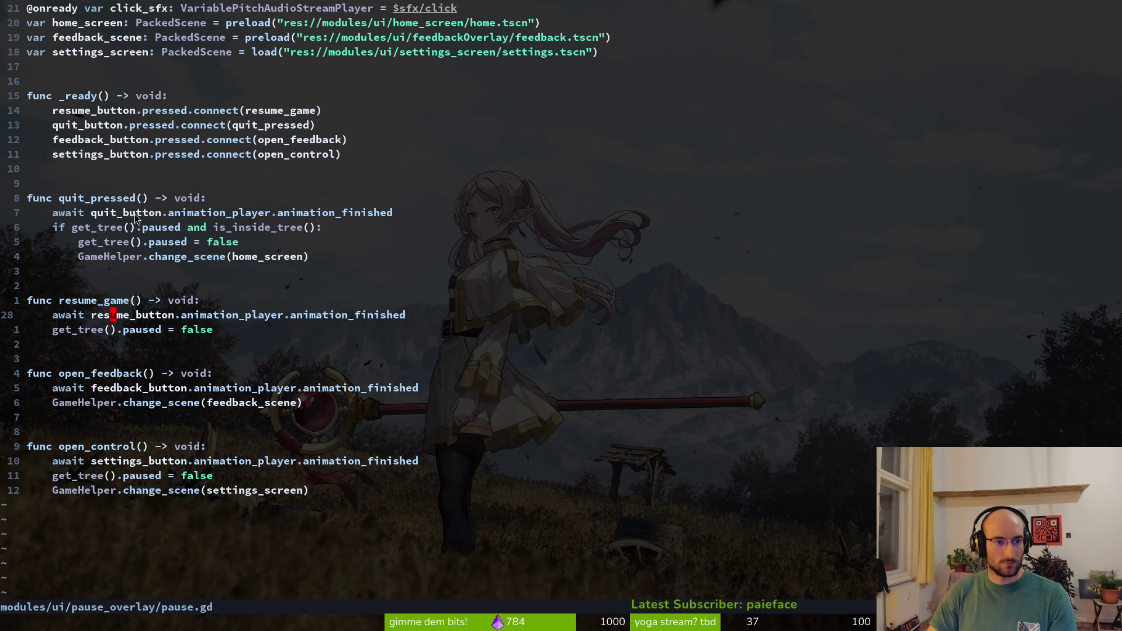
scroll(168, 288, "up", 2)
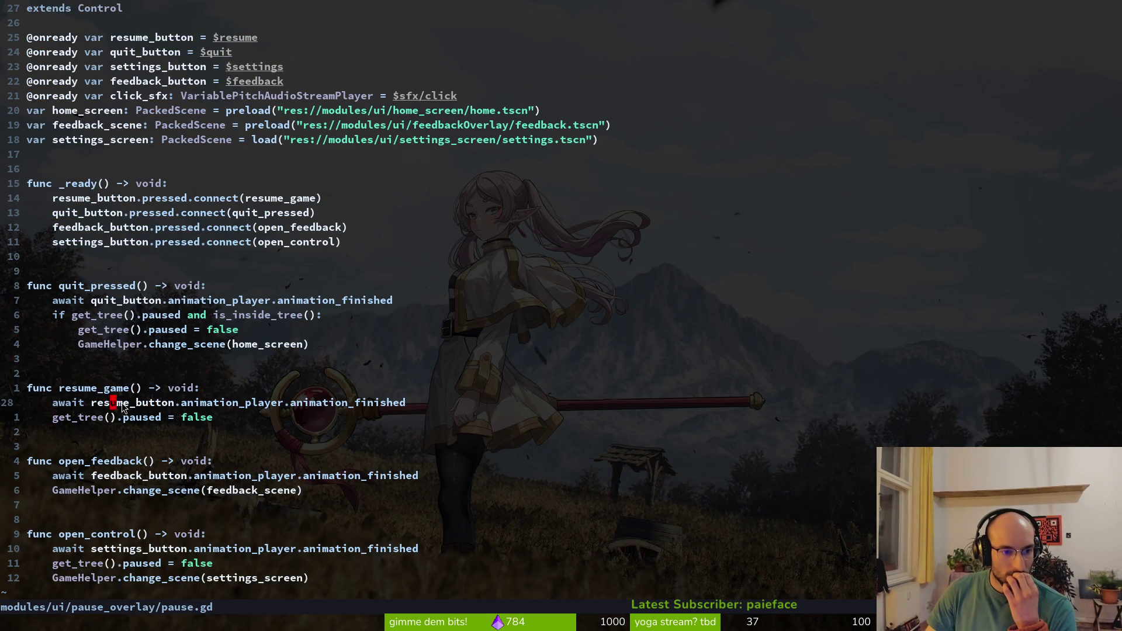
Add self.hide() under the await, save pause.gd, and try running the current scene in Godot
type("osle")
key("BackSpace")
key("BackSpace")
type("elf.hide")
key("Escape")
type("a()")
key("Escape")
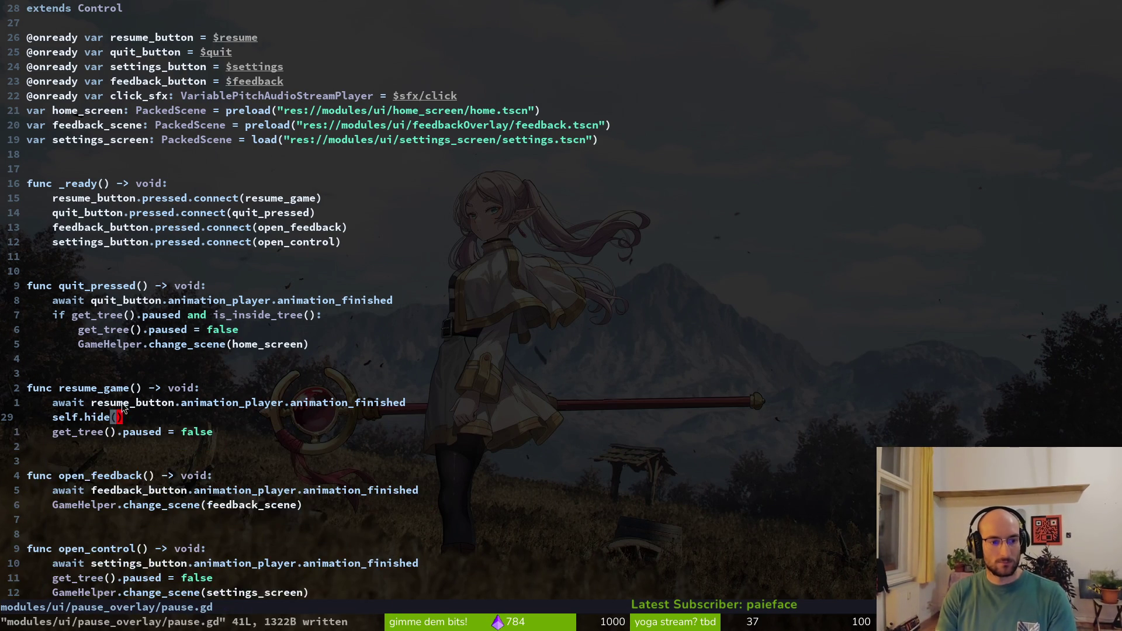
key("alt+Tab")
key("F6")
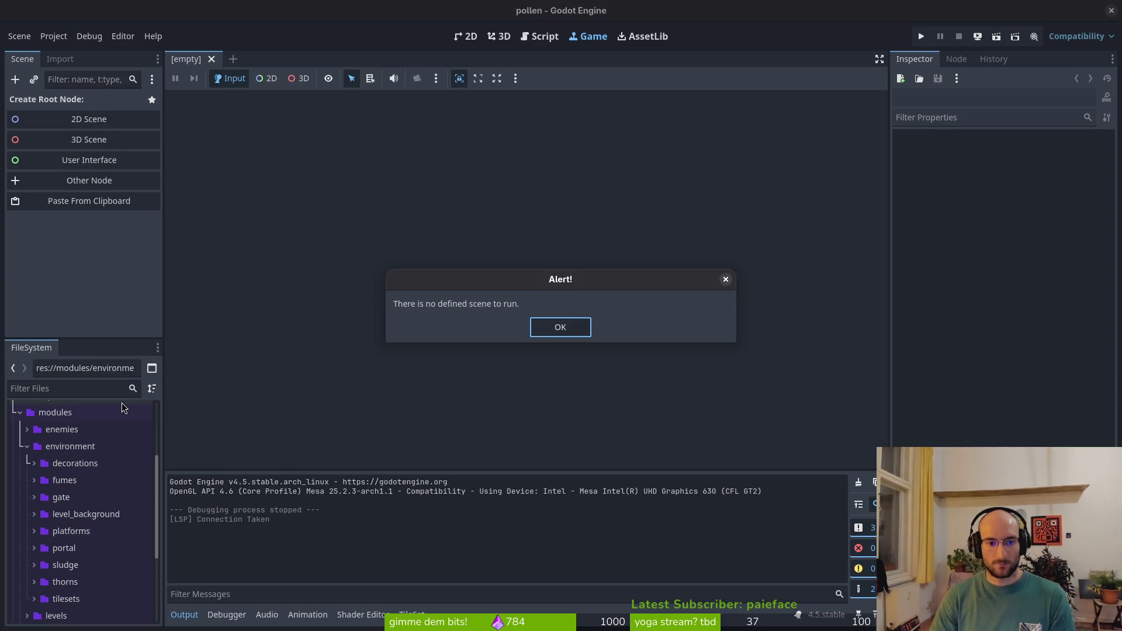
Dismiss the no-scene alert, run pollen into the level, pause it, then close the game
left_click(560, 327)
left_click(926, 37)
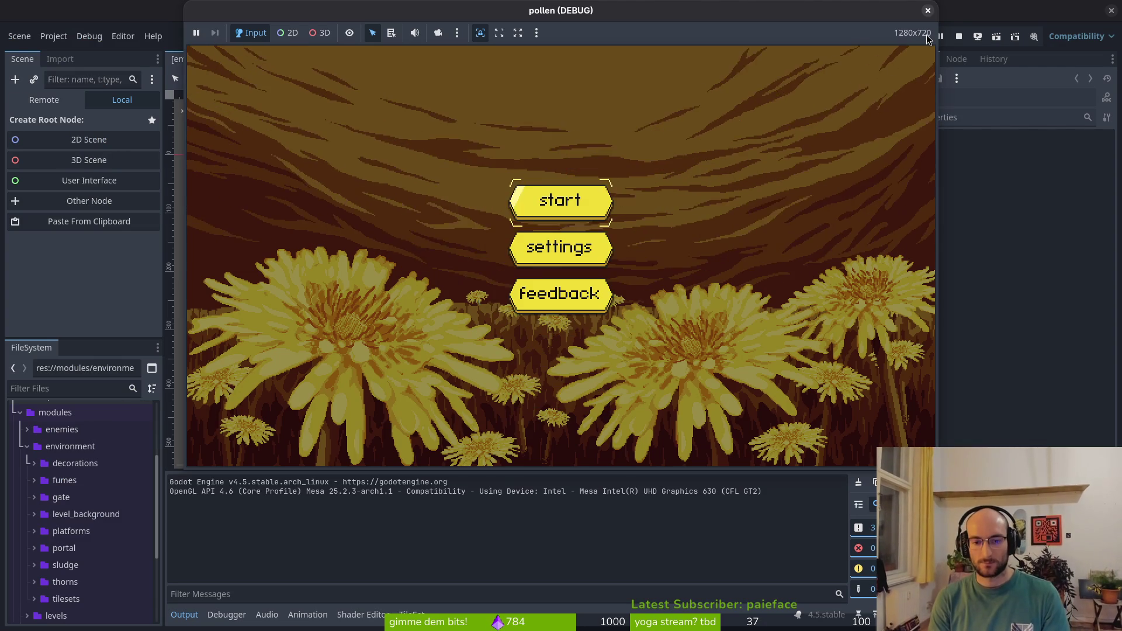
key("Return")
key("Escape")
key("Escape")
key("Escape")
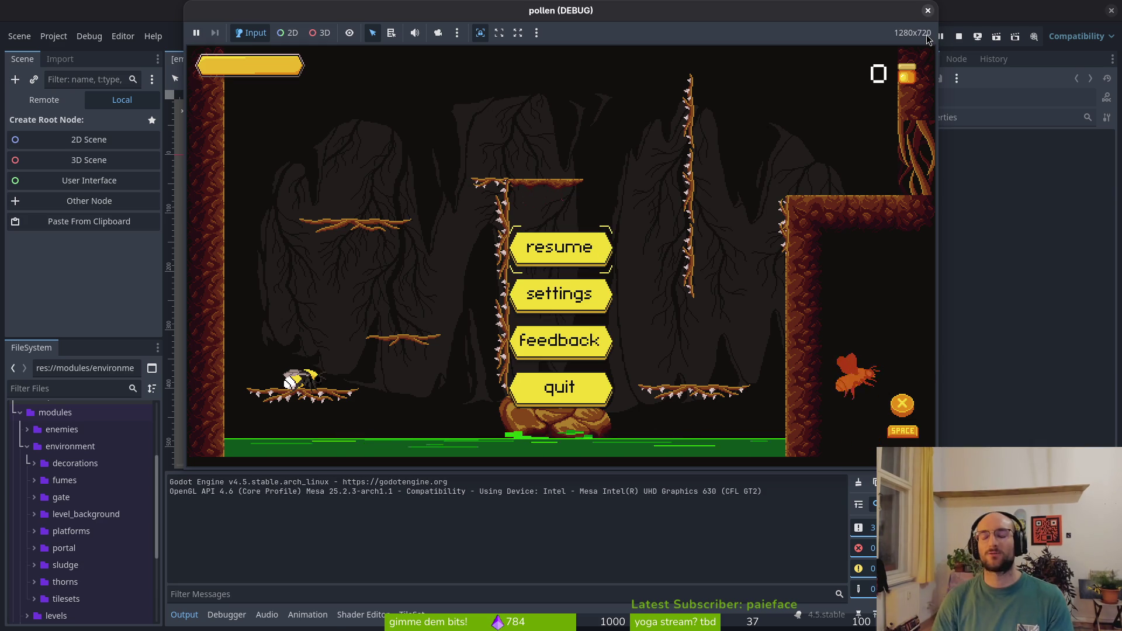
left_click(928, 11)
key("alt+Tab")
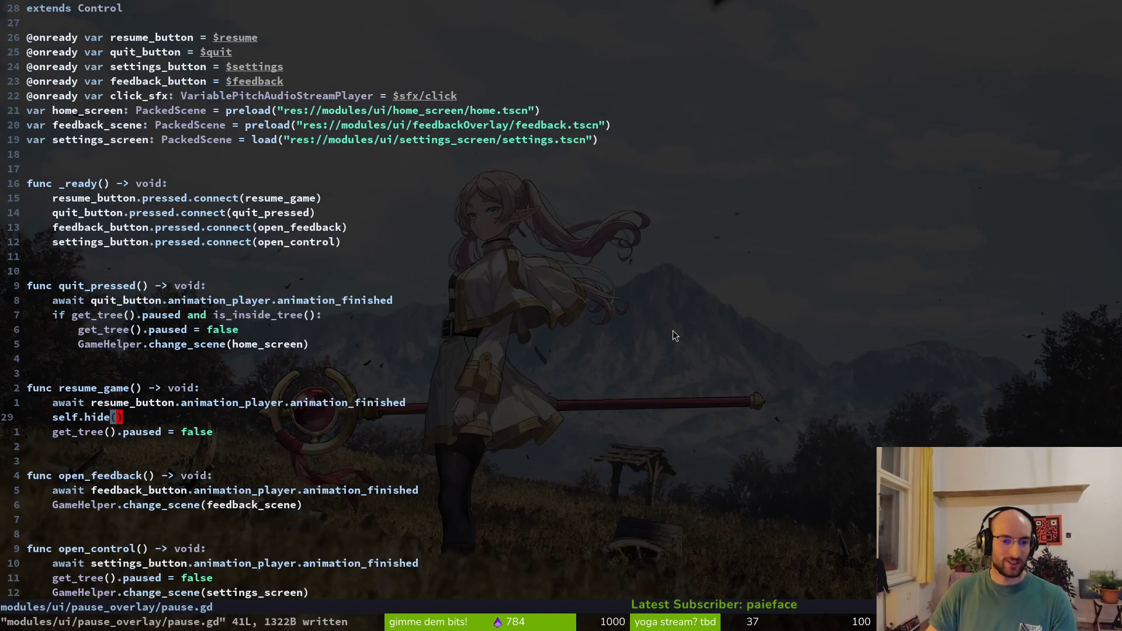
Delete the self.hide() line from pause.gd and save the script
key("d")
key("d")
type(":w")
key("Return")
key("k")
key("k")
key("k")
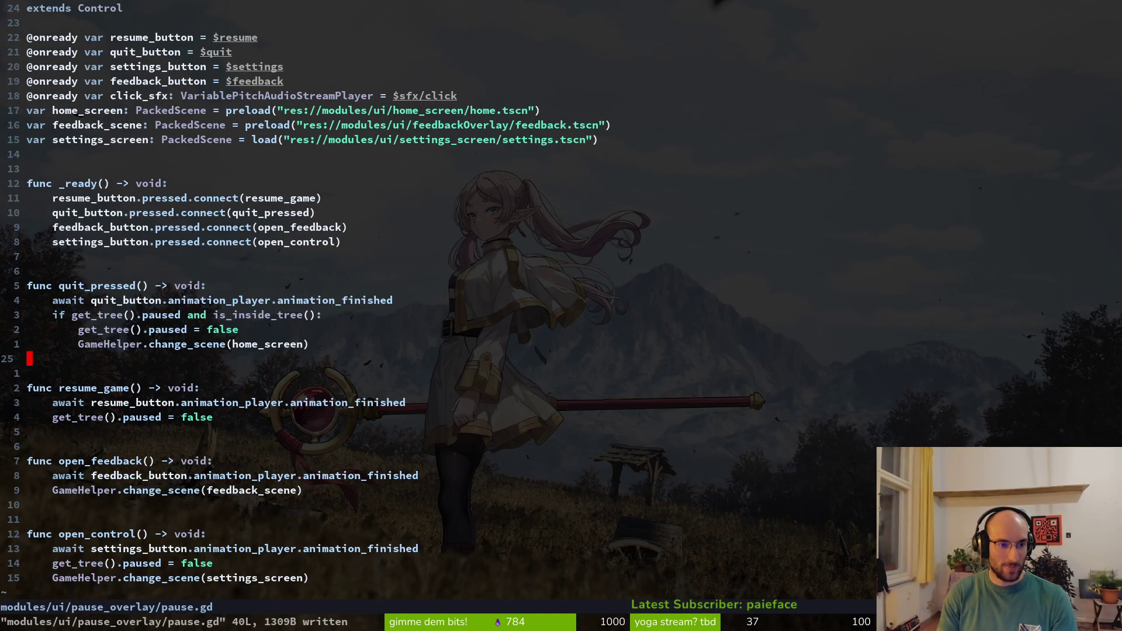
key("k")
key("k")
key("k")
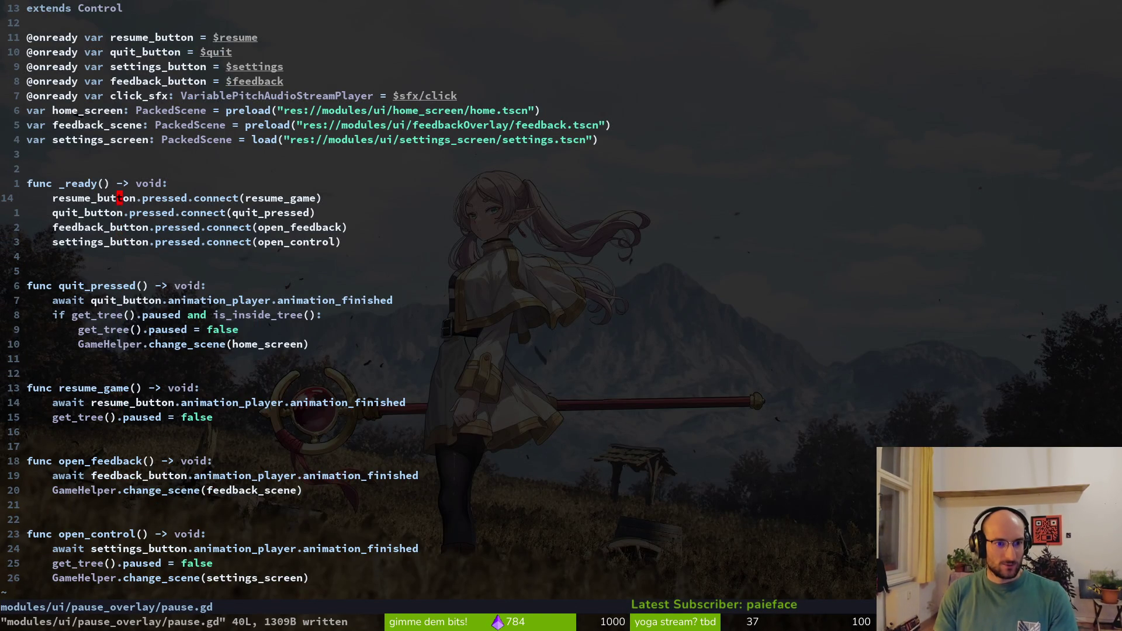
Open hud_canvas.gd in a vertical split beside pause.gd and review it
key("space")
key("f")
key("f")
type("hucan")
key("ctrl+v")
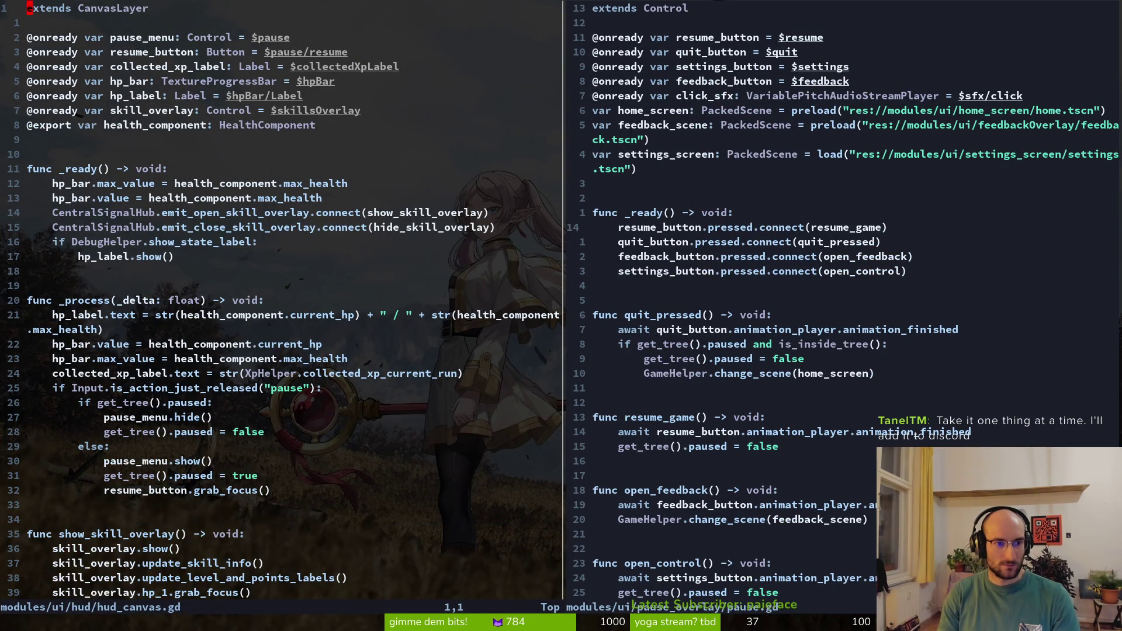
key("ctrl+d")
key("ctrl+d")
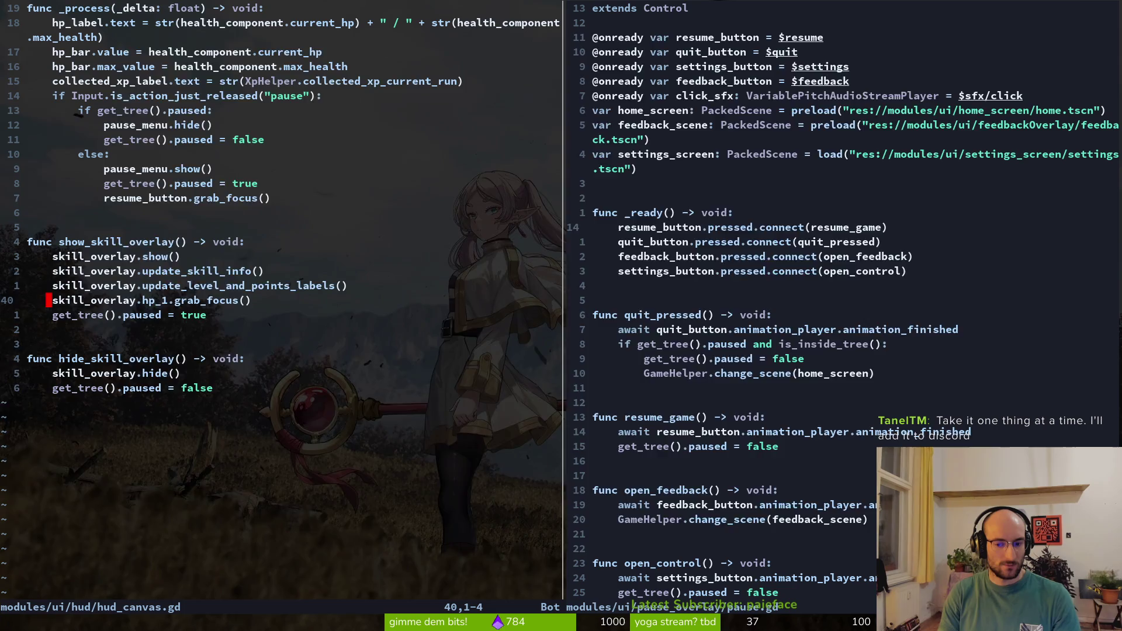
key("ctrl+p")
key("Escape")
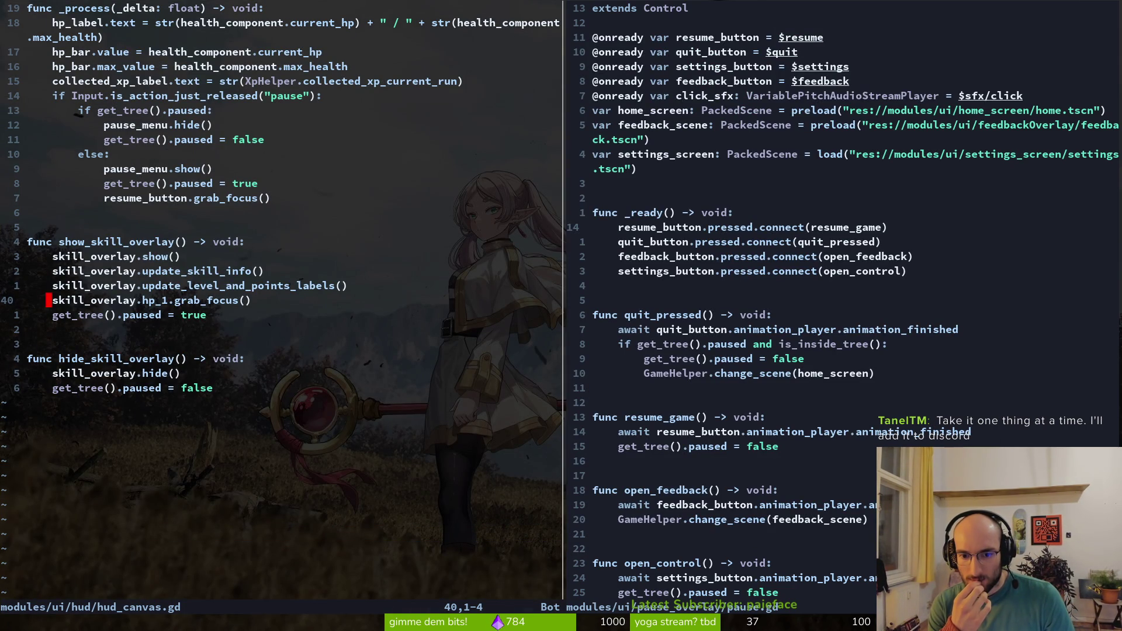
Search the project for resume_game and return to its match in pause.gd
key("space")
type("psresume_")
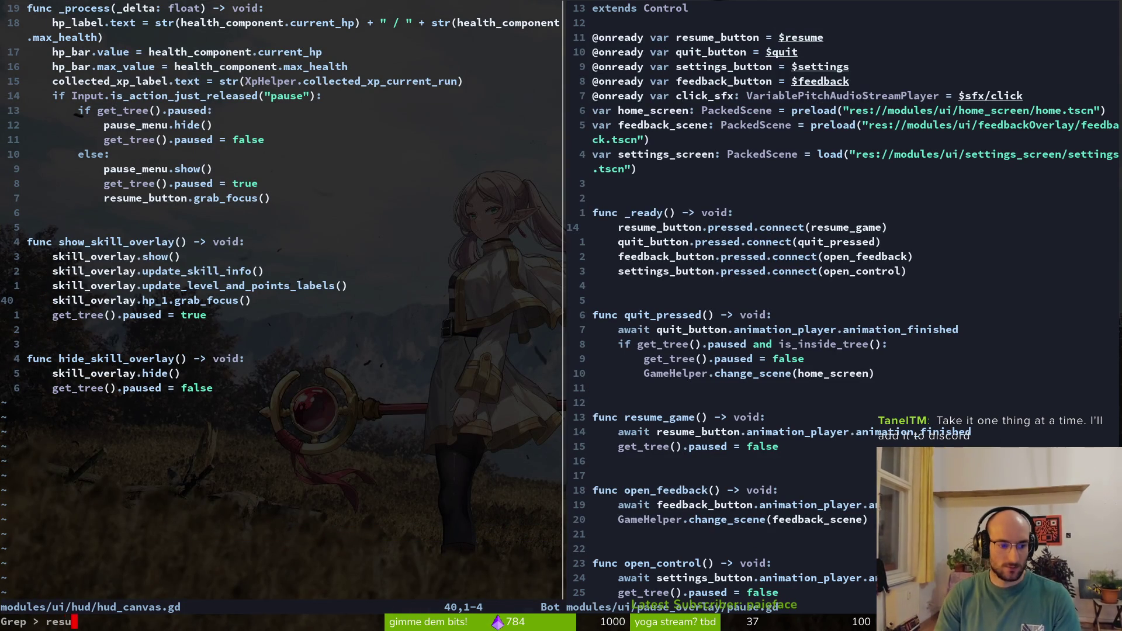
type("game")
key("Return")
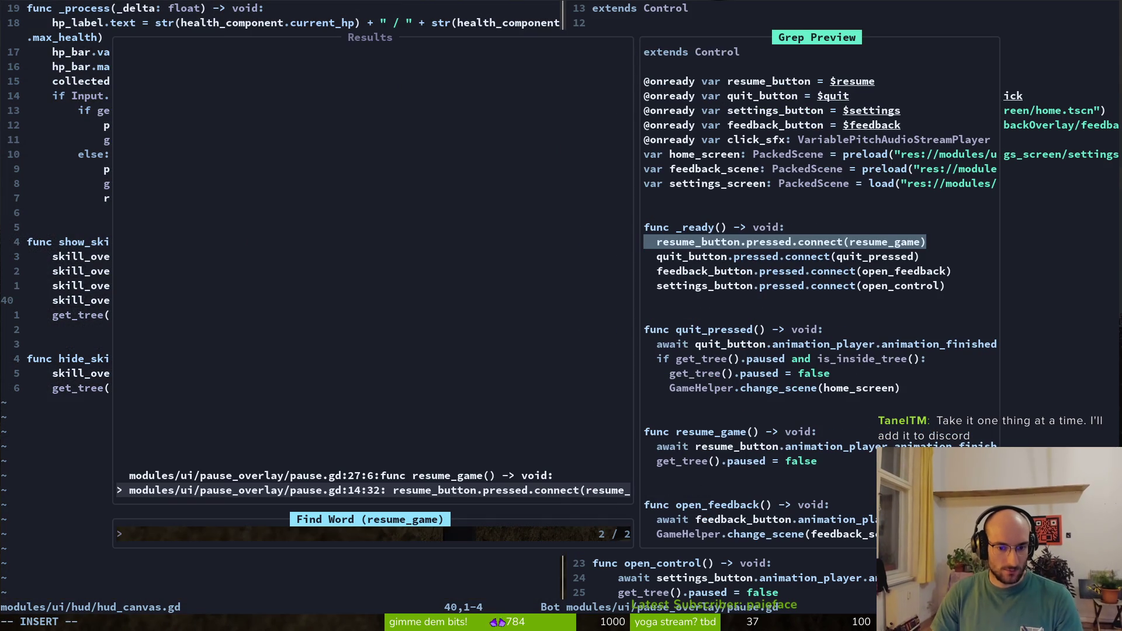
key("Up")
key("Down")
key("Escape")
key("Return")
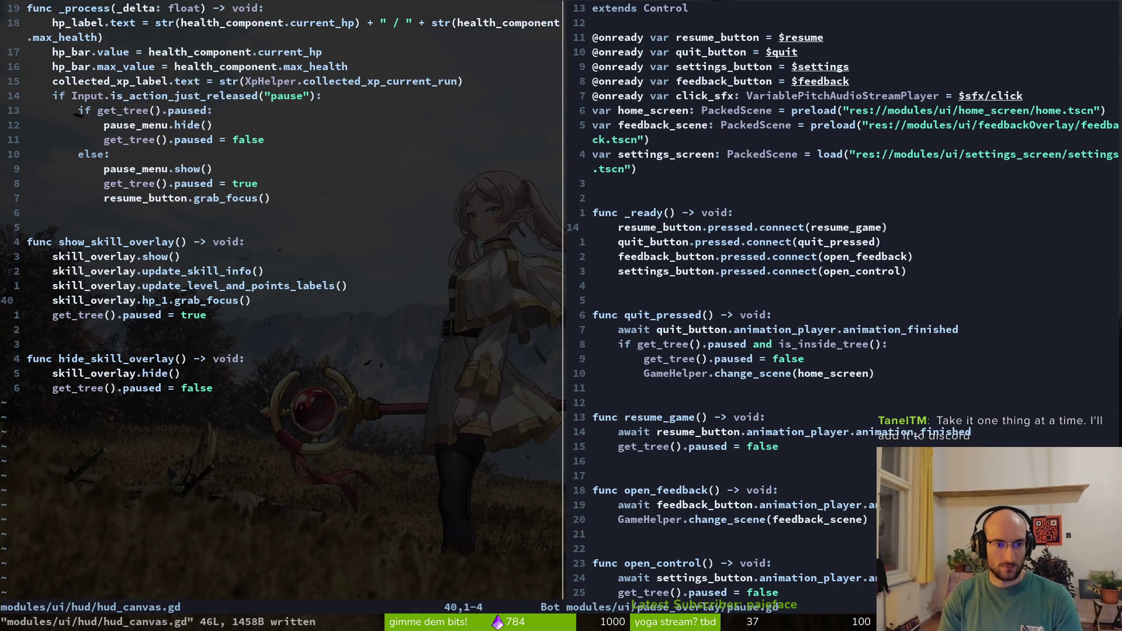
Search the project for "smash" and open skills_overlay.gd at the emit call
key("space")
type("ps\"smash\"")
key("Return")
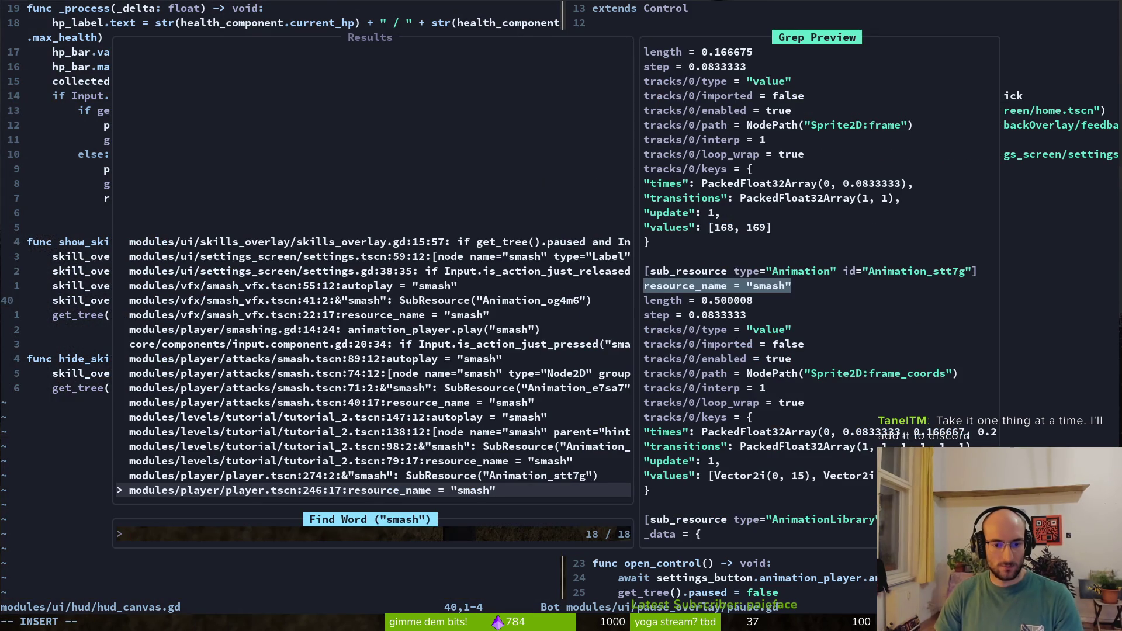
key("Down")
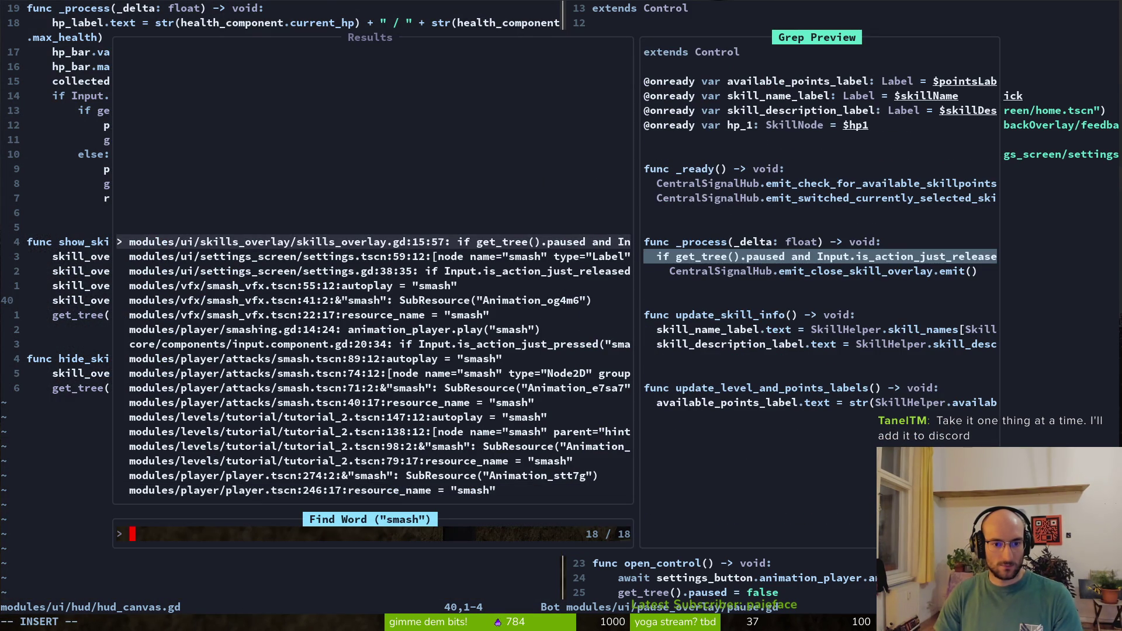
key("Up")
key("Down")
key("Return")
key("j")
key("b")
key("b")
key("b")
key("b")
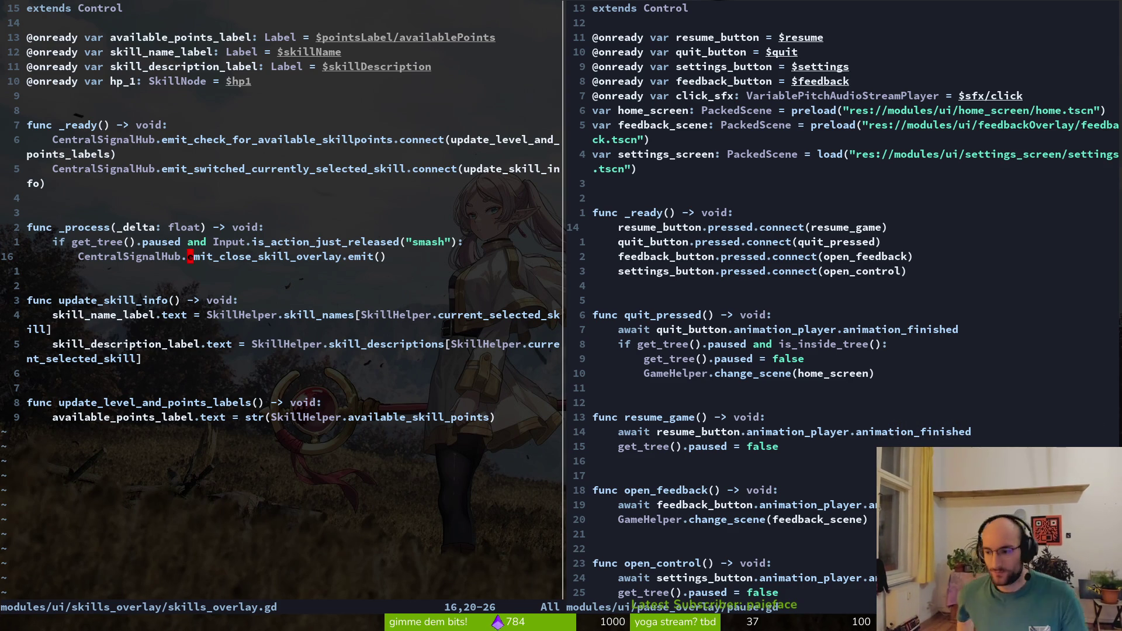
Close the skills overlay pane, quit Vim, and return to Godot
type(":q")
key("Return")
type(":q")
key("Return")
key("alt+Tab")
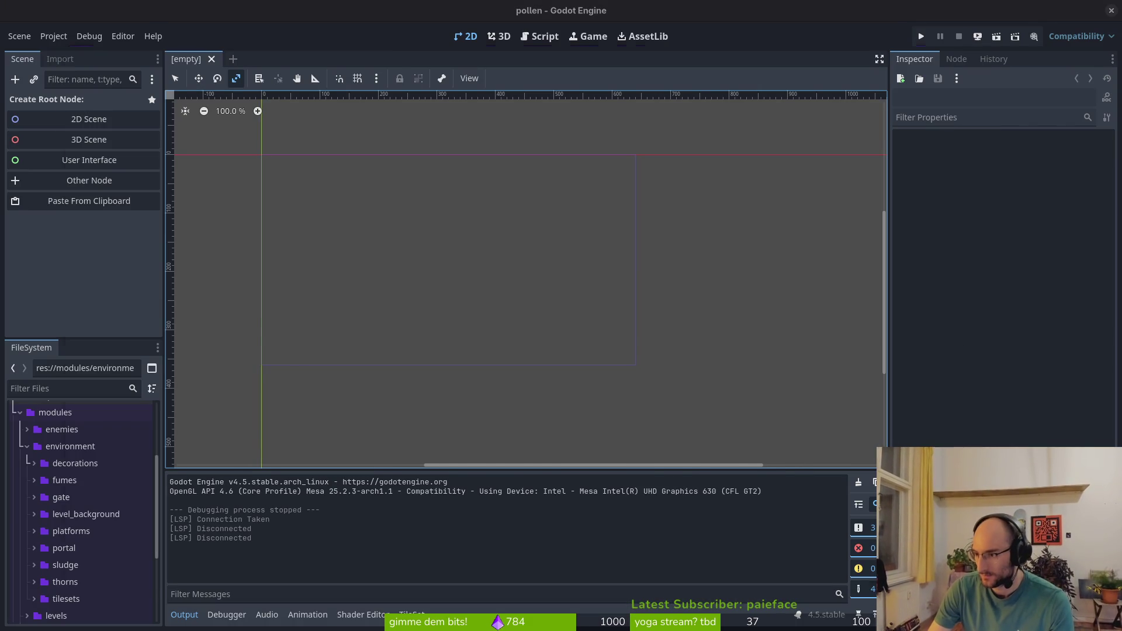
Read the code-signing section of the Exporting for Windows docs, then return to Godot's Editor menu
key("alt+Tab")
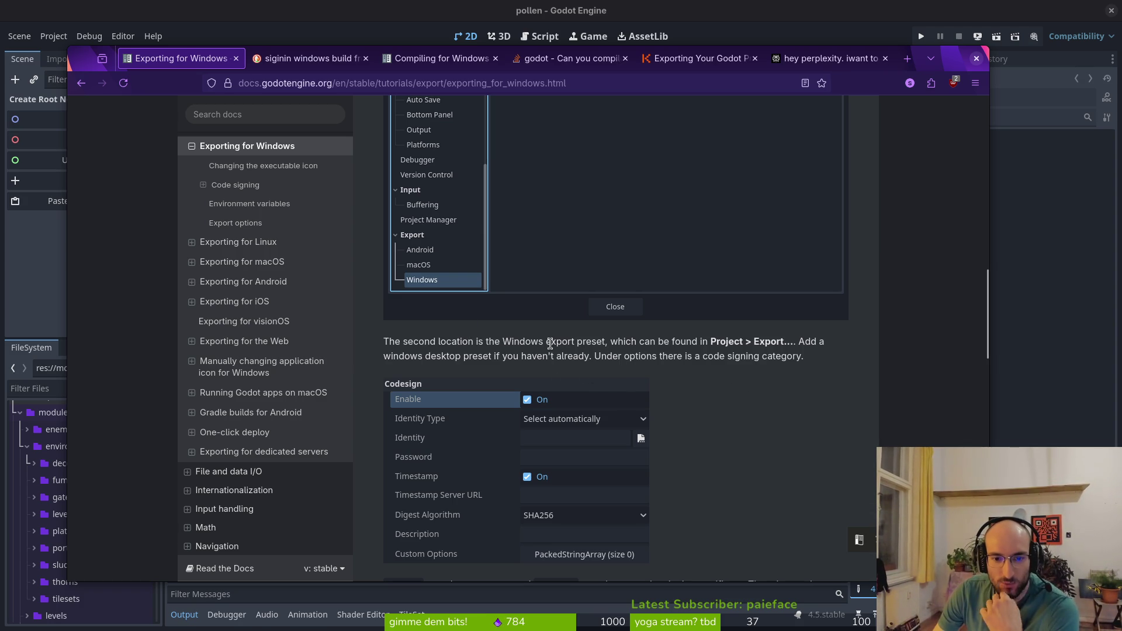
scroll(435, 250, "up", 3)
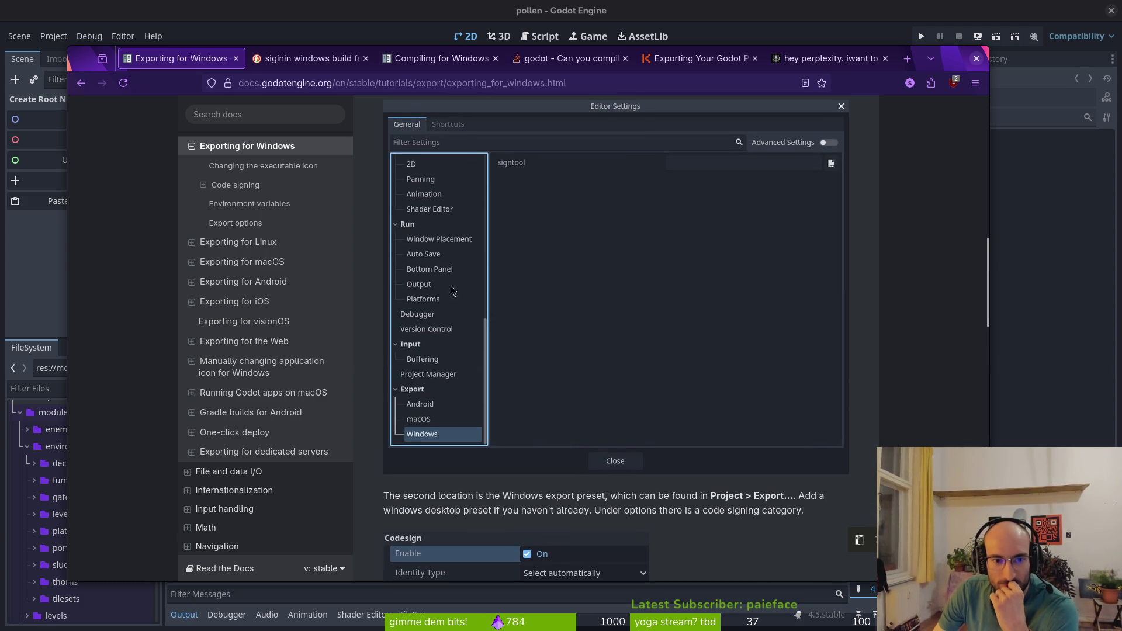
scroll(463, 414, "up", 3)
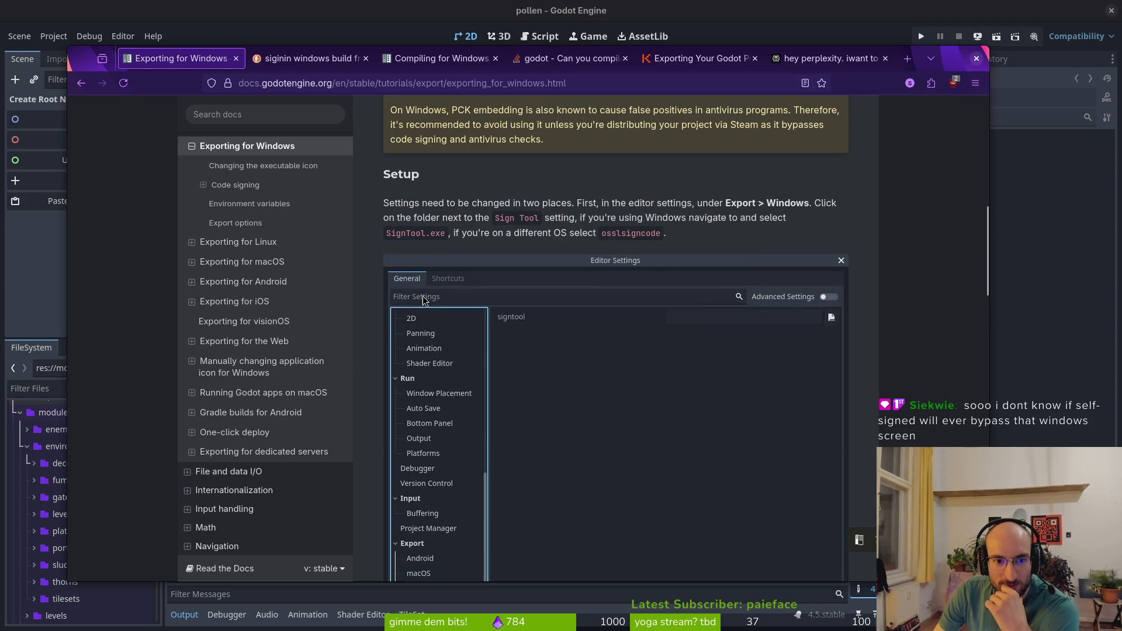
scroll(429, 437, "down", 6)
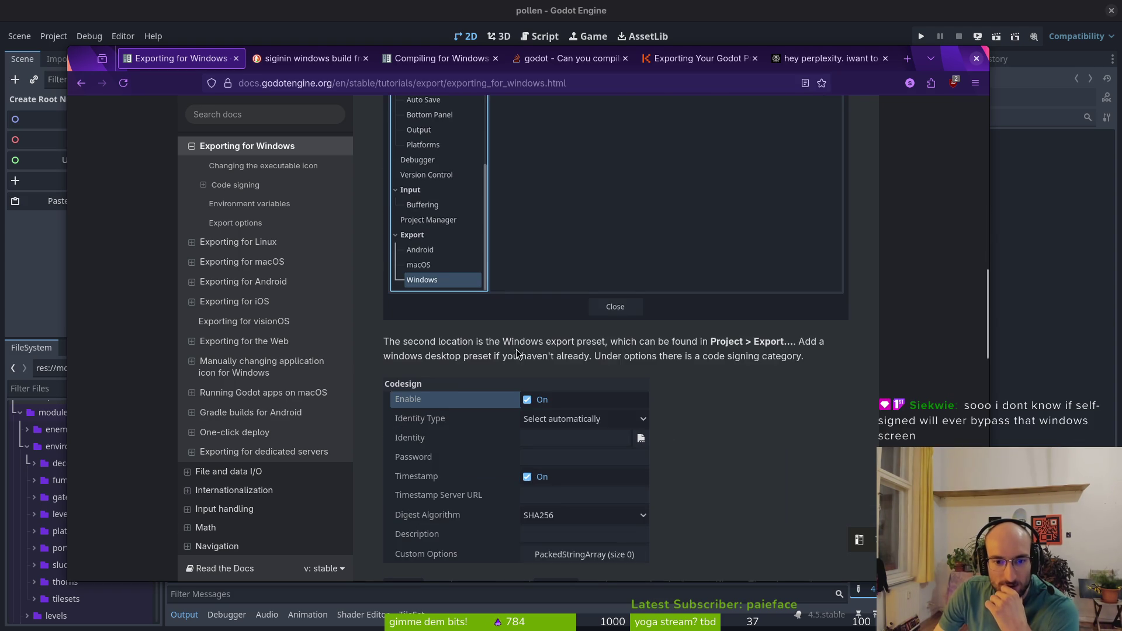
left_click(53, 36)
left_click(122, 36)
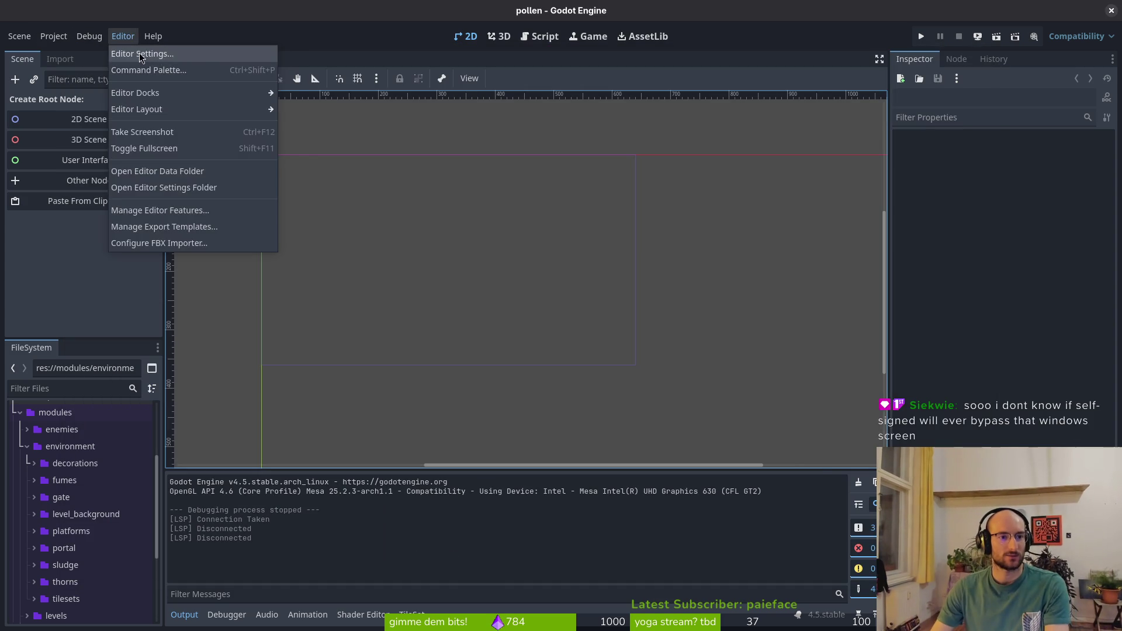
Check the Export > Windows editor setting shows osslsigncode at /usr/bin/osslsigncode
left_click(143, 54)
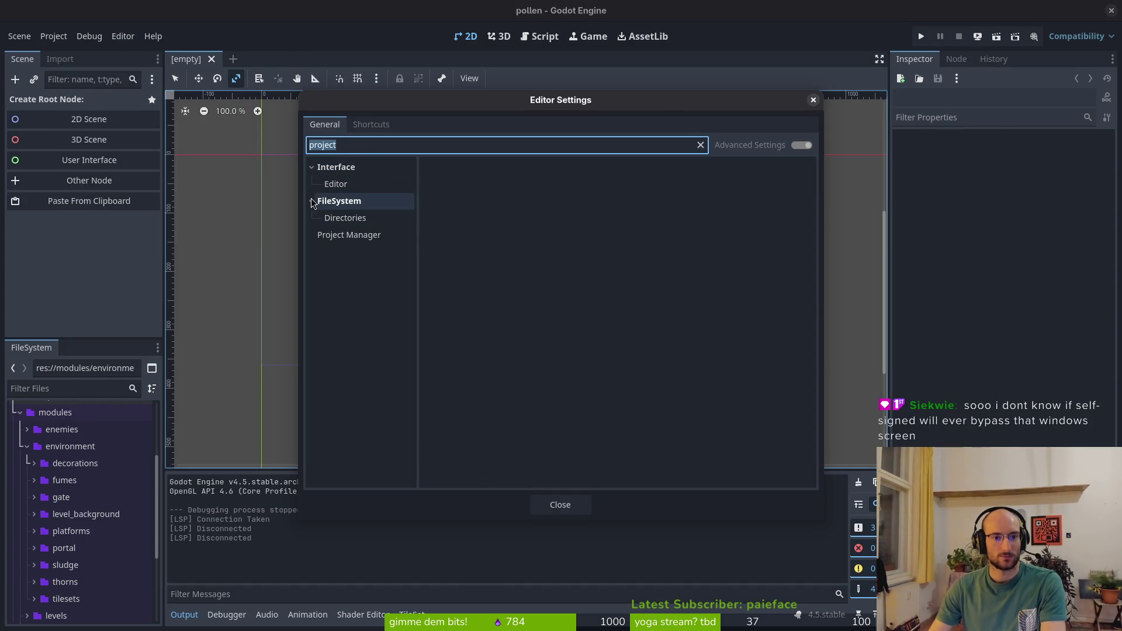
key("BackSpace")
scroll(358, 319, "down", 10)
left_click(341, 276)
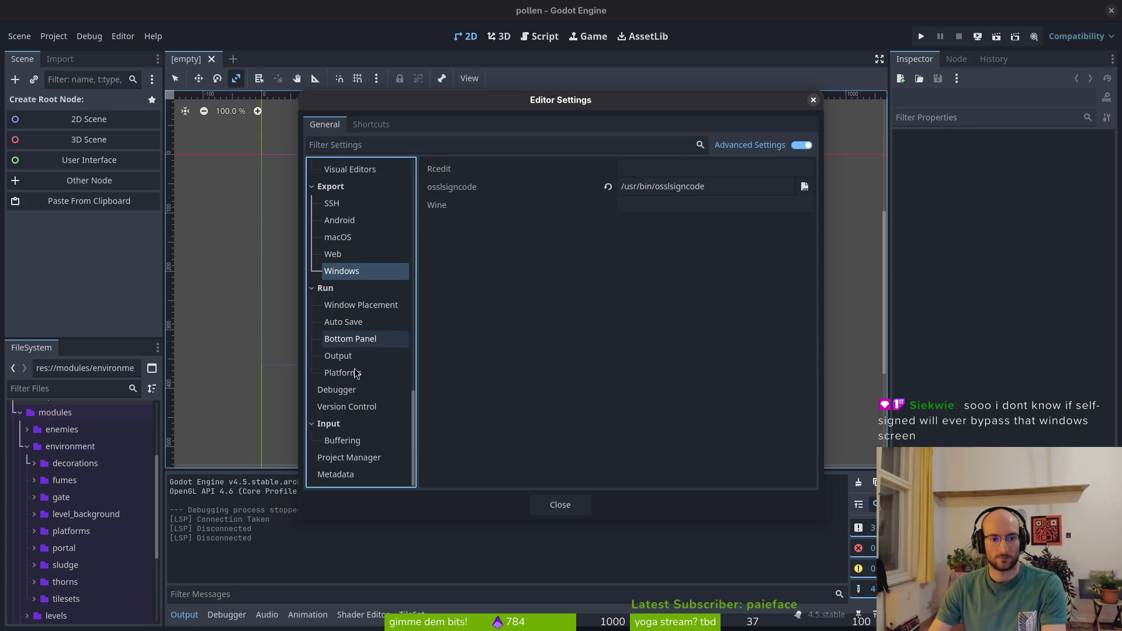
left_click(313, 424)
left_click(316, 306)
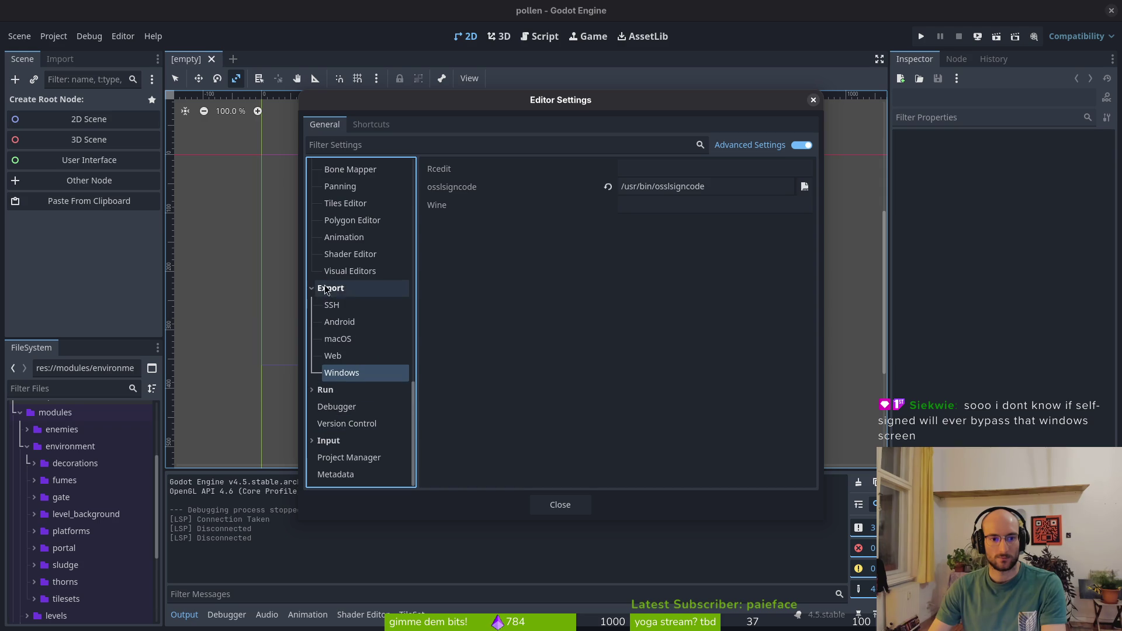
key("alt+Tab")
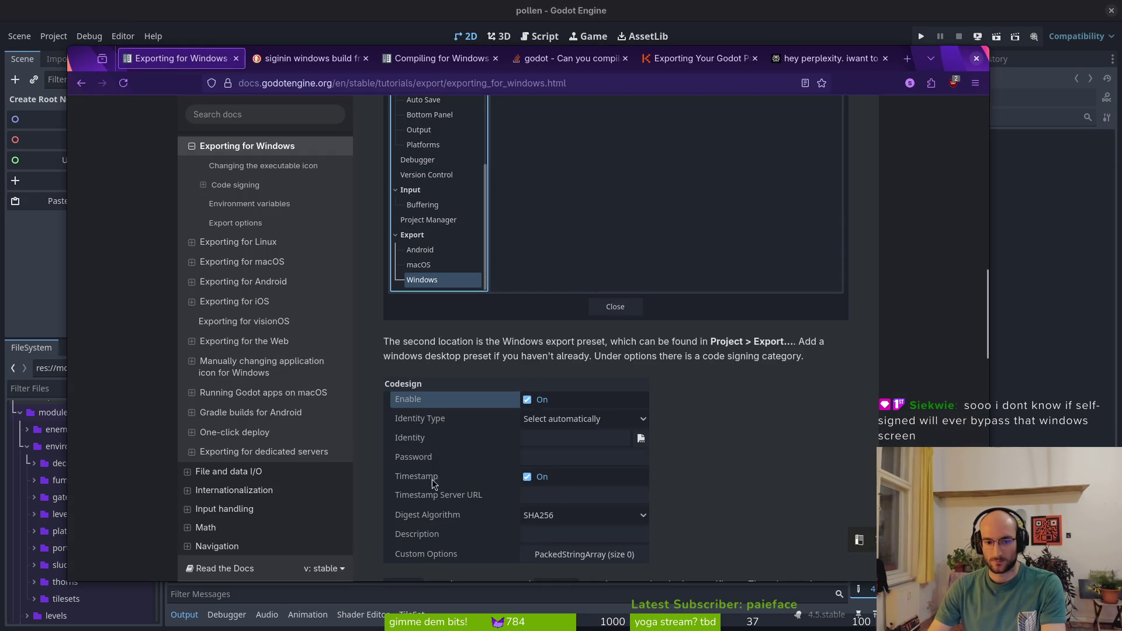
Compare the docs' Editor Settings screenshot with the Codesign preset table, then return to Godot
scroll(593, 249, "up", 3)
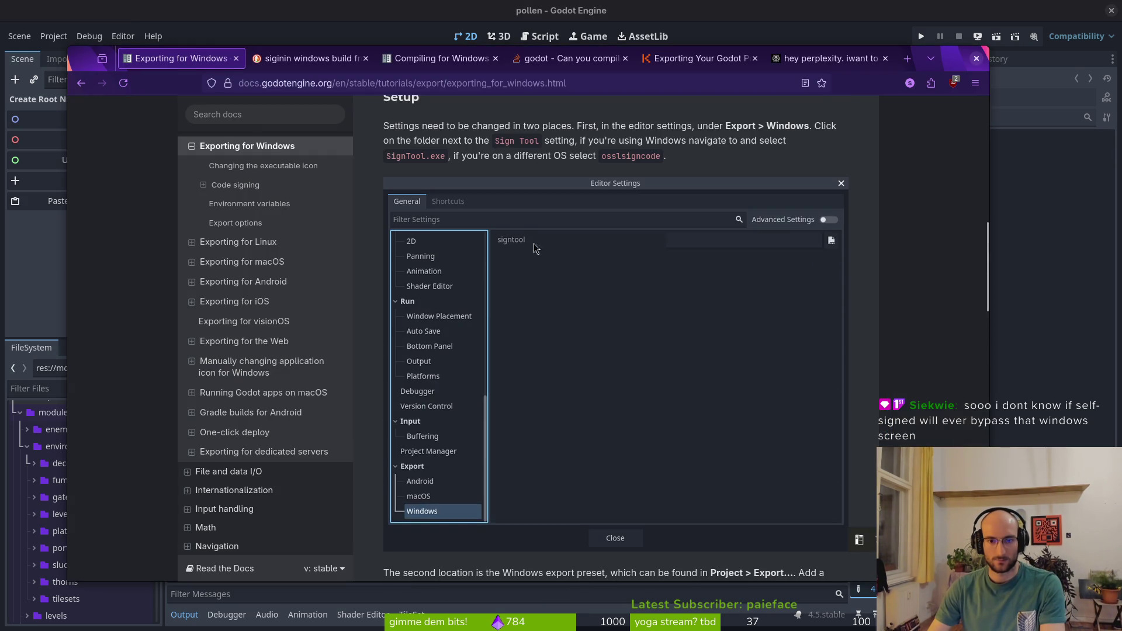
scroll(518, 273, "down", 7)
scroll(435, 175, "up", 3)
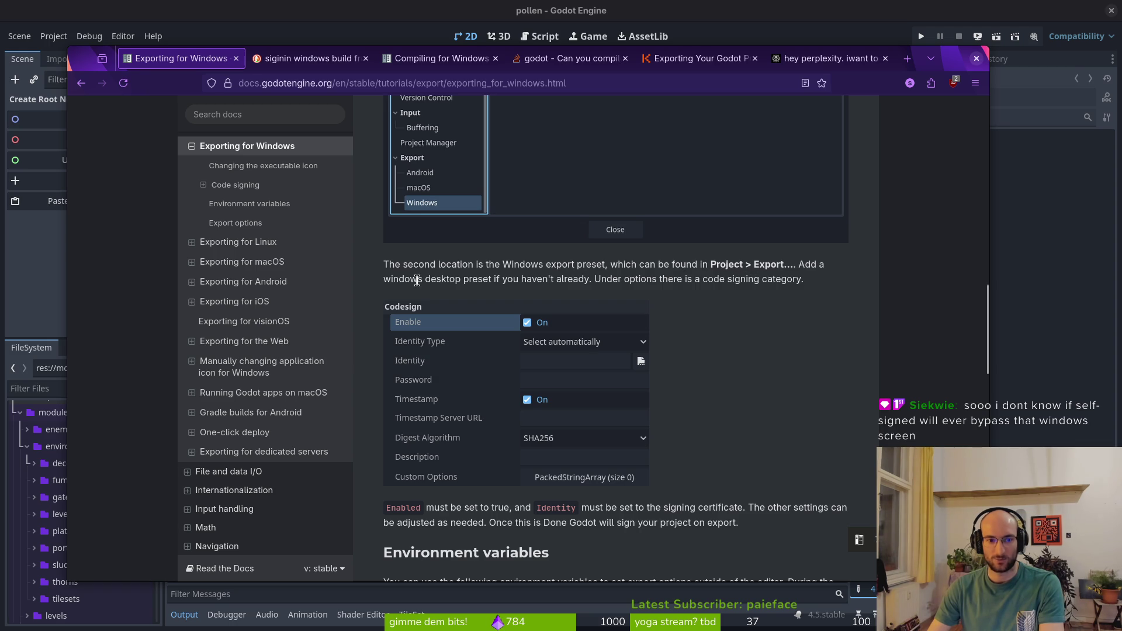
key("alt+Tab")
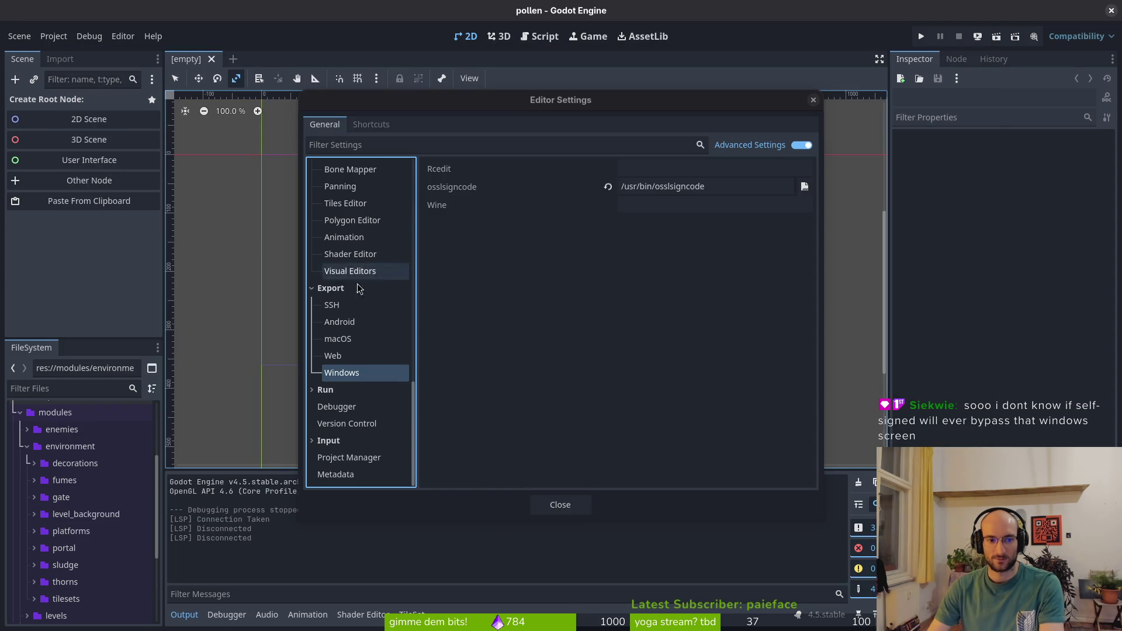
Filter editor settings by 'proj', view Project Manager with advanced settings toggled, then clear the filter
left_click(377, 146)
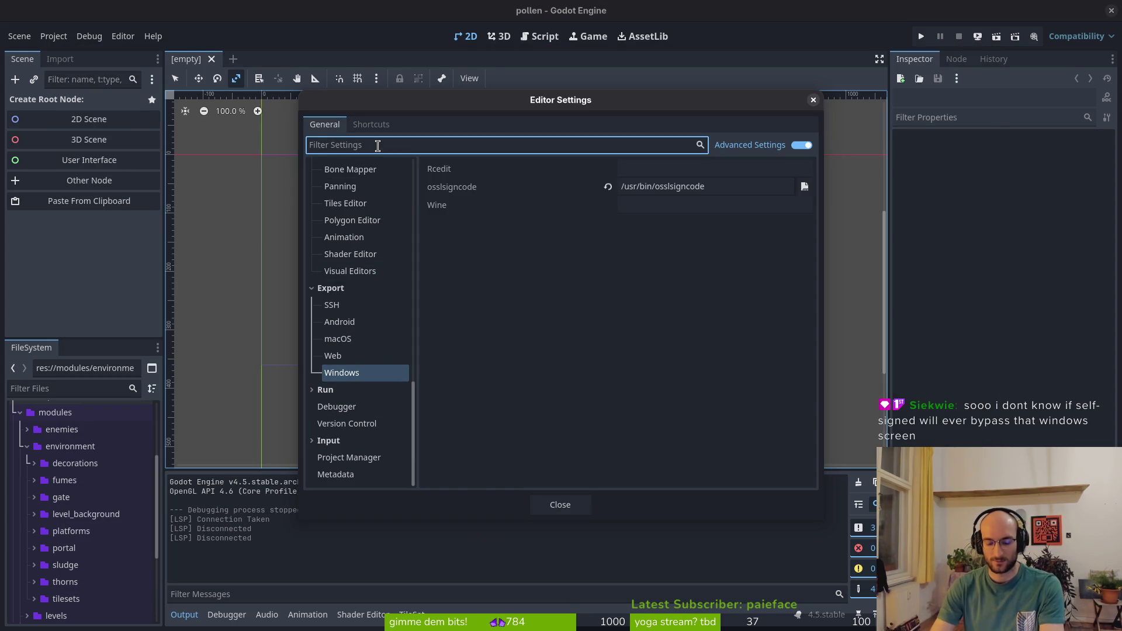
type("proj")
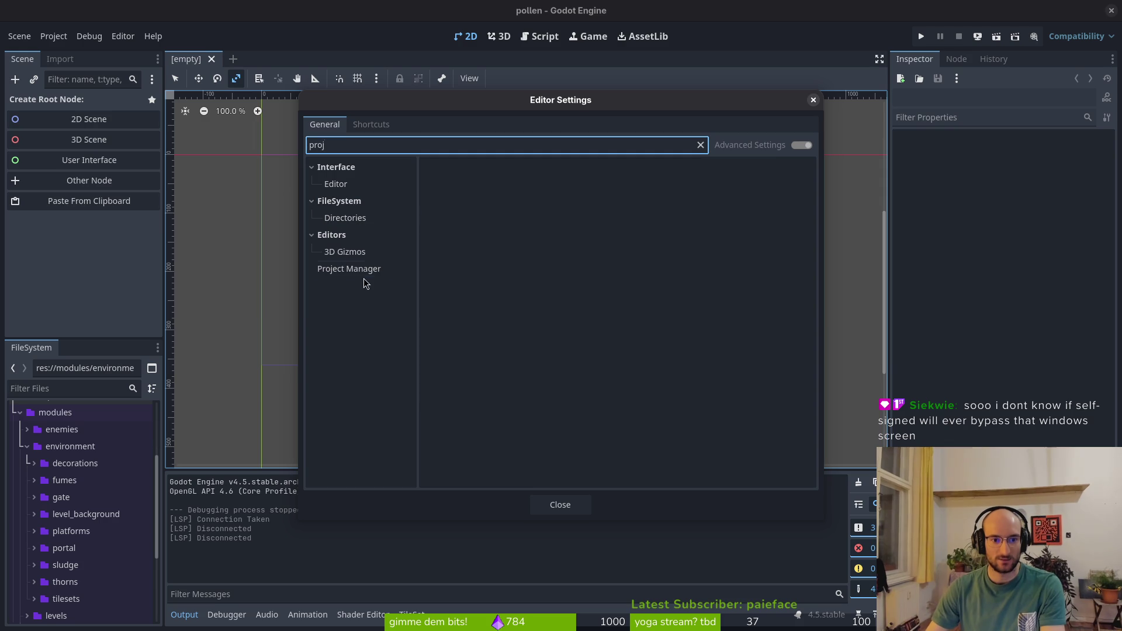
left_click(363, 270)
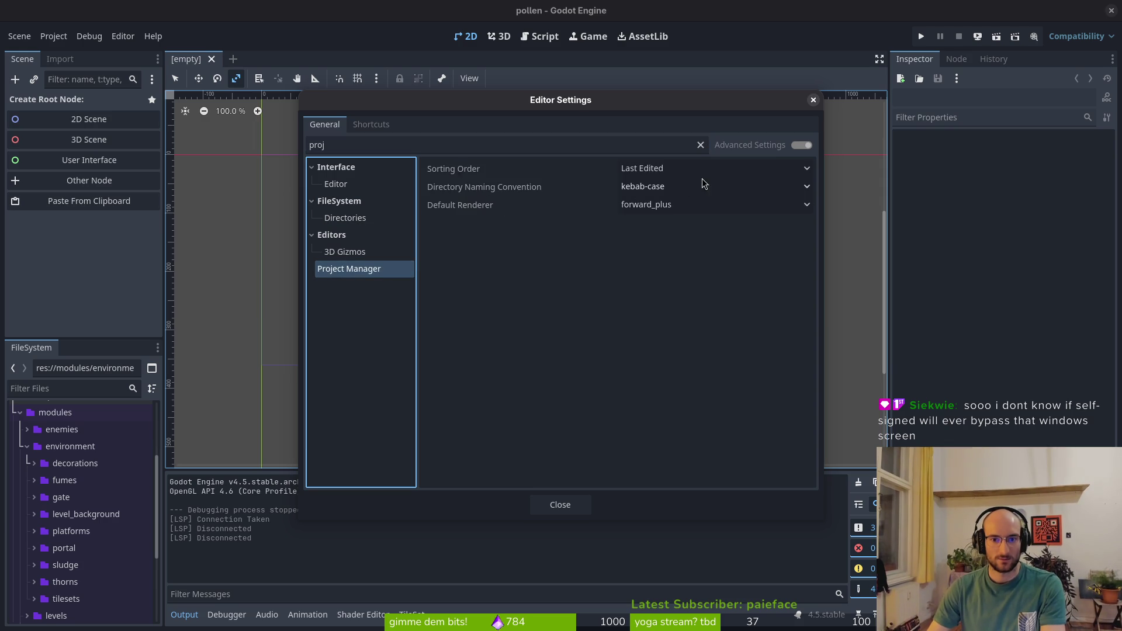
left_click(796, 145)
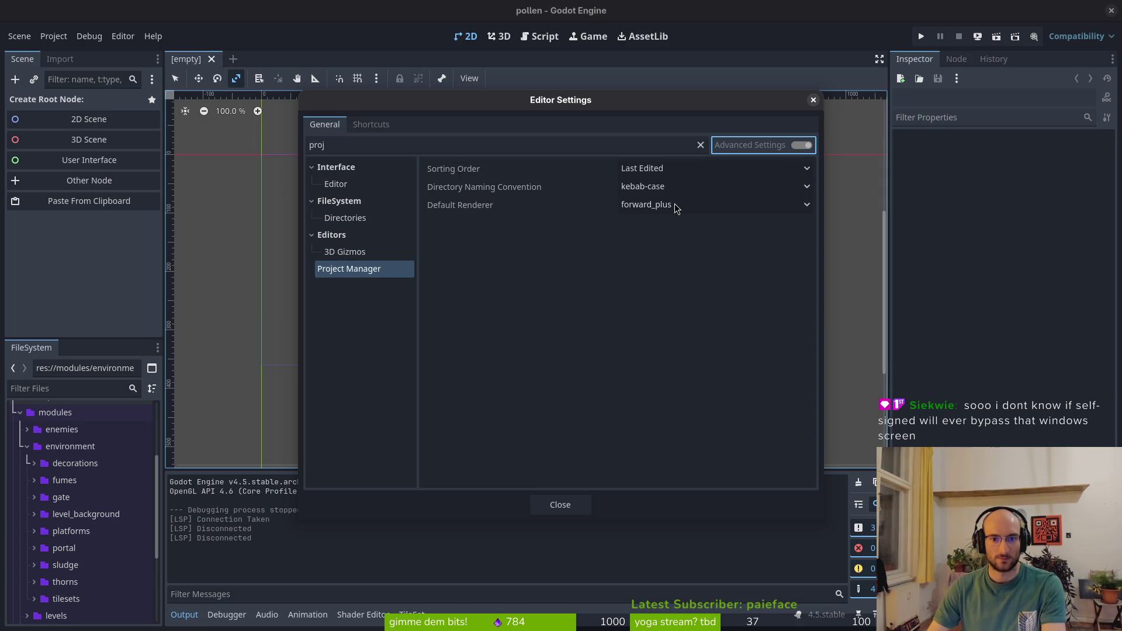
left_click(311, 167)
left_click(312, 184)
left_click(312, 200)
double_click(369, 146)
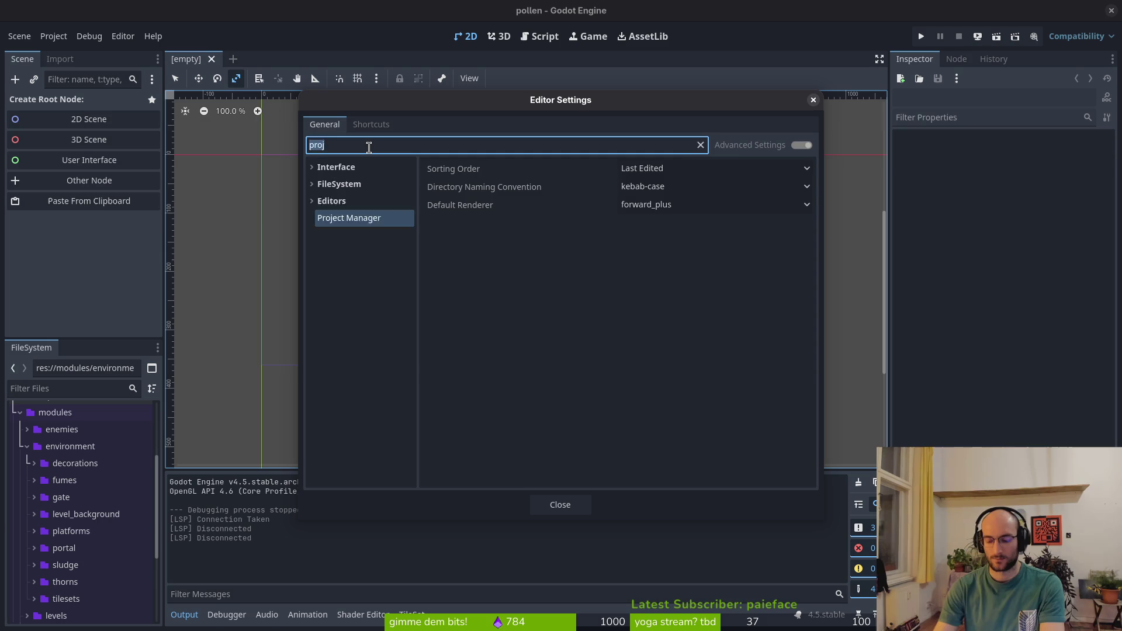
key("BackSpace")
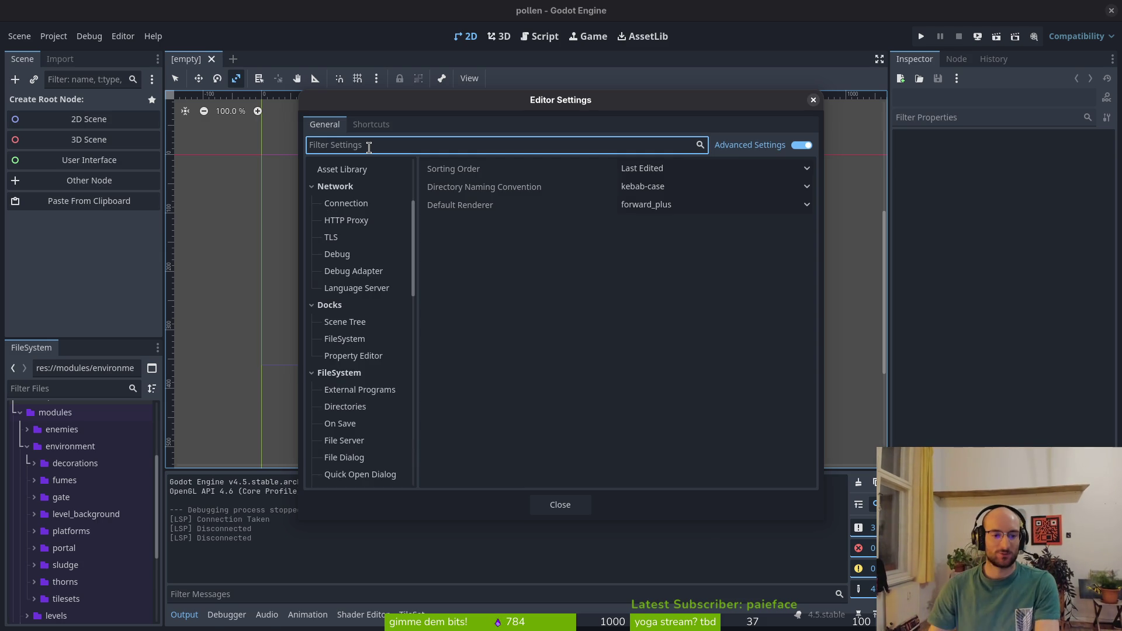
Browse the full settings list, glance at the Windows export docs, and close Editor Settings
scroll(377, 429, "down", 5)
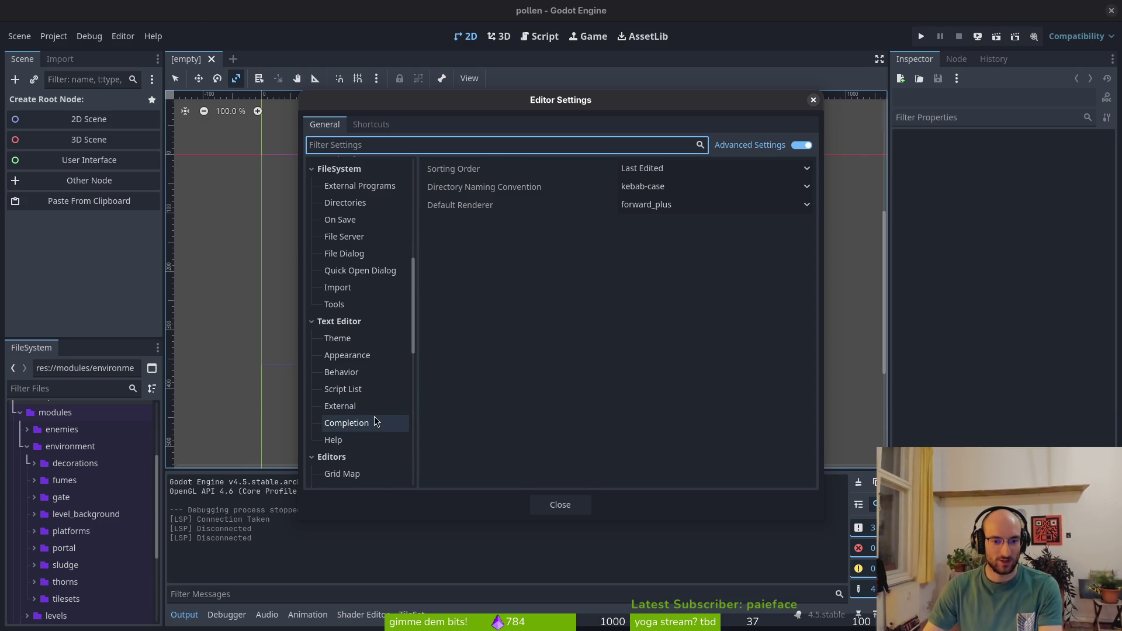
scroll(374, 416, "up", 6)
key("alt+Tab")
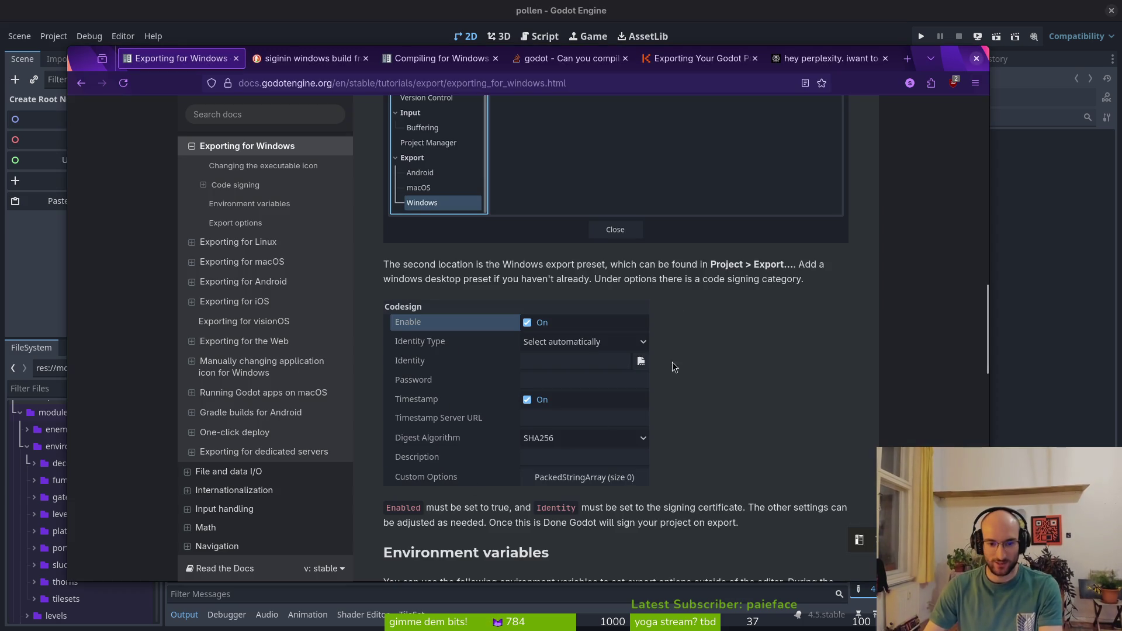
scroll(485, 328, "up", 2)
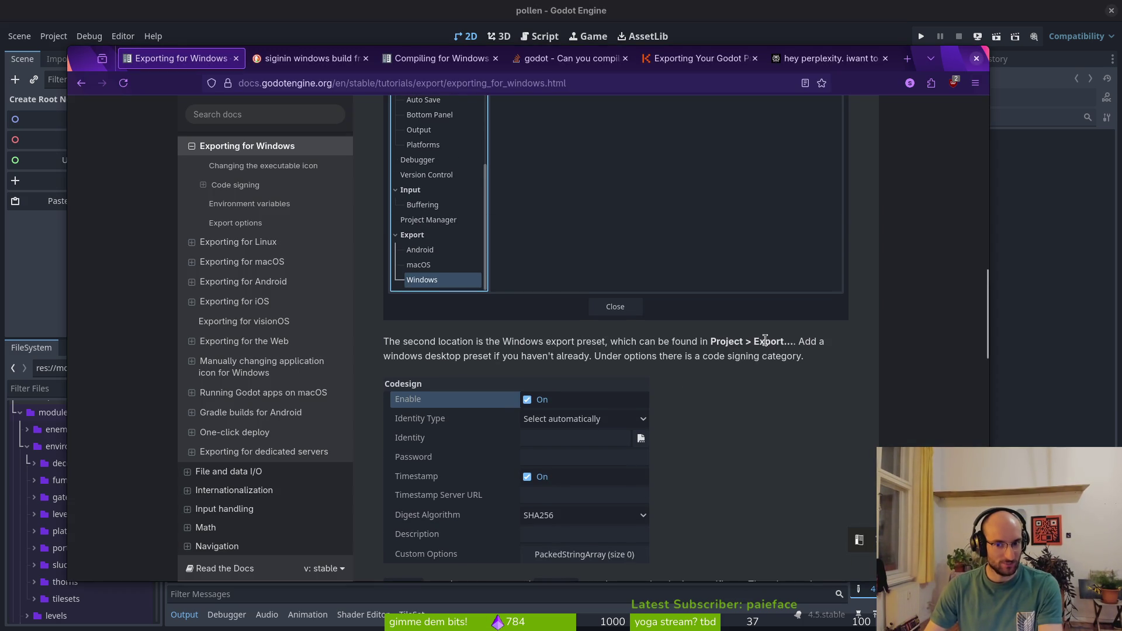
key("alt+Tab")
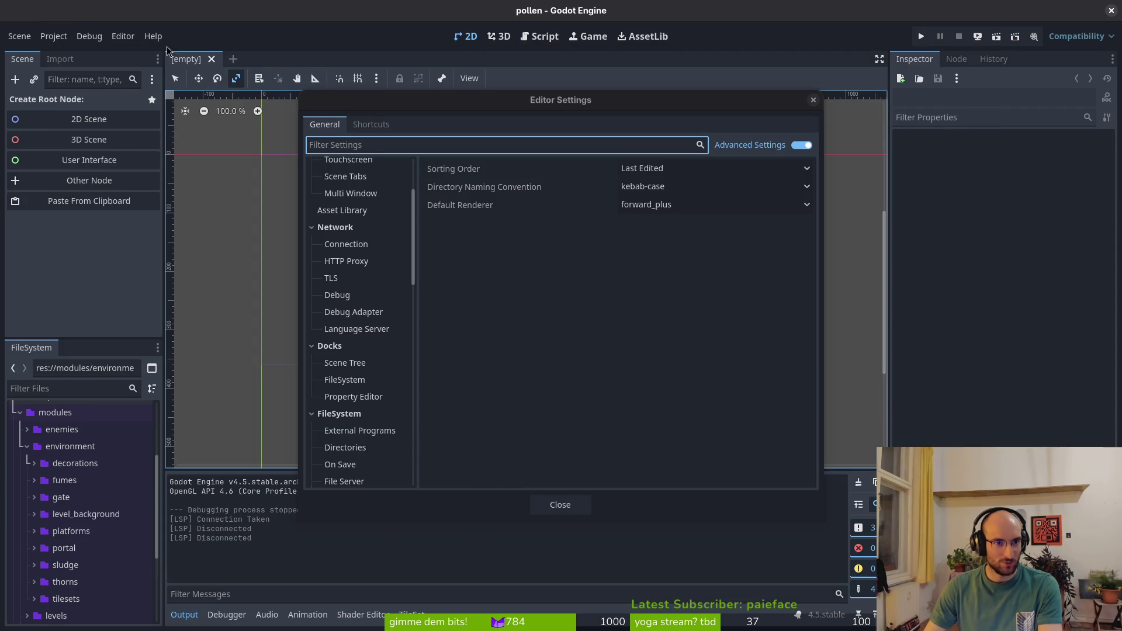
left_click(567, 510)
Filter Project Settings by 'export' and view the Editor Export, Pseudolocalization and GDScript pages
left_click(54, 35)
left_click(62, 50)
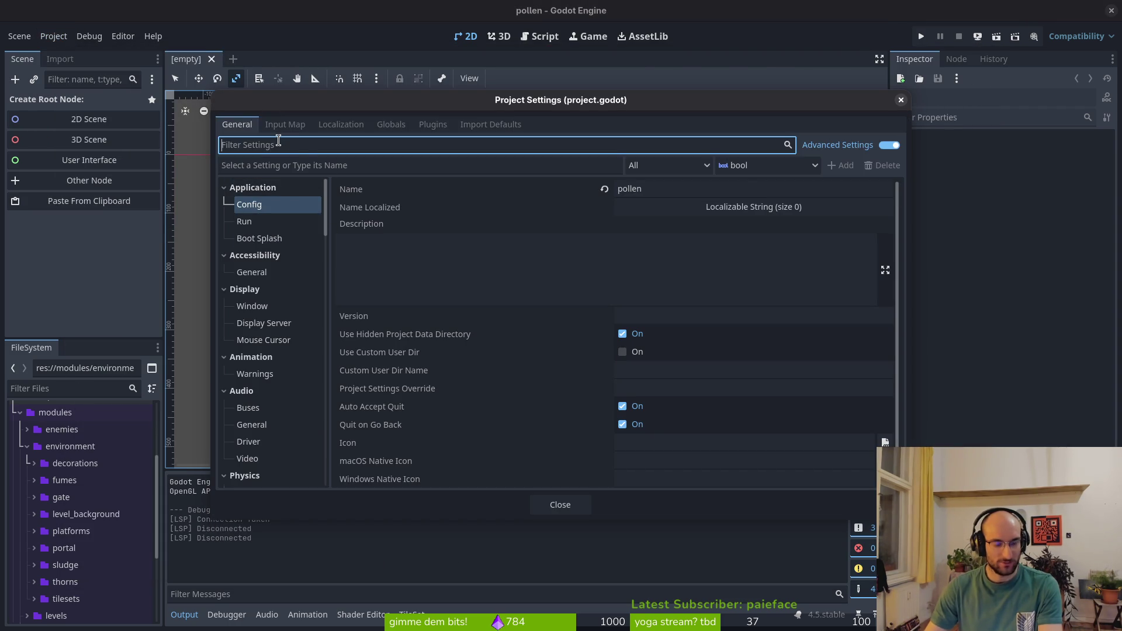
type("export")
left_click(256, 277)
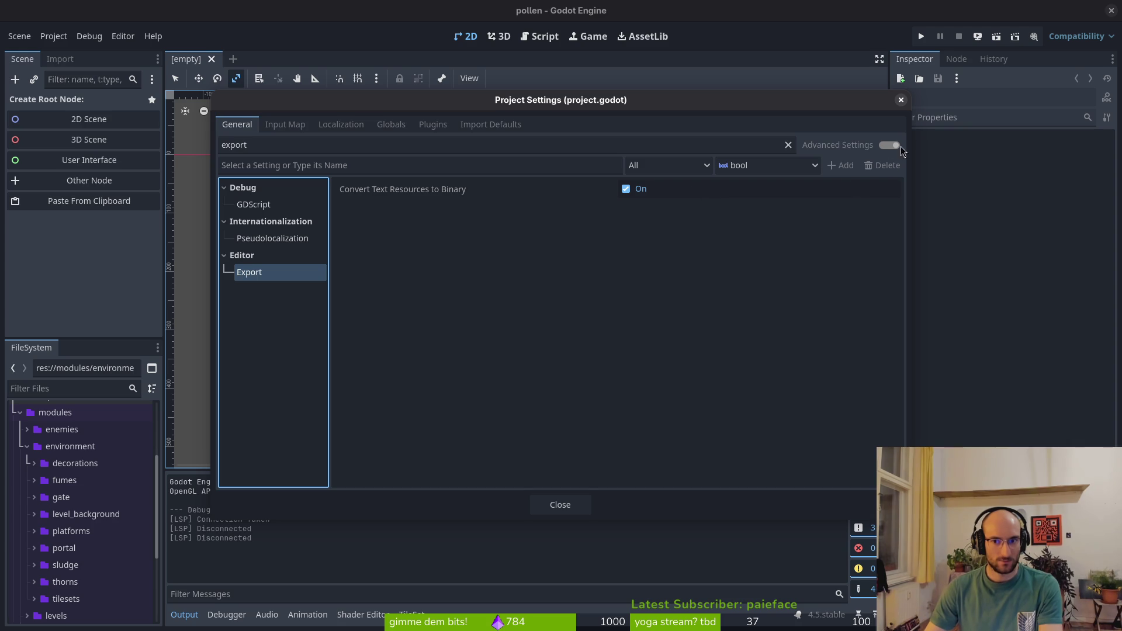
left_click(273, 238)
left_click(261, 206)
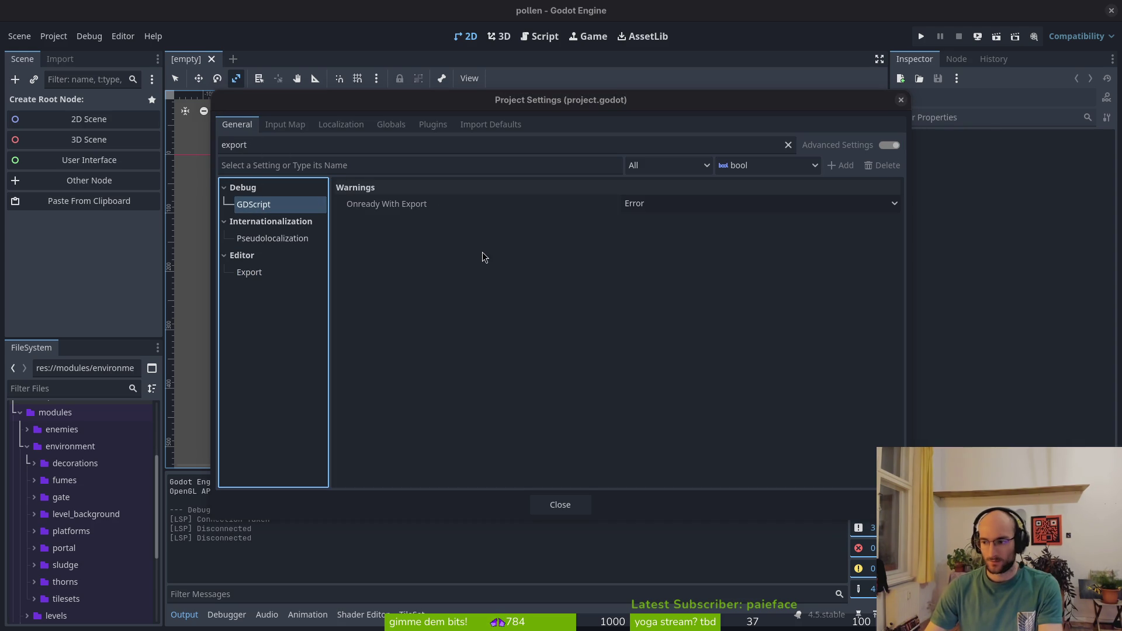
After checking the docs, refilter Project Settings by 'codesign' and close the dialog
key("alt+Tab")
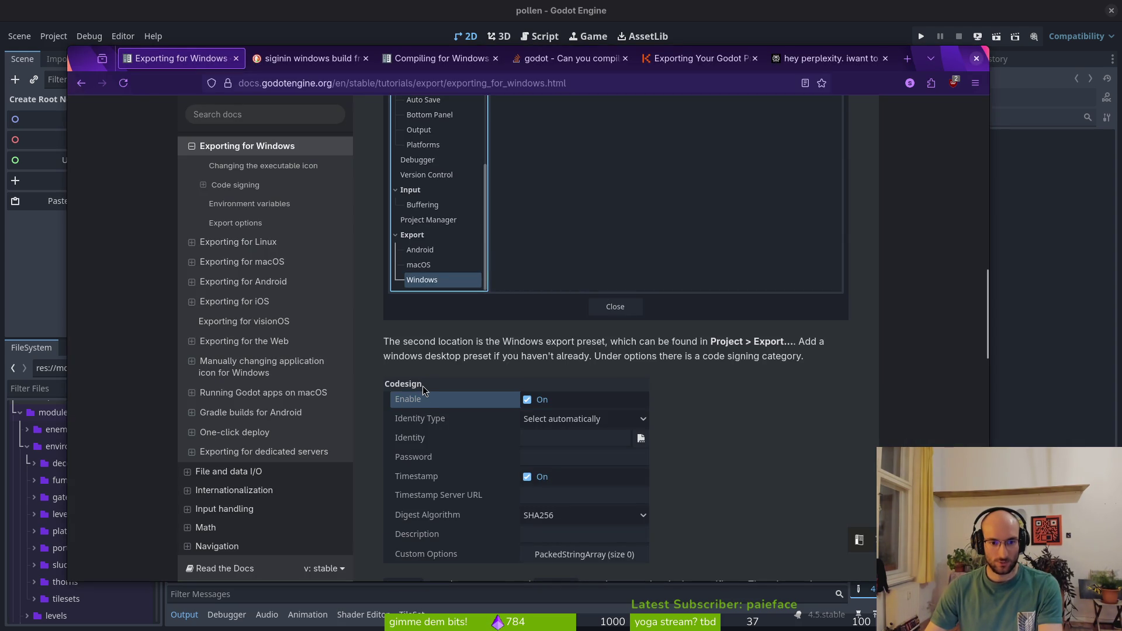
key("alt+Tab")
double_click(305, 145)
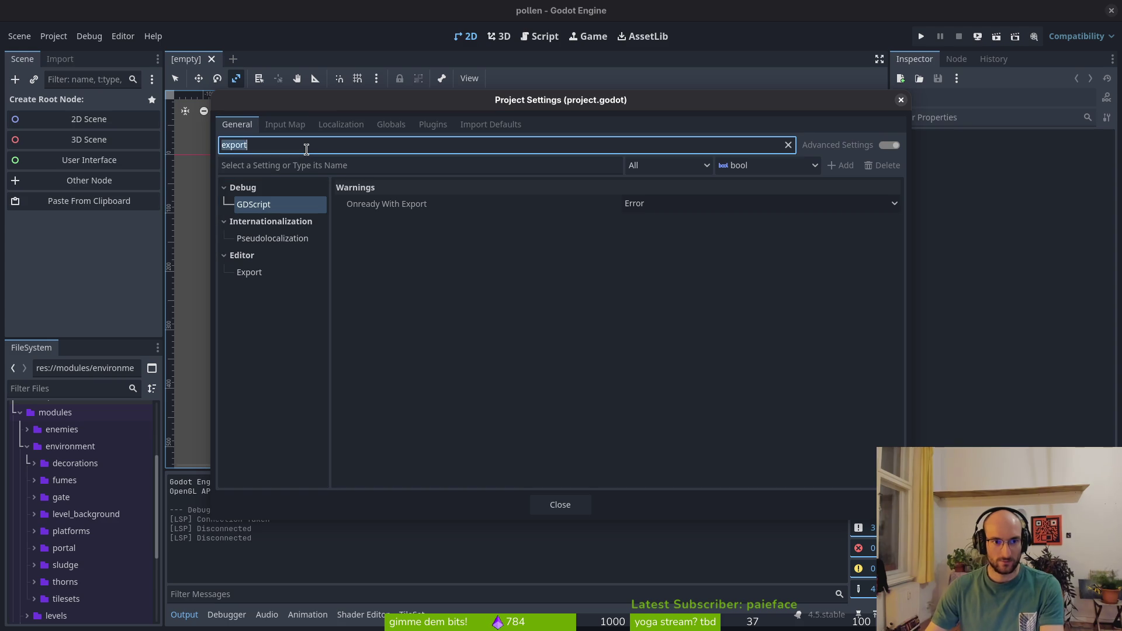
type("codesign")
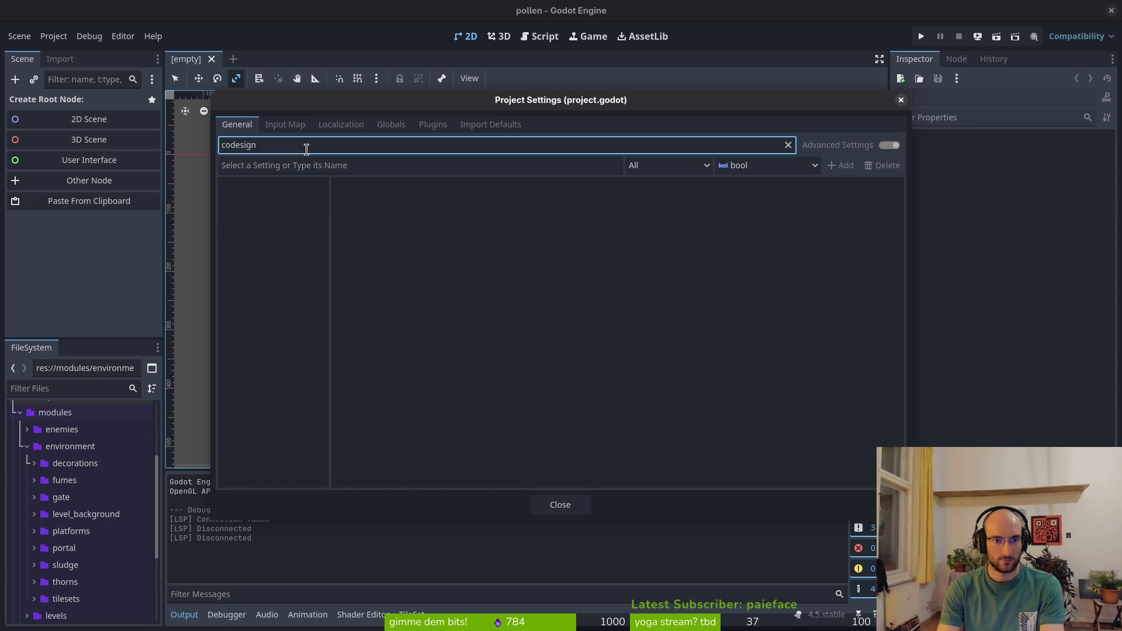
left_click(80, 222)
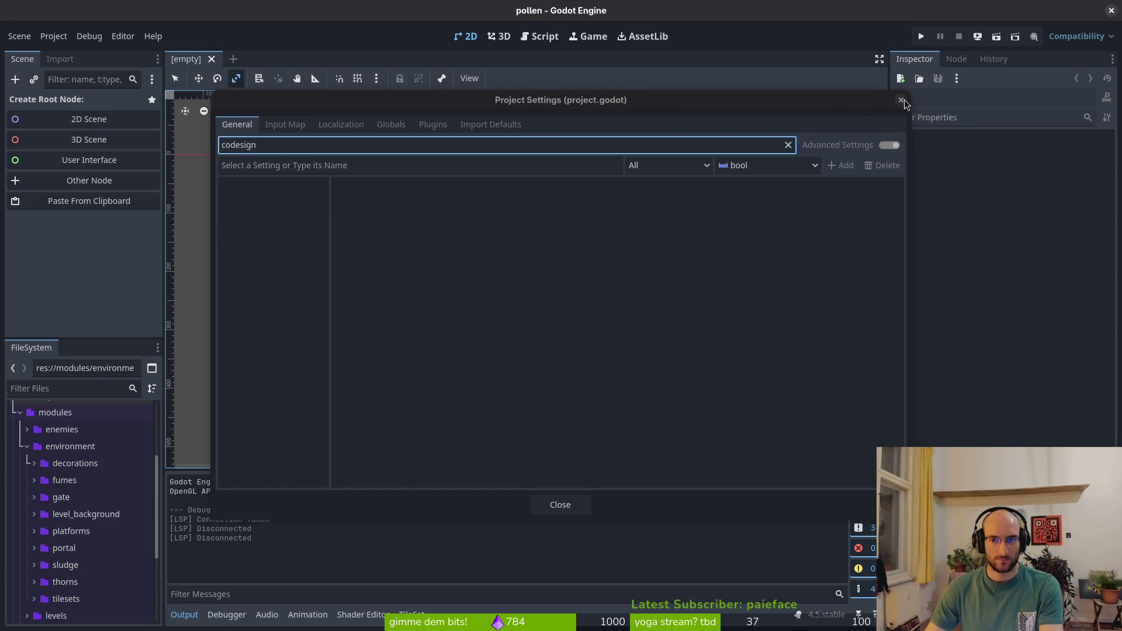
left_click(901, 101)
Filter Editor Settings by 'codesig' to inspect the macOS code-signing tool, then close
left_click(122, 35)
left_click(140, 52)
type("c")
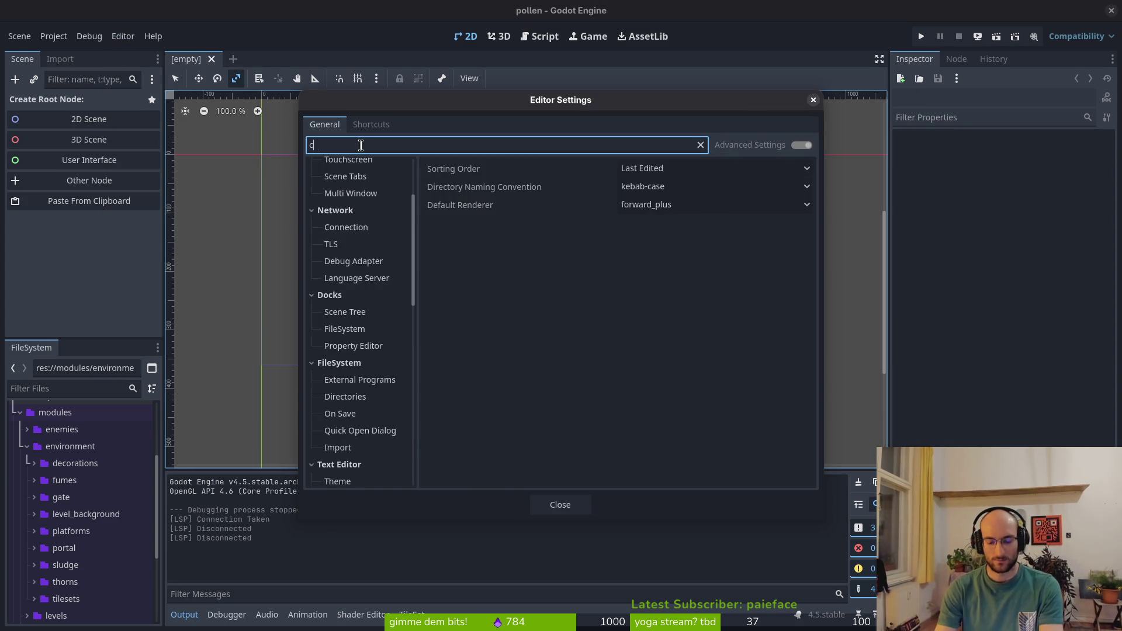
type("odesign")
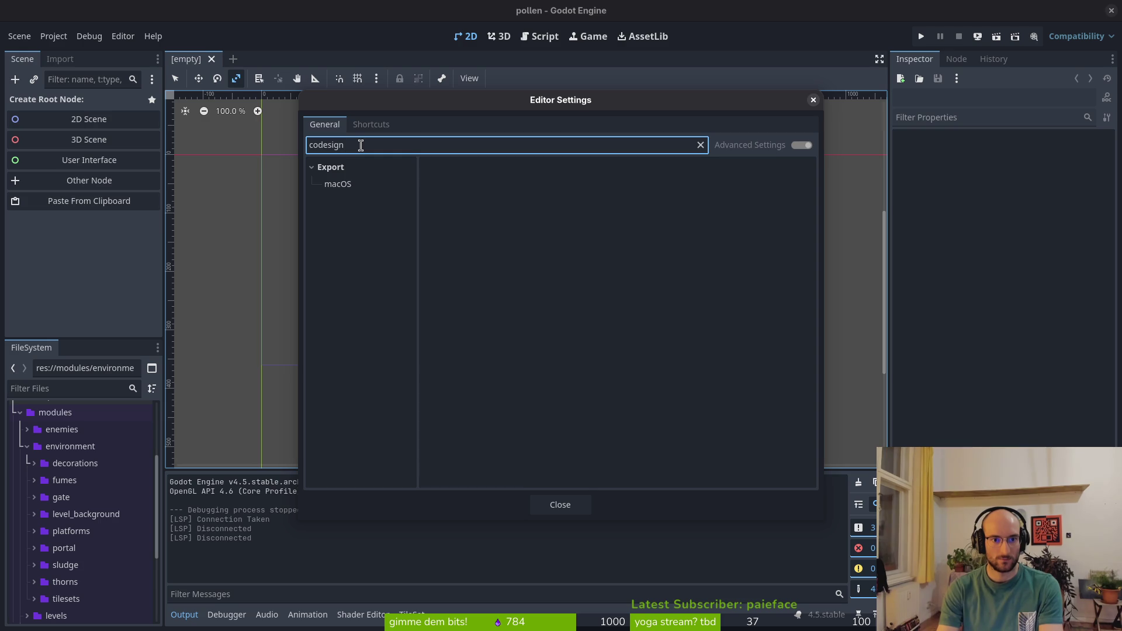
left_click(349, 185)
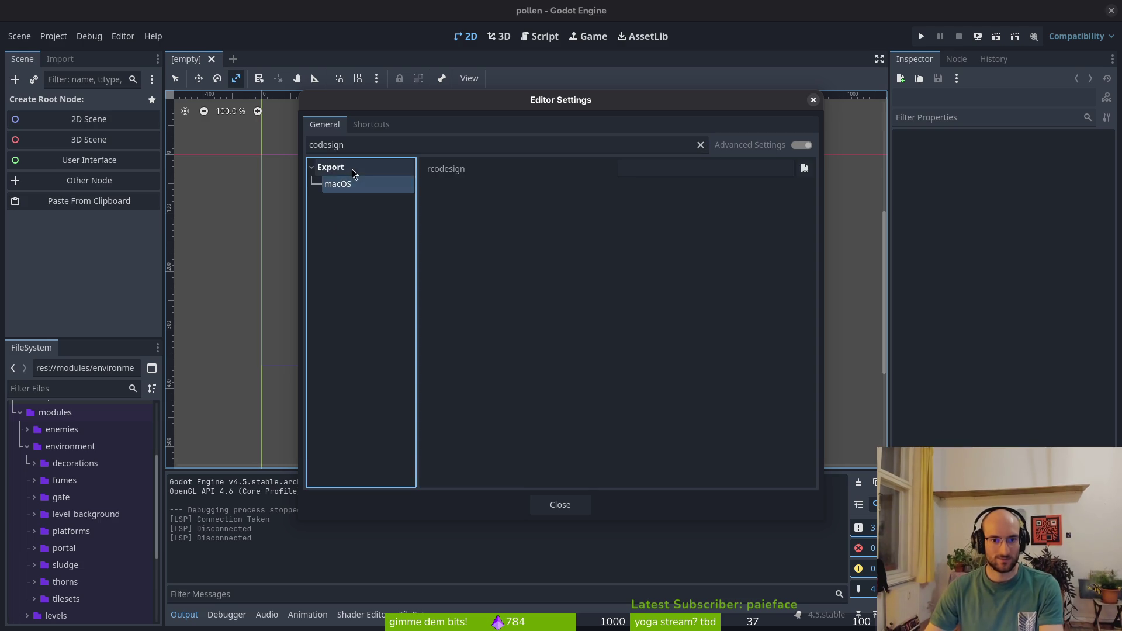
key("Escape")
Scroll the Windows export docs to the Codesign options, then return to Godot
key("alt+Tab")
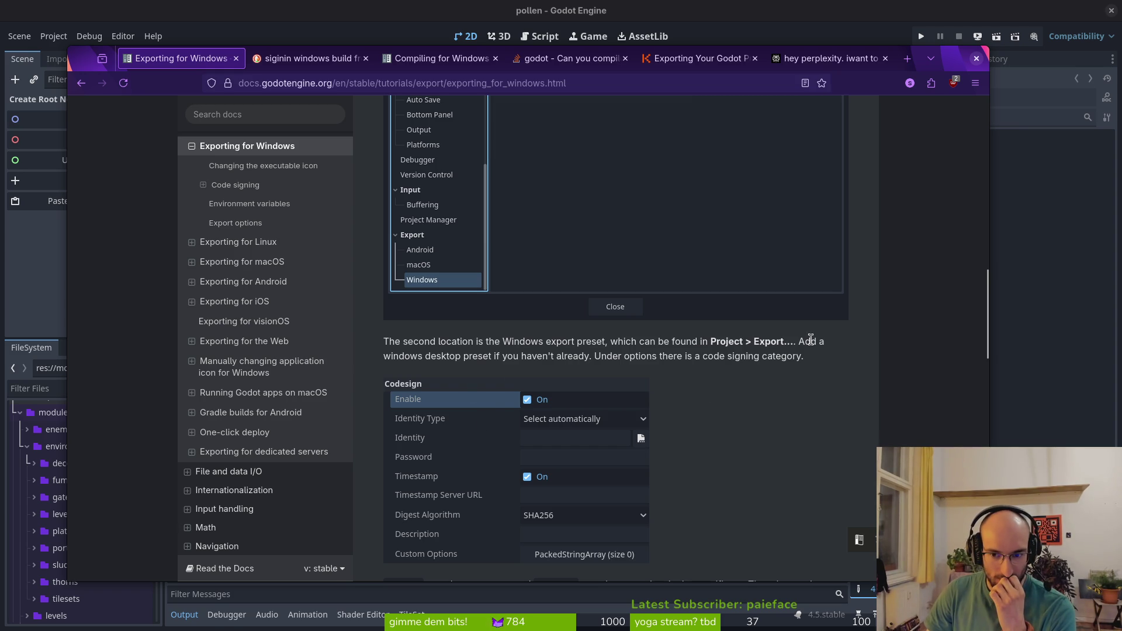
scroll(693, 370, "down", 3)
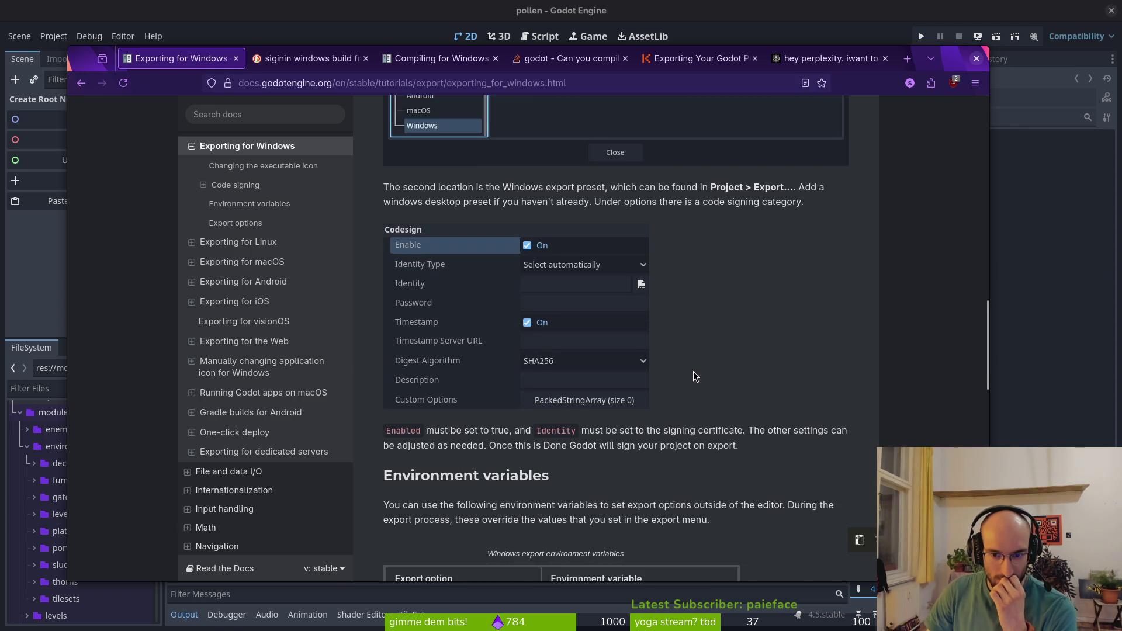
left_click(66, 268)
In Project > Export, select Windows Desktop (Runnable) and tick Codesign Enable
left_click(53, 36)
left_click(75, 117)
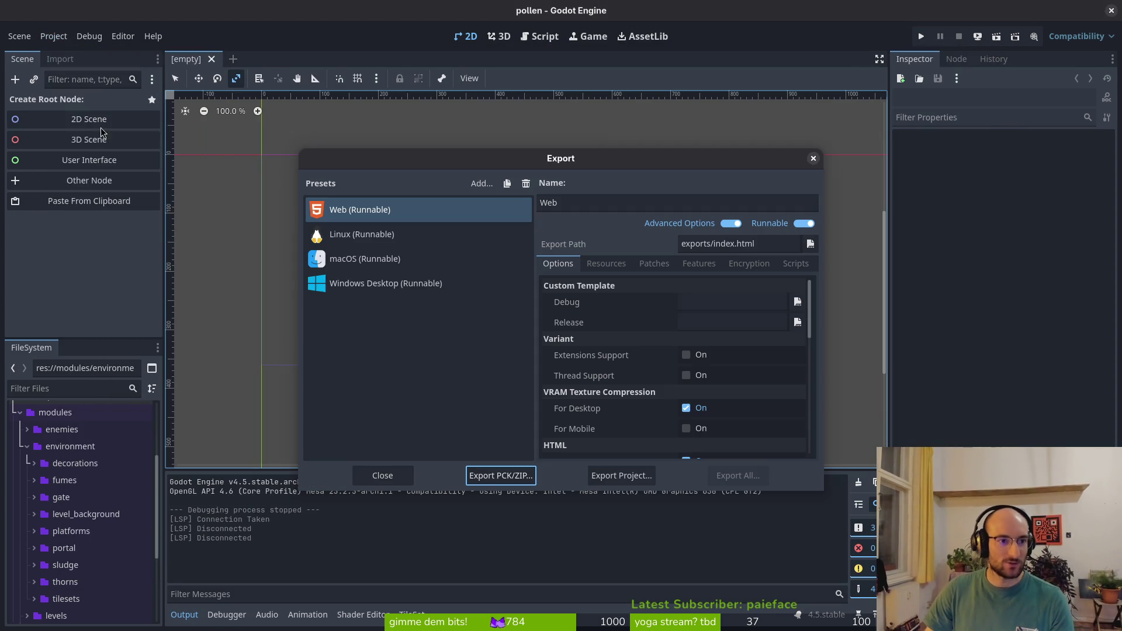
left_click(368, 289)
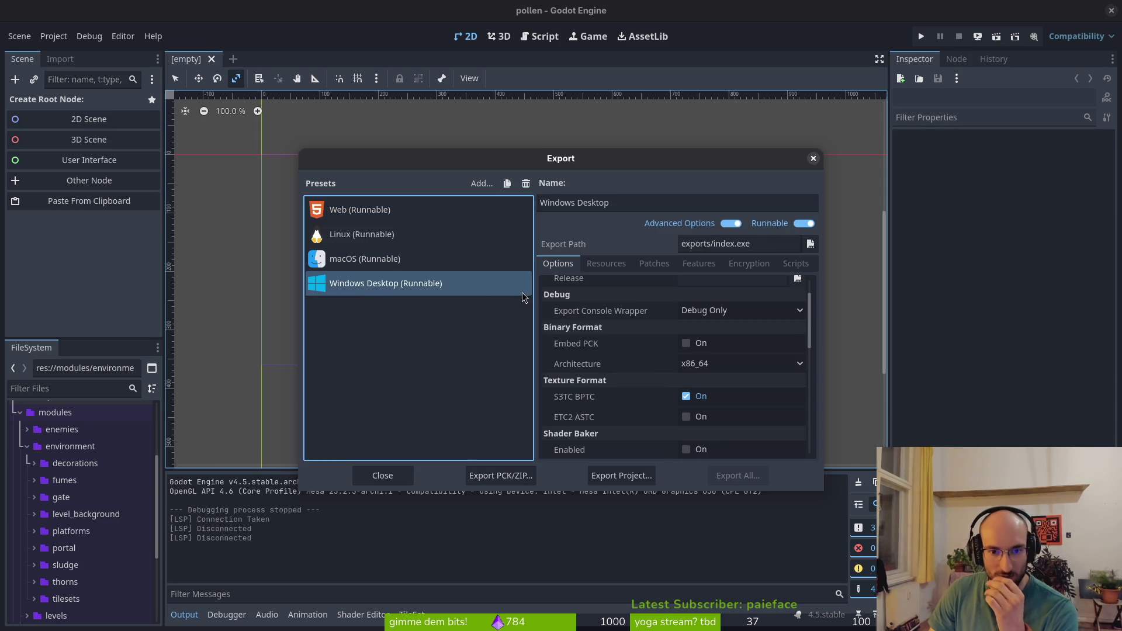
scroll(609, 339, "up", 2)
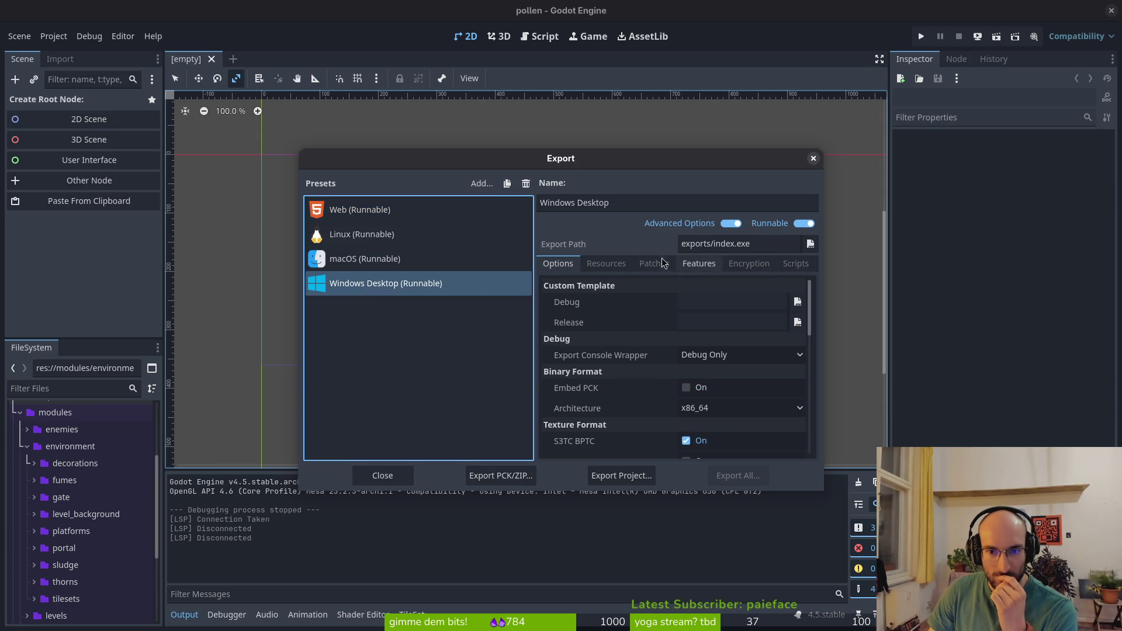
scroll(606, 402, "down", 4)
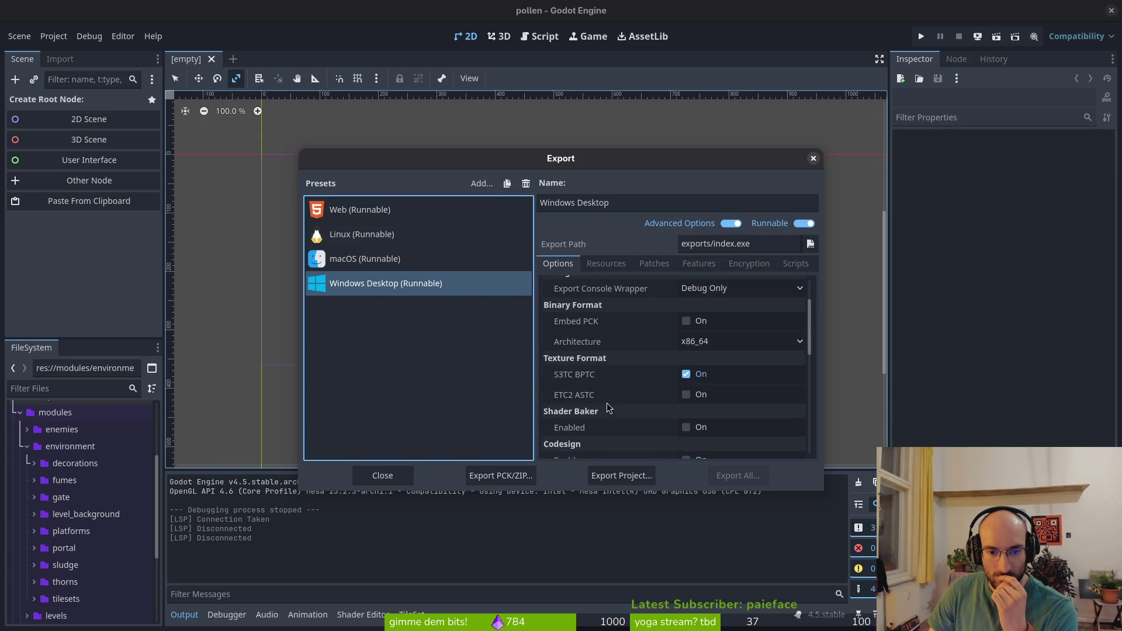
left_click(683, 415)
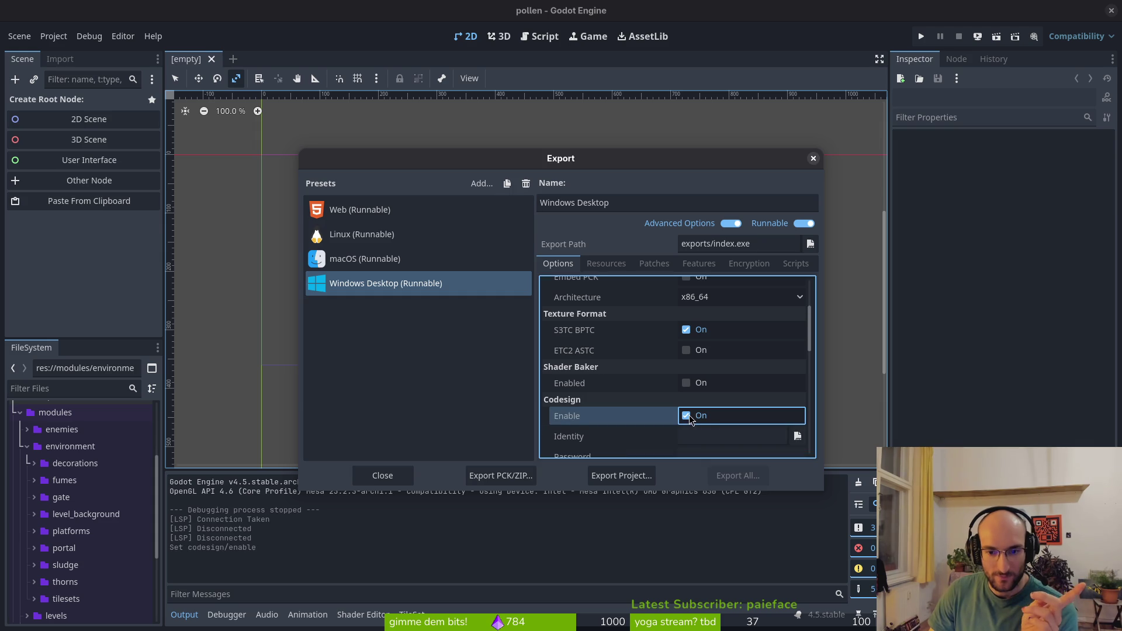
scroll(672, 420, "down", 2)
scroll(630, 357, "down", 1)
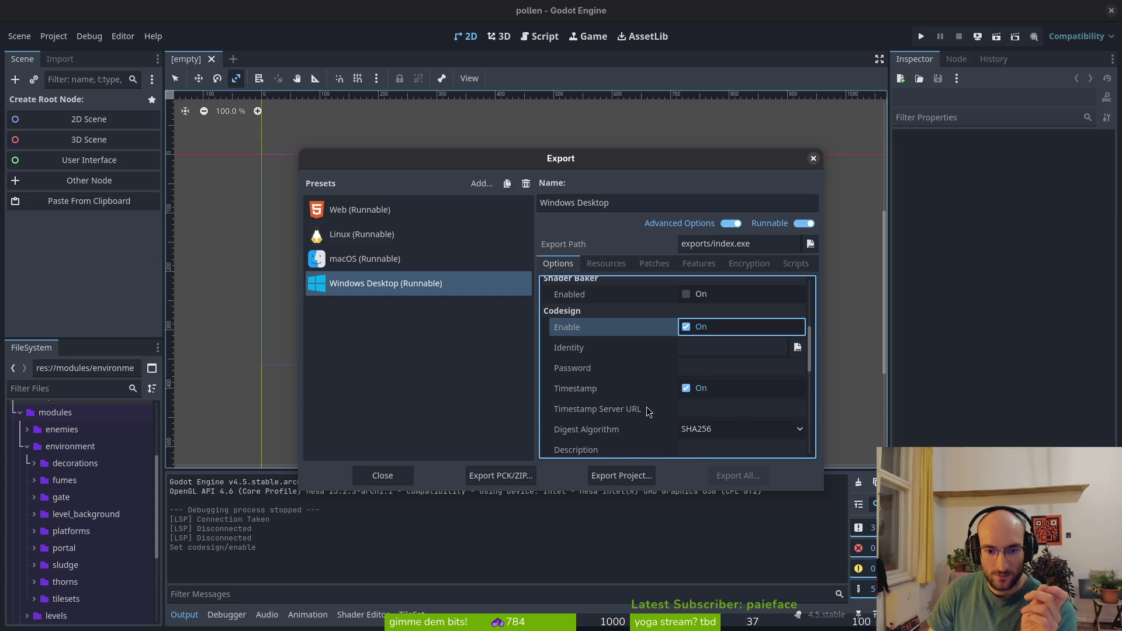
scroll(671, 385, "down", 1)
scroll(619, 394, "down", 1)
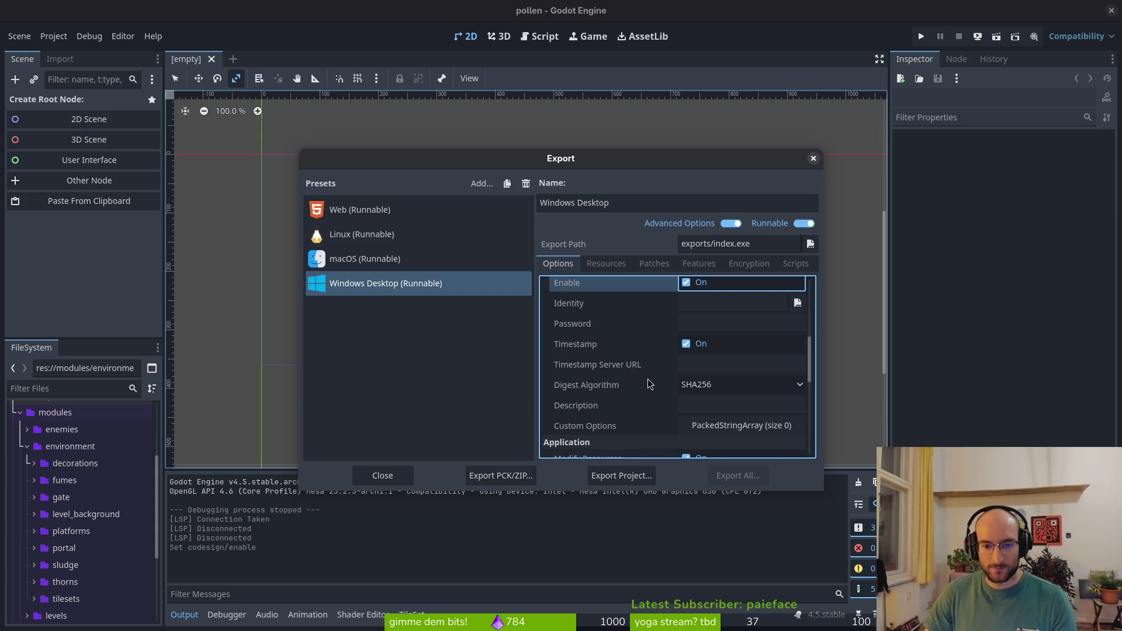
key("alt+Tab")
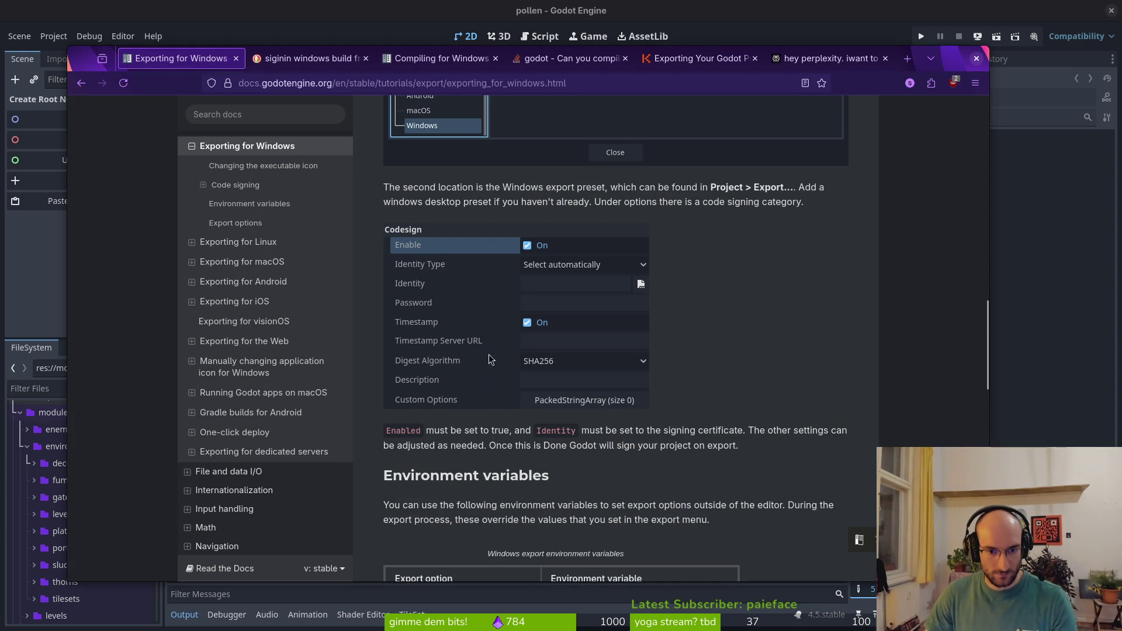
Compare the docs' Code signing section with the Windows export preset options in Godot
scroll(490, 374, "up", 3)
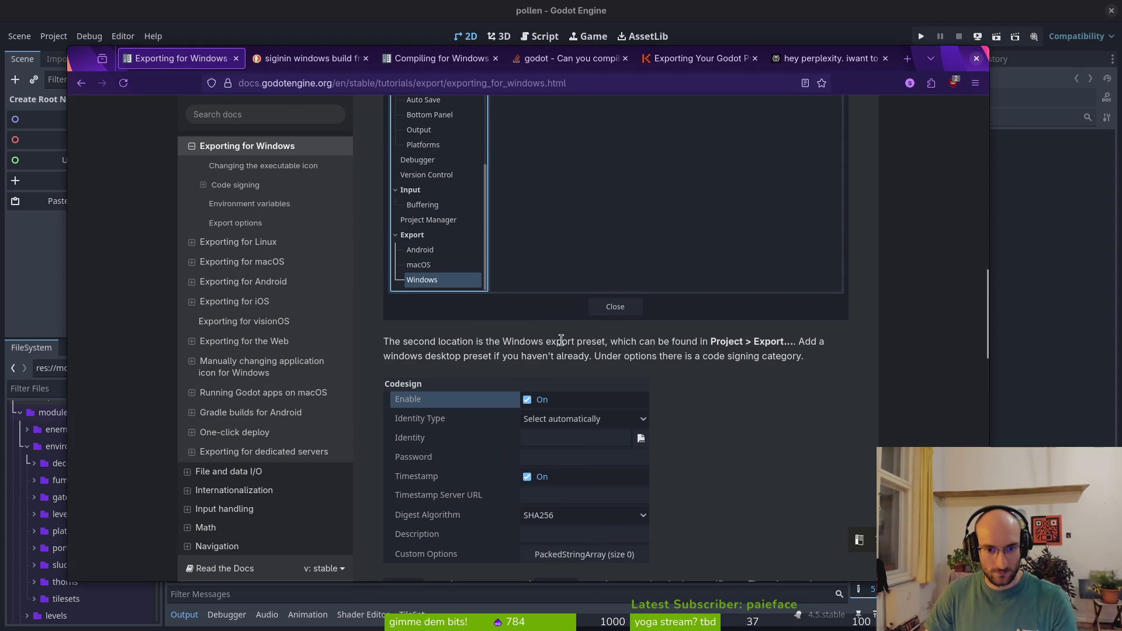
scroll(722, 351, "down", 2)
key("alt+Tab")
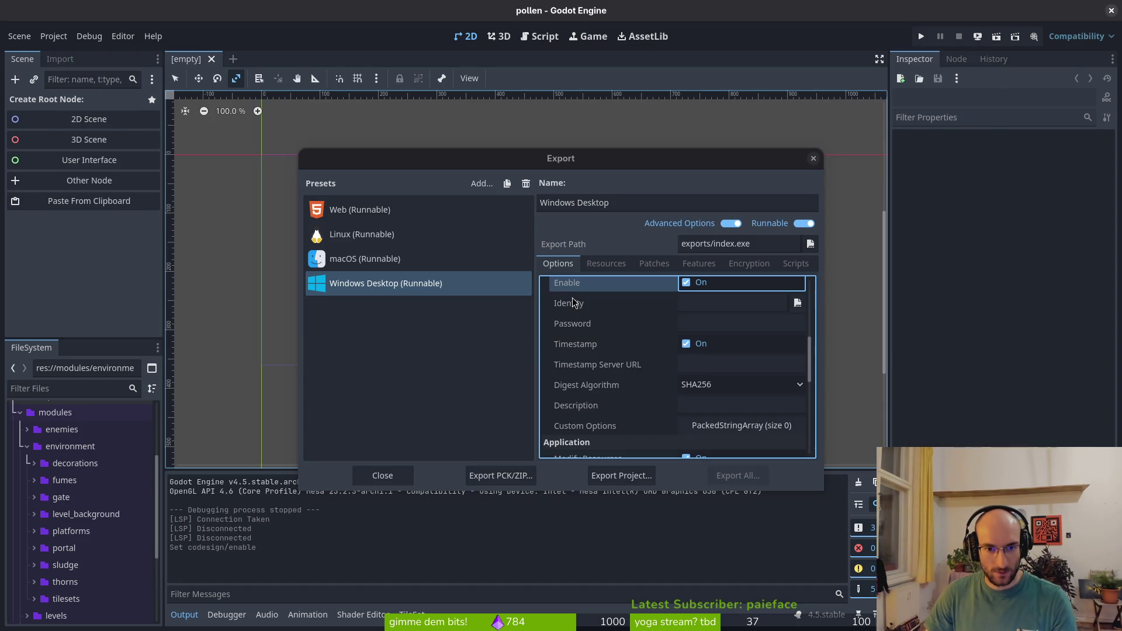
scroll(587, 319, "up", 4)
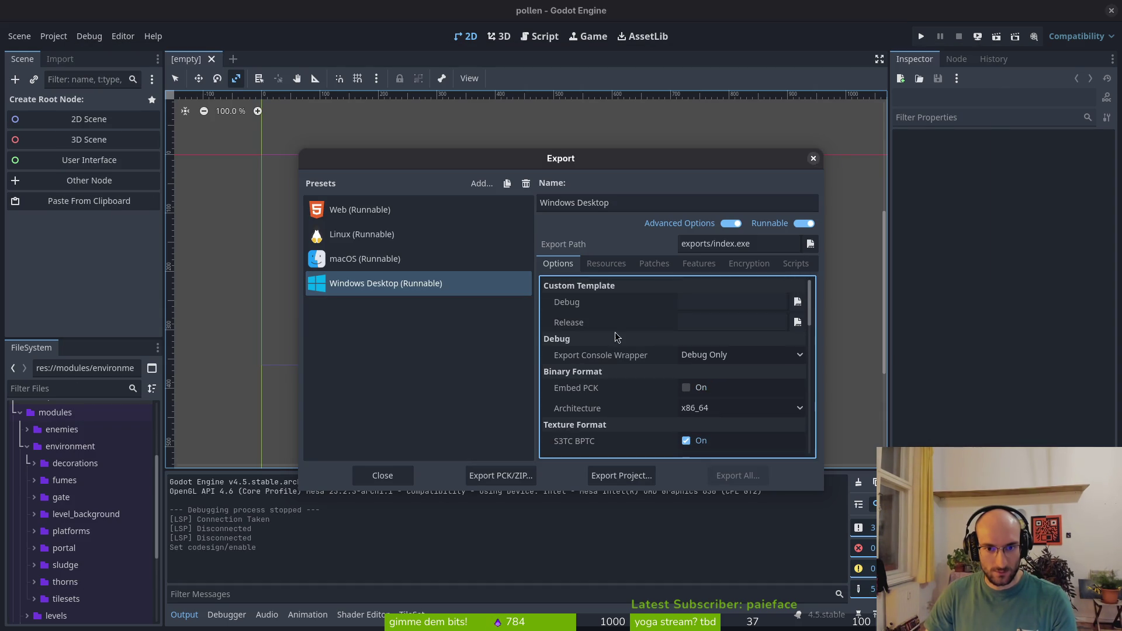
scroll(584, 351, "down", 4)
key("alt+Tab")
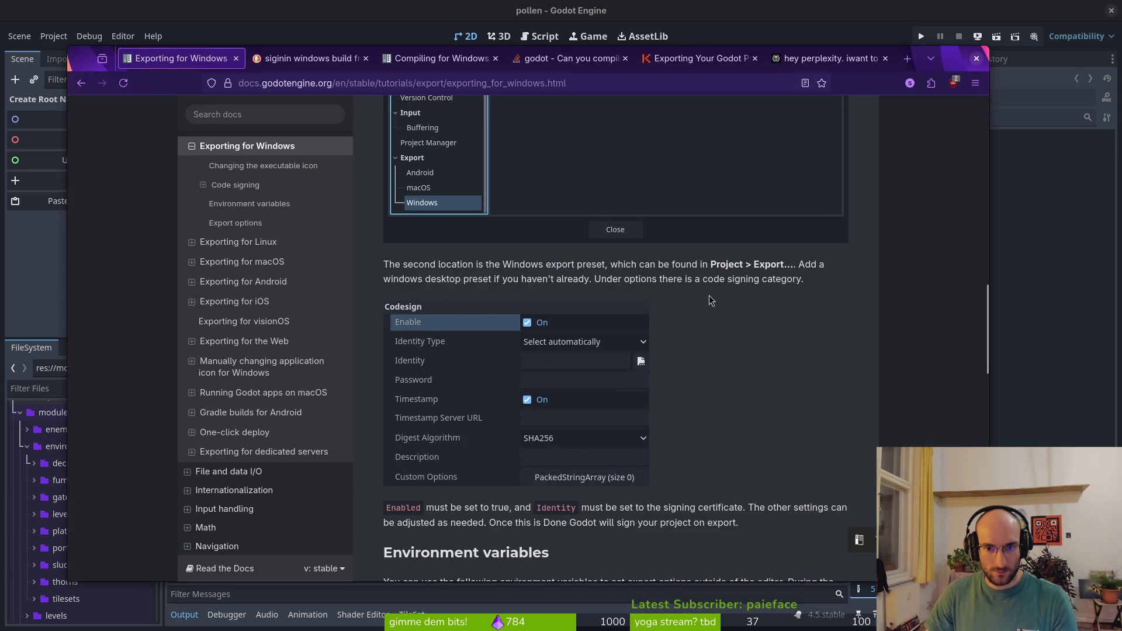
Open Microsoft's package-signing certificate guide from the docs' 'here' link in a new tab
scroll(710, 312, "down", 3)
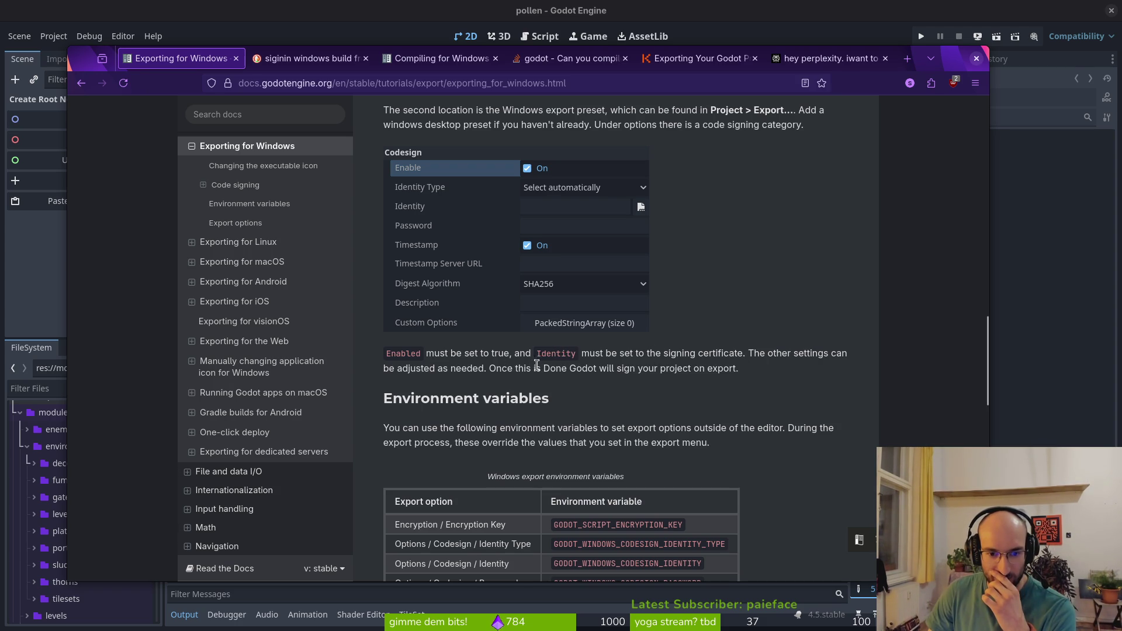
scroll(570, 372, "up", 13)
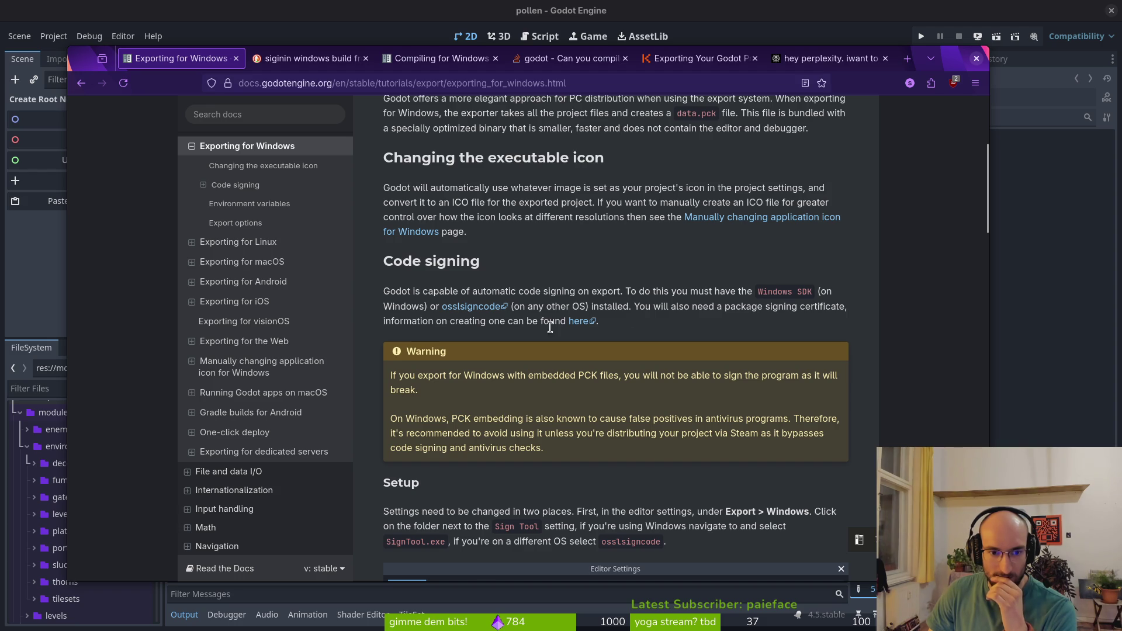
left_click(578, 321)
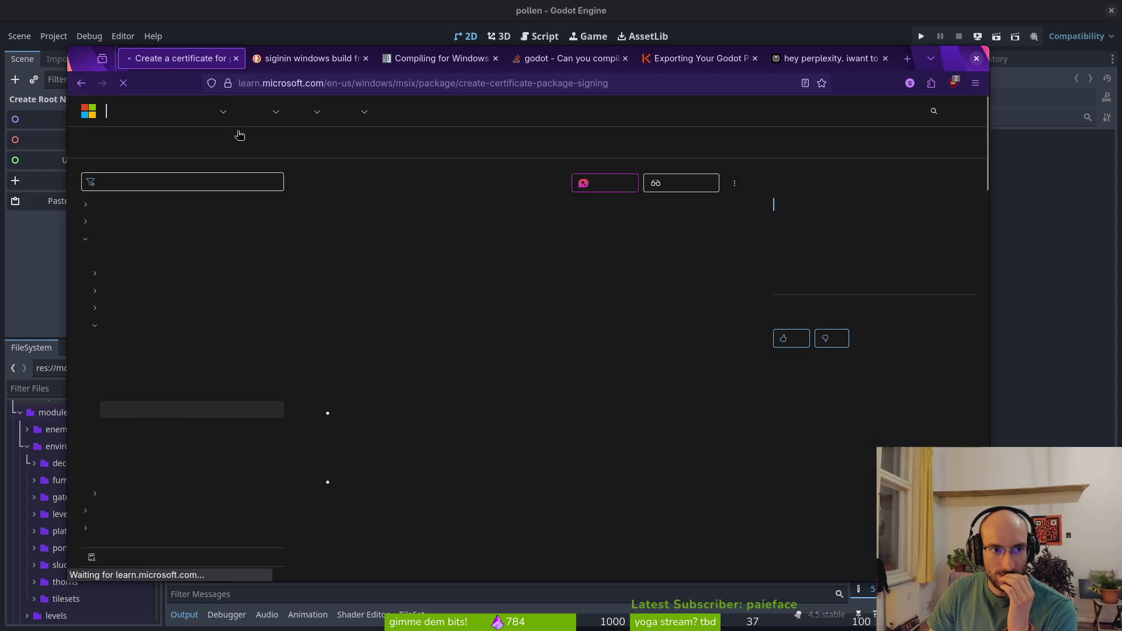
key("alt+Left")
middle_click(579, 321)
middle_click(578, 321)
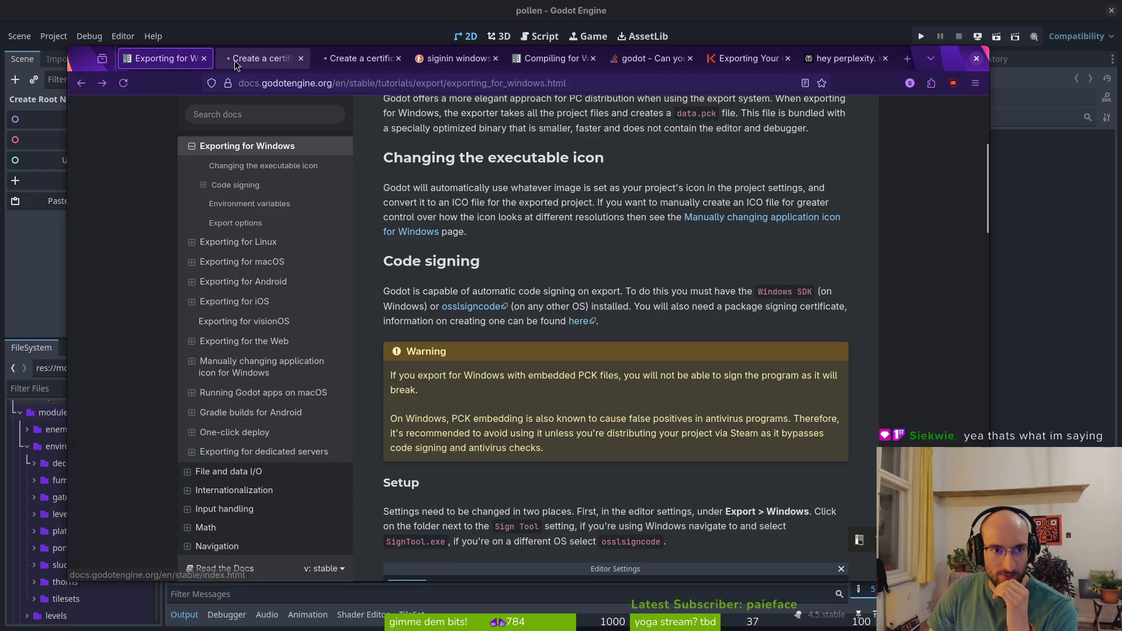
Close the duplicate certificate guide tab and read through the remaining one
left_click(236, 65)
middle_click(250, 59)
left_click(250, 58)
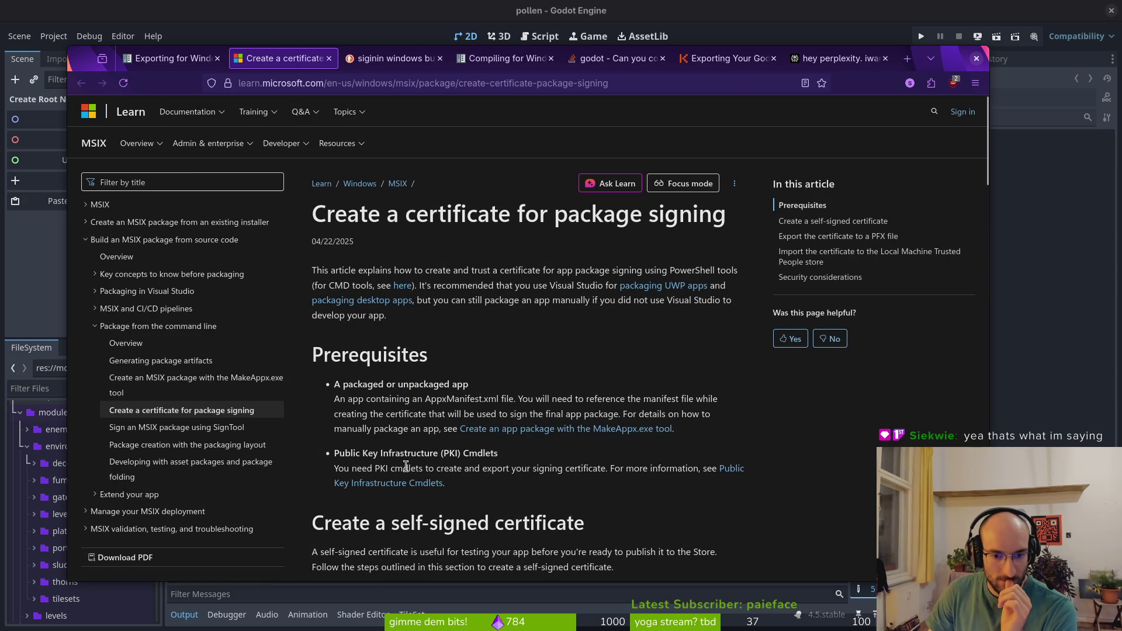
scroll(421, 444, "down", 3)
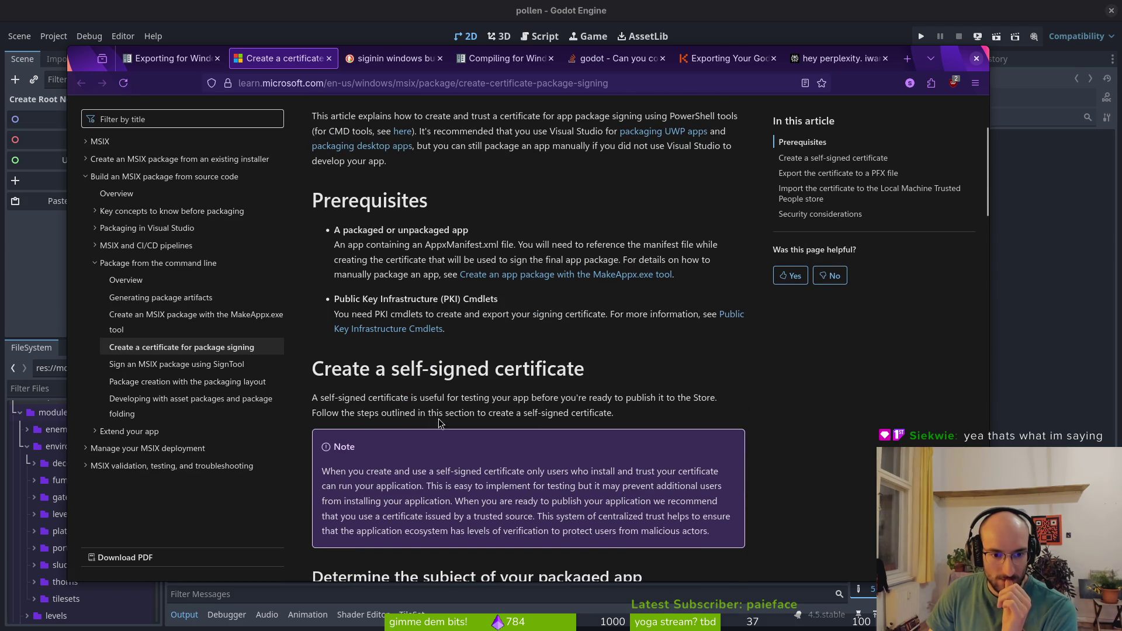
scroll(432, 425, "down", 4)
scroll(492, 410, "down", 2)
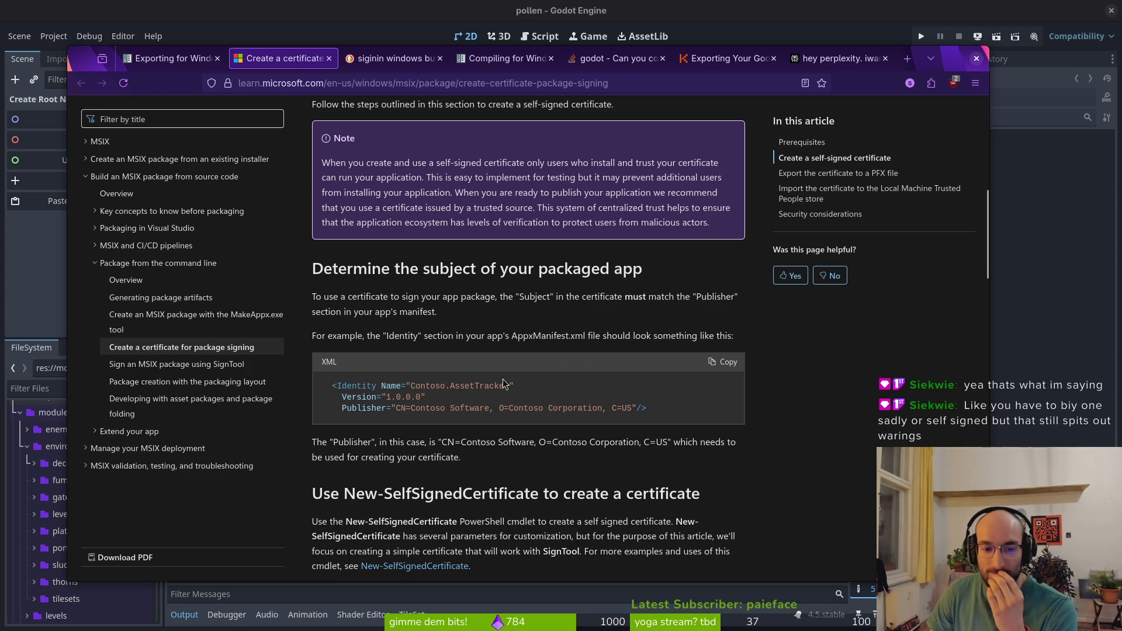
scroll(538, 455, "up", 5)
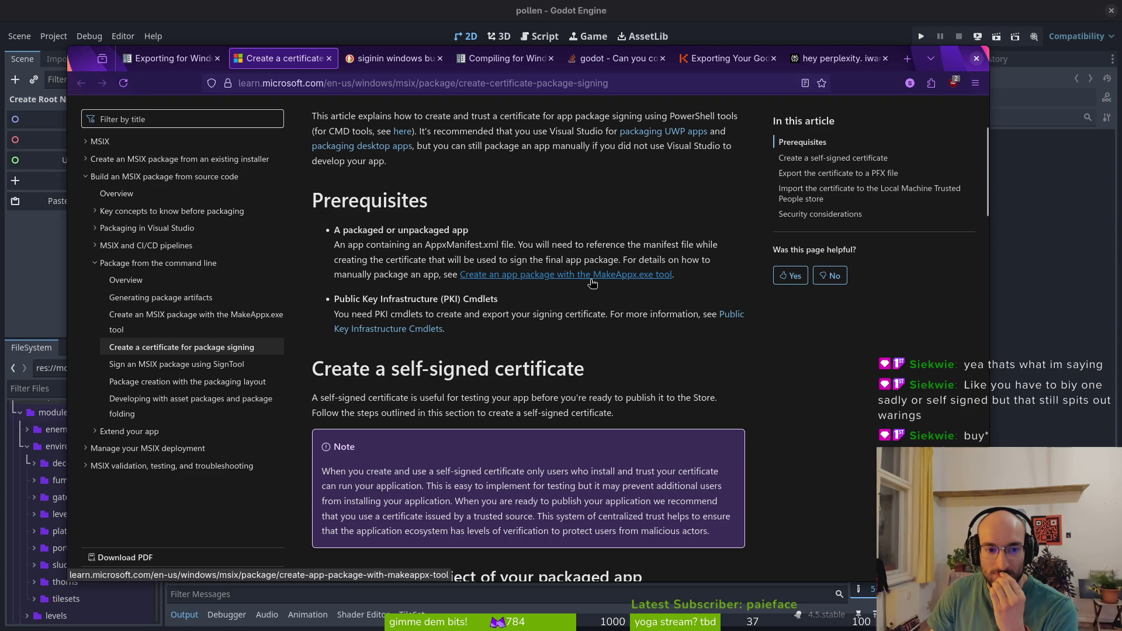
Glance at the PKIClient Module cmdlet reference in a new tab, close it, and keep reading
middle_click(386, 331)
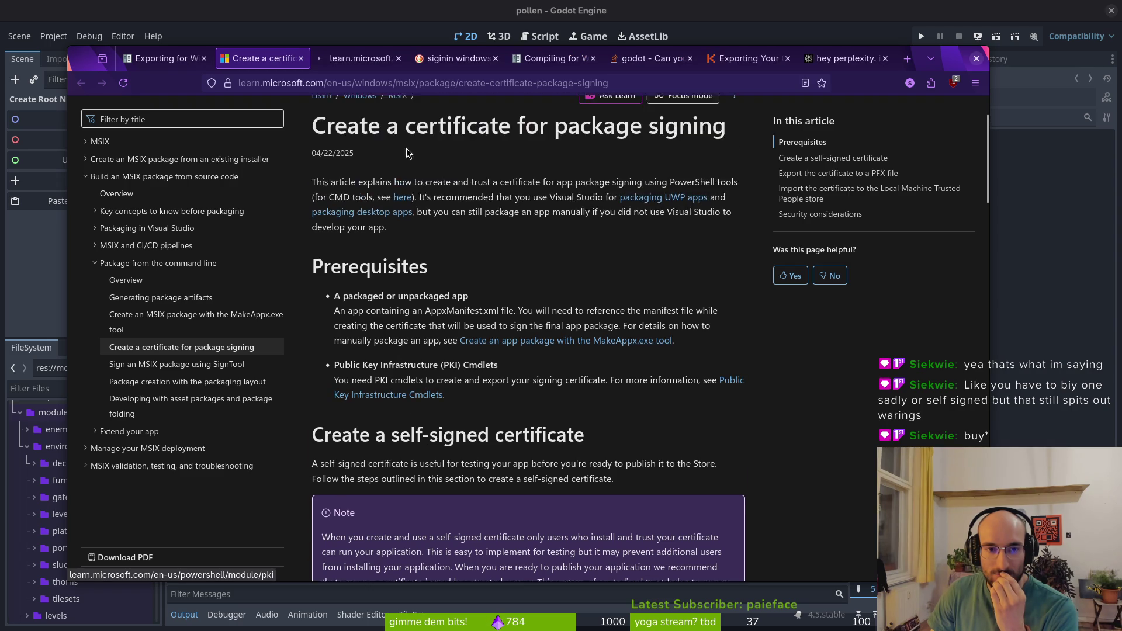
left_click(363, 61)
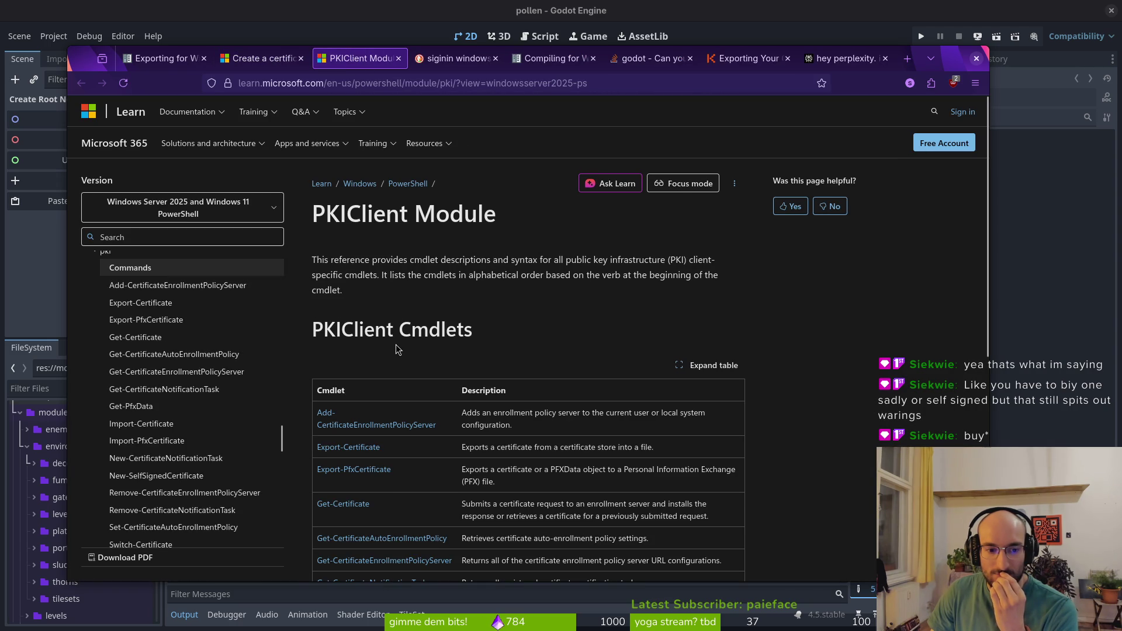
left_click(400, 58)
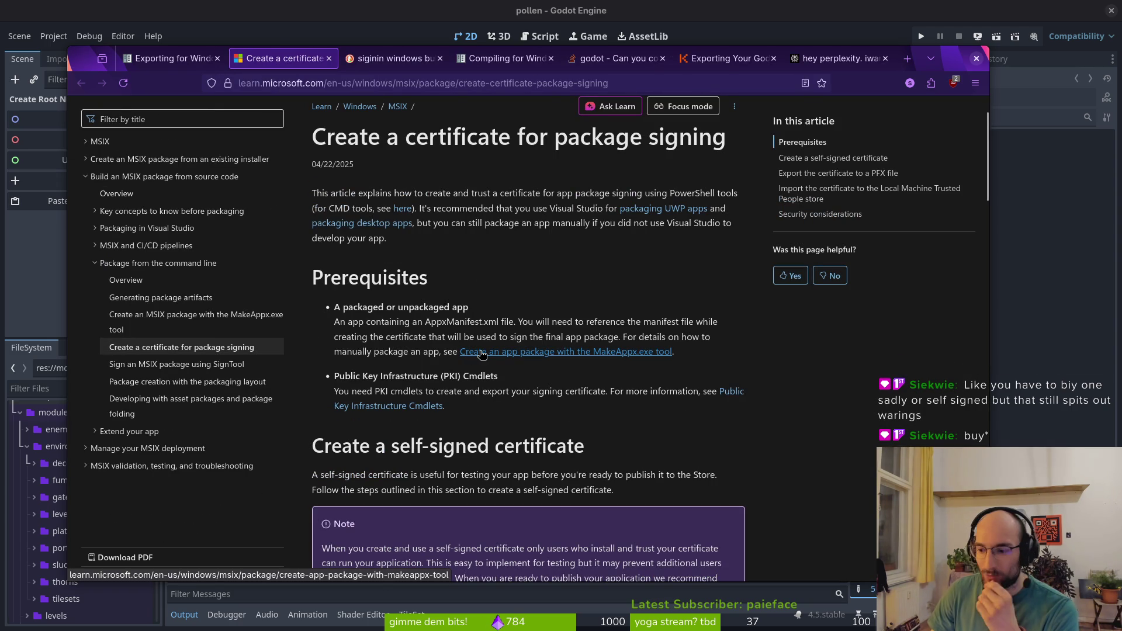
scroll(563, 384, "down", 4)
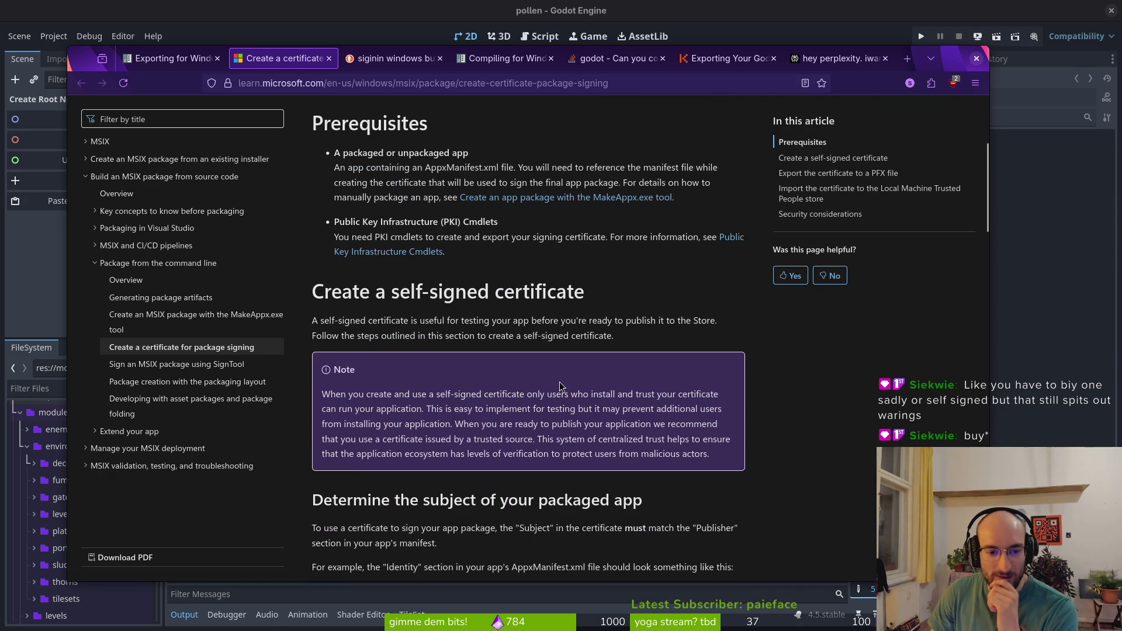
scroll(468, 429, "down", 10)
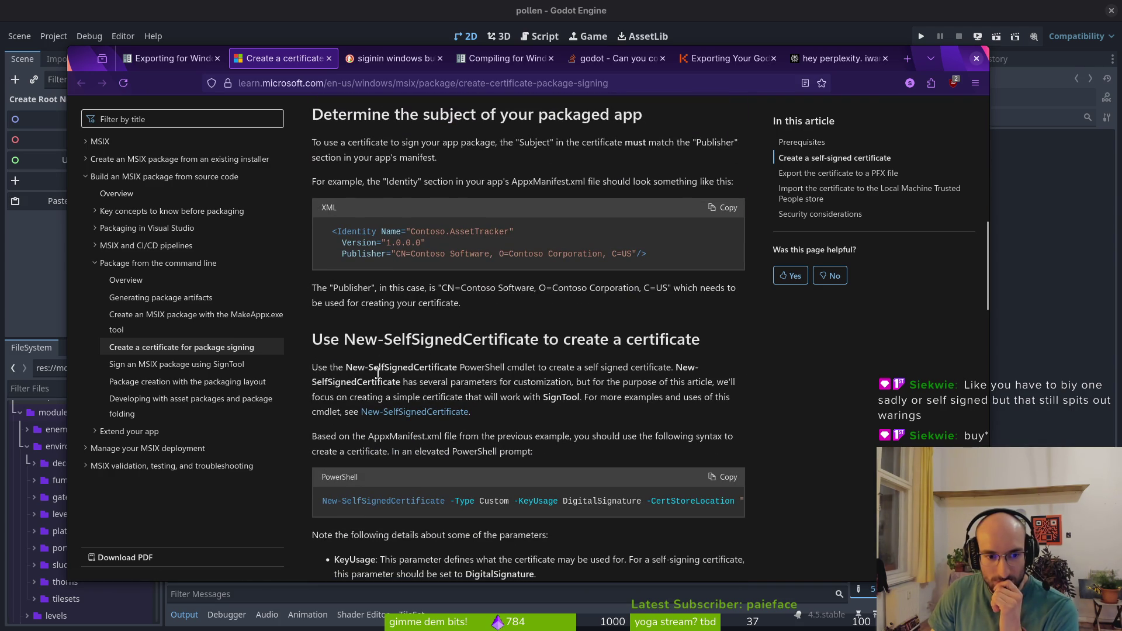
scroll(491, 422, "down", 2)
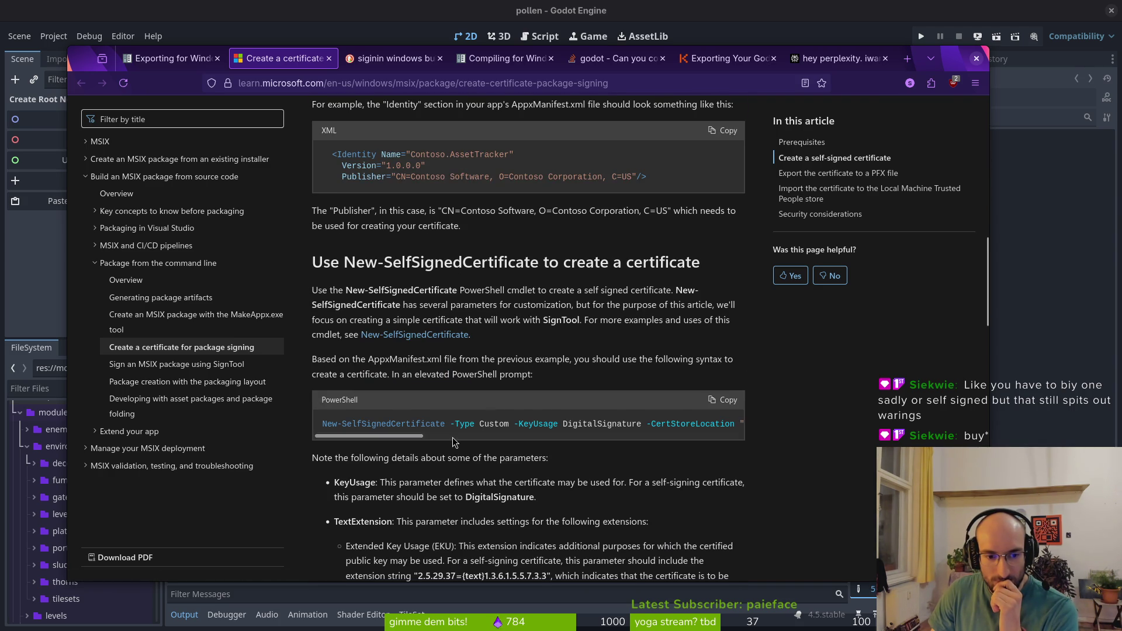
Close the certificate, search, Compiling for Windows, Stack Overflow, tutorial and Perplexity tabs, then the browser
left_click(329, 58)
left_click(329, 58)
left_click(329, 59)
left_click(329, 58)
left_click(329, 59)
left_click(329, 59)
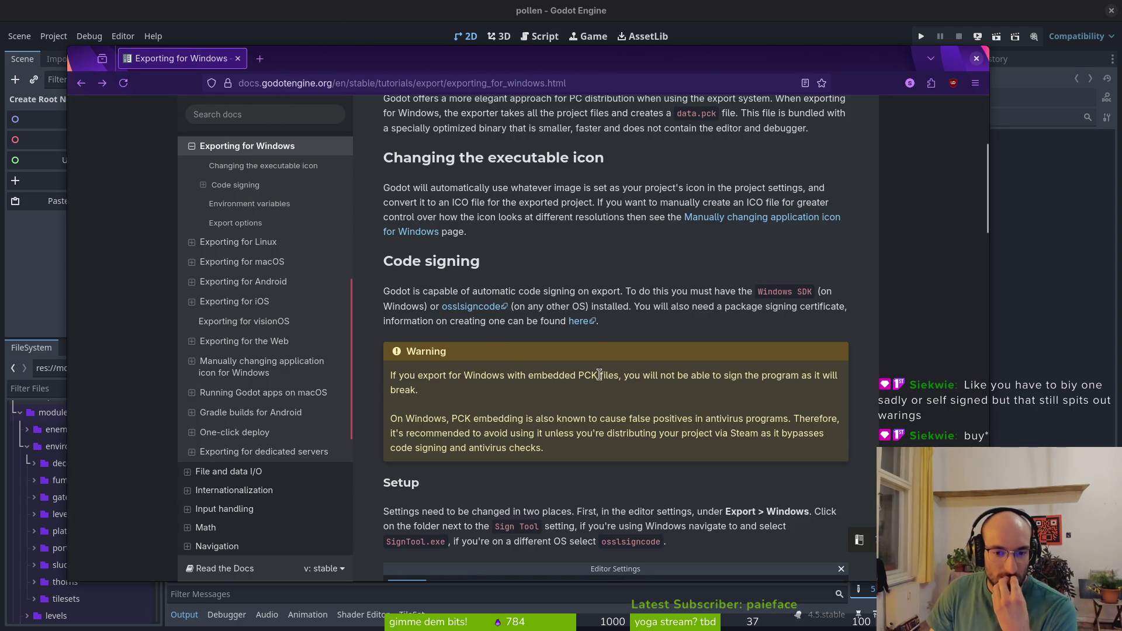
scroll(595, 342, "down", 2)
scroll(602, 341, "down", 10)
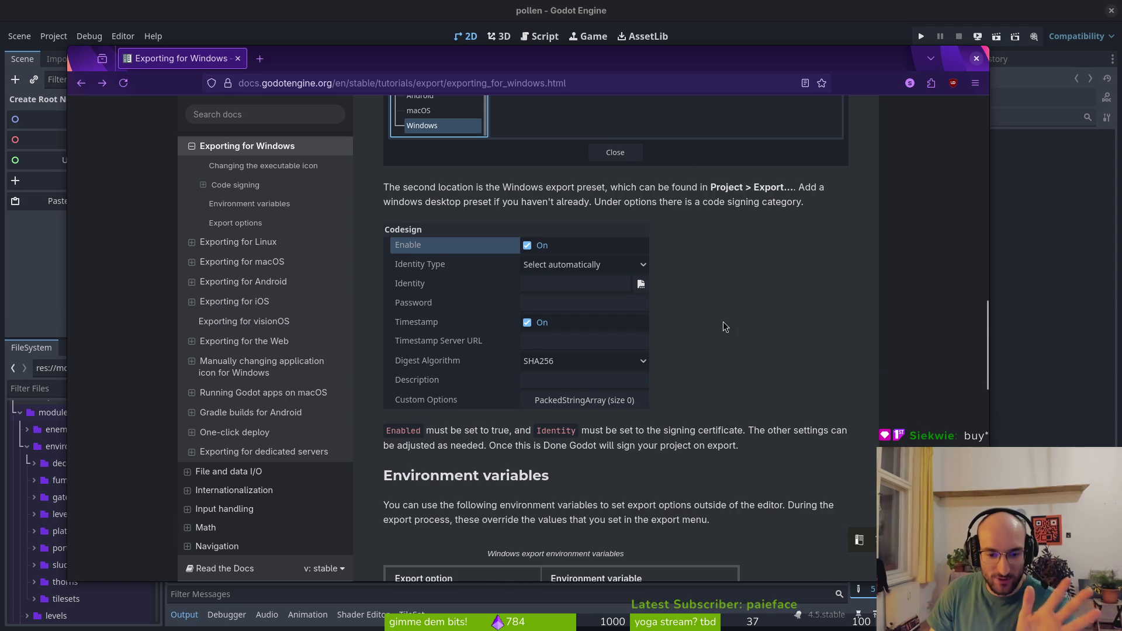
scroll(721, 326, "down", 4)
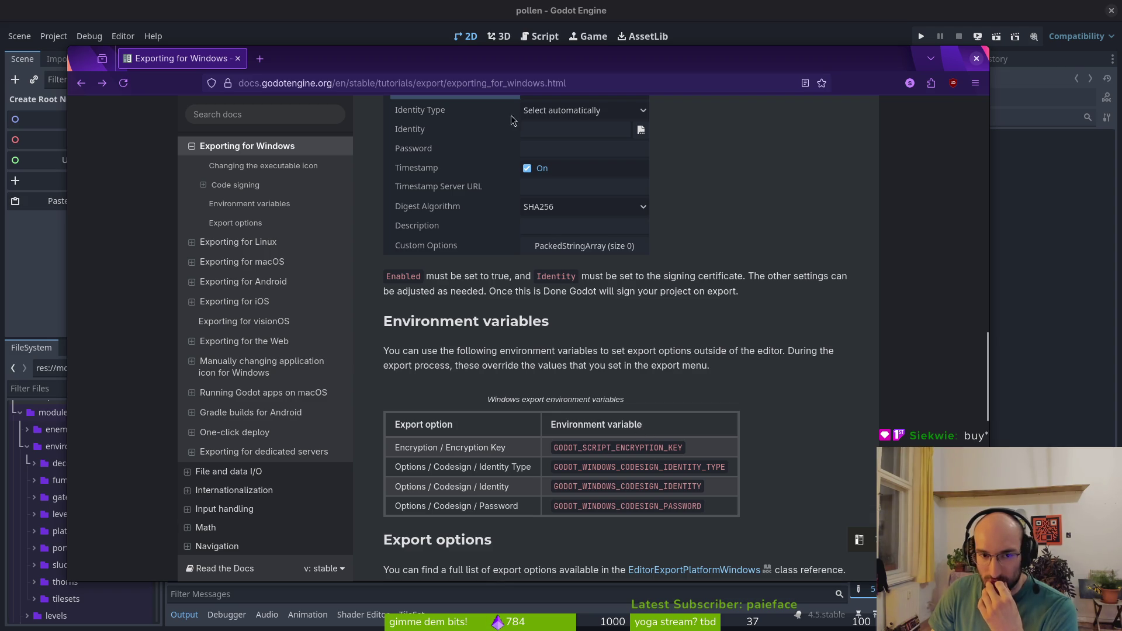
left_click(238, 59)
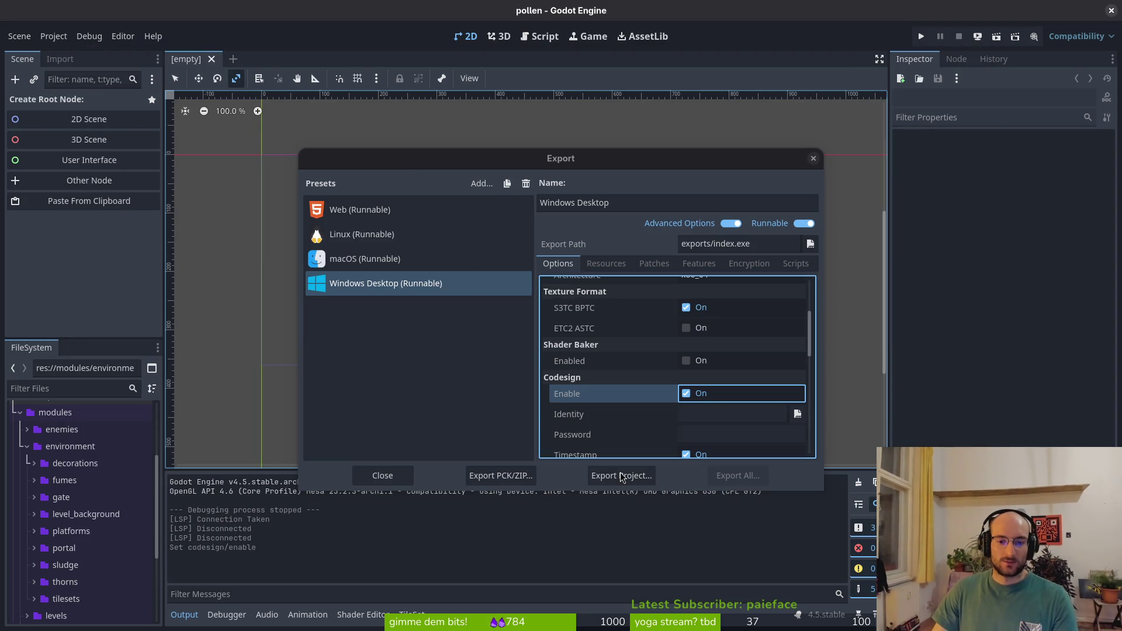
Switch windows until the file manager showing Home is in front of Godot
key("alt+Tab")
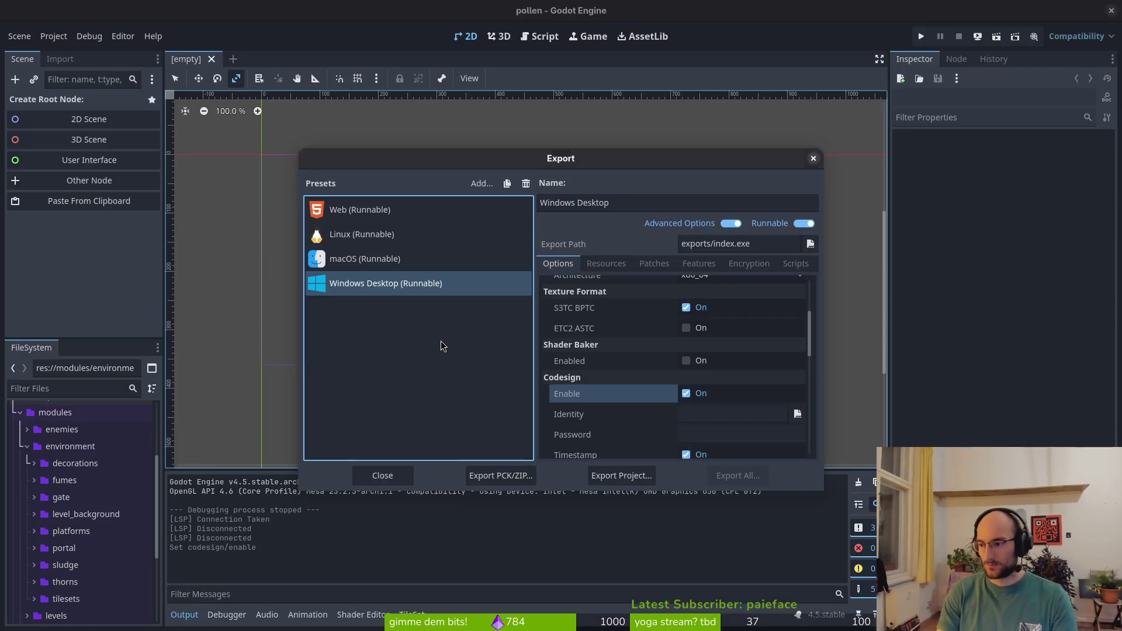
key("alt+Tab")
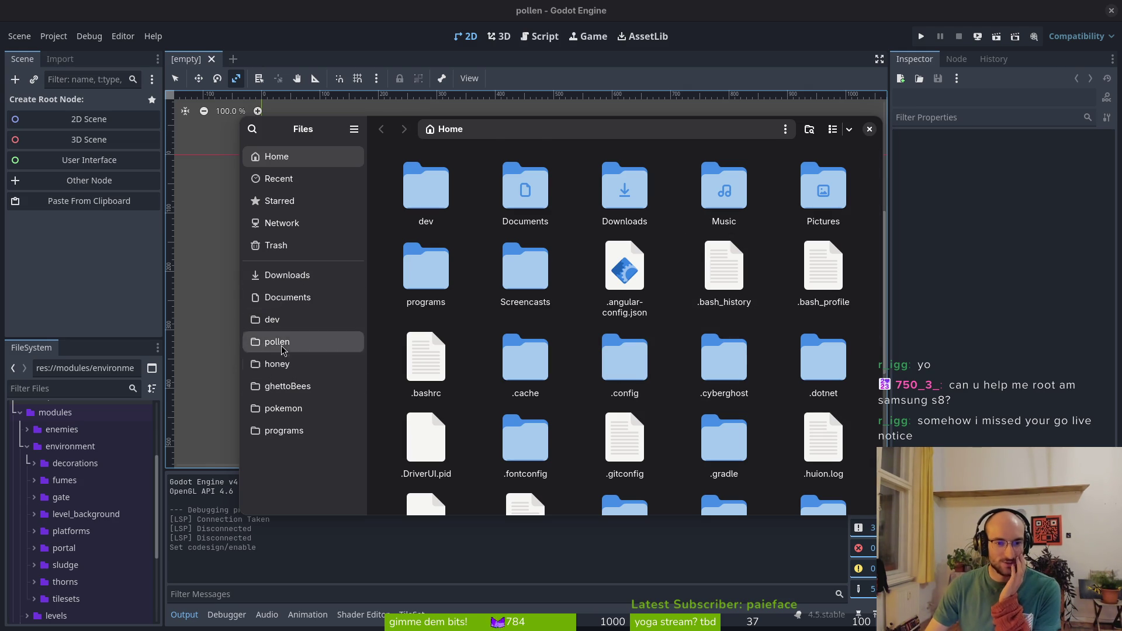
Trash all 13 old files in pollen/exports, then go back to Godot's export settings
left_click(279, 344)
double_click(665, 324)
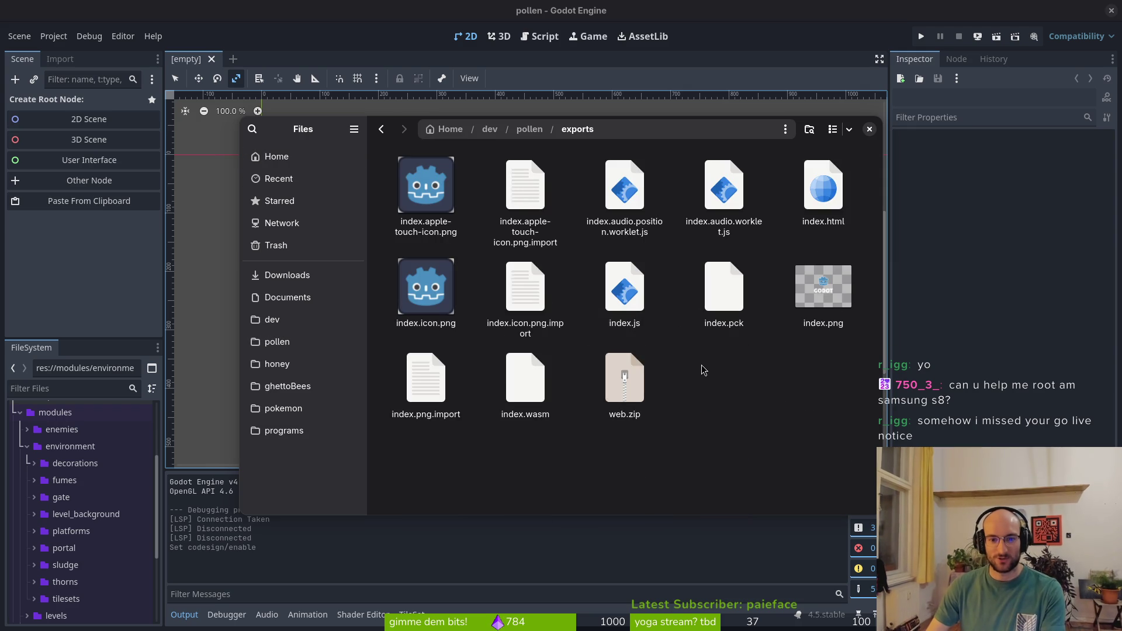
key("ctrl+a")
key("Delete")
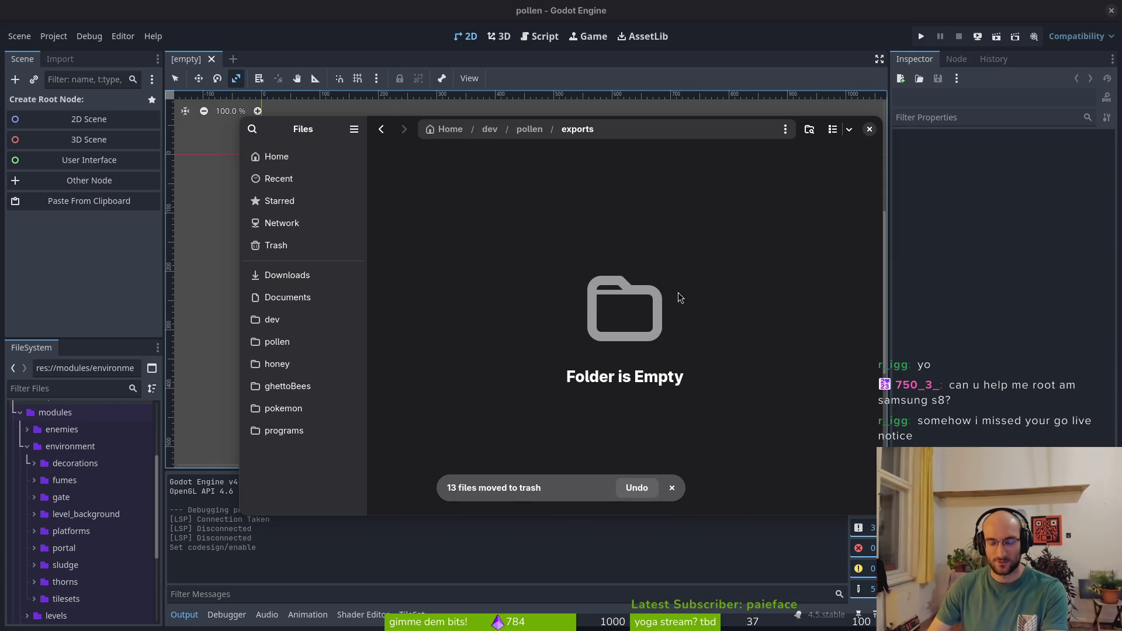
left_click(39, 245)
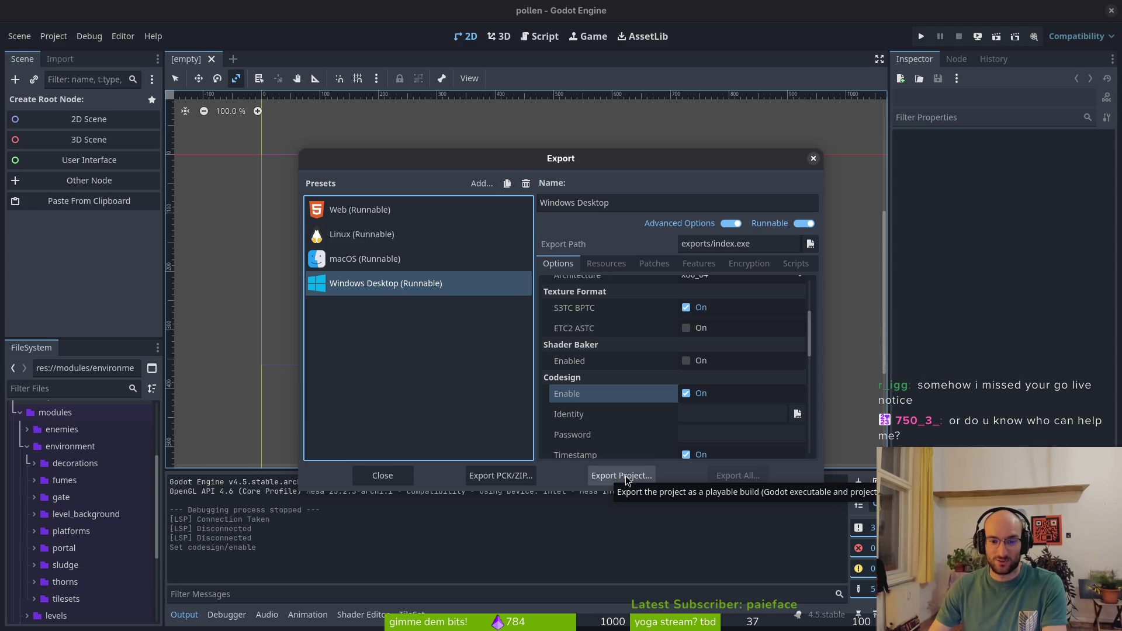
Try exporting the Windows Desktop build to exports/index.exe and dismiss the code-signing warnings
left_click(624, 477)
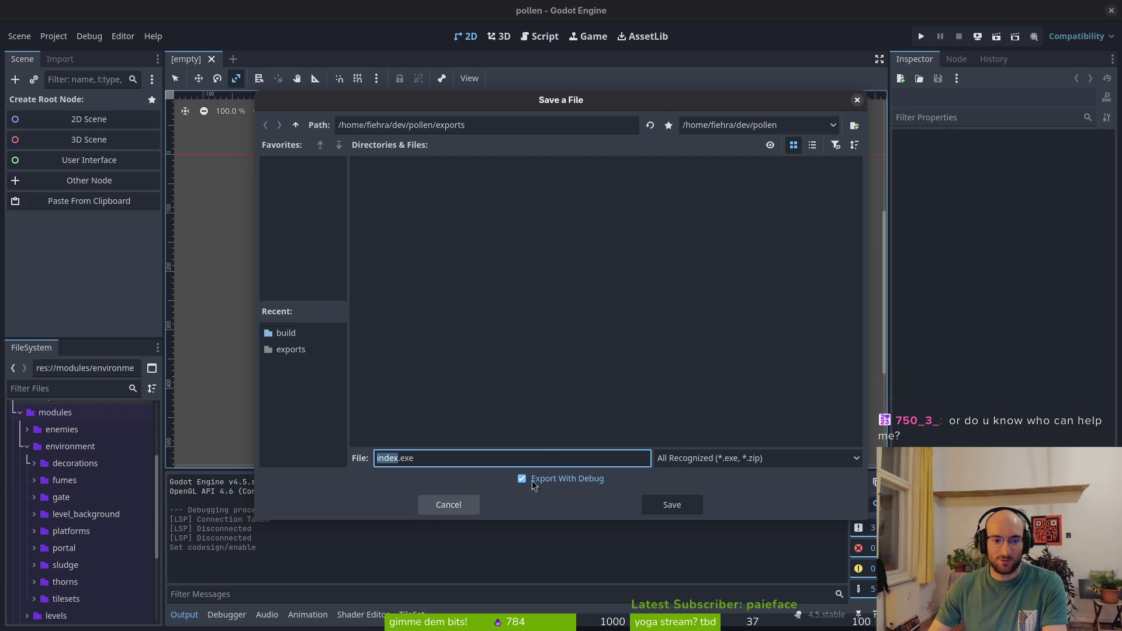
left_click(672, 504)
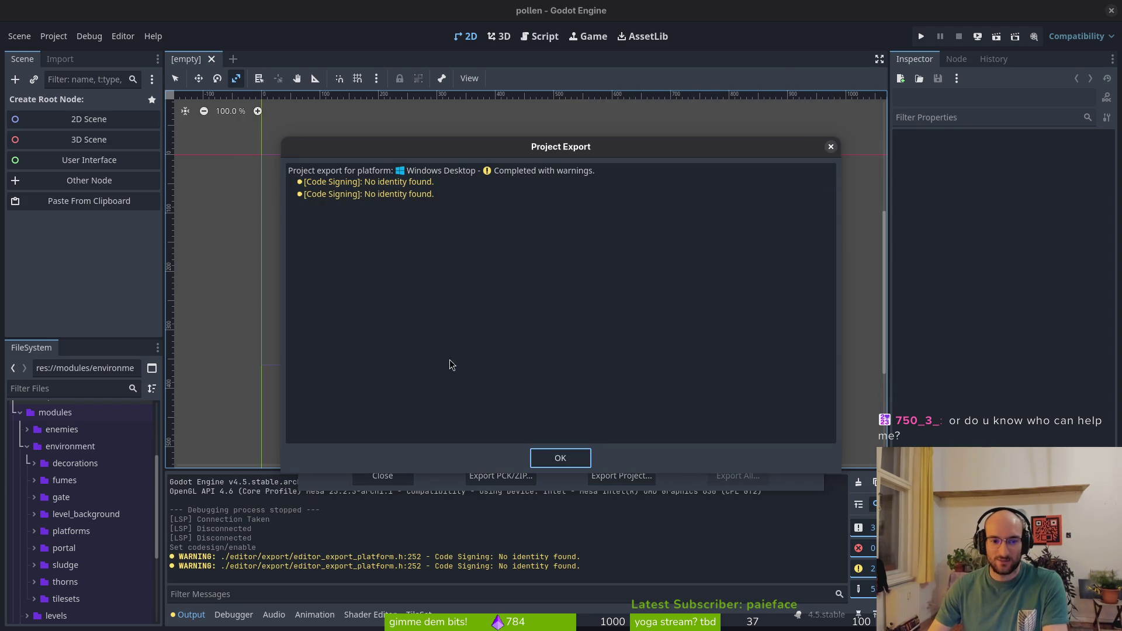
left_click(560, 458)
Disable Codesign, re-export over index.exe, then open a file manager at Home
left_click(686, 395)
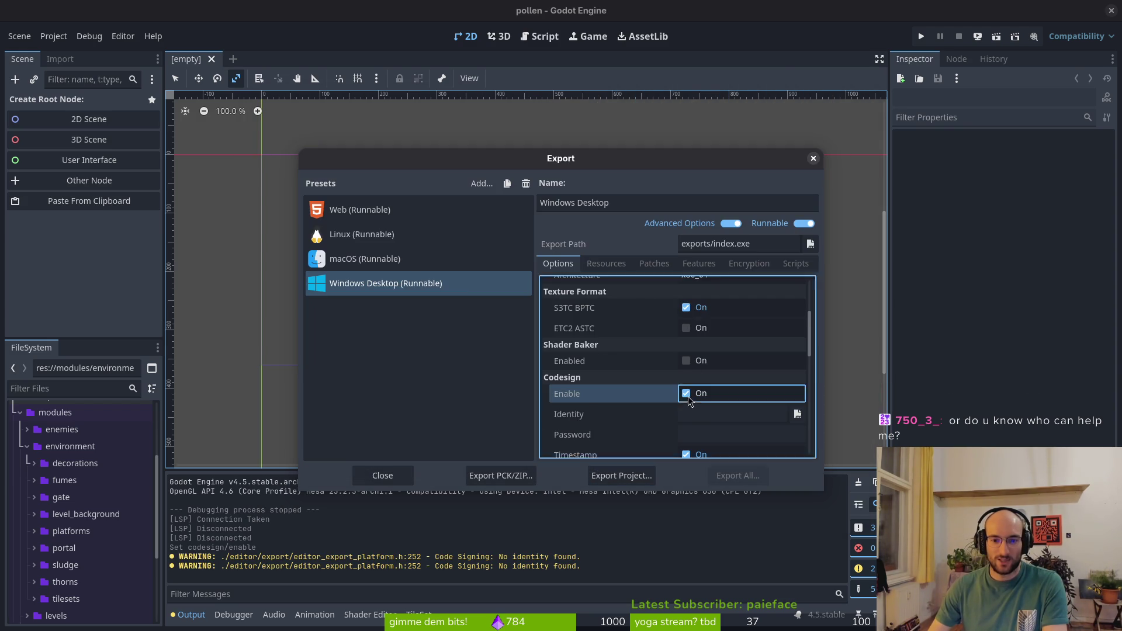
left_click(620, 475)
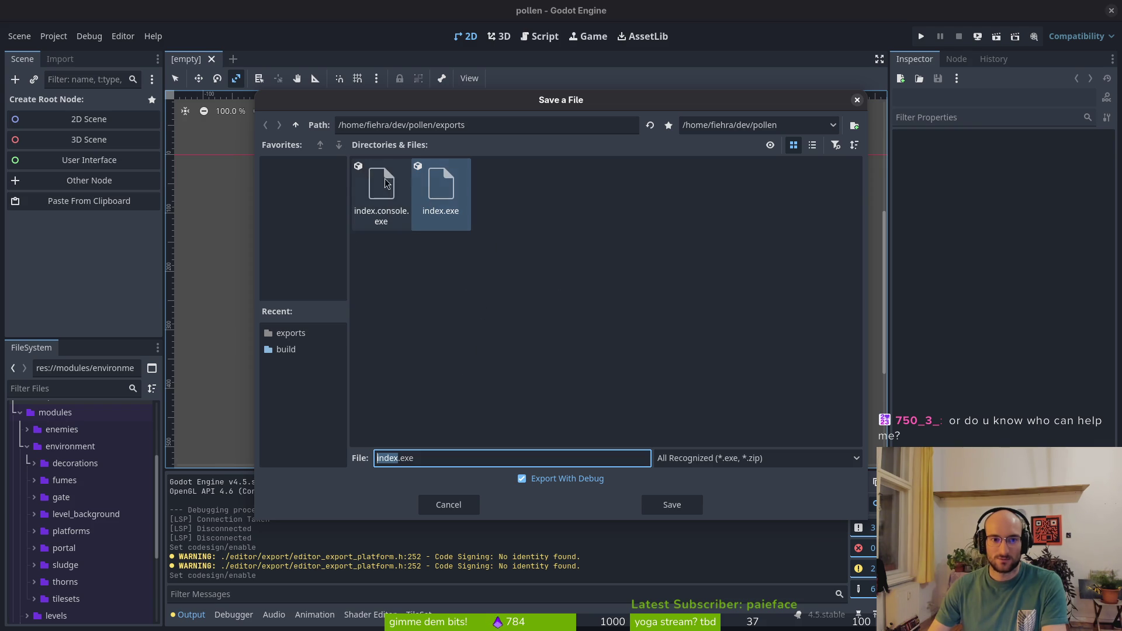
left_click(672, 504)
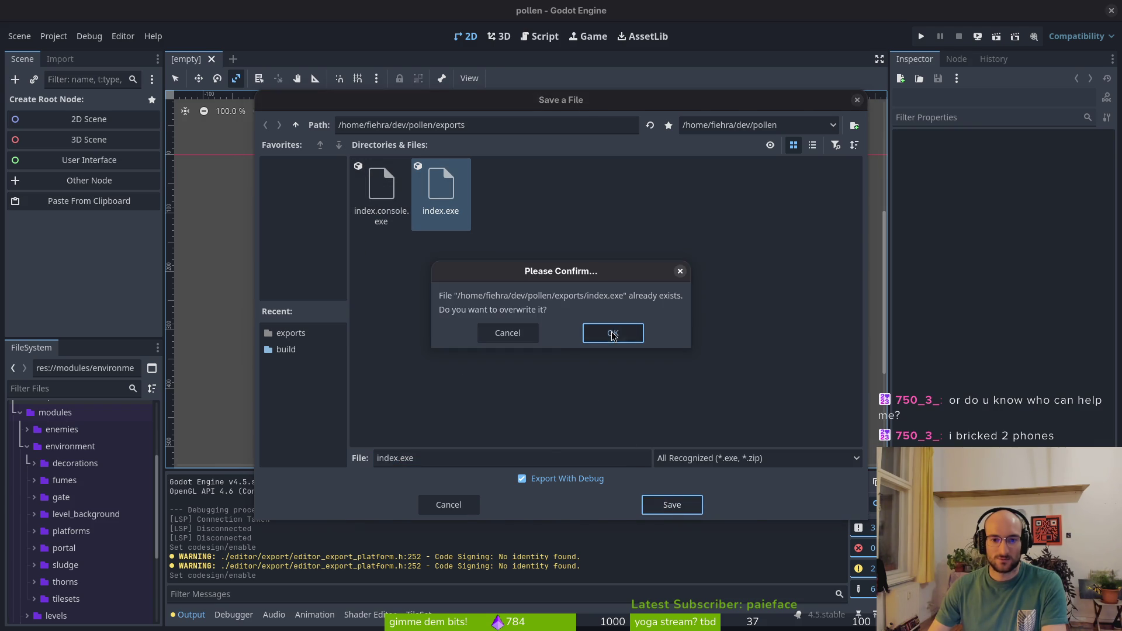
left_click(599, 332)
key("super")
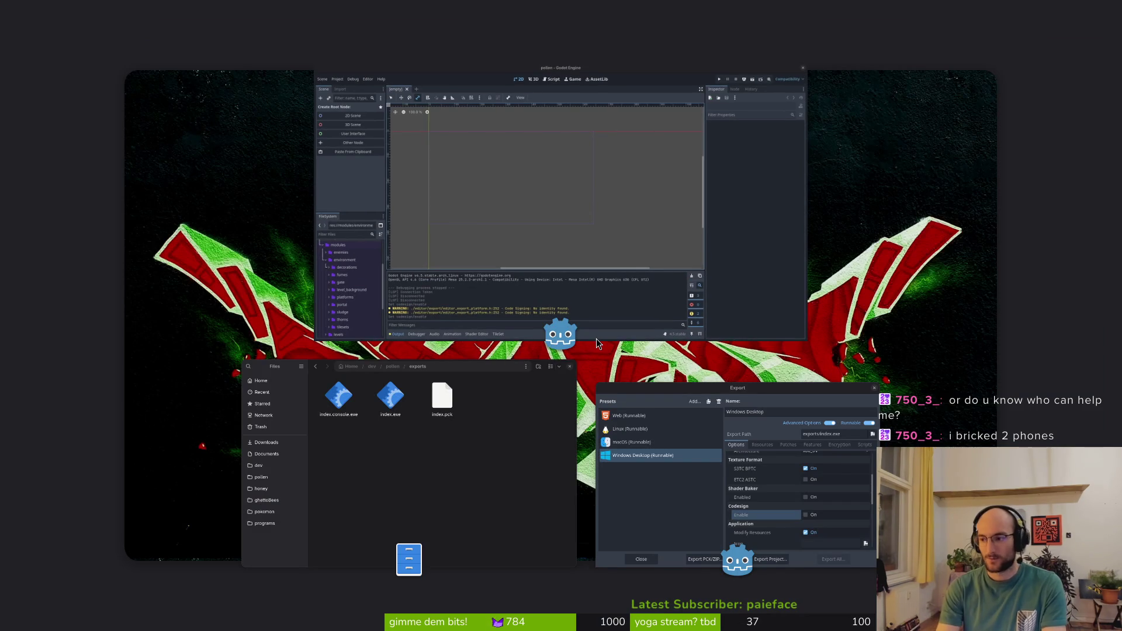
left_click(597, 338)
key("super+e")
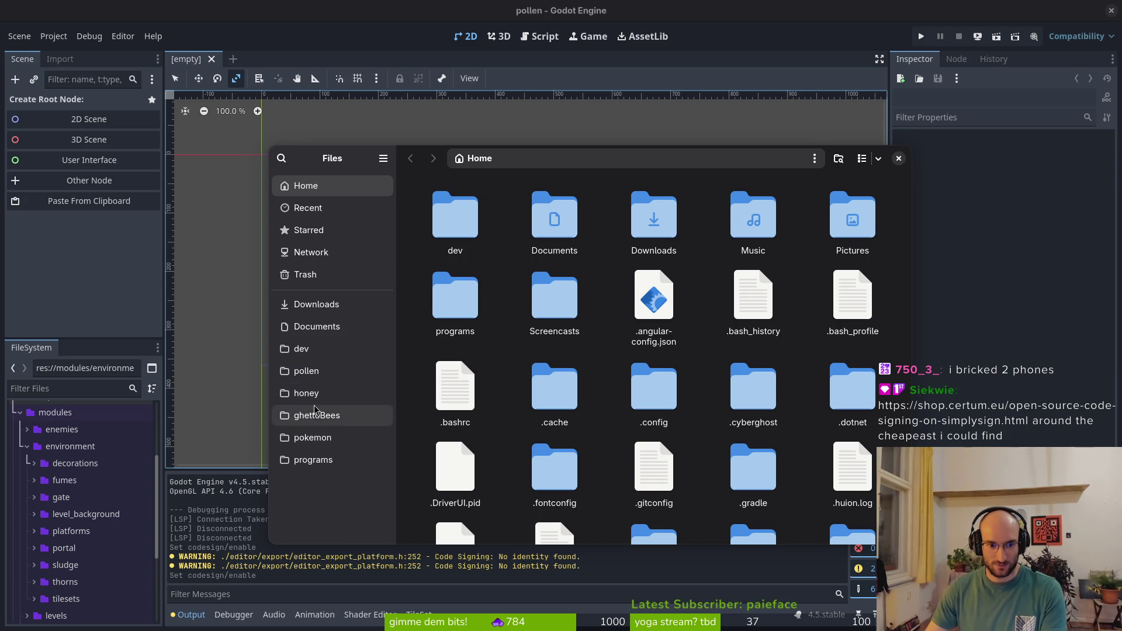
Compress index.console.exe, index.exe and index.pck in pollen/exports into windows.zip, then close Files
left_click(310, 372)
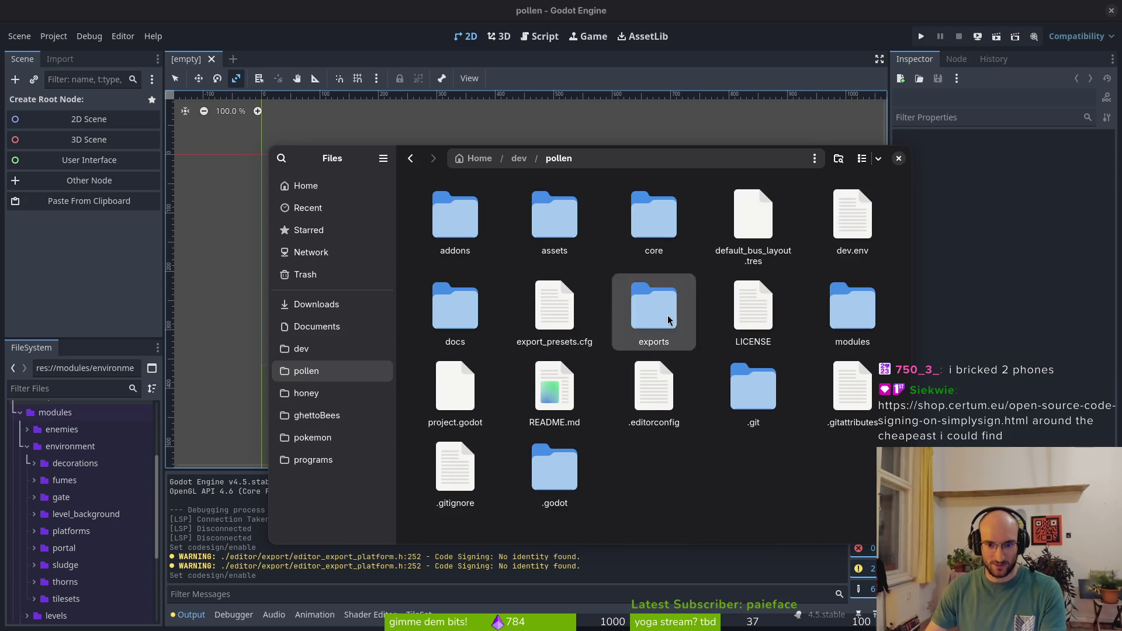
double_click(669, 345)
key("ctrl+a")
right_click(700, 348)
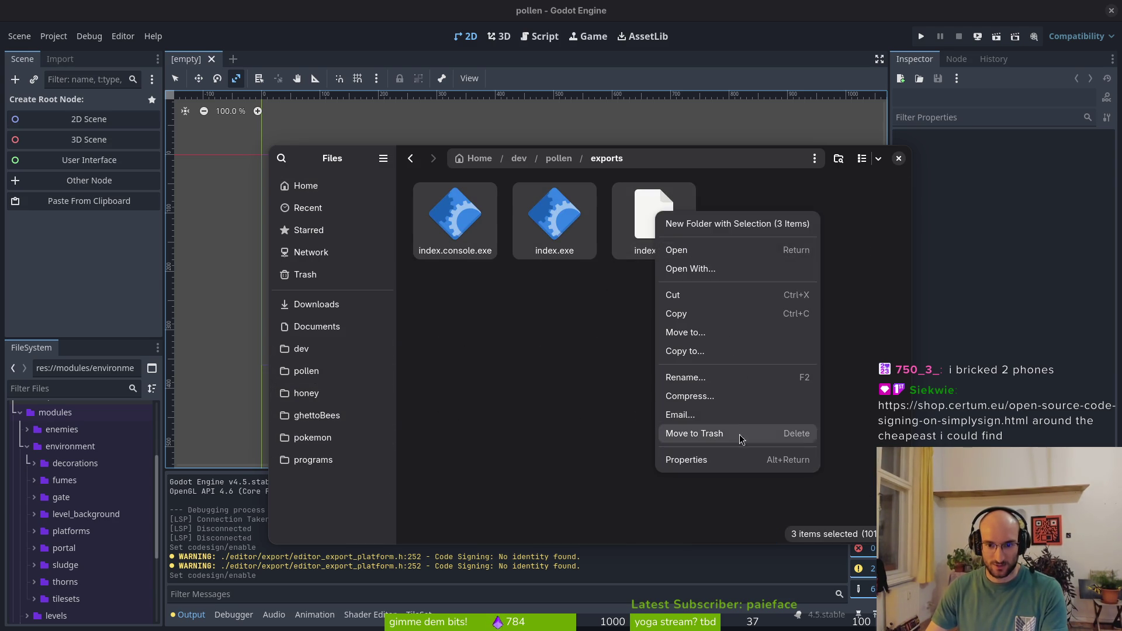
left_click(727, 396)
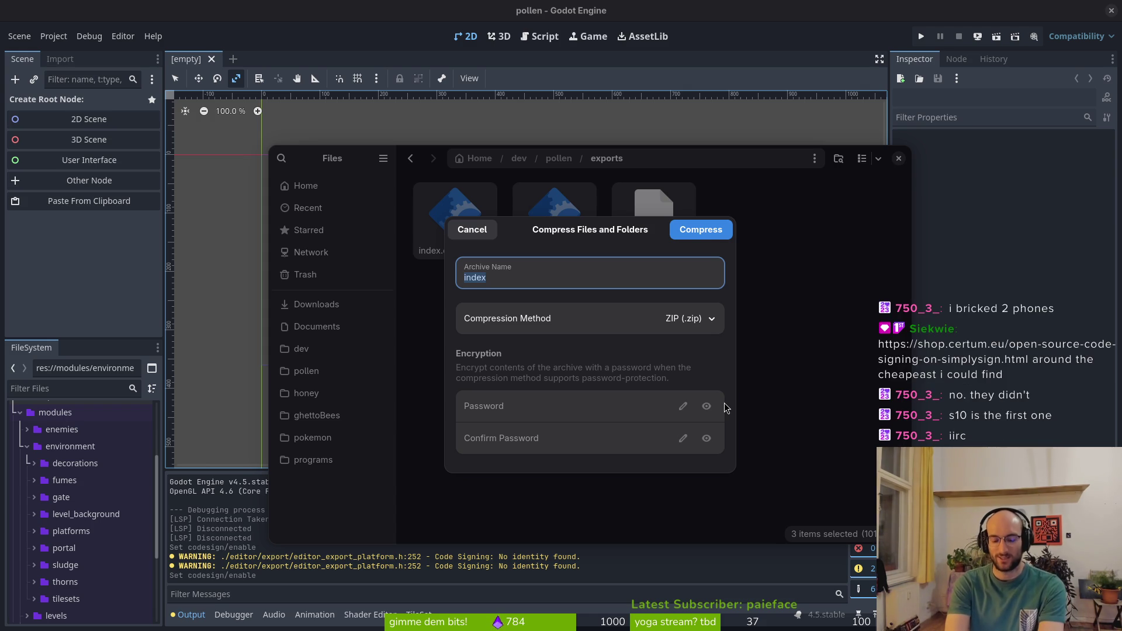
type("ws")
left_click(701, 230)
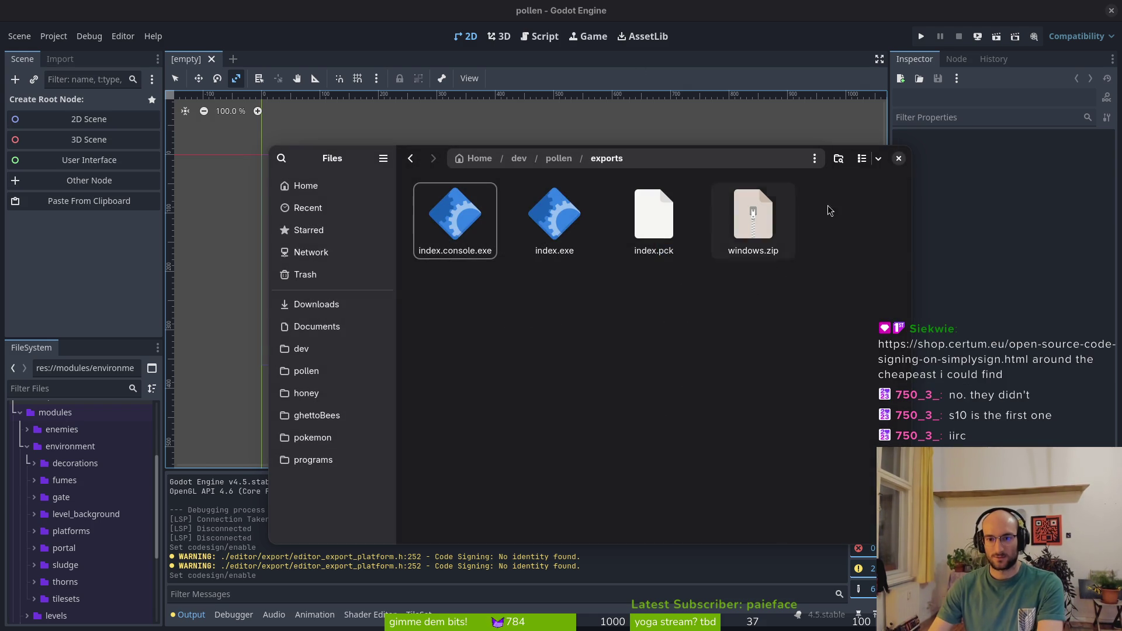
left_click(899, 158)
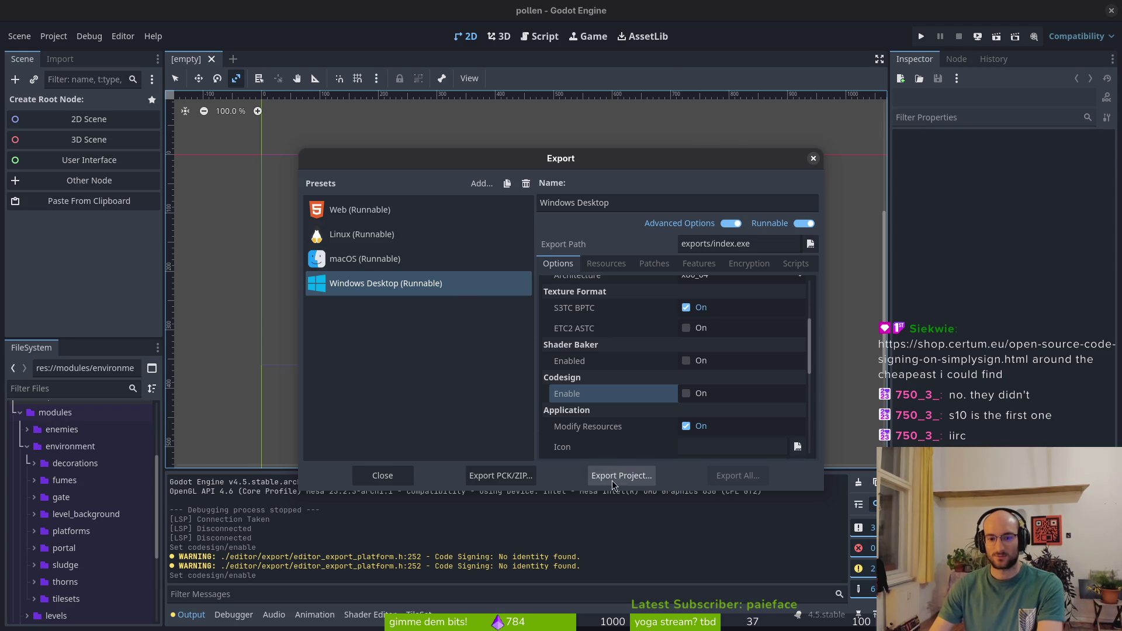
Cancel a repeat Windows export and close Godot's export settings
left_click(597, 471)
left_click(459, 498)
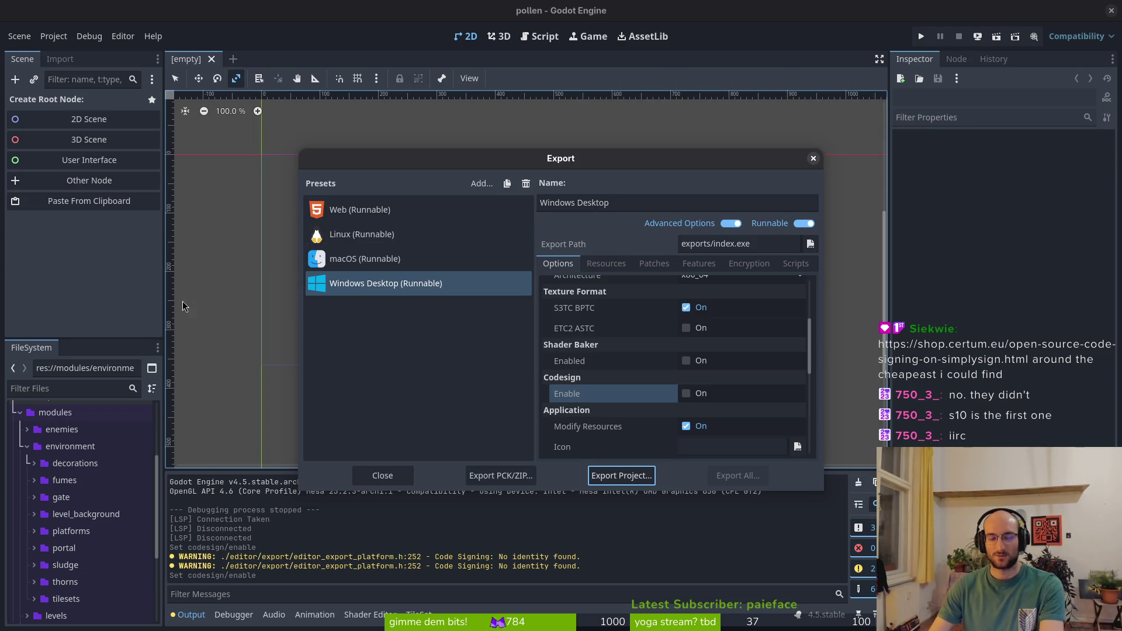
left_click(811, 158)
Confirm in the file manager that pollen/exports holds the Windows files and windows.zip
key("super")
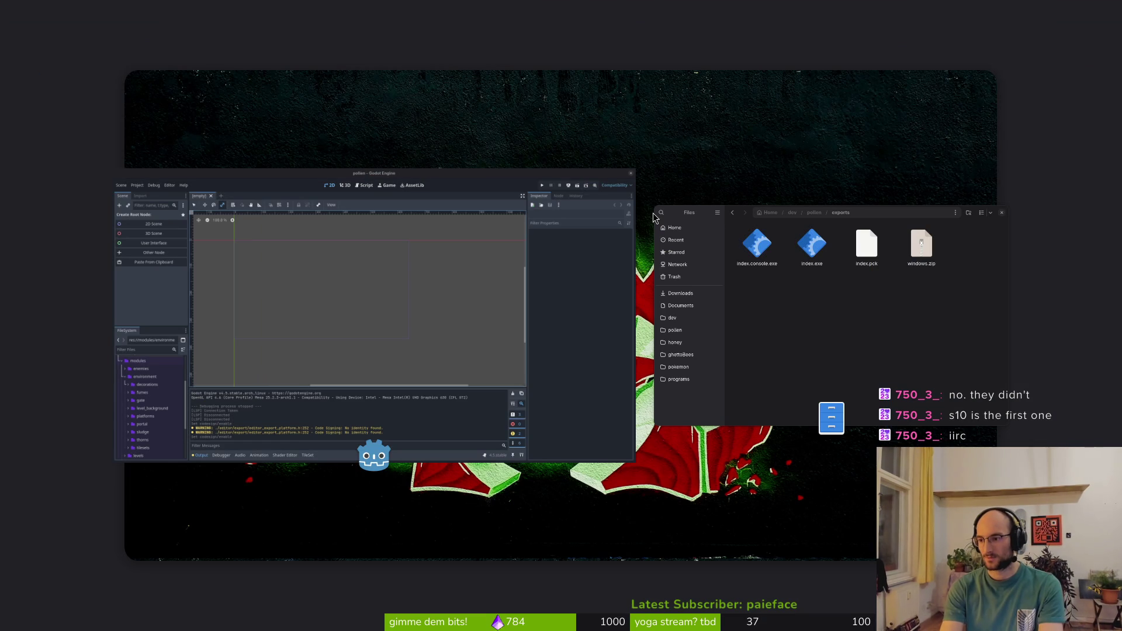
left_click(654, 218)
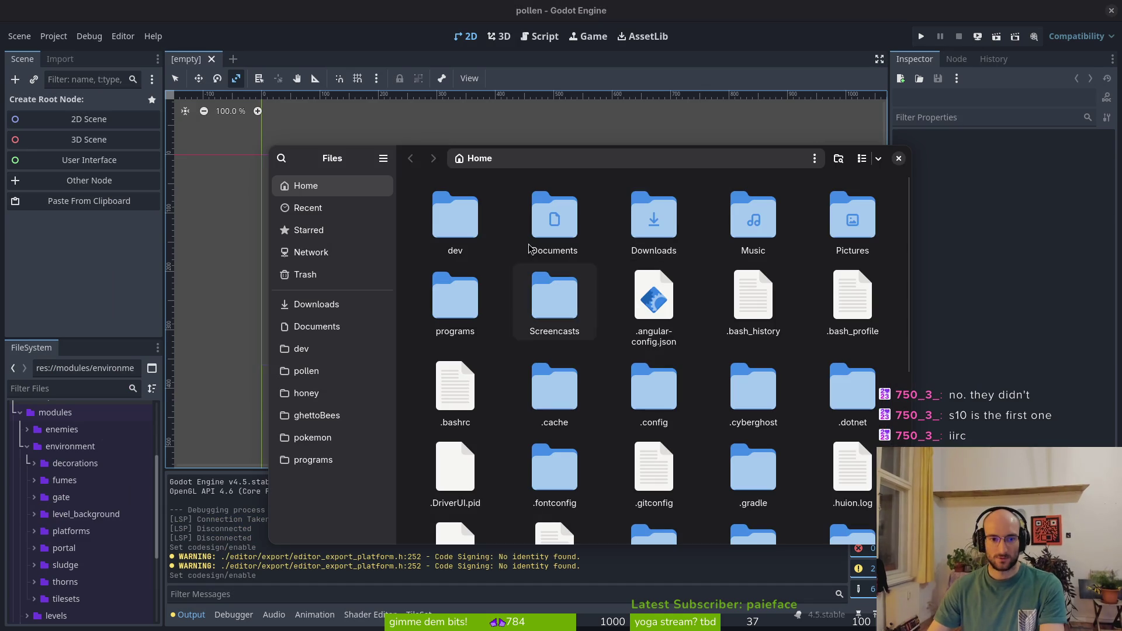
left_click(306, 371)
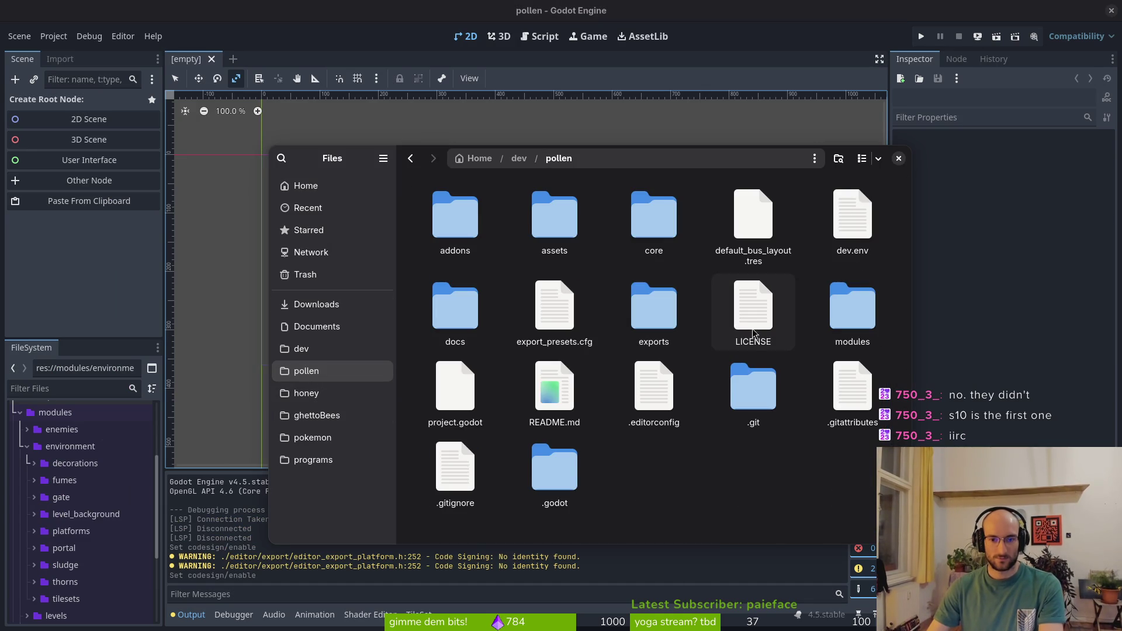
double_click(672, 320)
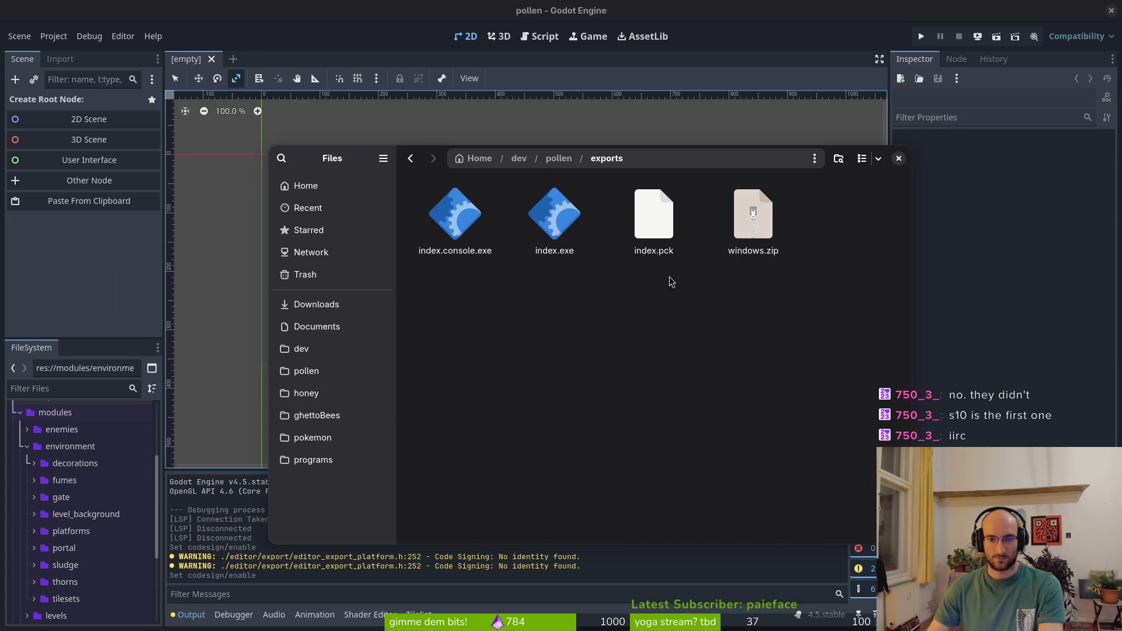
left_click(899, 158)
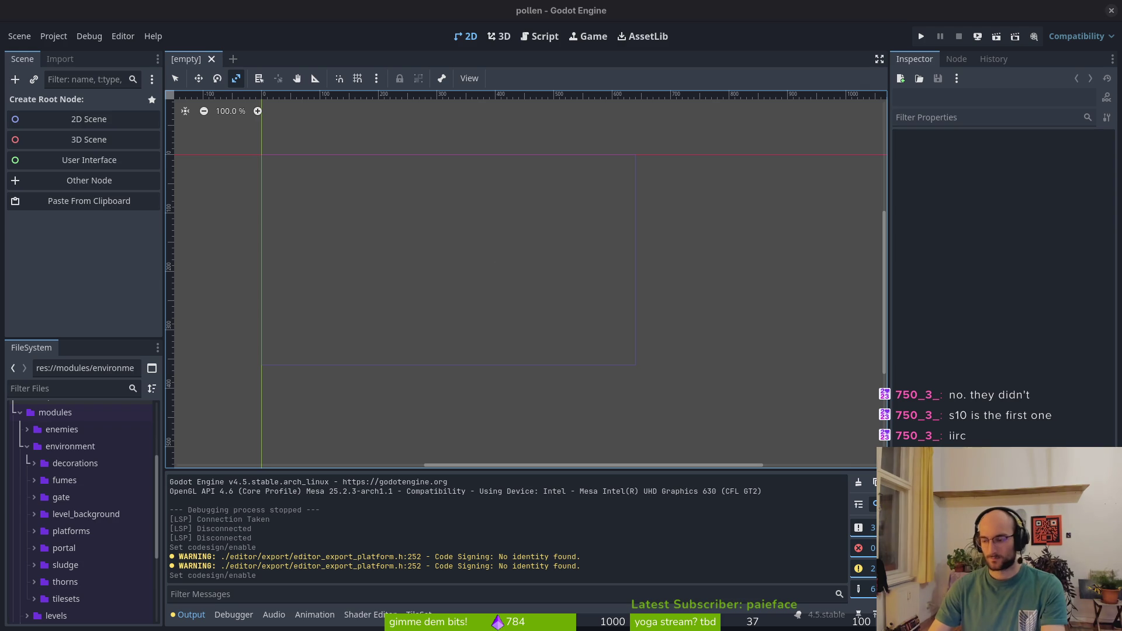
key("alt+Tab")
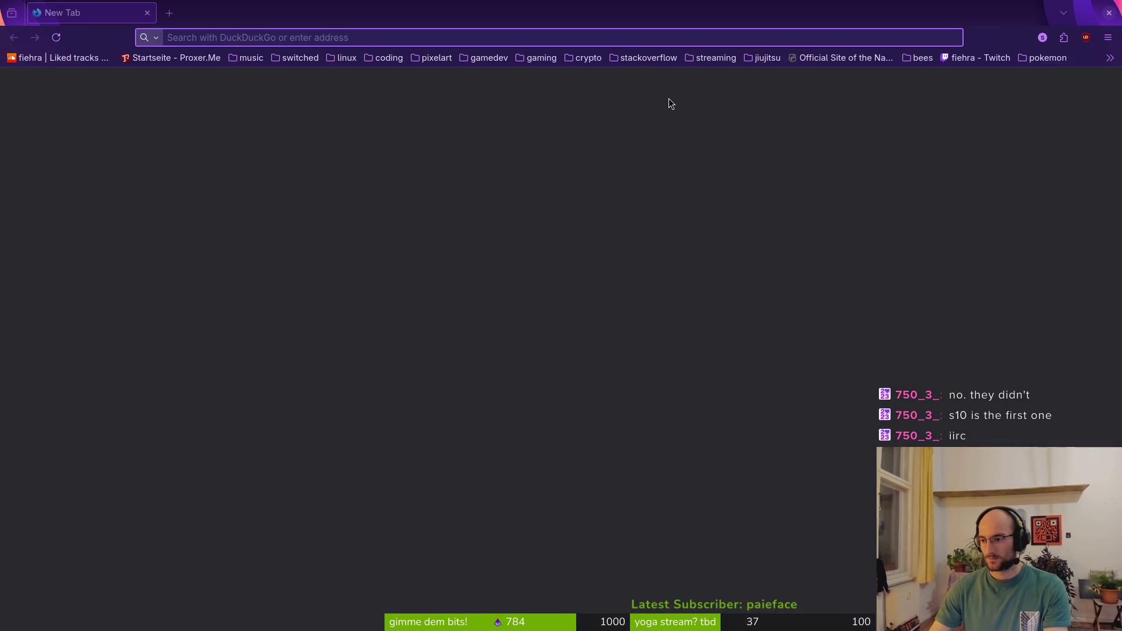
Load itch.io, go to the creator dashboard and open the pollinate or die page
left_click(289, 30)
type("itch.io/")
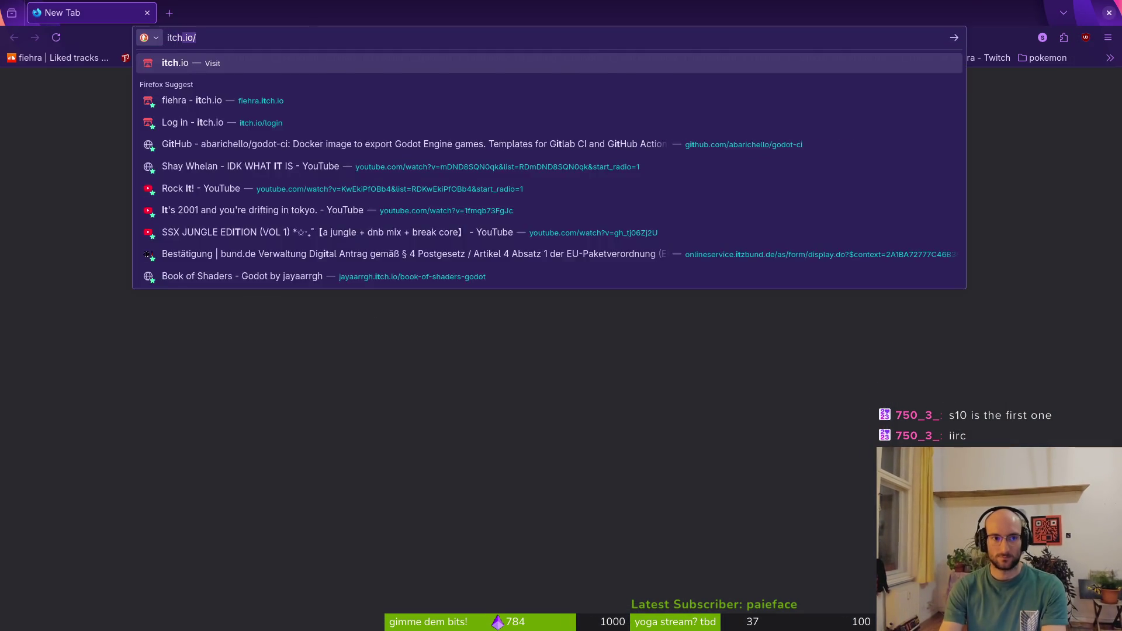
key("Return")
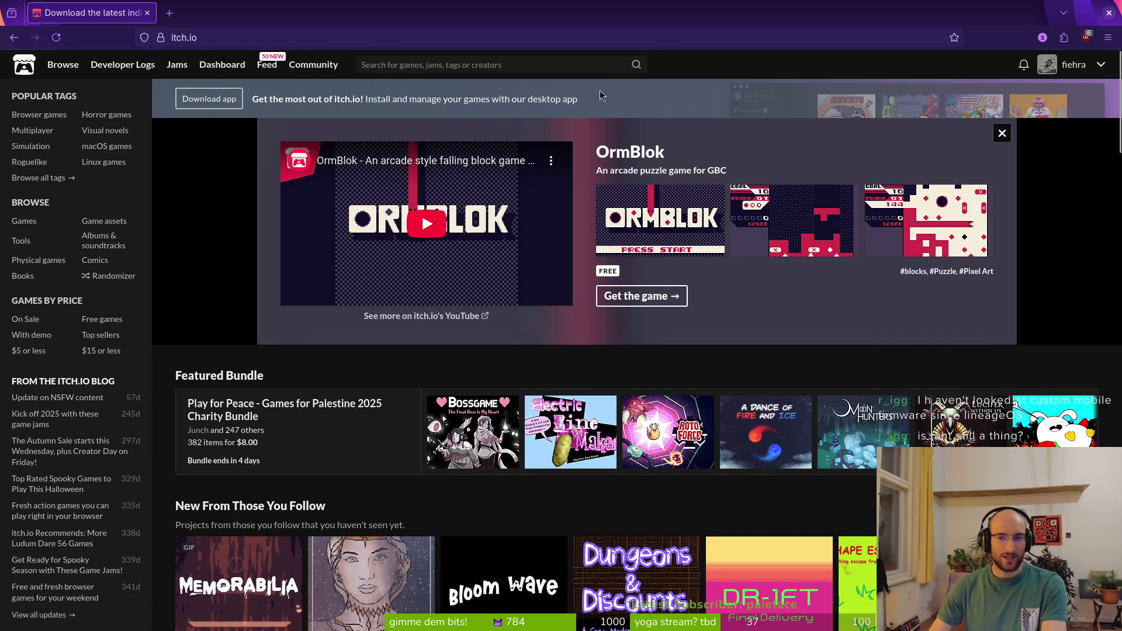
left_click(1105, 72)
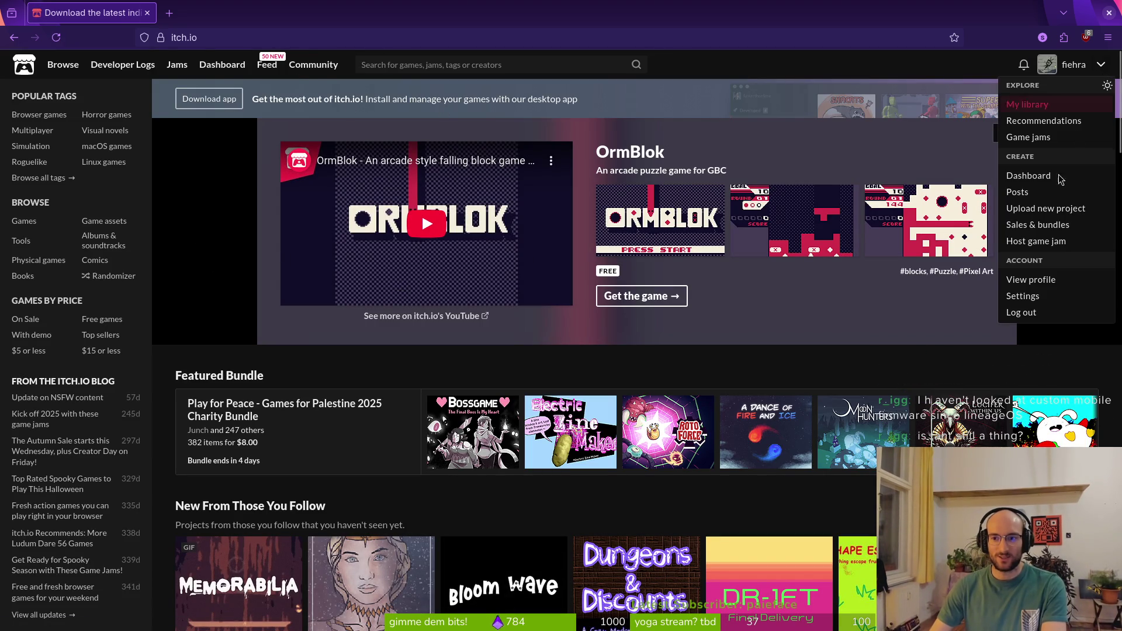
left_click(1031, 184)
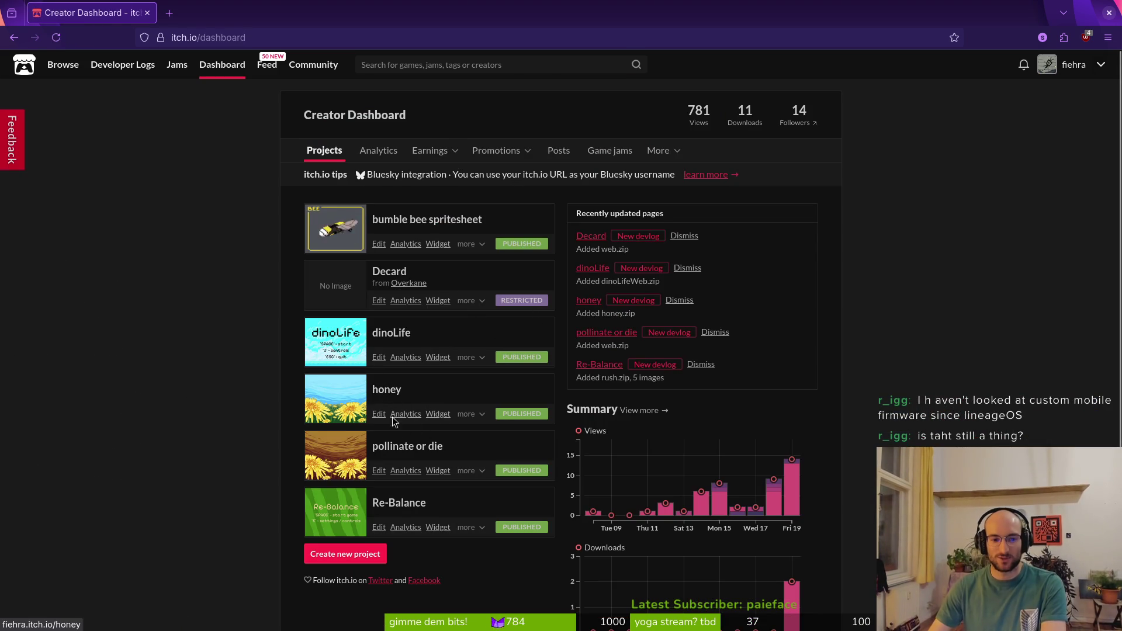
left_click(413, 449)
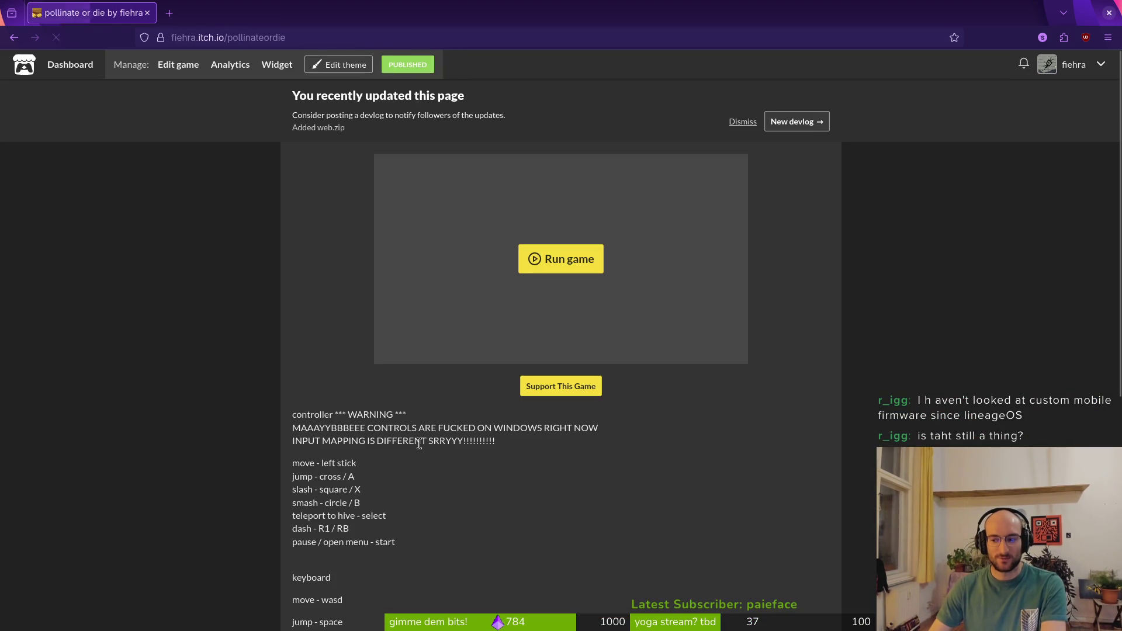
Upload windows.zip from the game's itch.io edit page
left_click(179, 70)
scroll(276, 401, "down", 5)
left_click(330, 394)
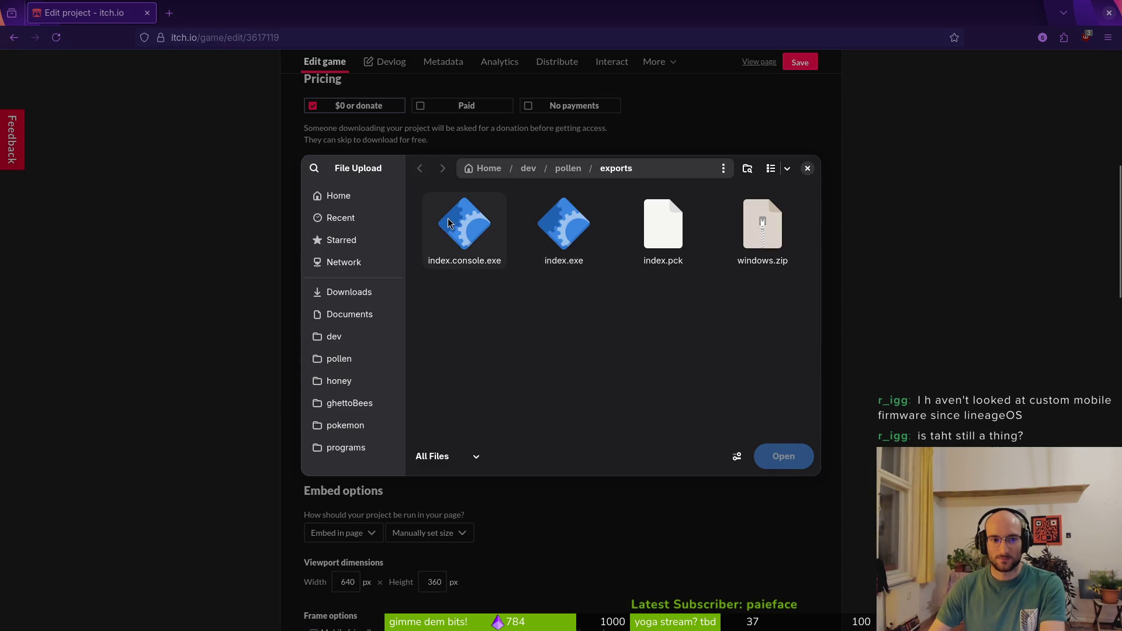
left_click(762, 228)
left_click(793, 456)
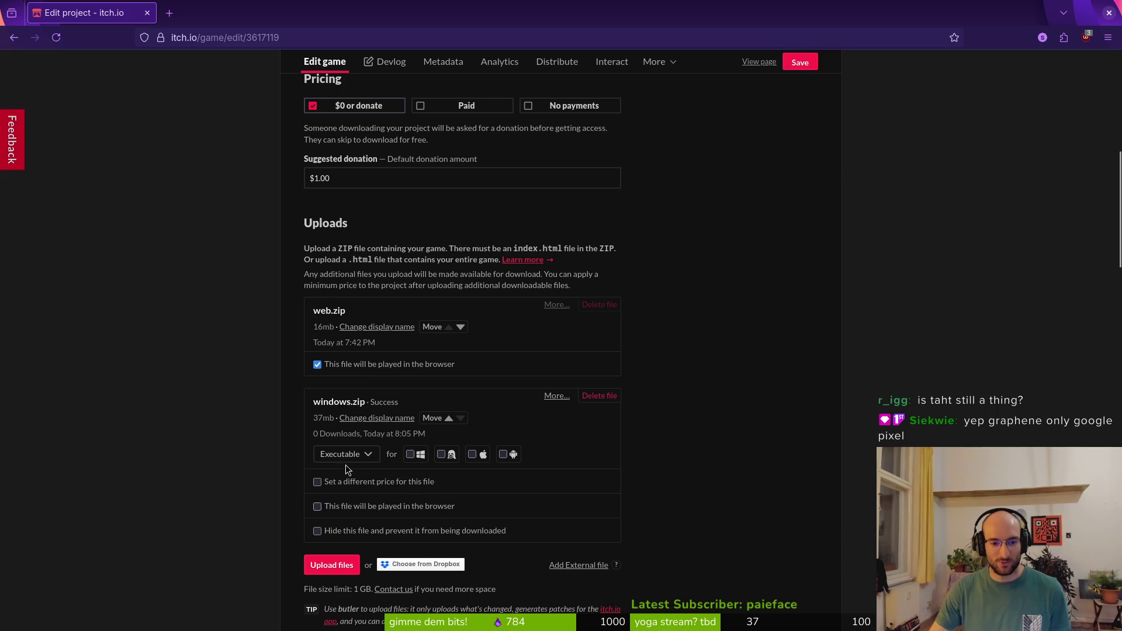
Rename the windows.zip upload to 'windows', save the project, and bring the Certum window into view
left_click(371, 418)
type("windows")
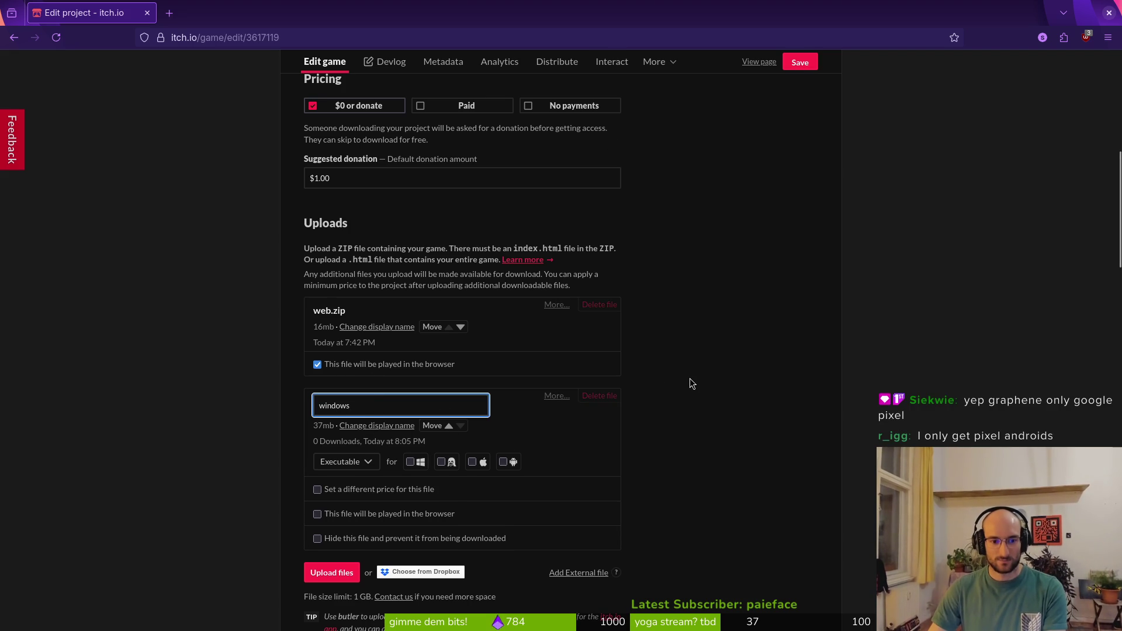
key("Return")
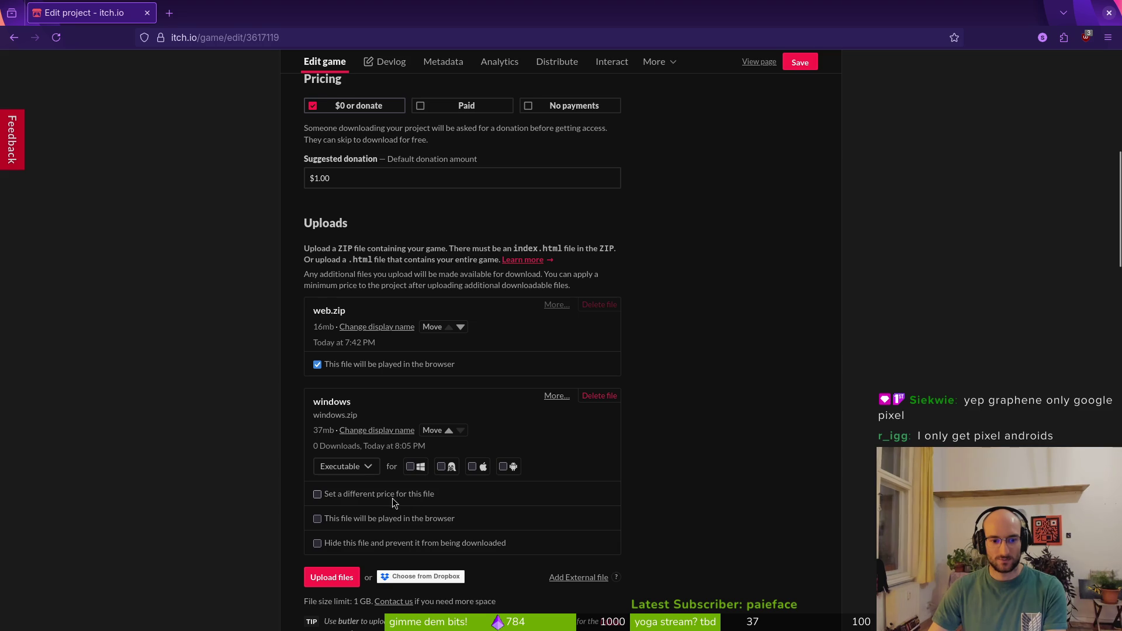
left_click(805, 63)
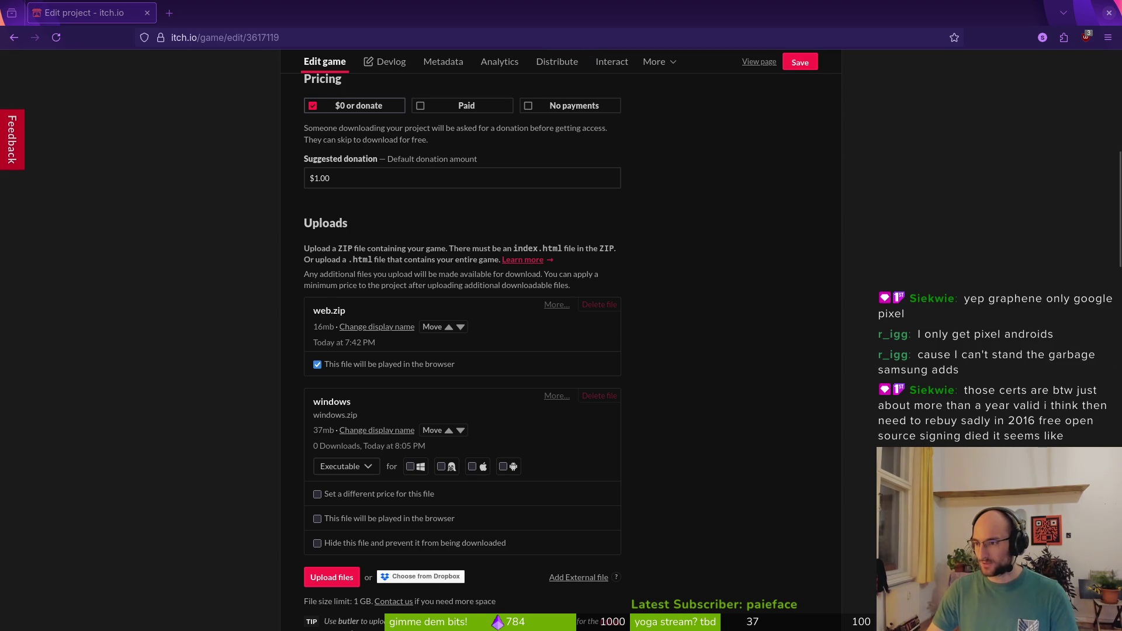
mouse_move(1110, 122)
left_mouse_down()
mouse_move(421, 123)
mouse_move(430, 103)
mouse_move(621, 514)
mouse_move(459, 164)
mouse_move(444, 87)
left_mouse_up()
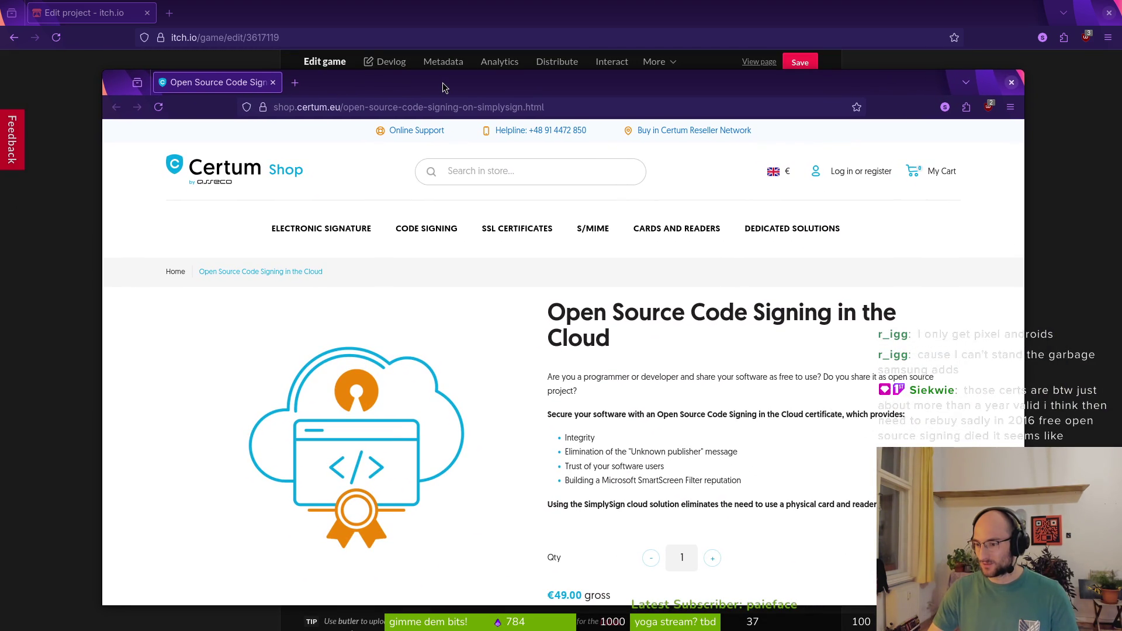
Look over Certum's €49.00 Open Source Code Signing in the Cloud offer, then switch away
left_click_drag(444, 88, 442, 87)
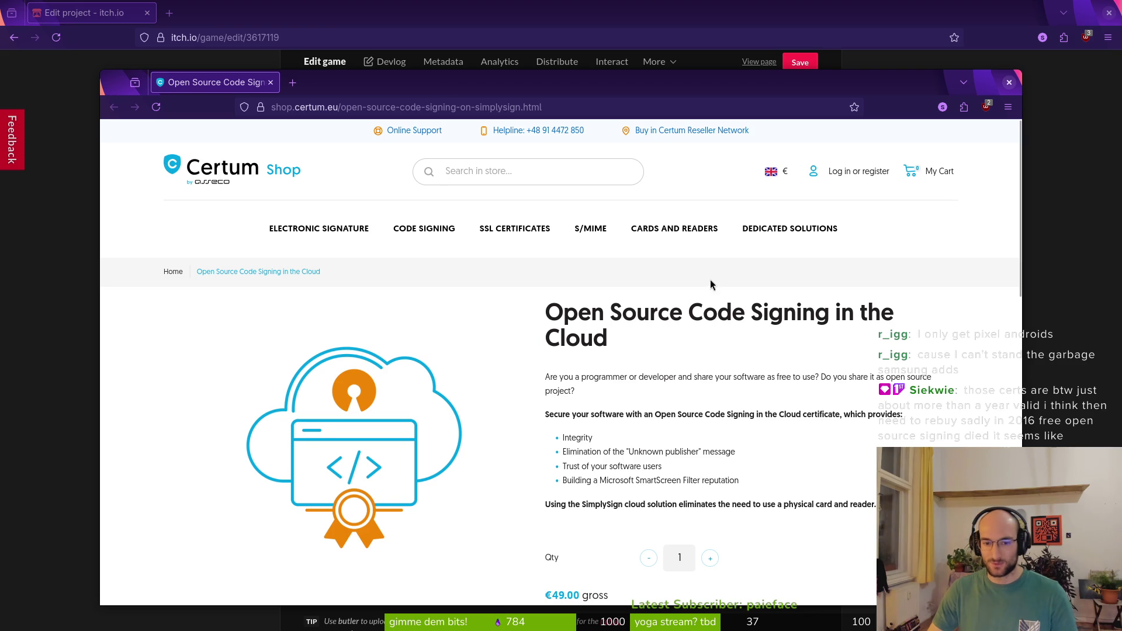
scroll(485, 390, "down", 2)
scroll(683, 529, "down", 2)
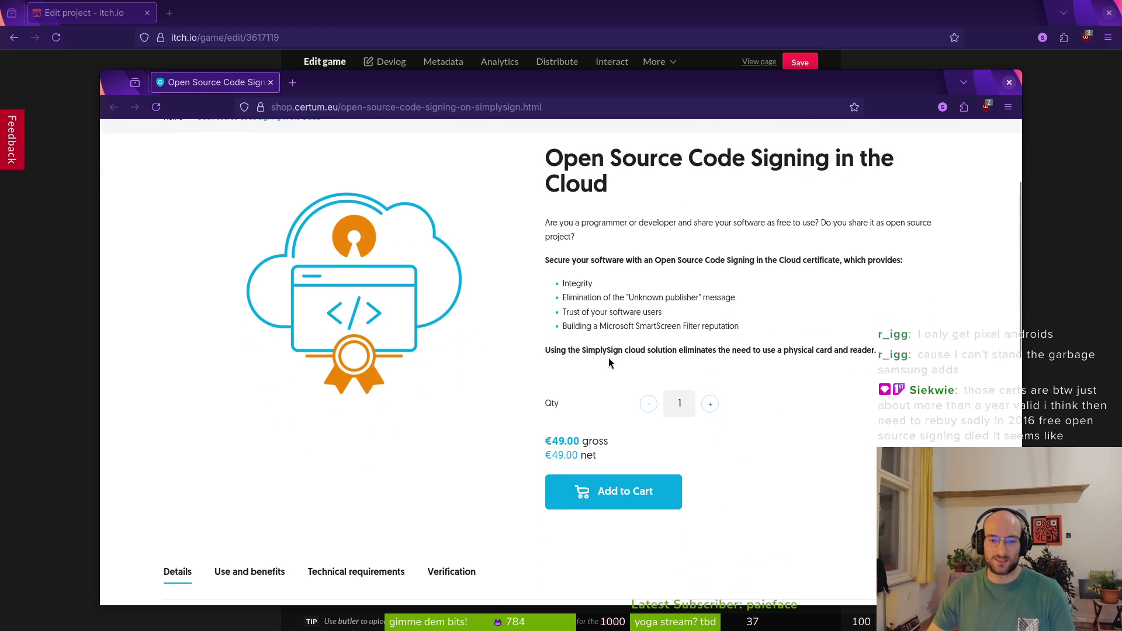
scroll(497, 353, "down", 5)
key("alt+Tab")
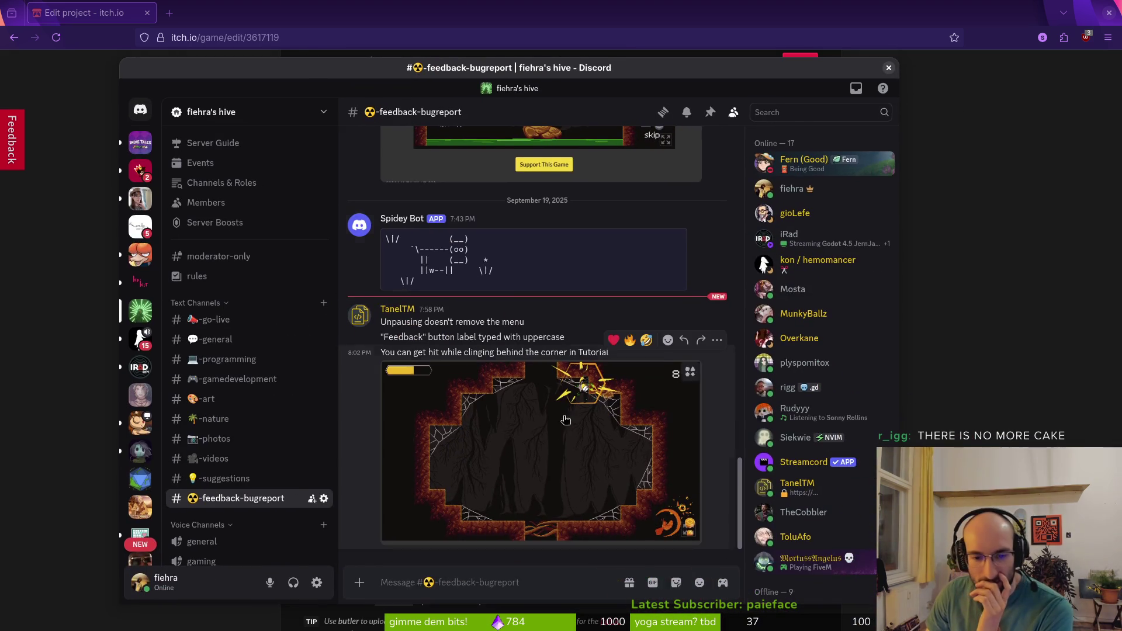
Heart-react to the tutorial-corner and unpausing bug reports, then open the itch.io game page
left_click(585, 464)
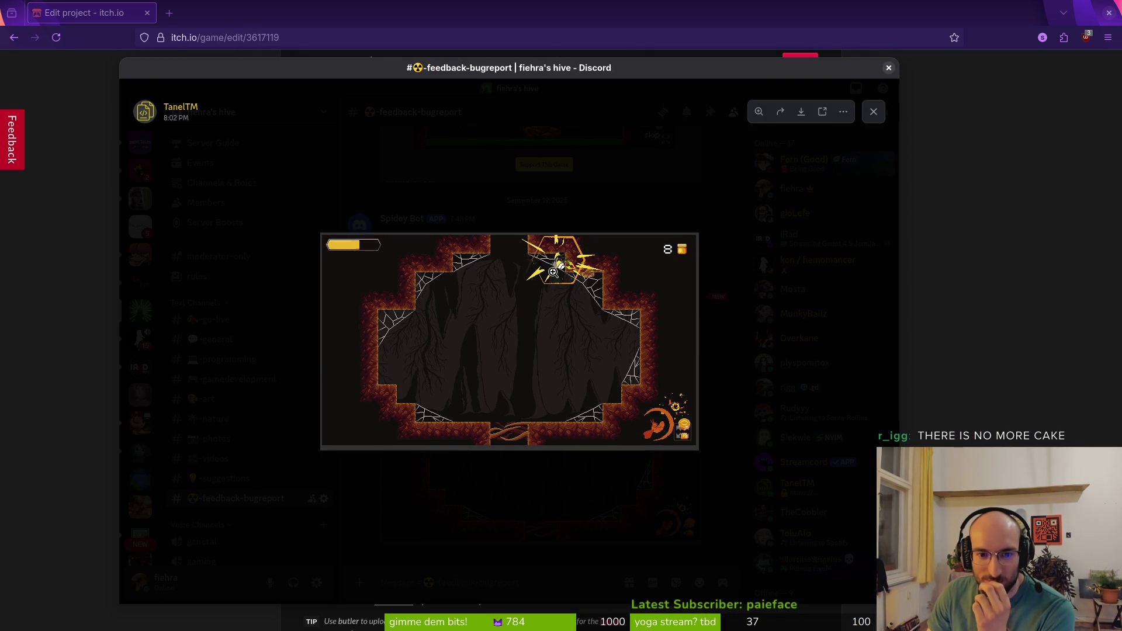
left_click(873, 112)
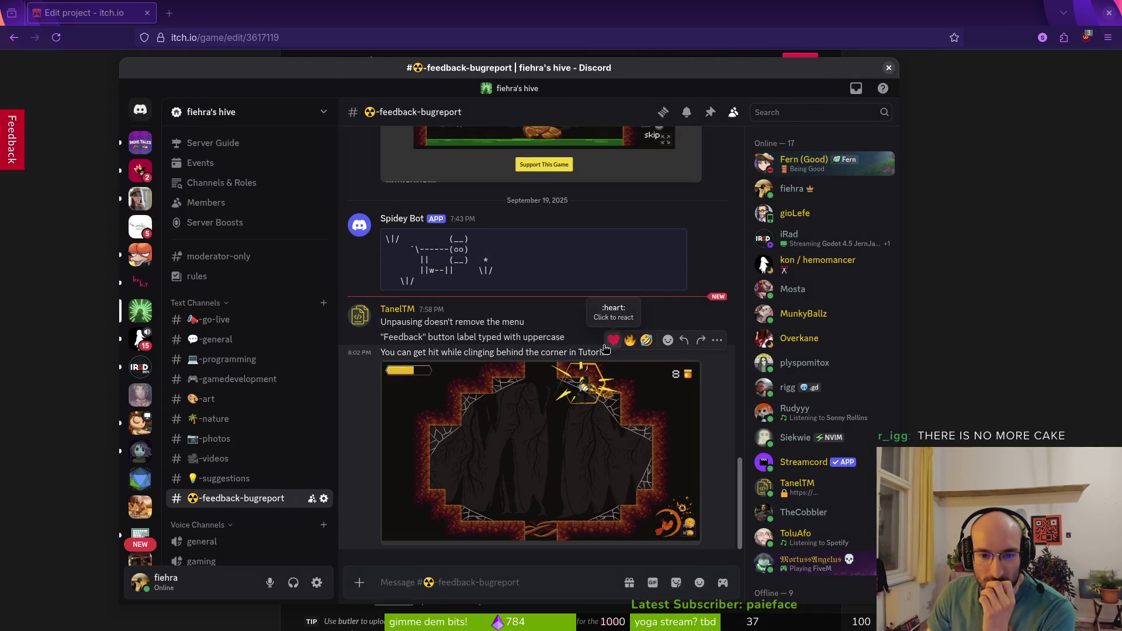
left_click(613, 340)
left_click(613, 281)
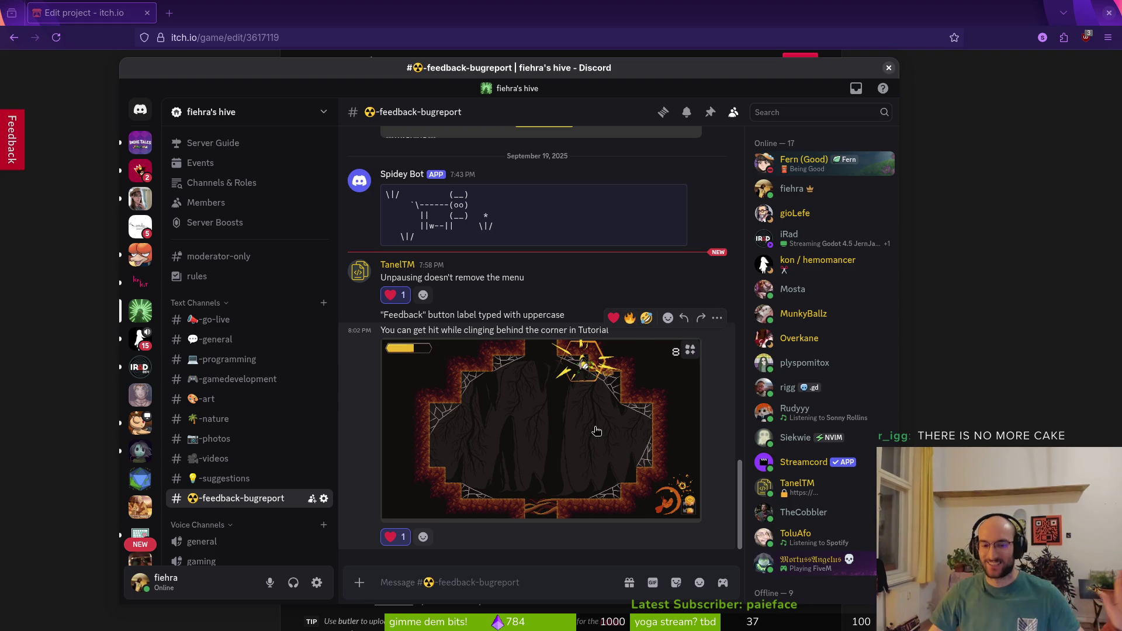
left_click(1007, 324)
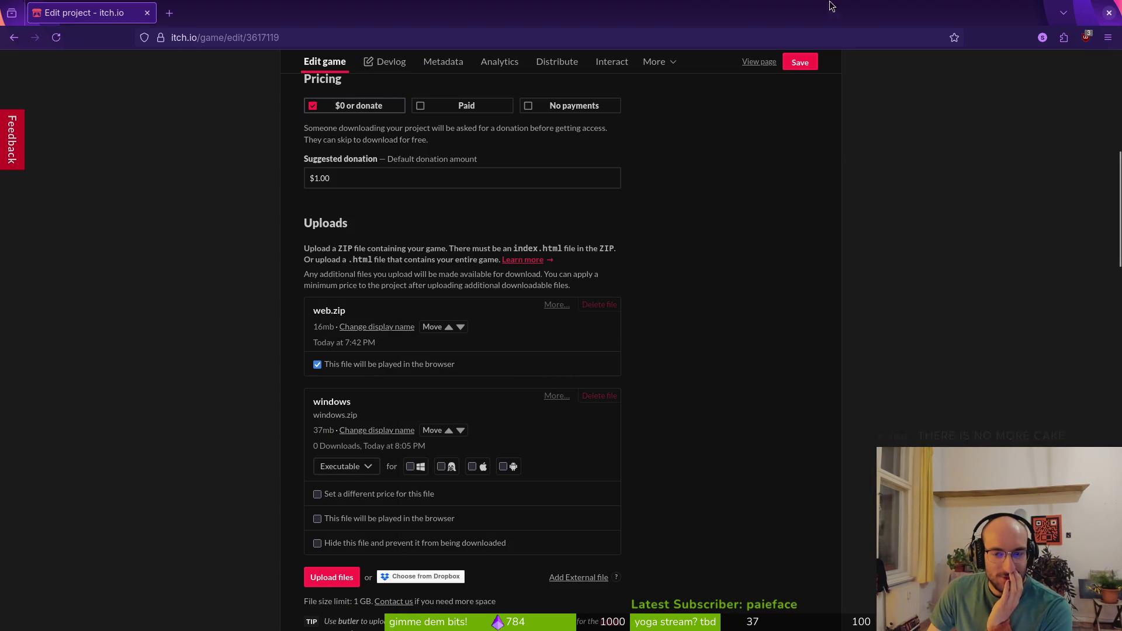
left_click(760, 63)
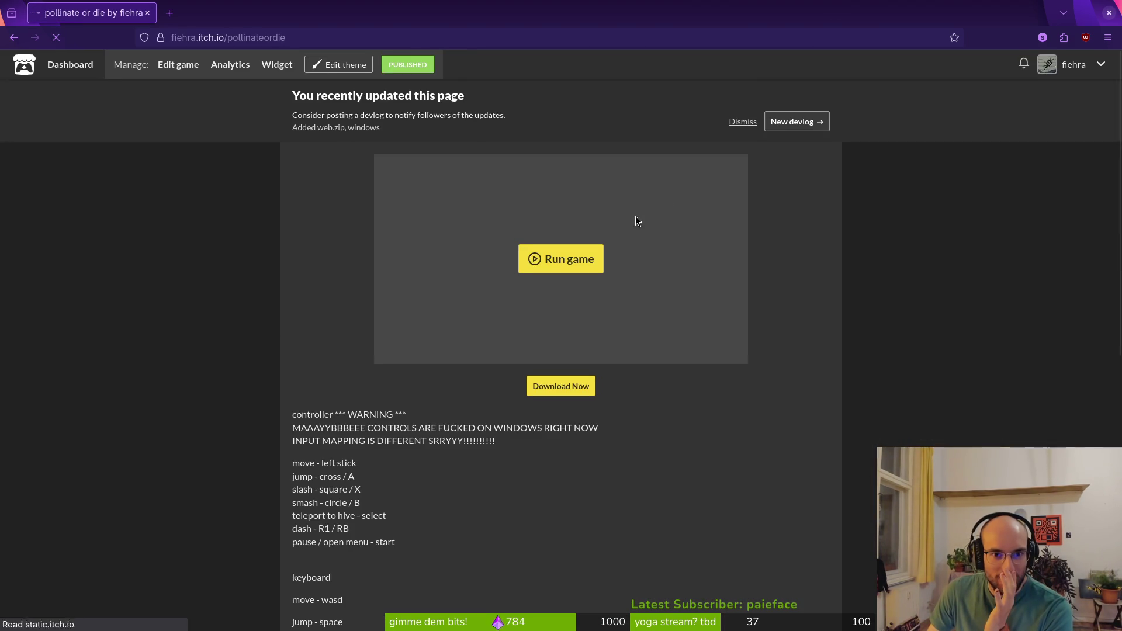
Confirm the pollinate or die download offers the 36 MB windows build, then go back to Godot
scroll(361, 307, "down", 8)
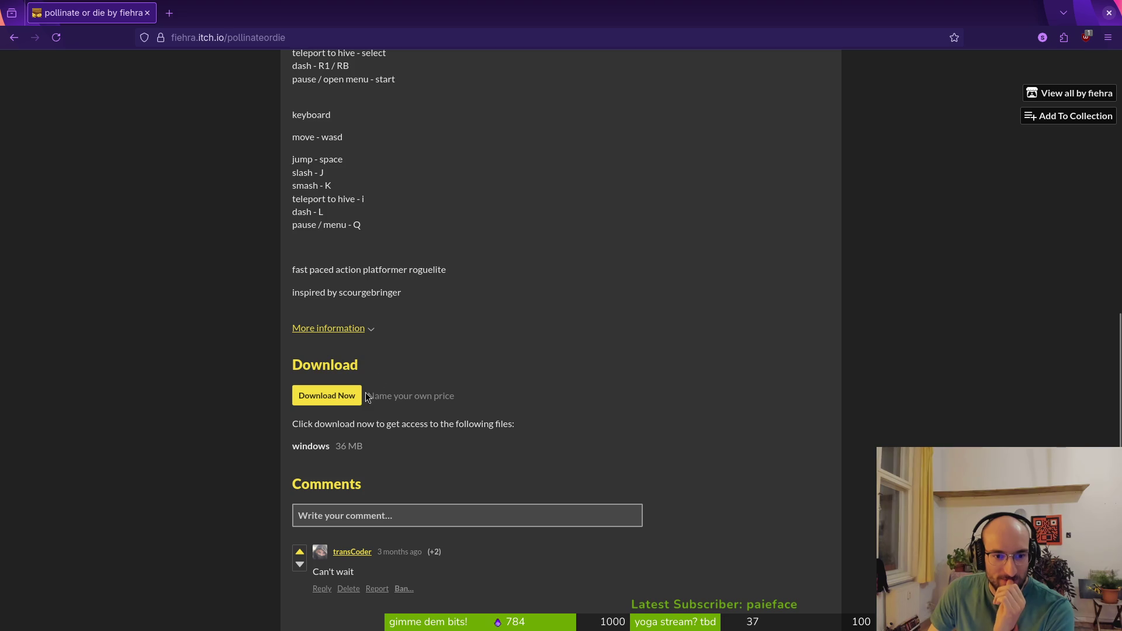
left_click(332, 399)
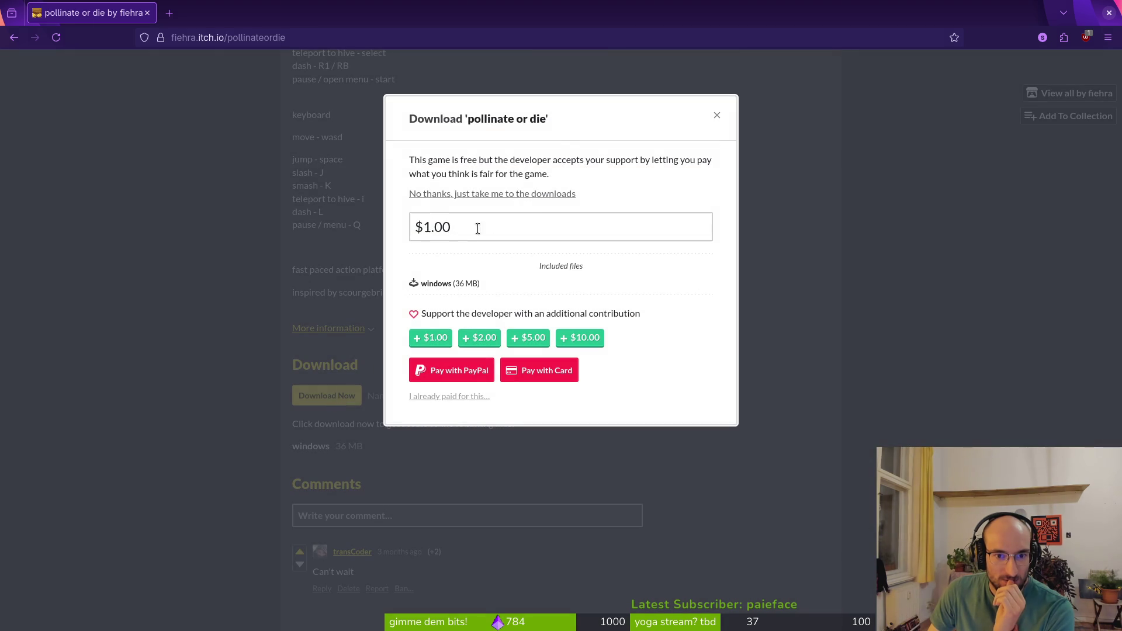
left_click(275, 436)
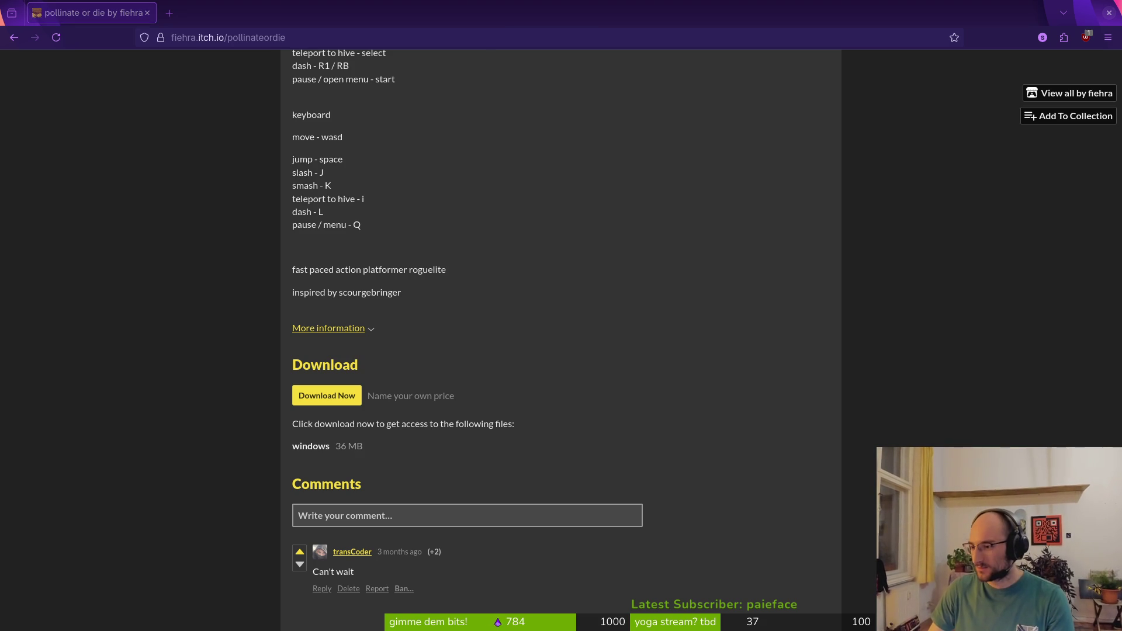
key("alt+Tab")
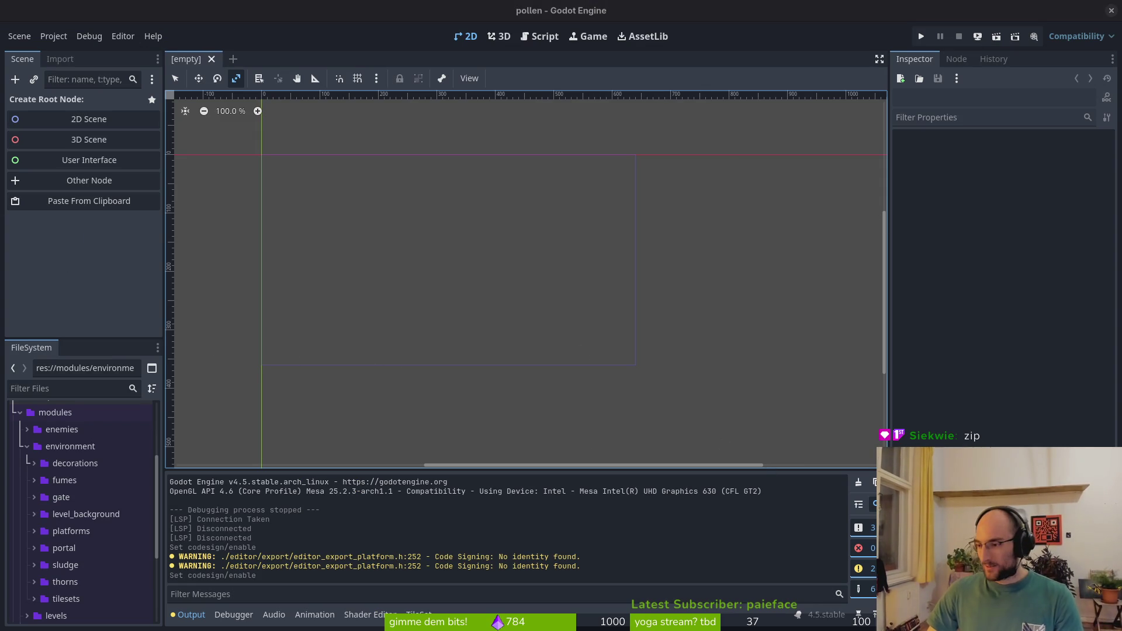
Clear the code-signing warnings and debug messages from Godot's Output panel
key("alt+Tab")
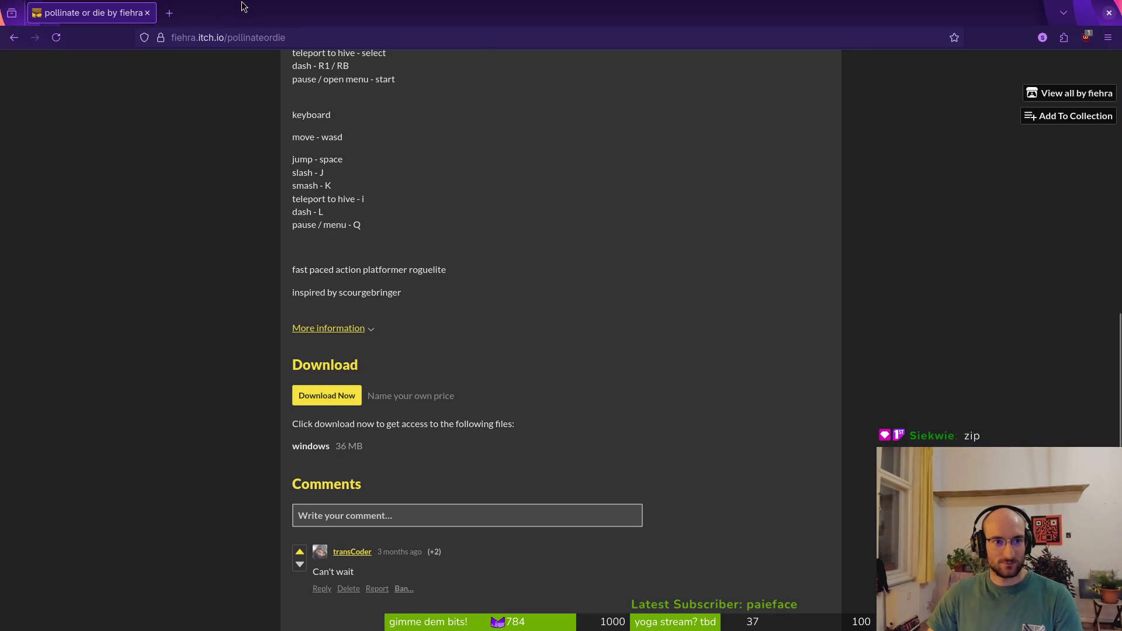
key("alt+Tab")
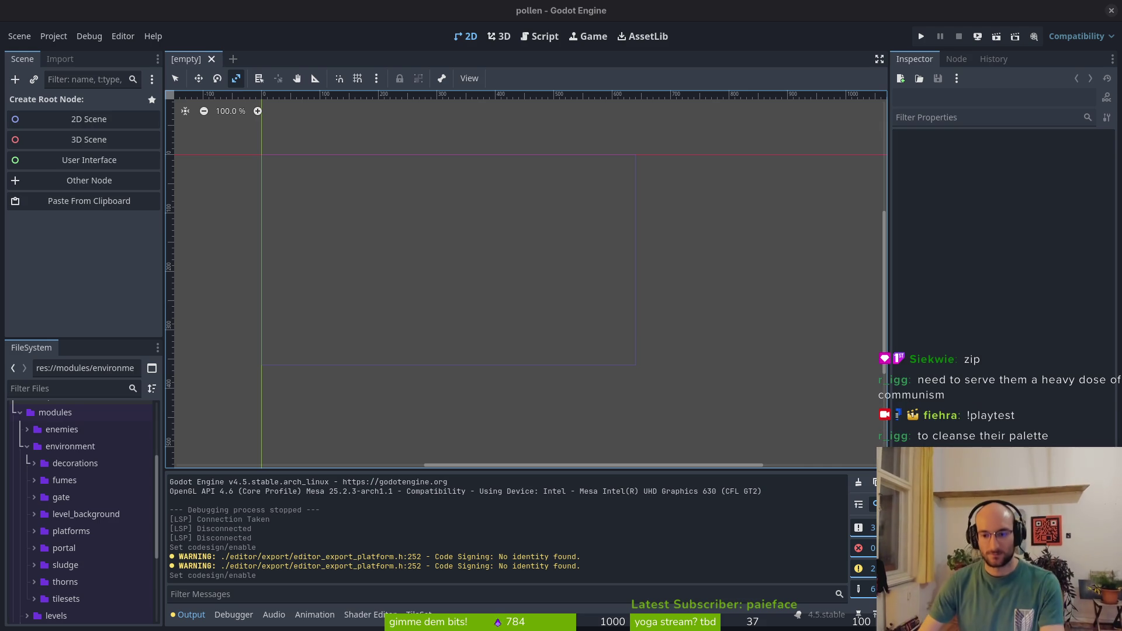
left_click(857, 484)
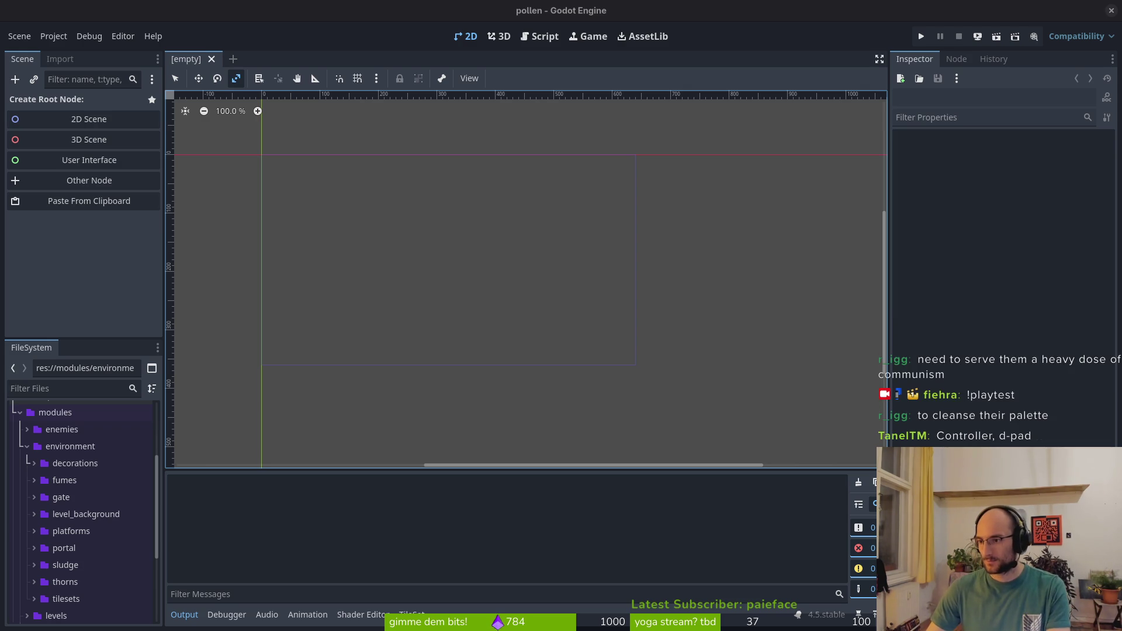
File 'move flower in tutorial level to prevent getting hit behind the corner' labelled refactor; start a second issue
key("alt+Tab")
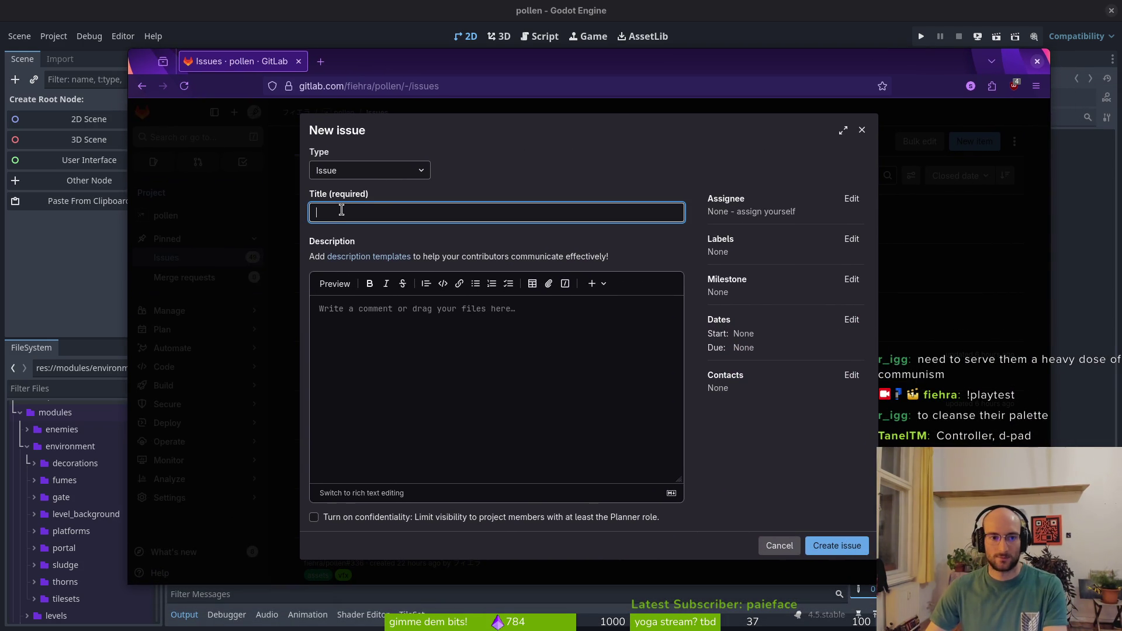
type("move flower in tutorial level to prevent getting hit behind the corner")
left_click(851, 239)
scroll(789, 368, "down", 5)
left_click(757, 335)
left_click(847, 239)
left_click(837, 546)
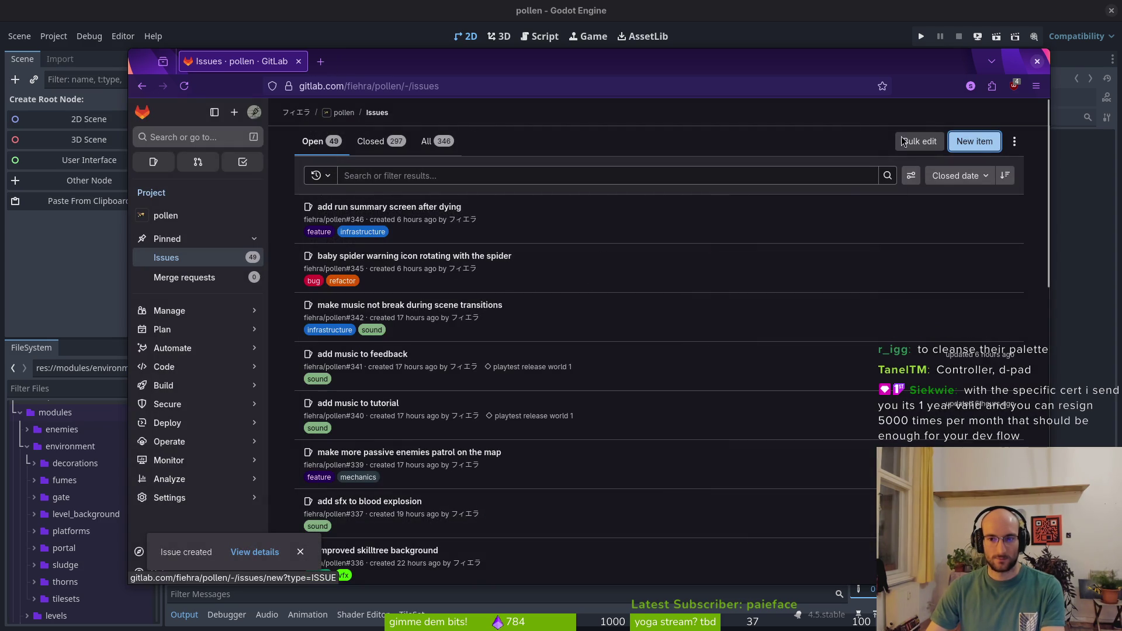
left_click(975, 141)
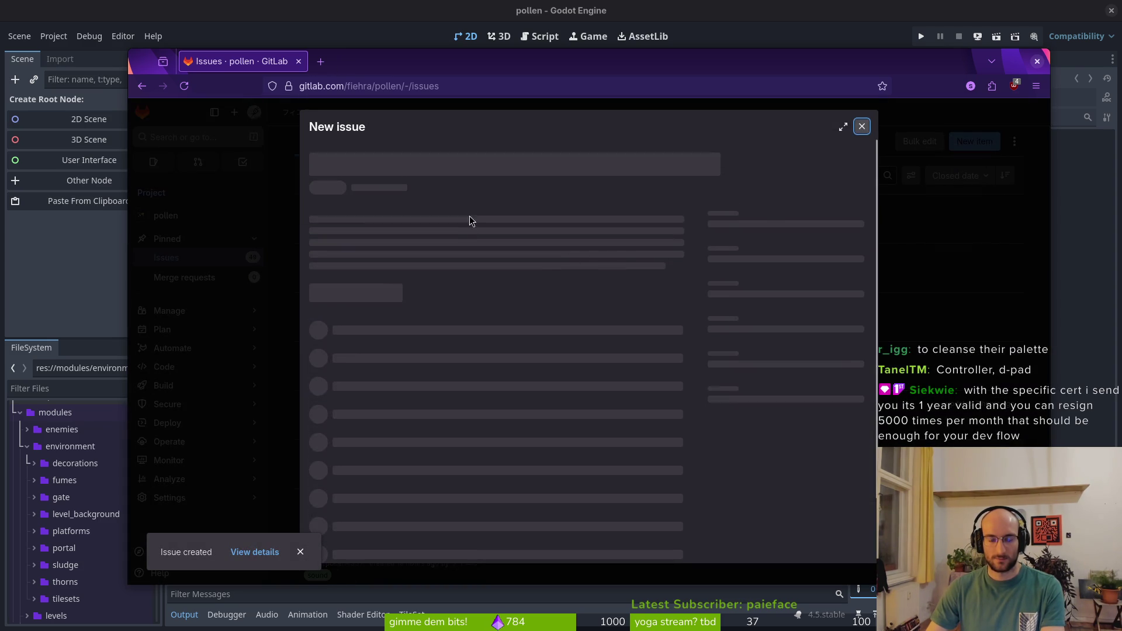
type("resume does not hide the pause menu")
Finish the 'resume button does not hide the pause menu' issue, label it bug, and submit it
key("ctrl+Left")
key("ctrl+Left")
type("button")
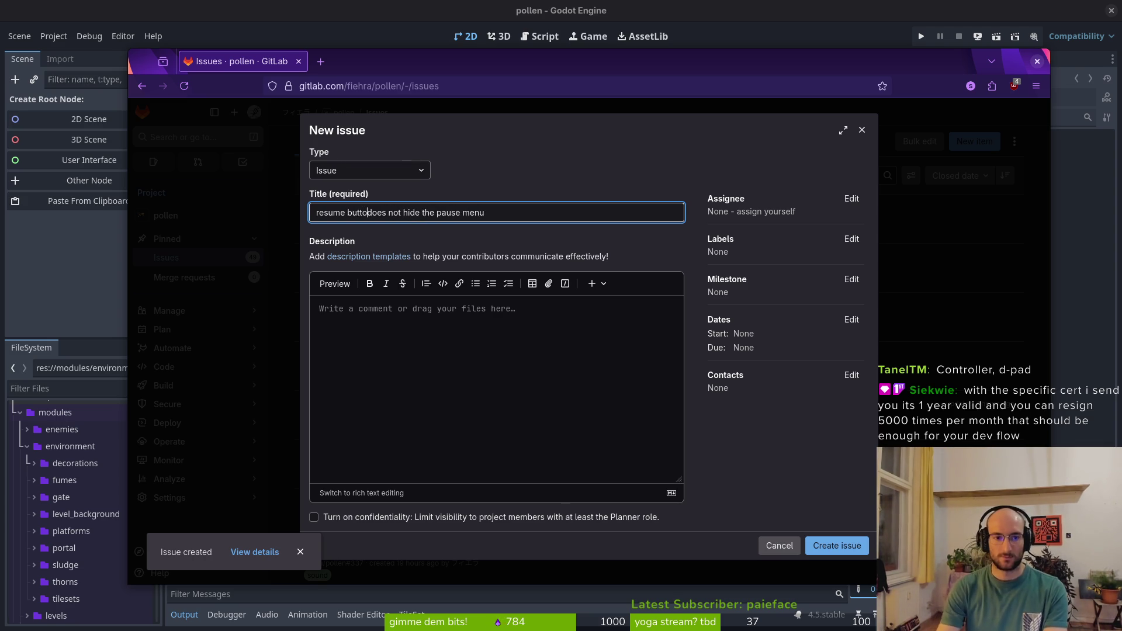
left_click(852, 239)
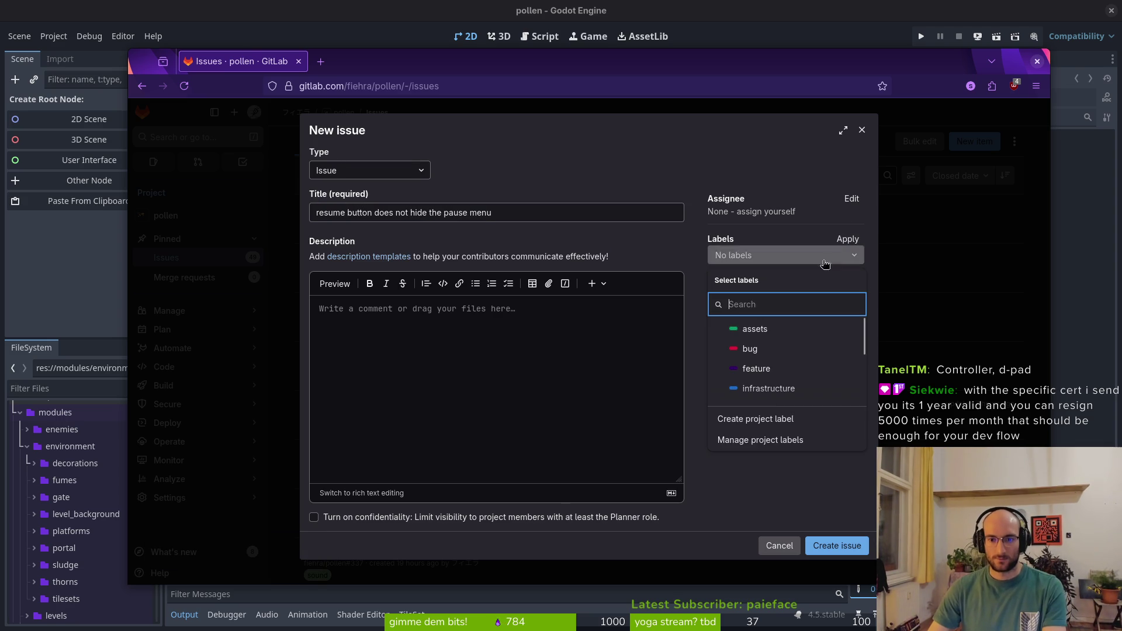
scroll(786, 346, "down", 5)
scroll(801, 357, "up", 5)
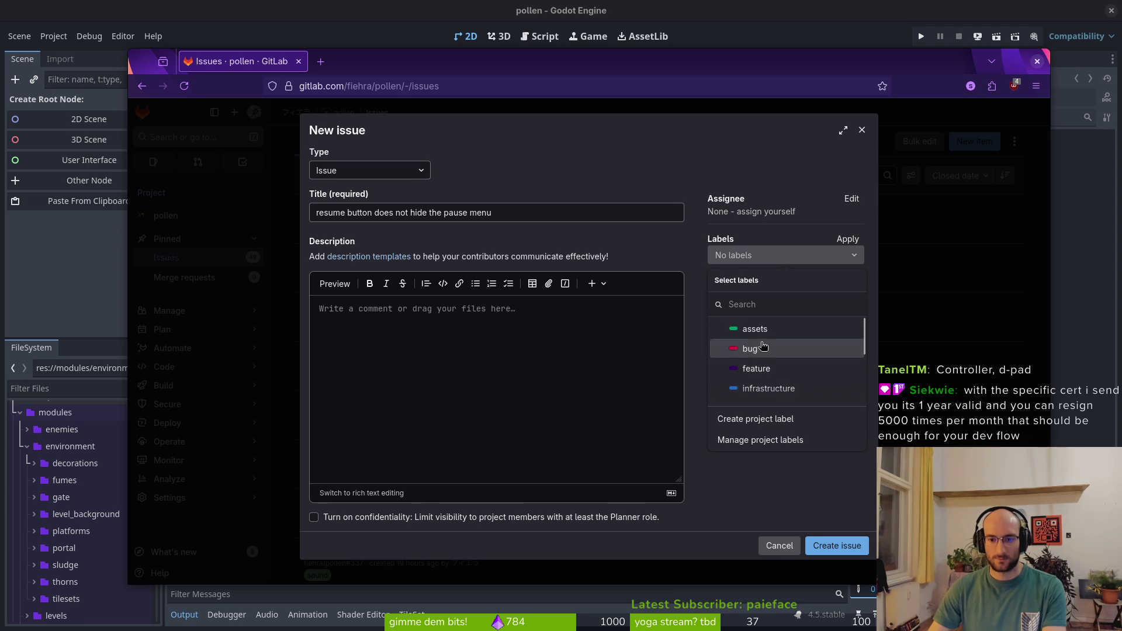
left_click(731, 349)
left_click(844, 544)
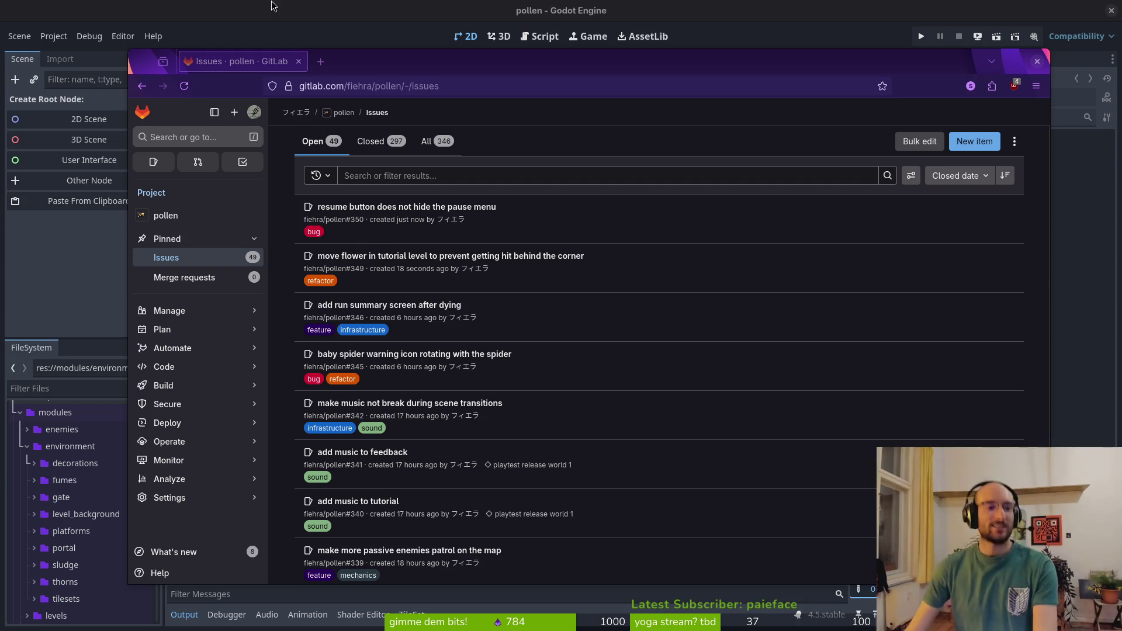
left_click(110, 243)
Make a first Linux export, then trash every old file in the pollen exports folder
left_click(53, 37)
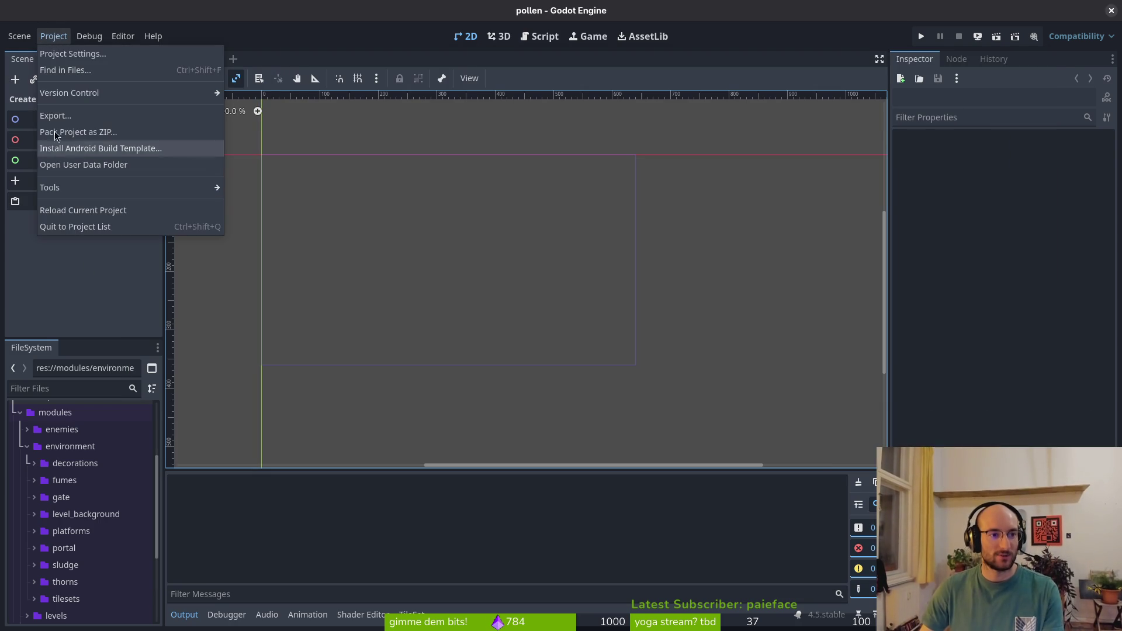
left_click(57, 115)
left_click(427, 240)
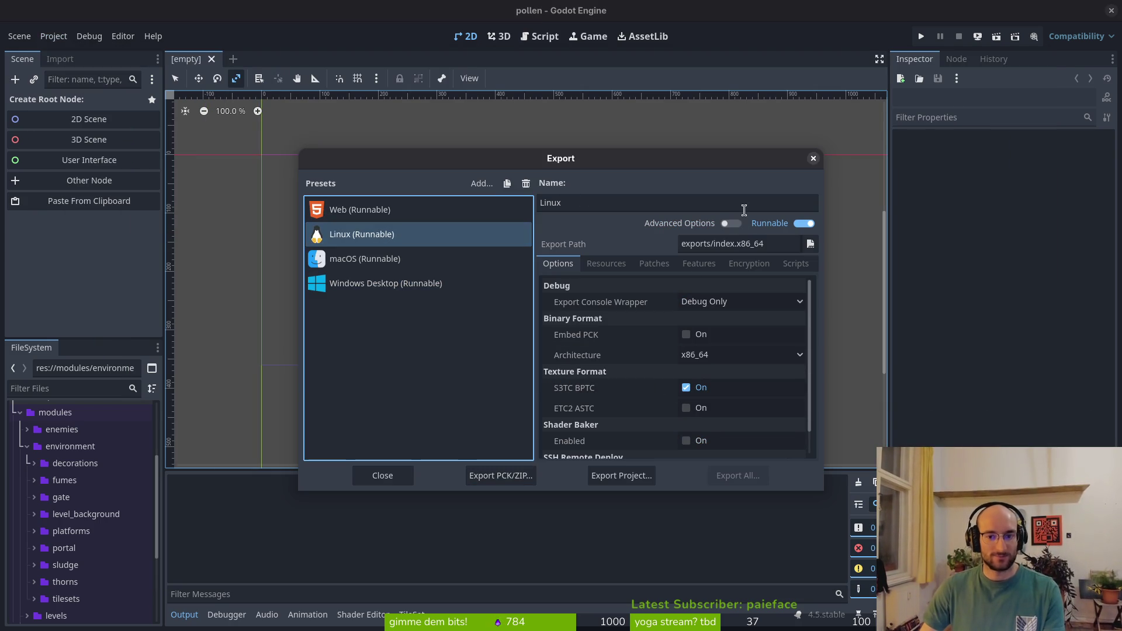
left_click(611, 476)
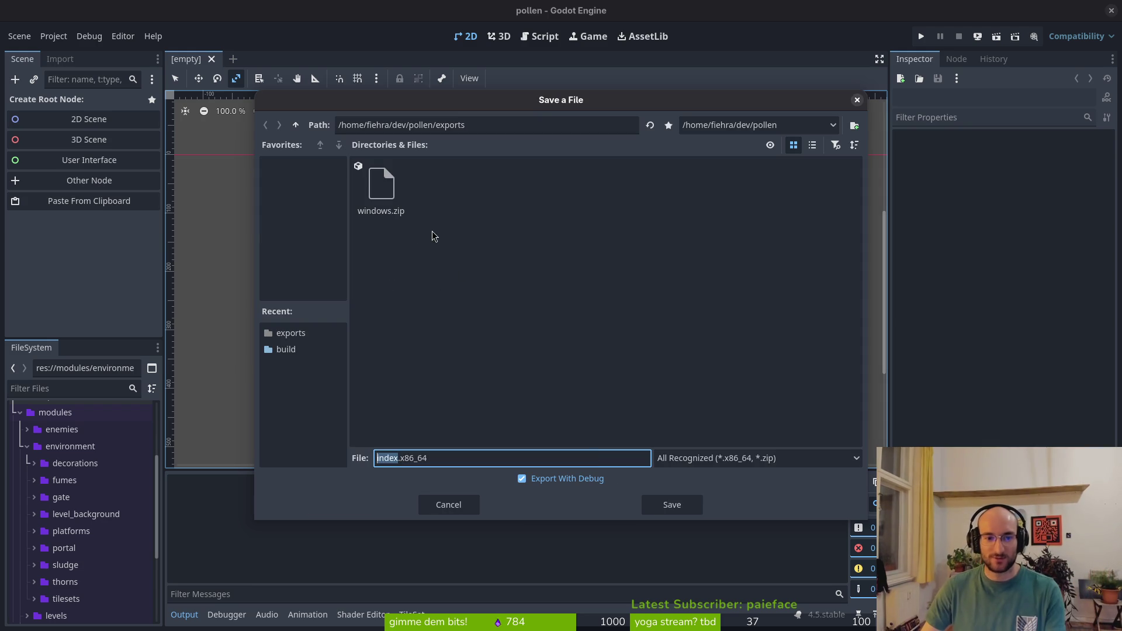
left_click(671, 498)
key("super")
key("super")
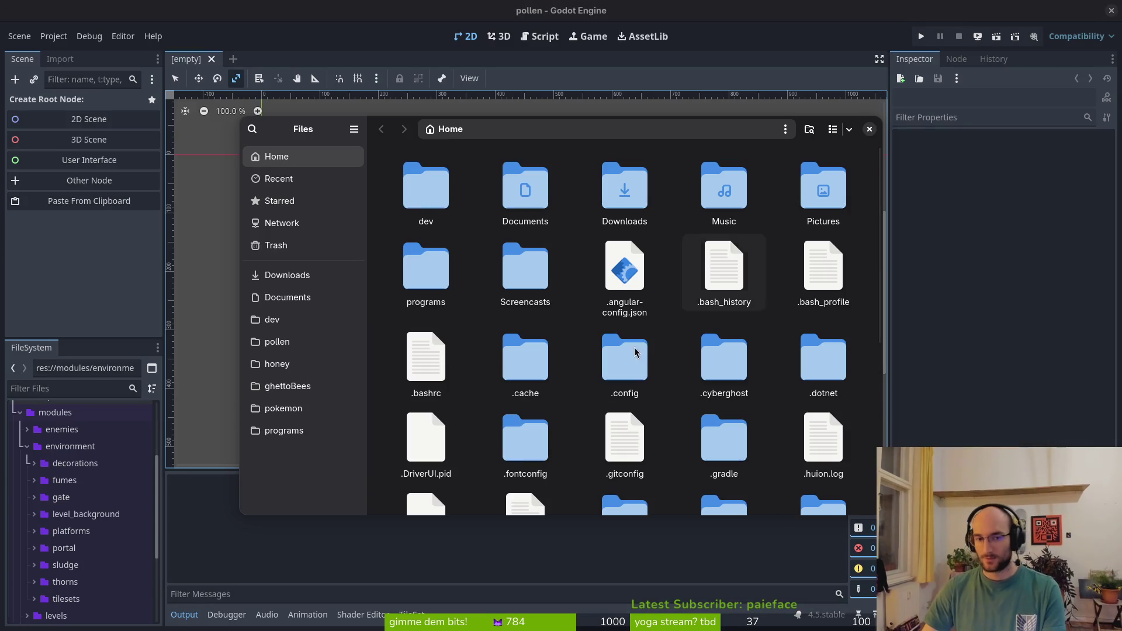
left_click(277, 341)
double_click(643, 287)
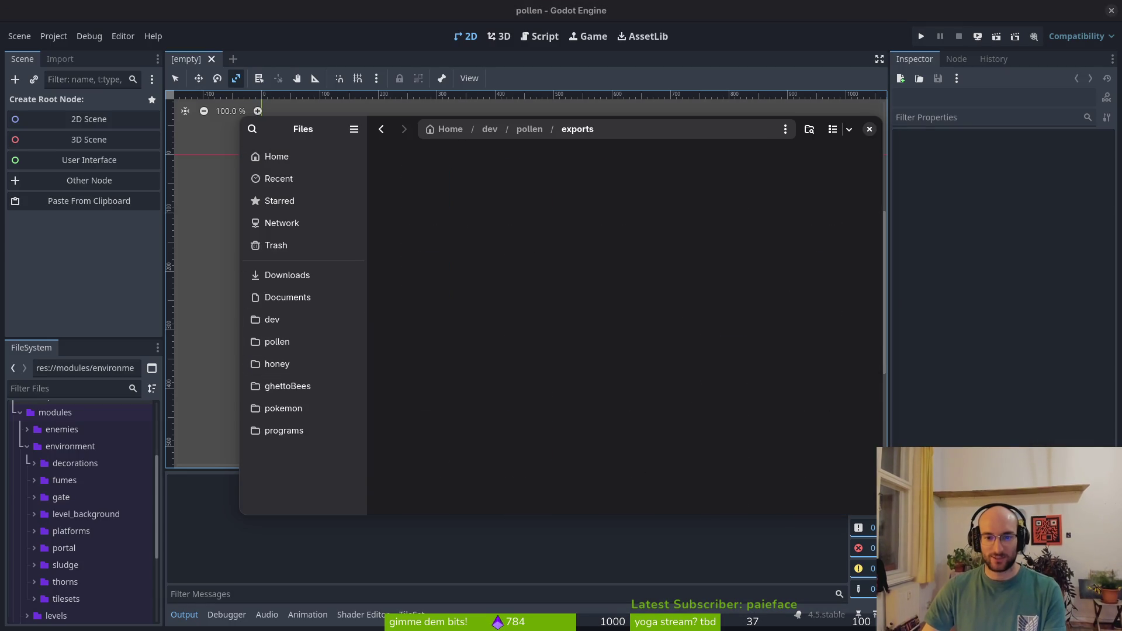
key("ctrl+a")
key("Delete")
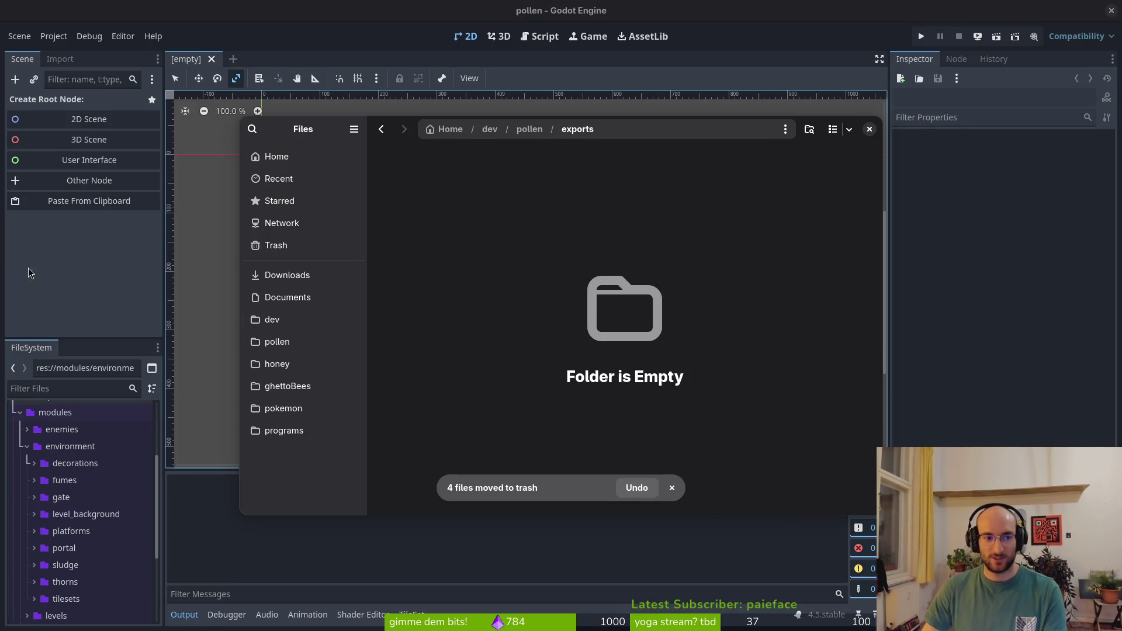
key("ctrl+w")
Export the Linux build as index.x86_64 into the emptied exports folder
left_click(54, 36)
left_click(82, 116)
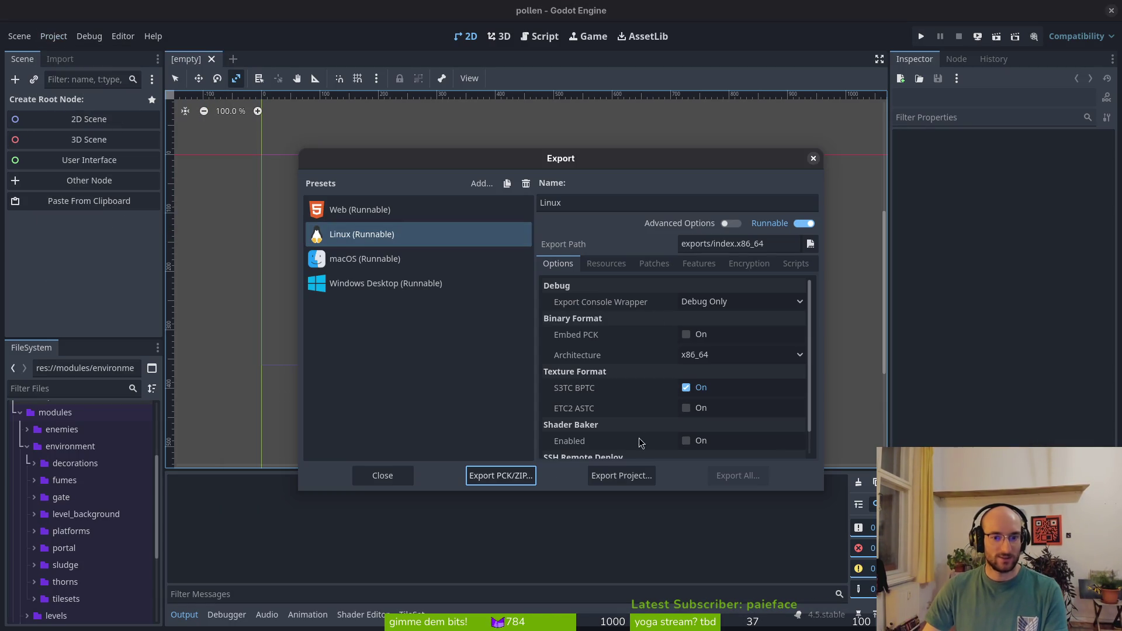
left_click(619, 476)
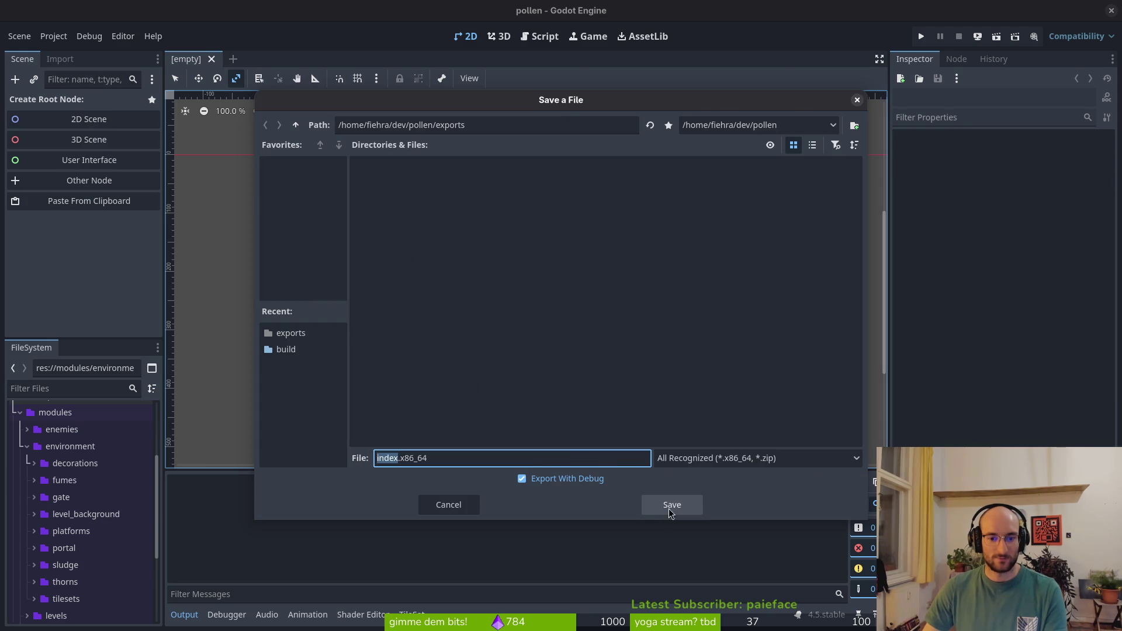
left_click(667, 506)
Compress index.x86_64, index.pck and index.sh into a zip archive named linux
key("super")
key("super")
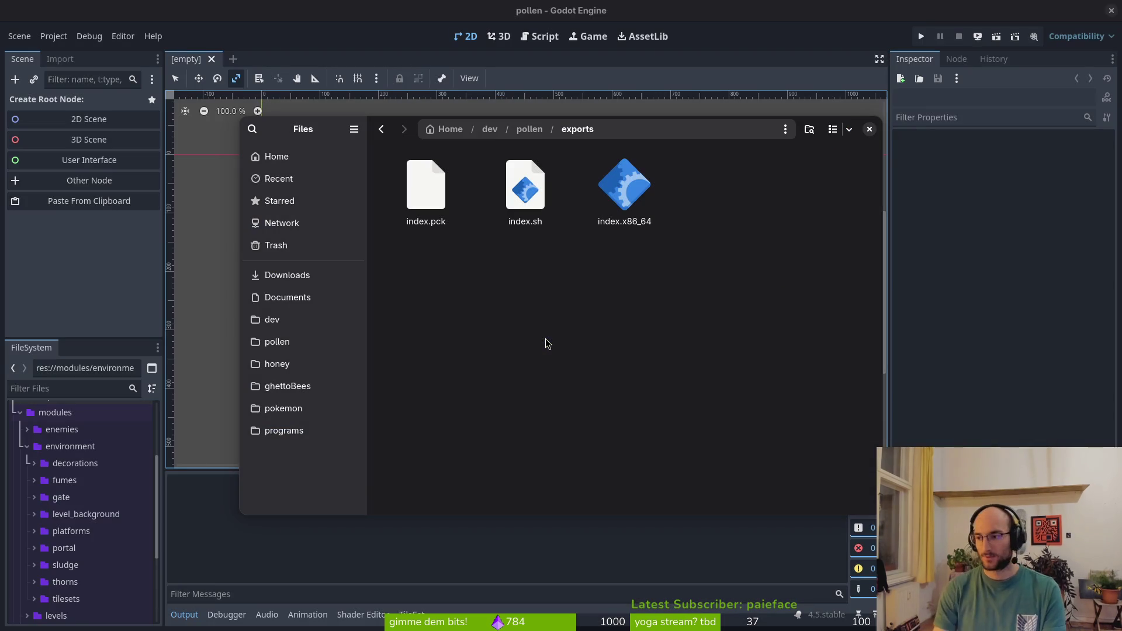
key("ctrl+a")
right_click(630, 327)
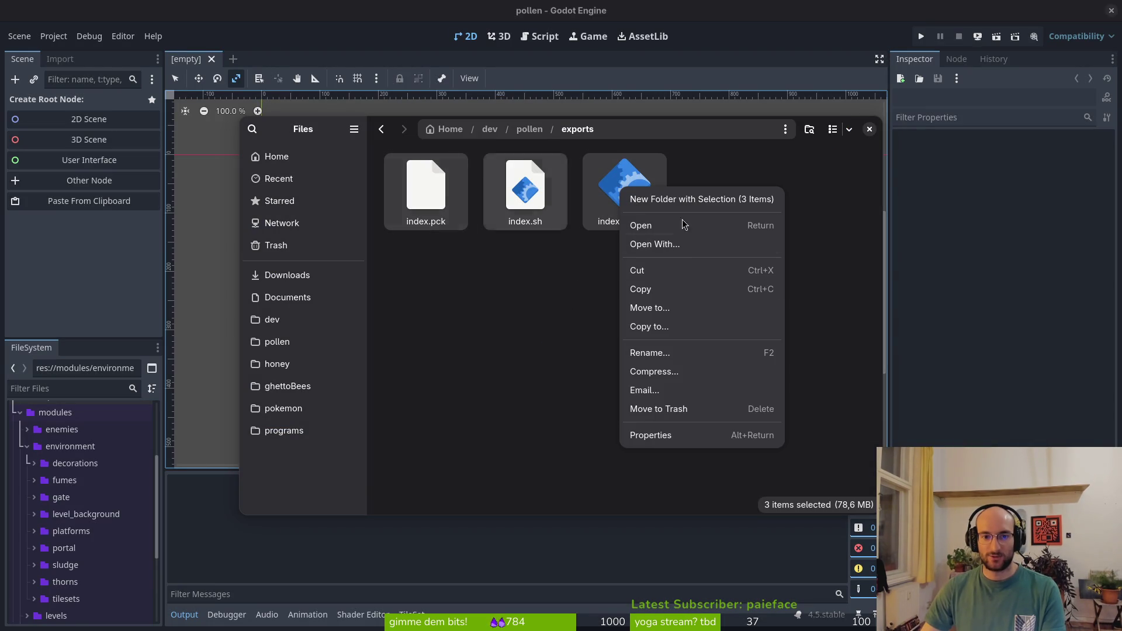
left_click(668, 374)
type("linux")
key("Return")
left_click(892, 317)
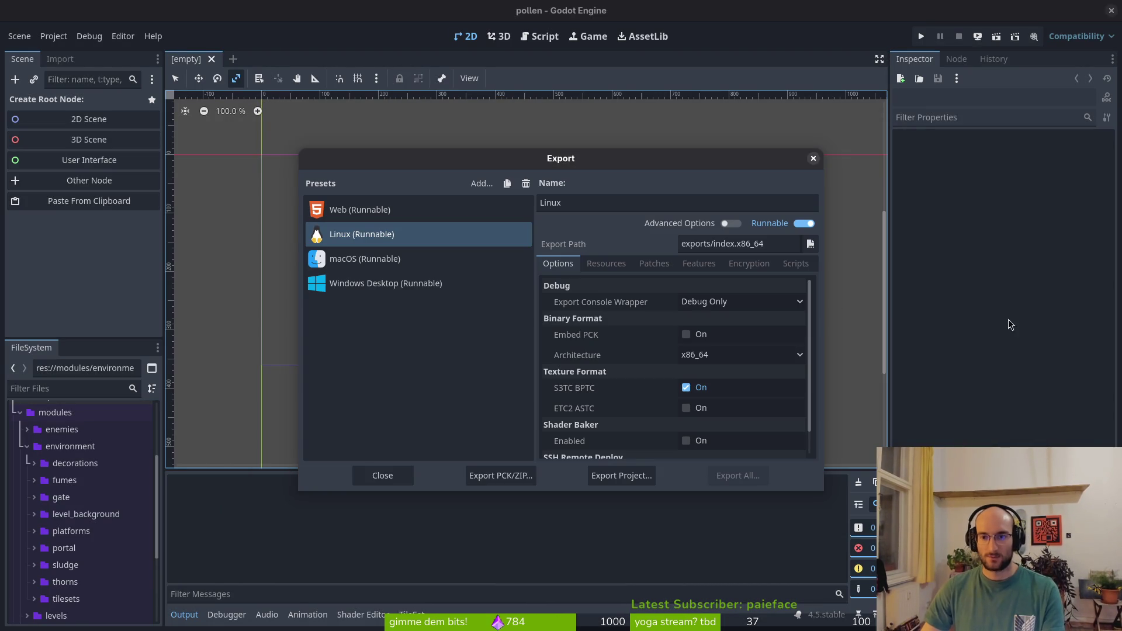
key("alt+Tab")
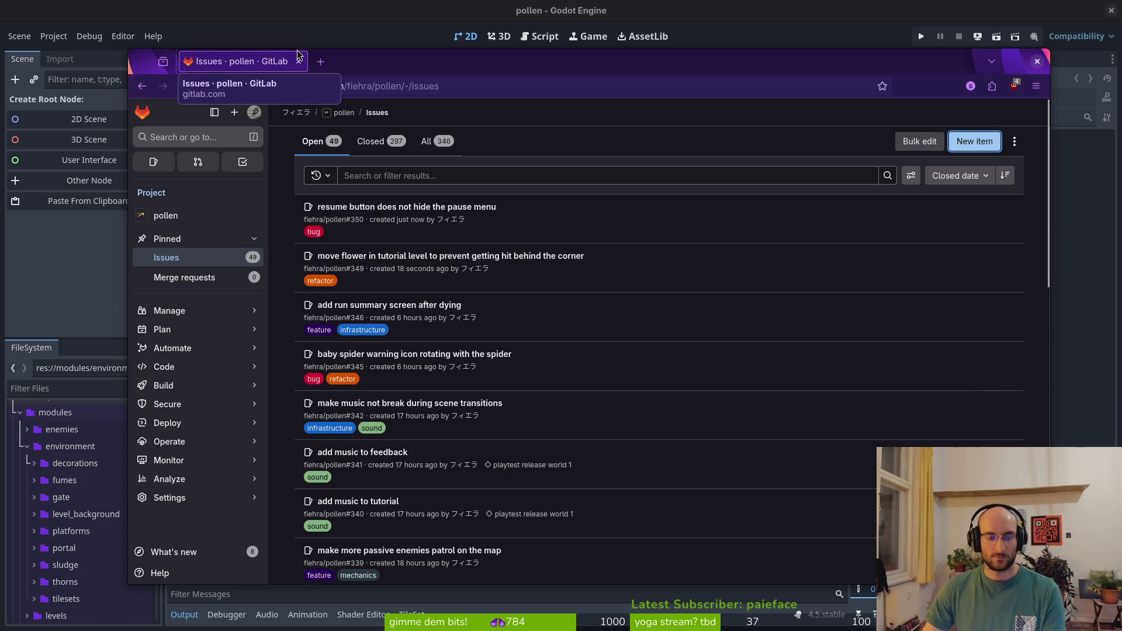
Load the itch.io homepage in a new tab, discarding the mistyped 'titch' search
key("ctrl+t")
type("titch")
key("Return")
key("ctrl+t")
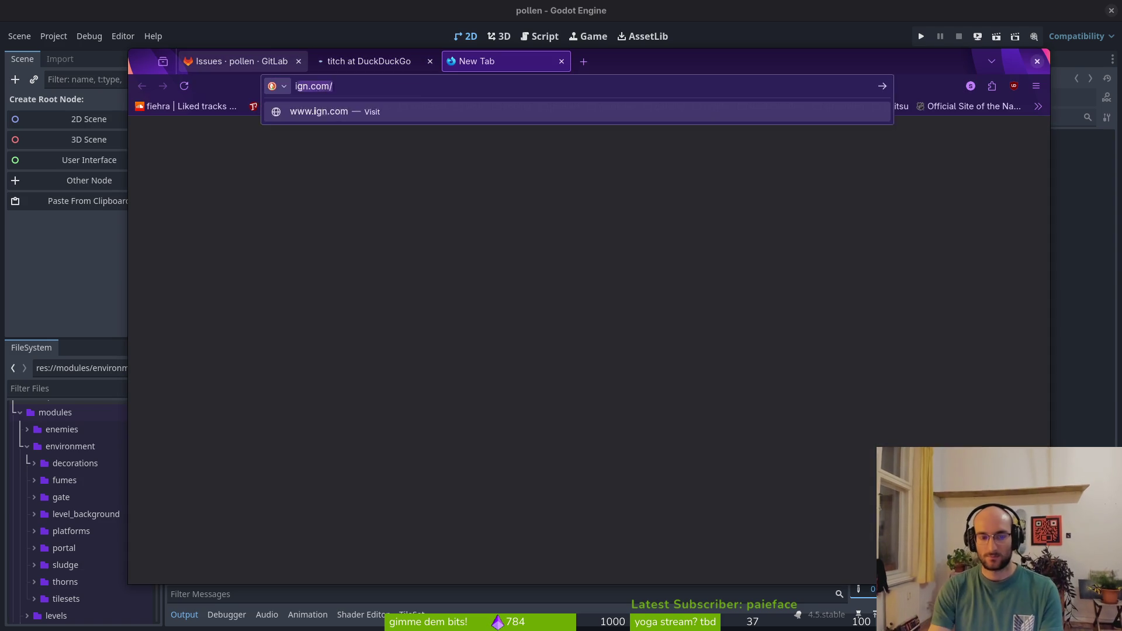
left_click(308, 60)
key("ctrl+w")
type("itch.io")
key("Return")
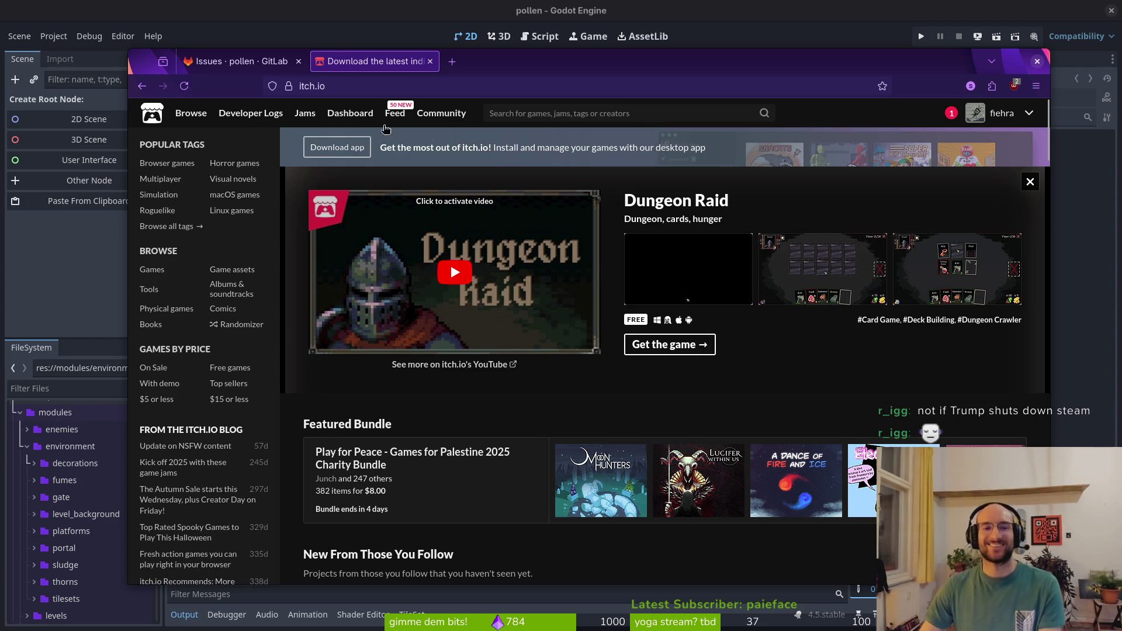
Go from the itch.io dashboard to the pollinate or die edit page
left_click(350, 113)
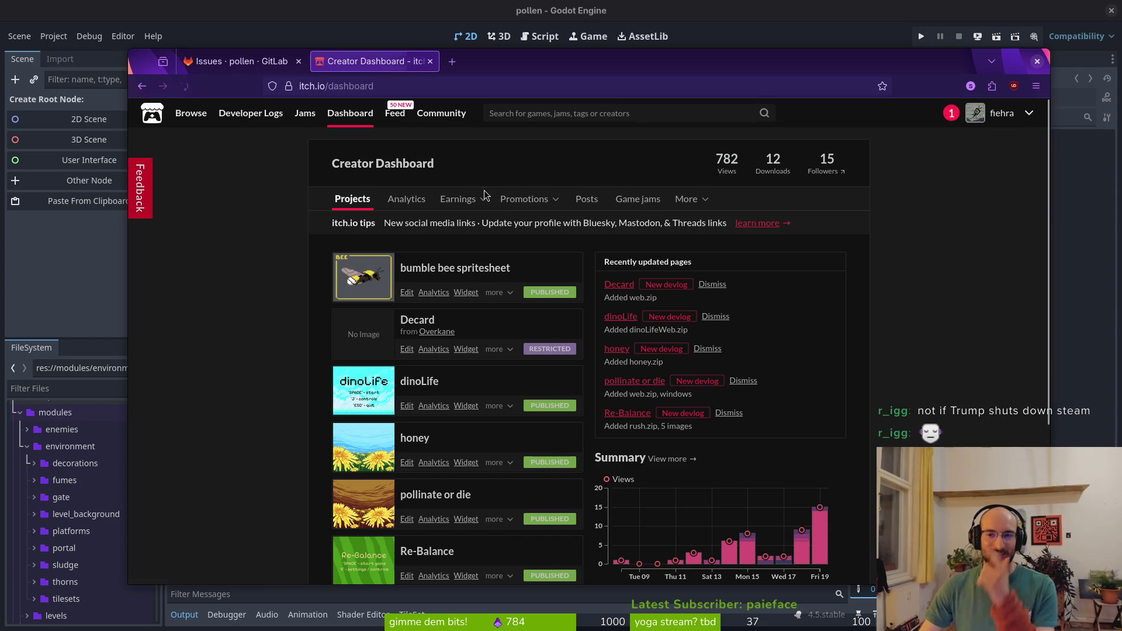
left_click(537, 529)
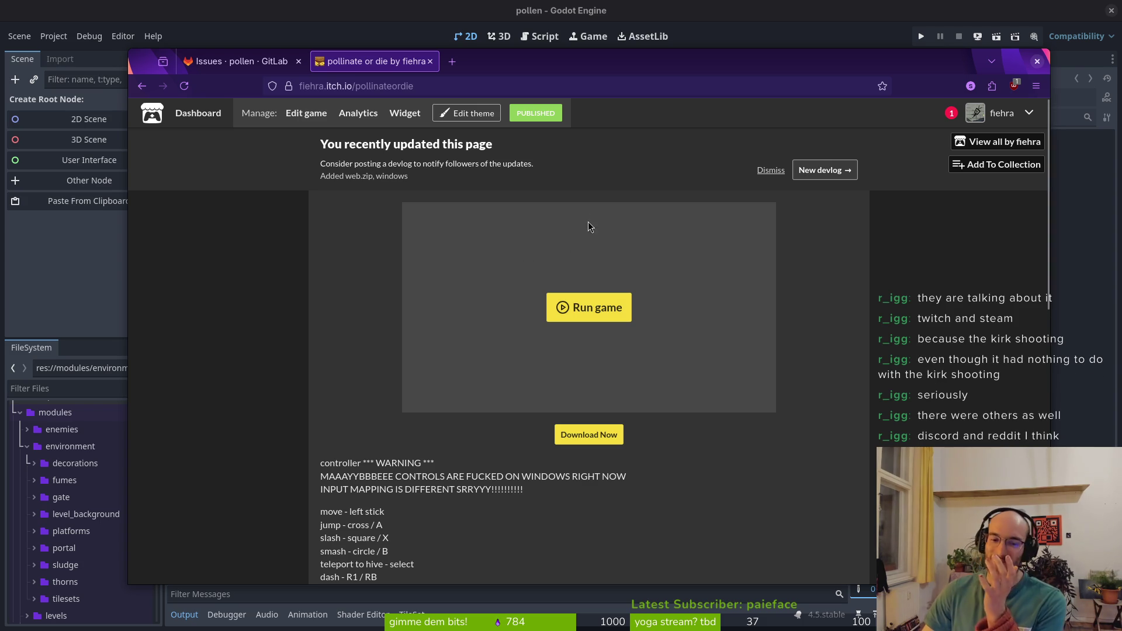
left_click(309, 114)
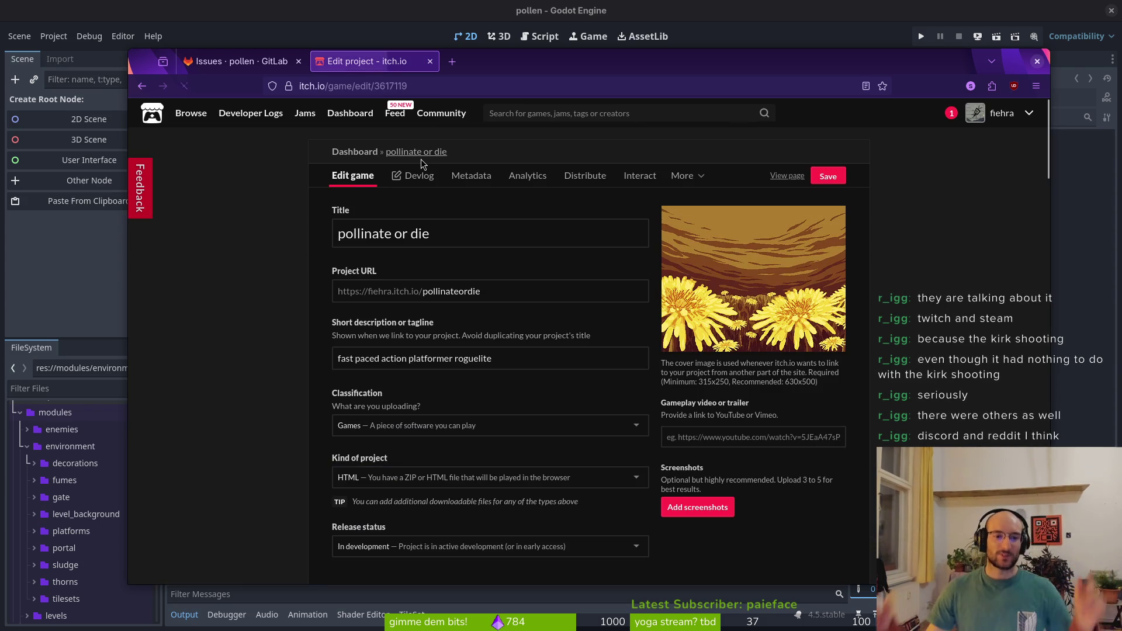
scroll(514, 327, "down", 5)
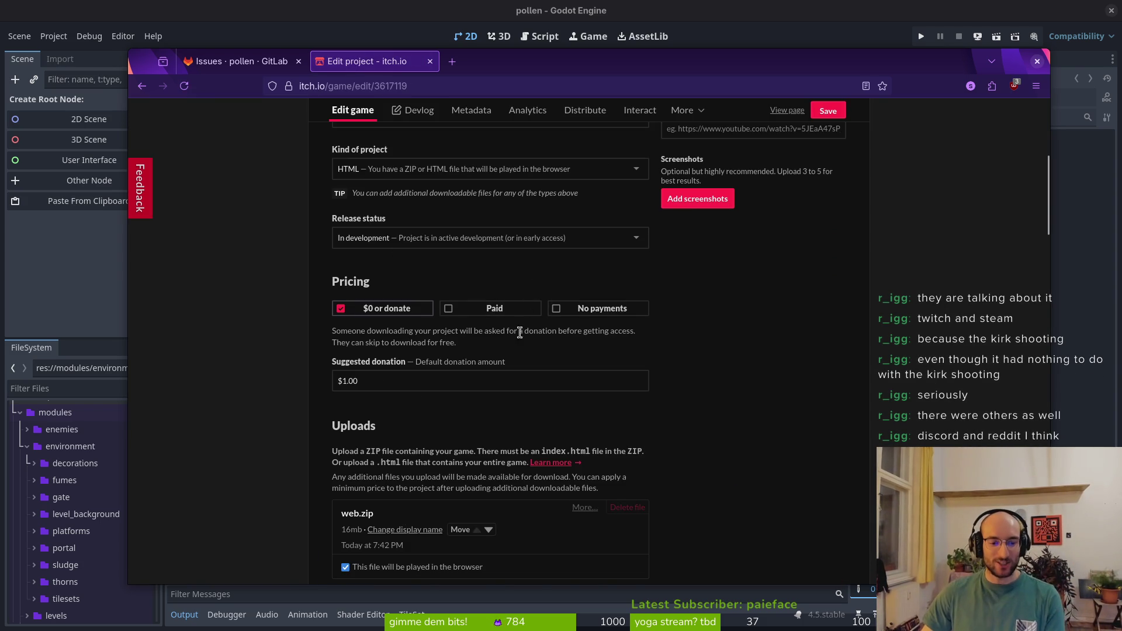
Upload linux.zip from the exports folder and save the pollinate or die project
scroll(521, 337, "down", 8)
scroll(619, 333, "up", 4)
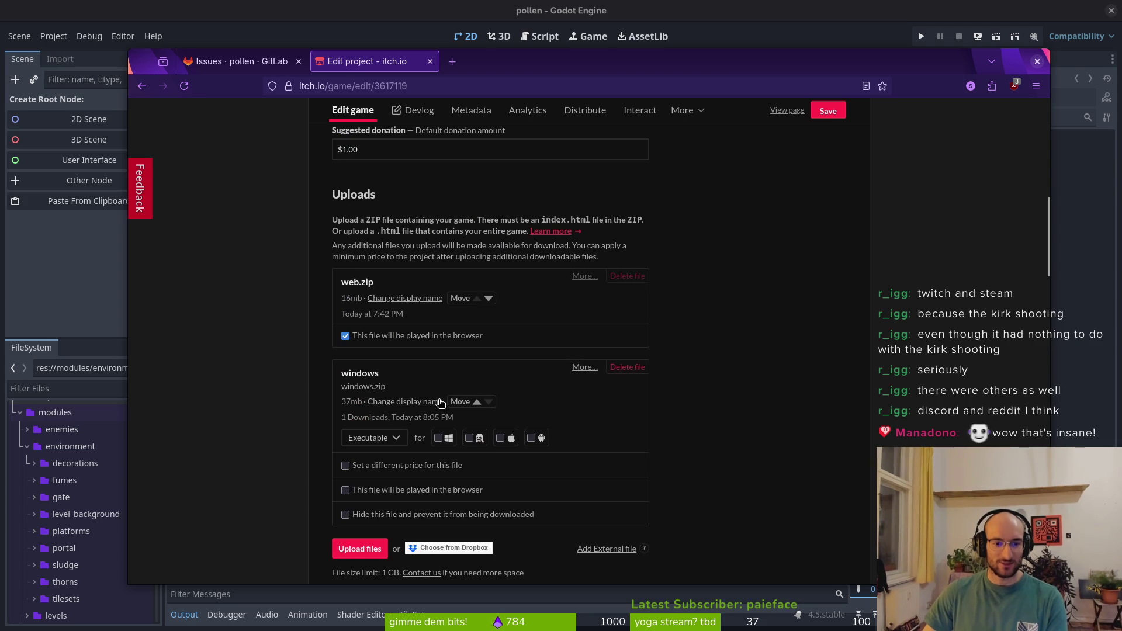
left_click(351, 549)
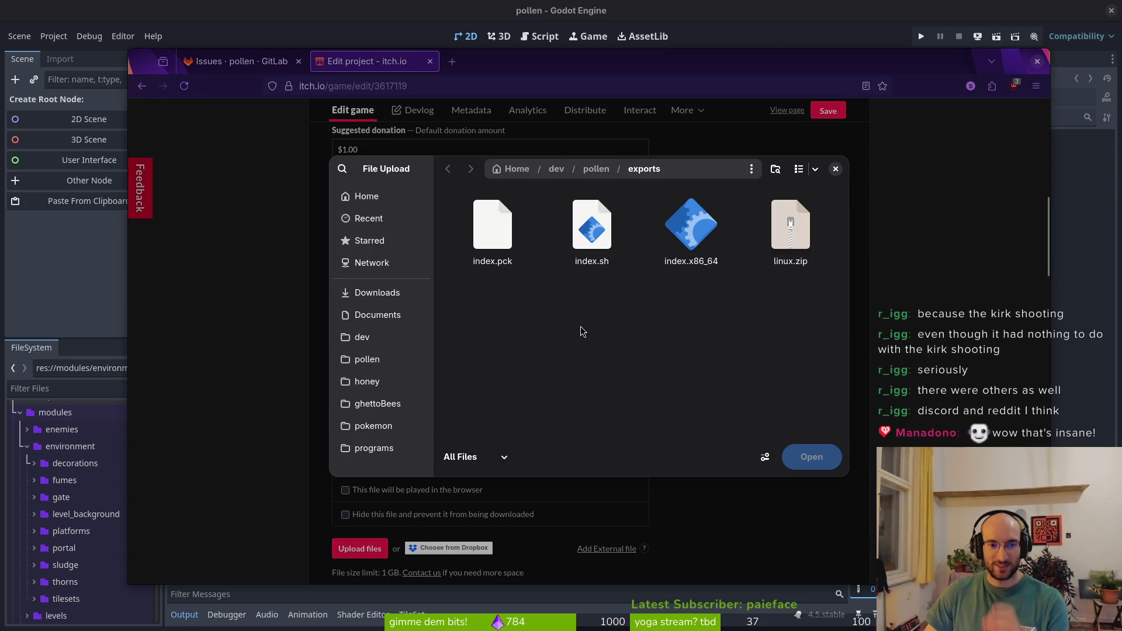
left_click(795, 229)
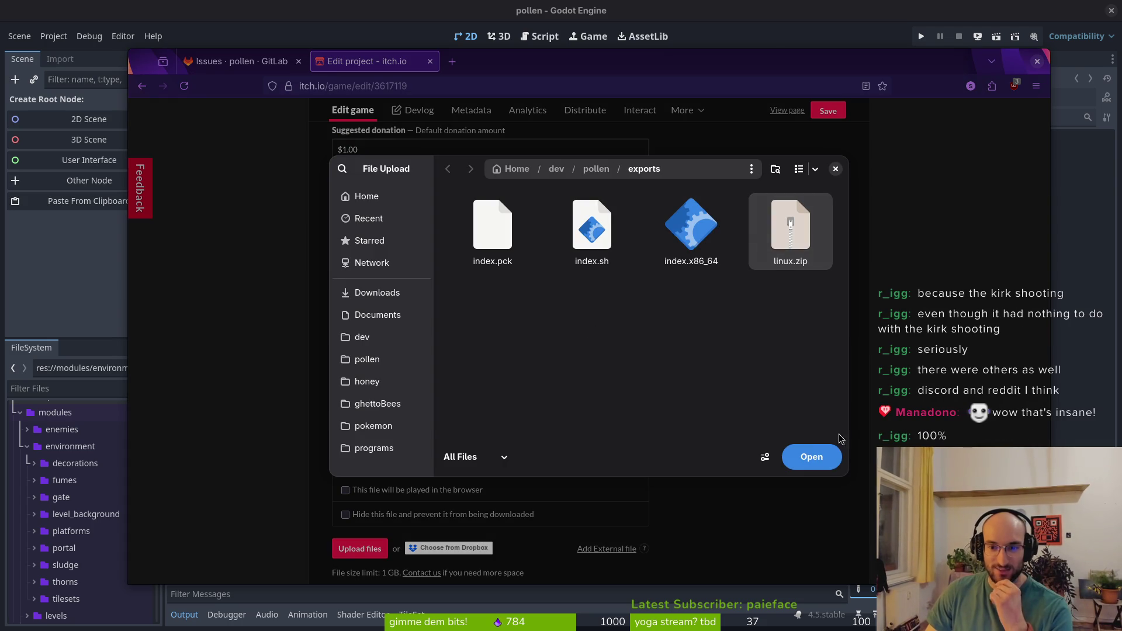
left_click(814, 460)
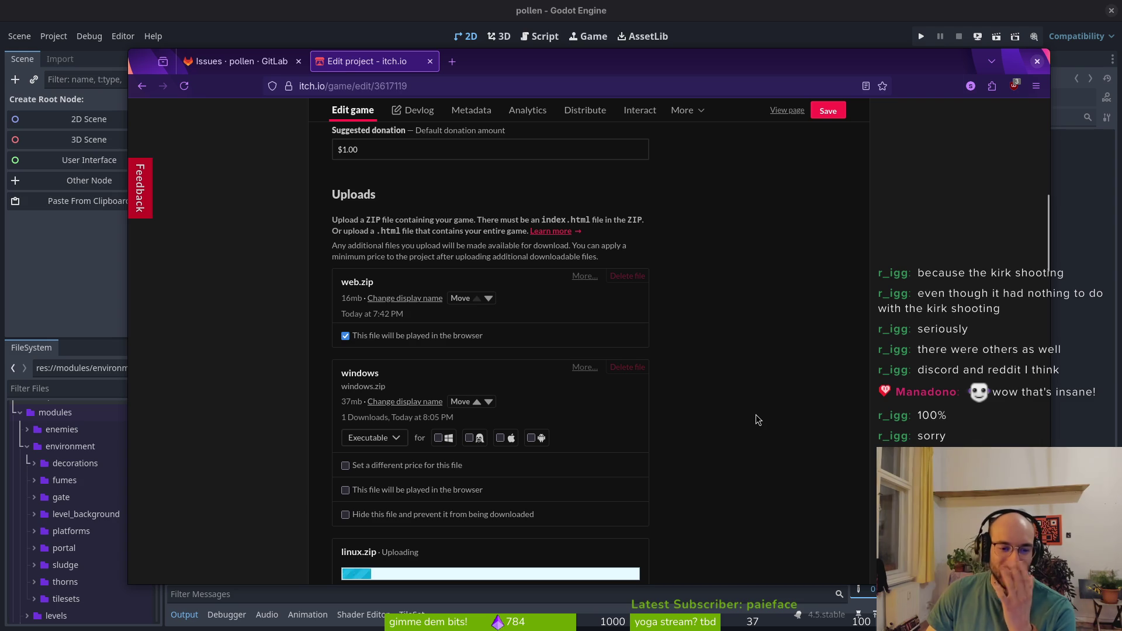
scroll(728, 392, "down", 4)
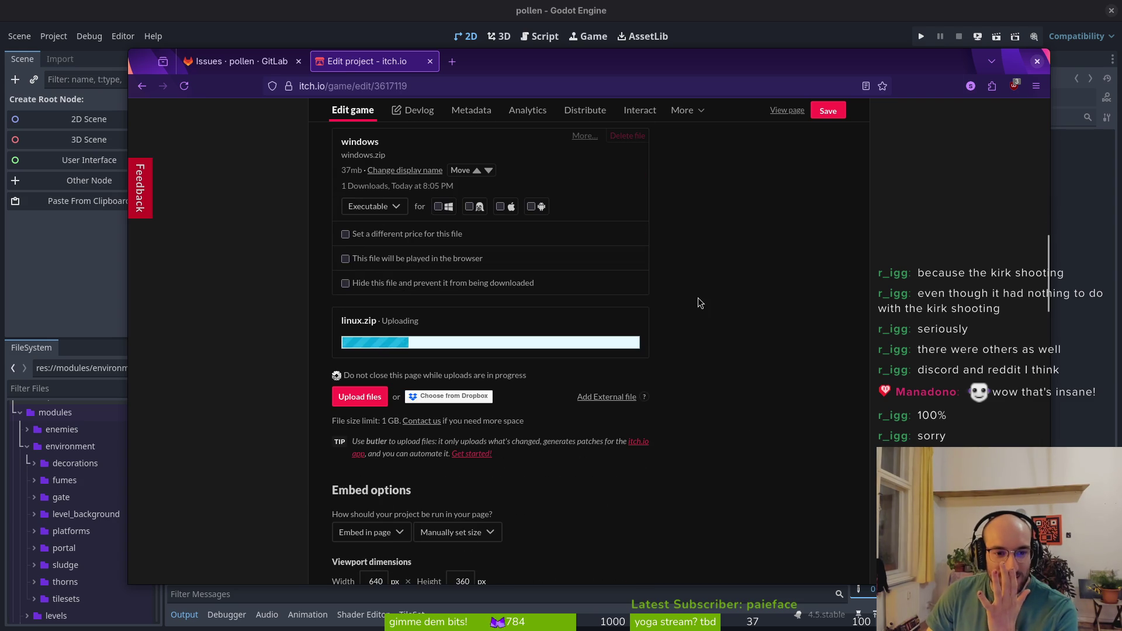
scroll(656, 392, "up", 1)
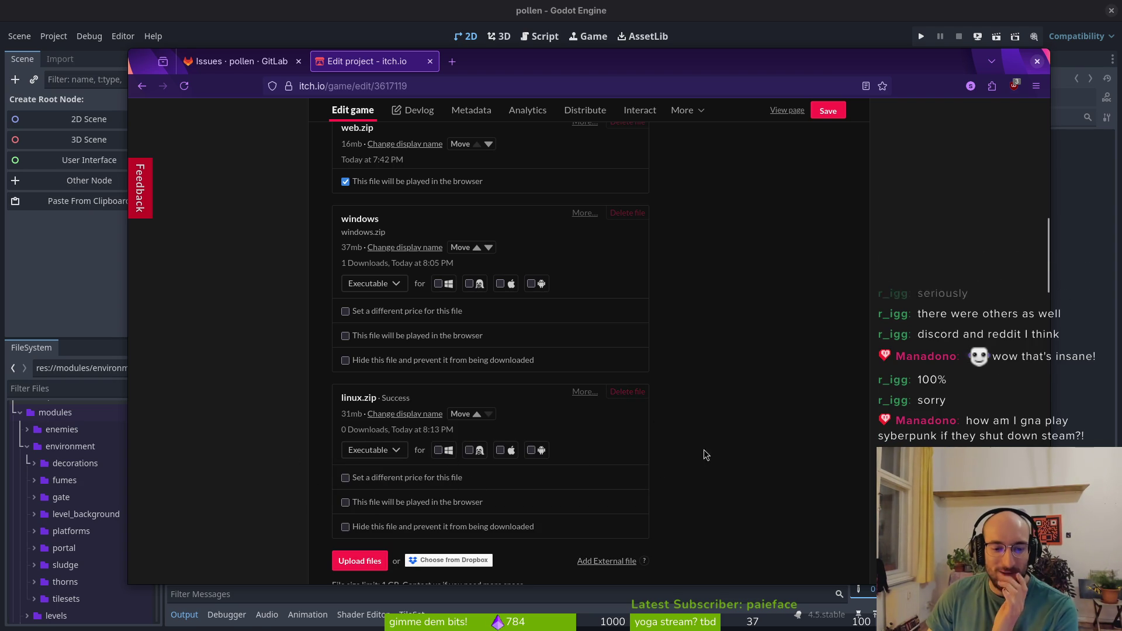
left_click(832, 111)
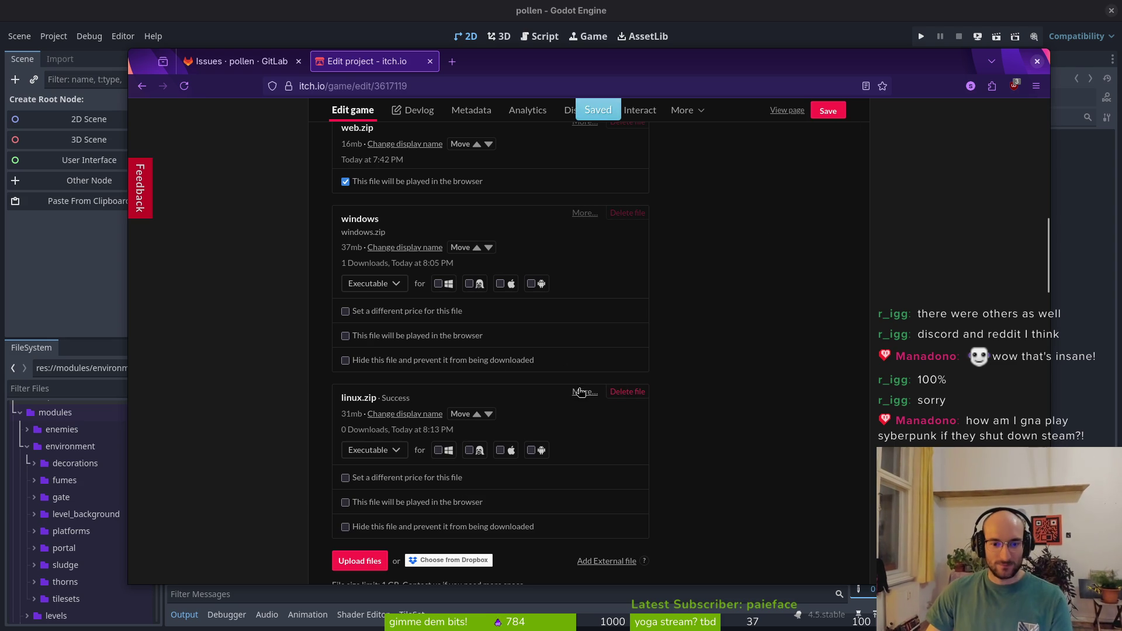
Change linux.zip's display name to 'linux' and save the project
left_click(397, 416)
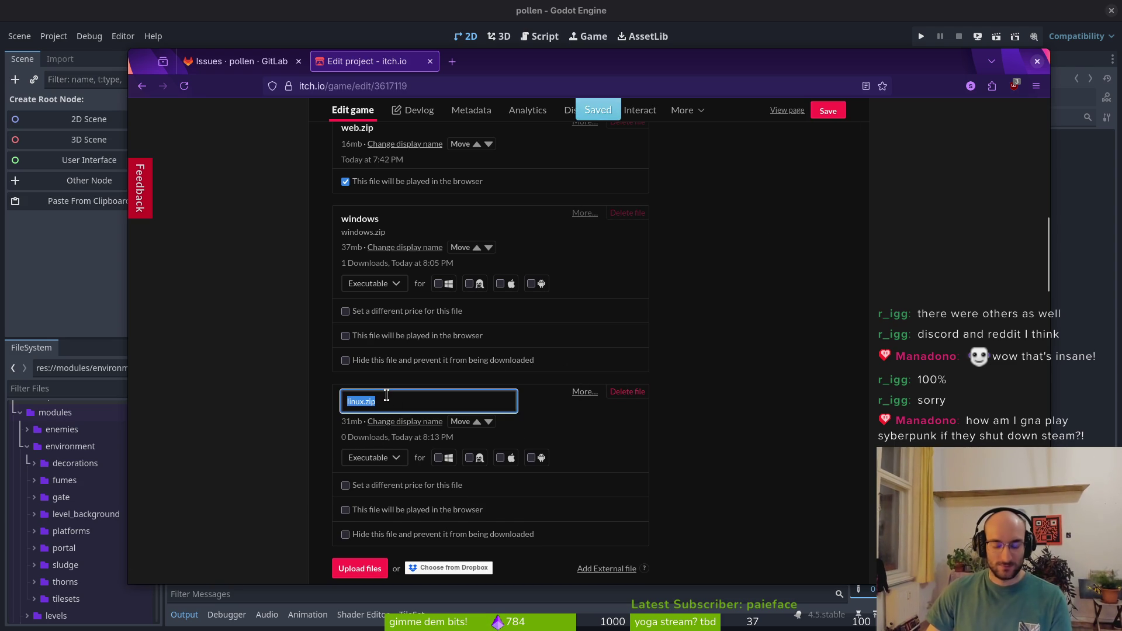
type("linux build")
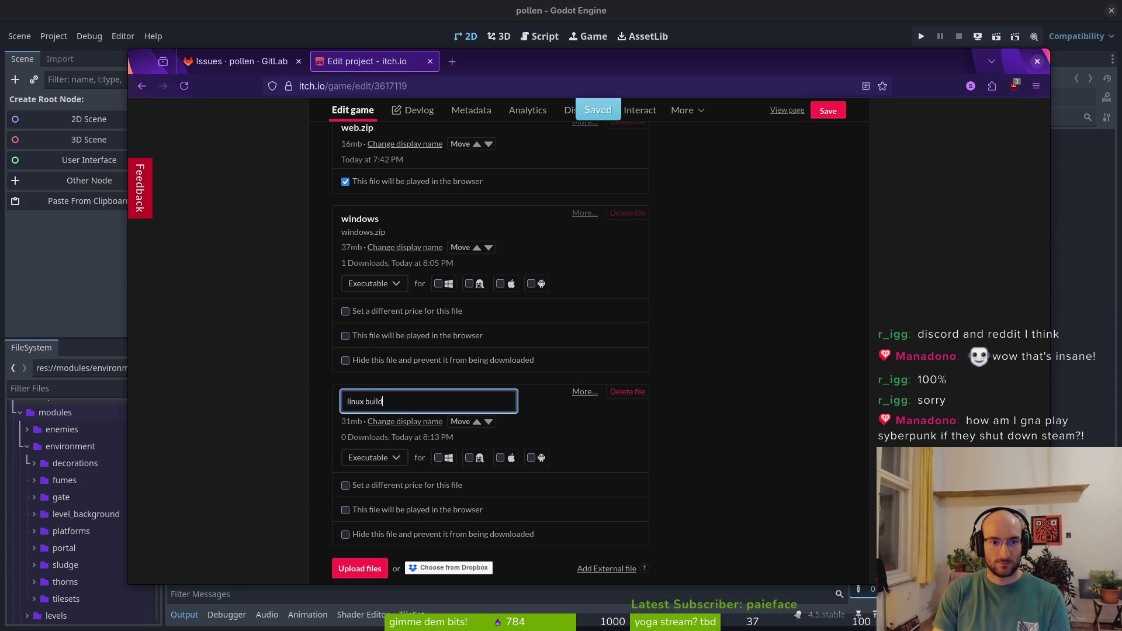
key("BackSpace")
key("BackSpace")
key("Return")
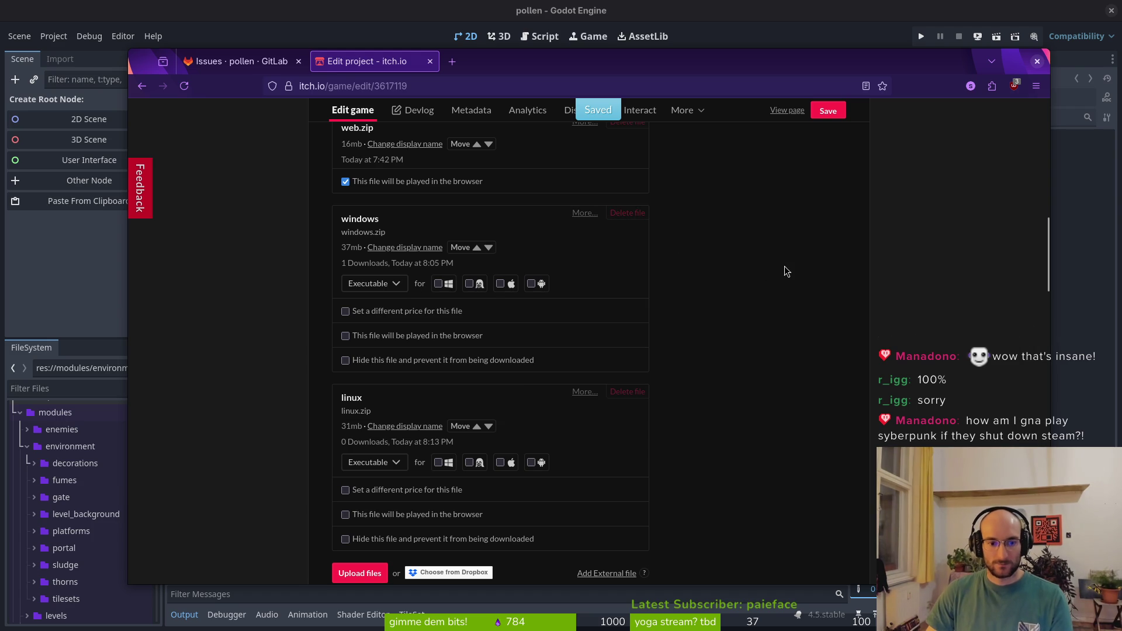
left_click(833, 111)
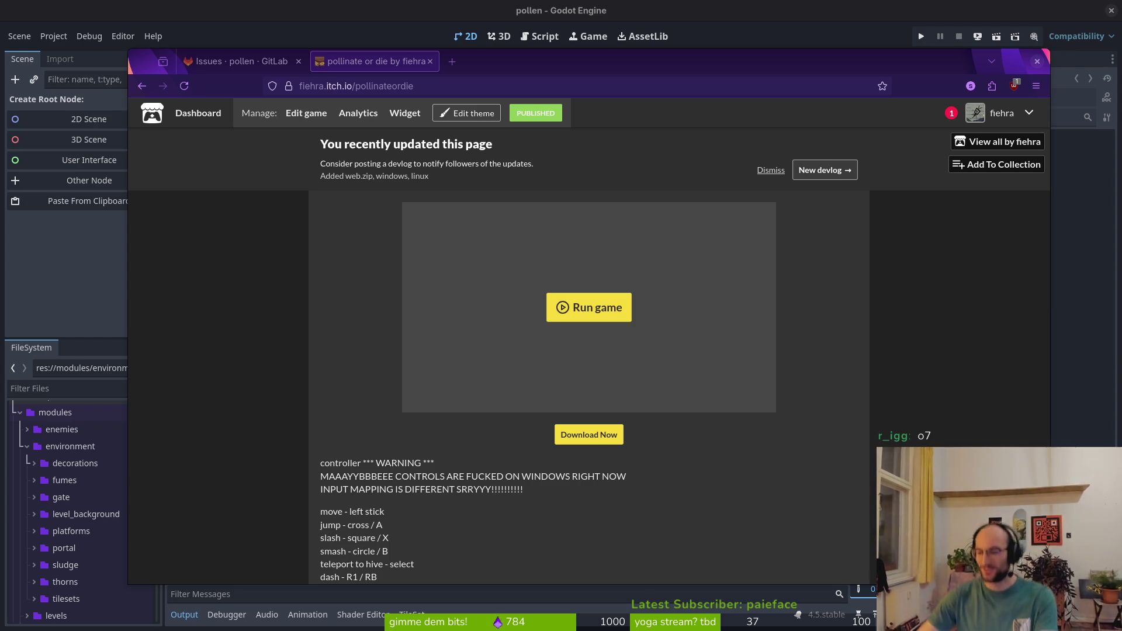
Check itch.io notifications and dashboard, close Godot's export window, and tidy the browser tabs
left_click(952, 113)
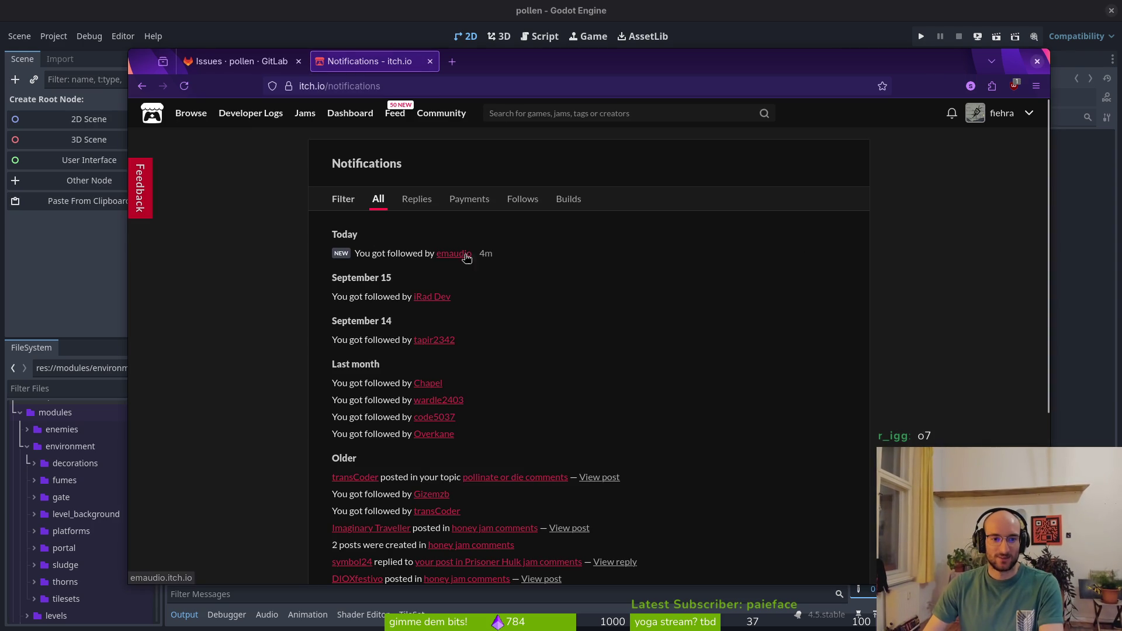
left_click(350, 113)
left_click(233, 61)
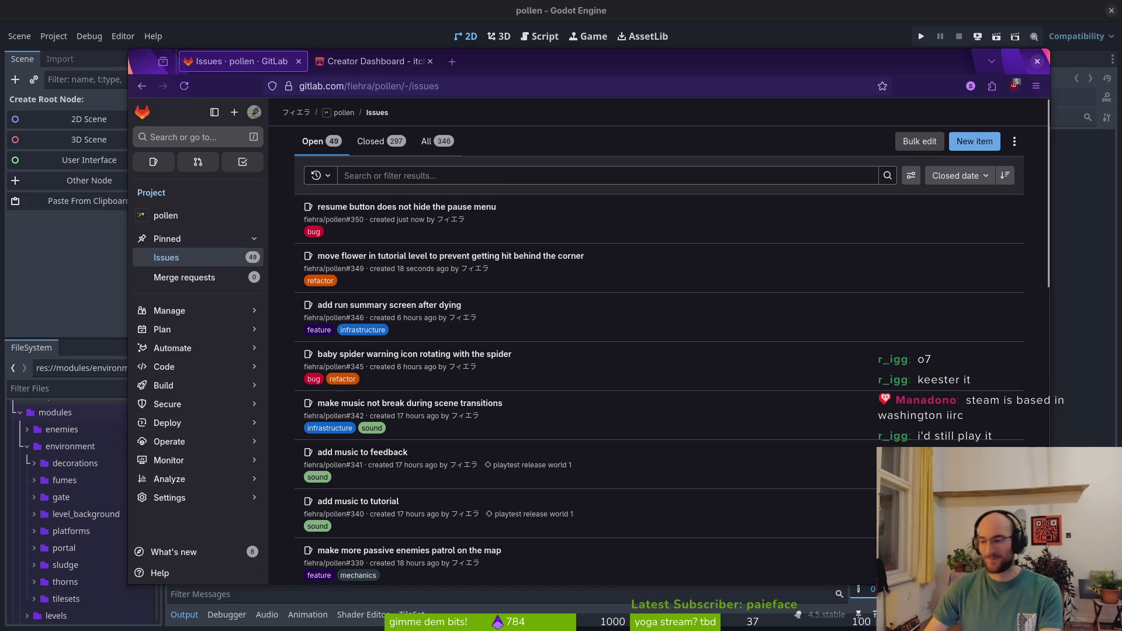
key("alt+Tab")
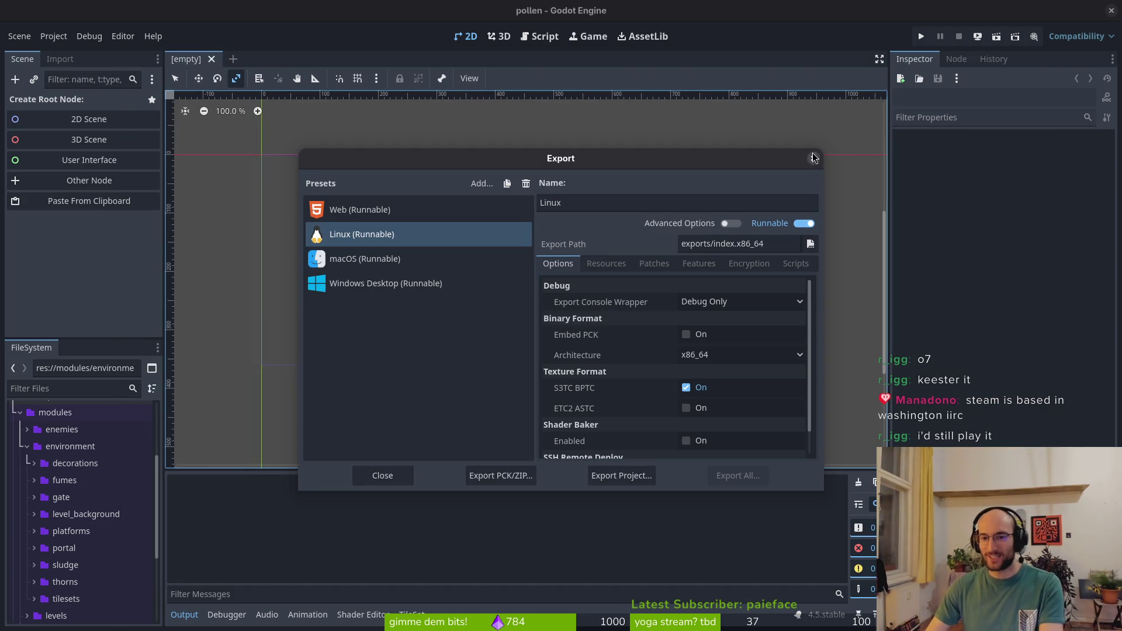
left_click(813, 158)
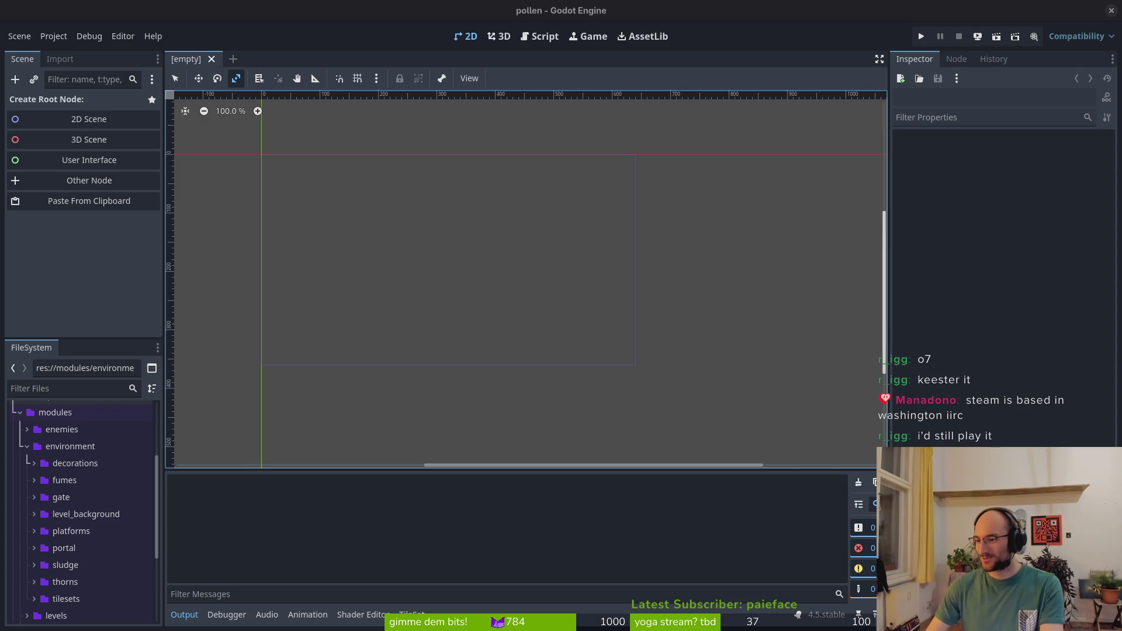
key("alt+Tab")
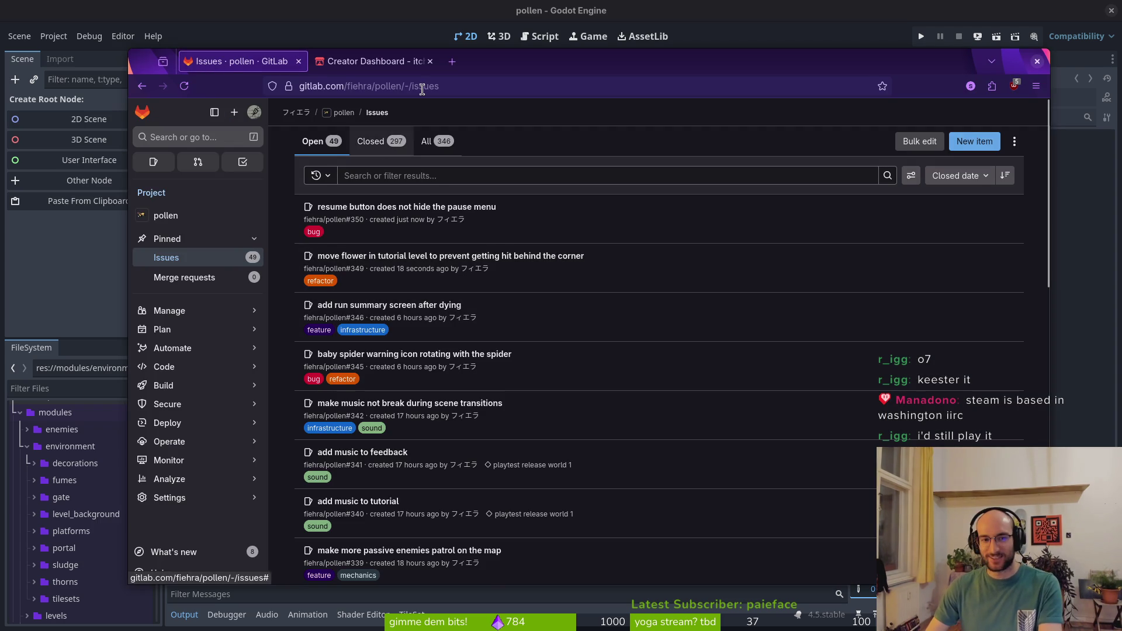
left_click_drag(512, 68, 507, 70)
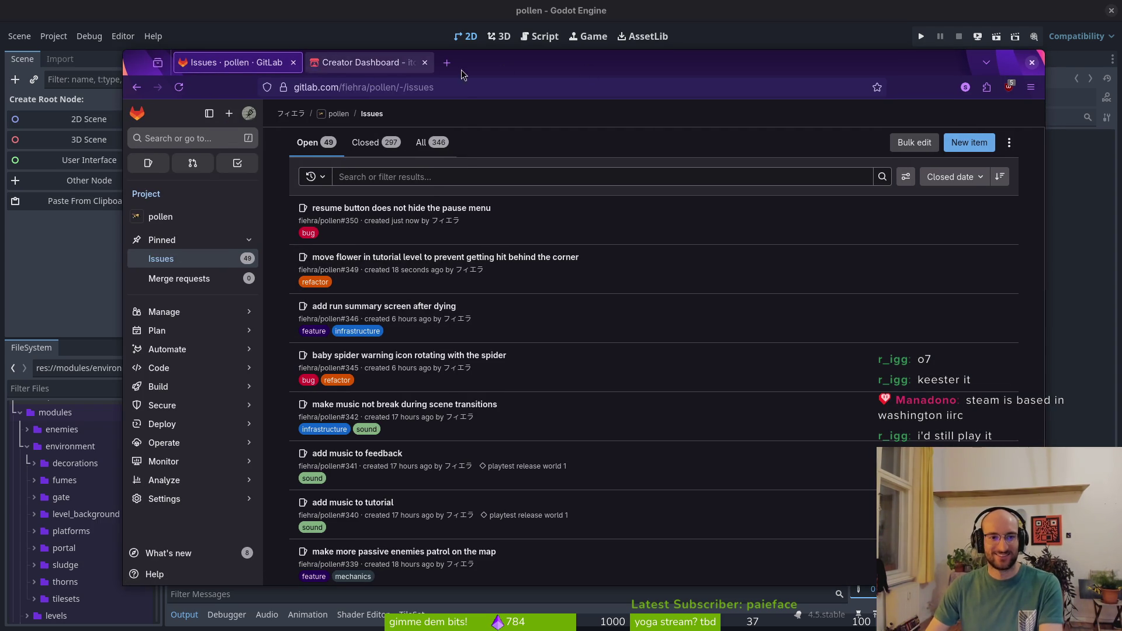
middle_click(329, 69)
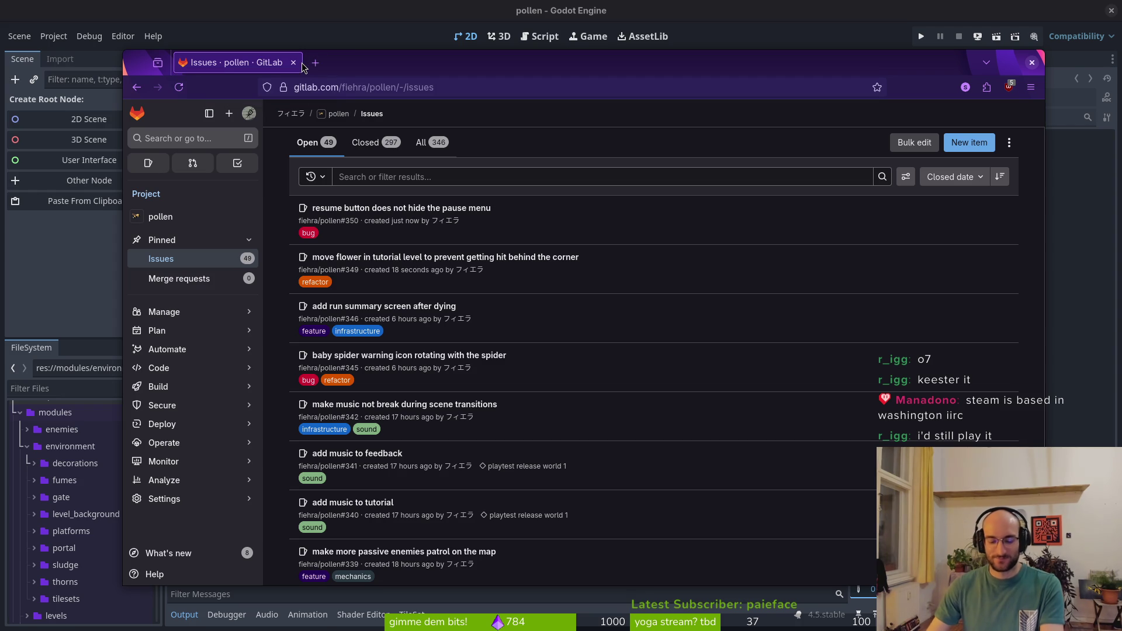
Load itch.io, then briefly run the game in Godot's Game view and quit the editor
key("ctrl+l")
type("itch.io")
key("Return")
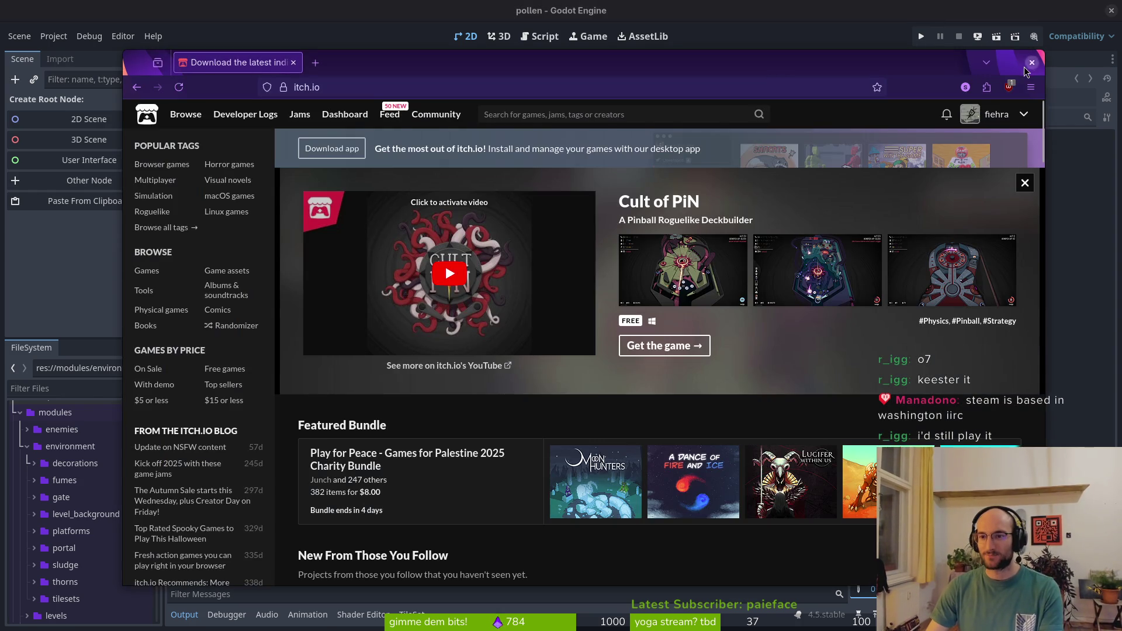
left_click(1026, 64)
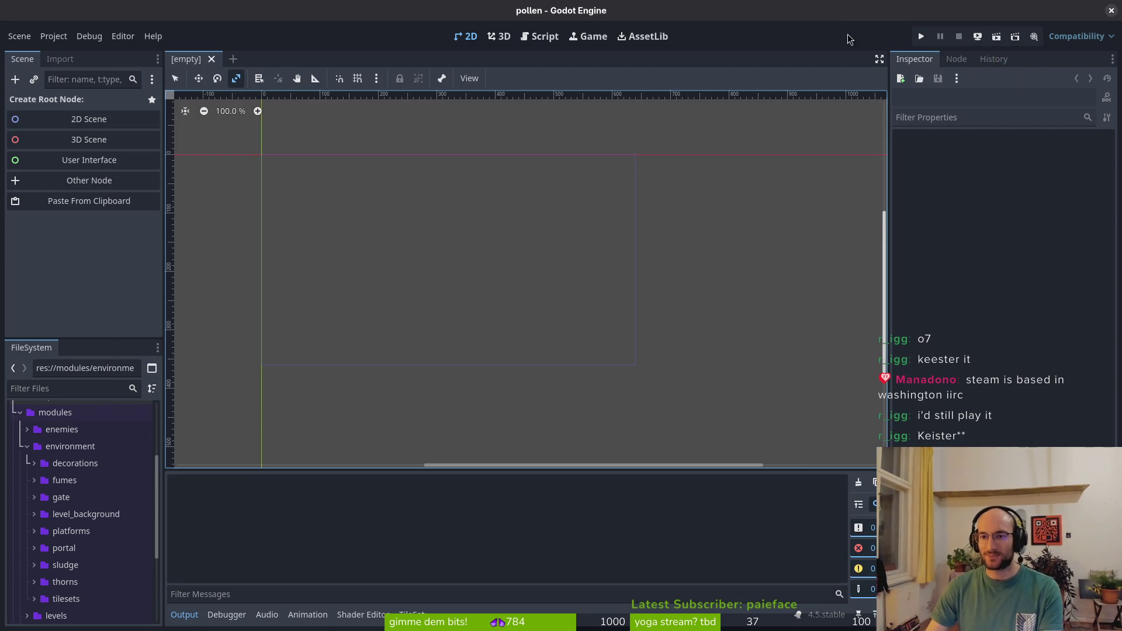
left_click(921, 36)
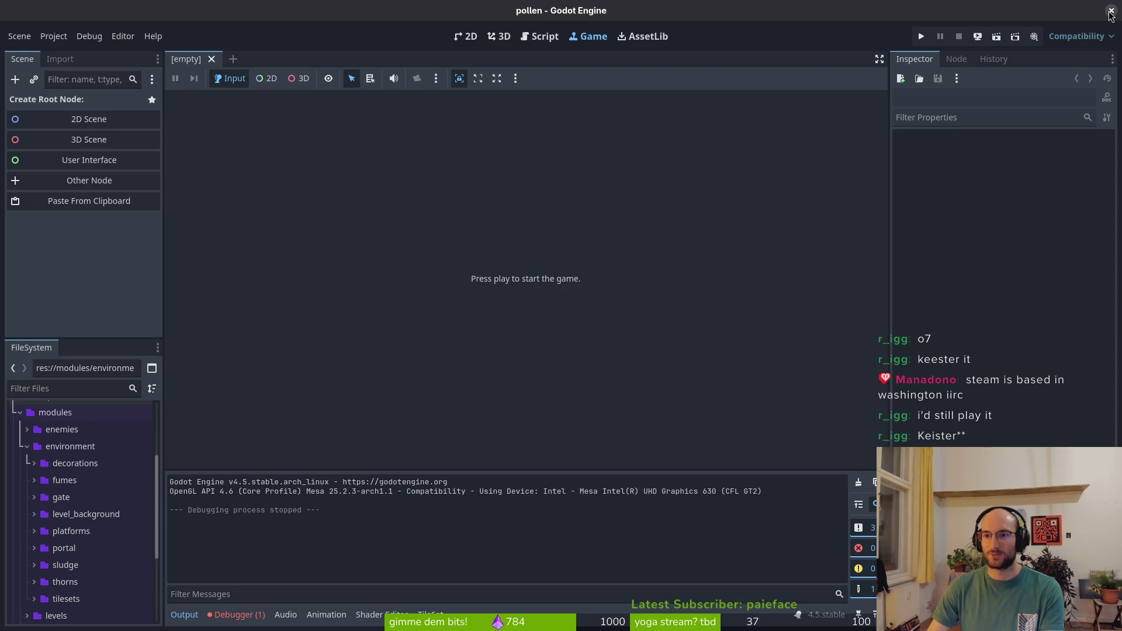
left_click(1111, 11)
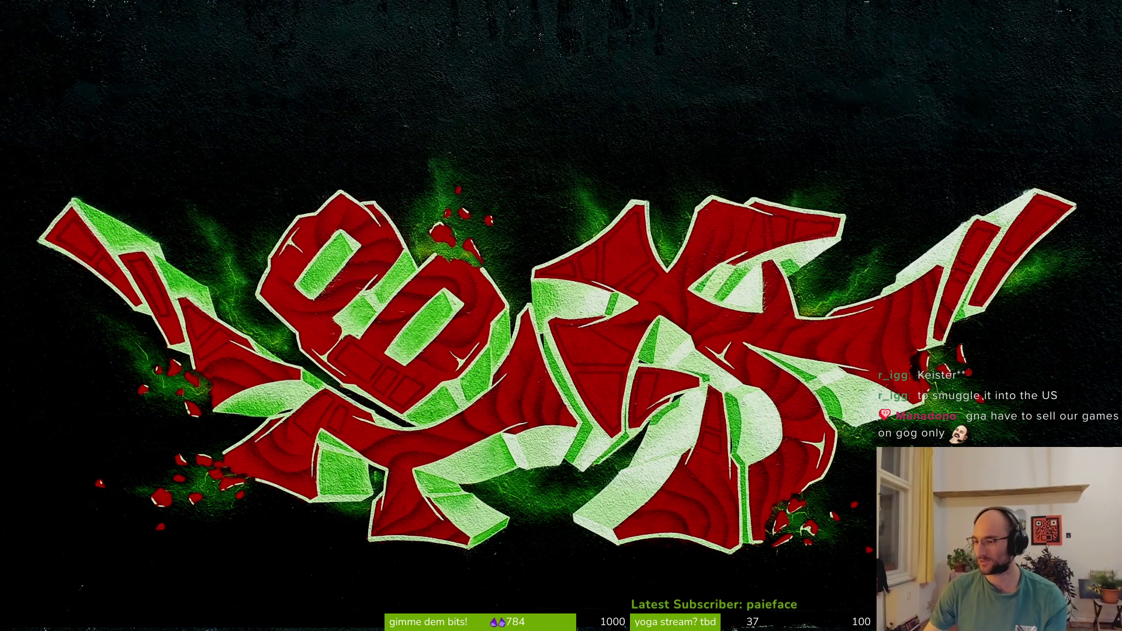
Close the graffiti image viewer and launch index.x86_64 from the pollen exports folder
key("Escape")
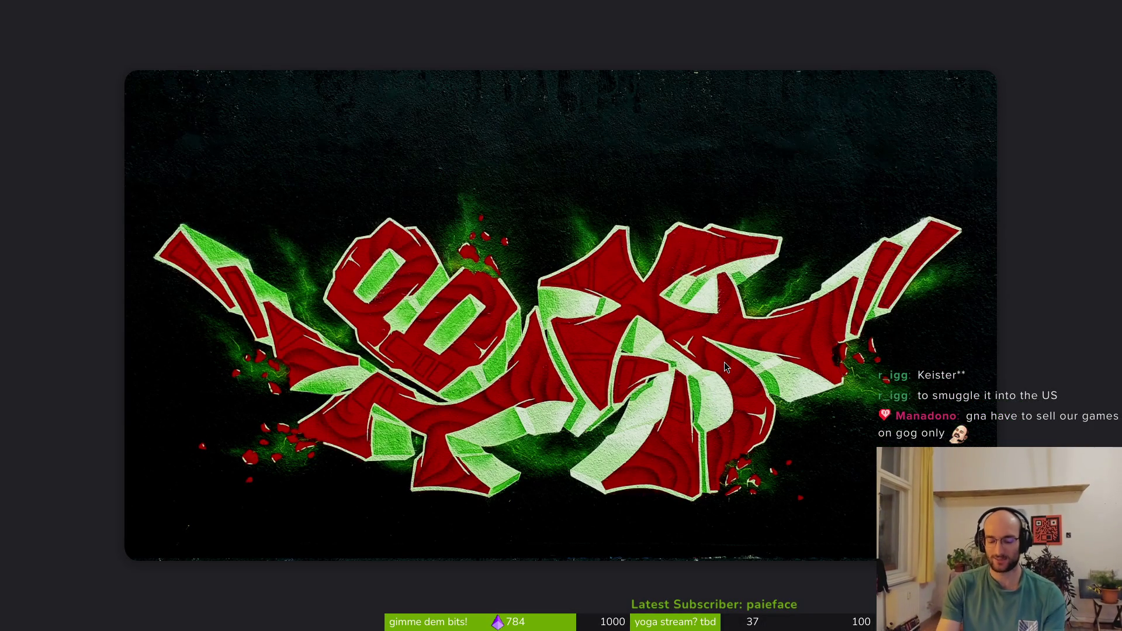
key("ctrl+w")
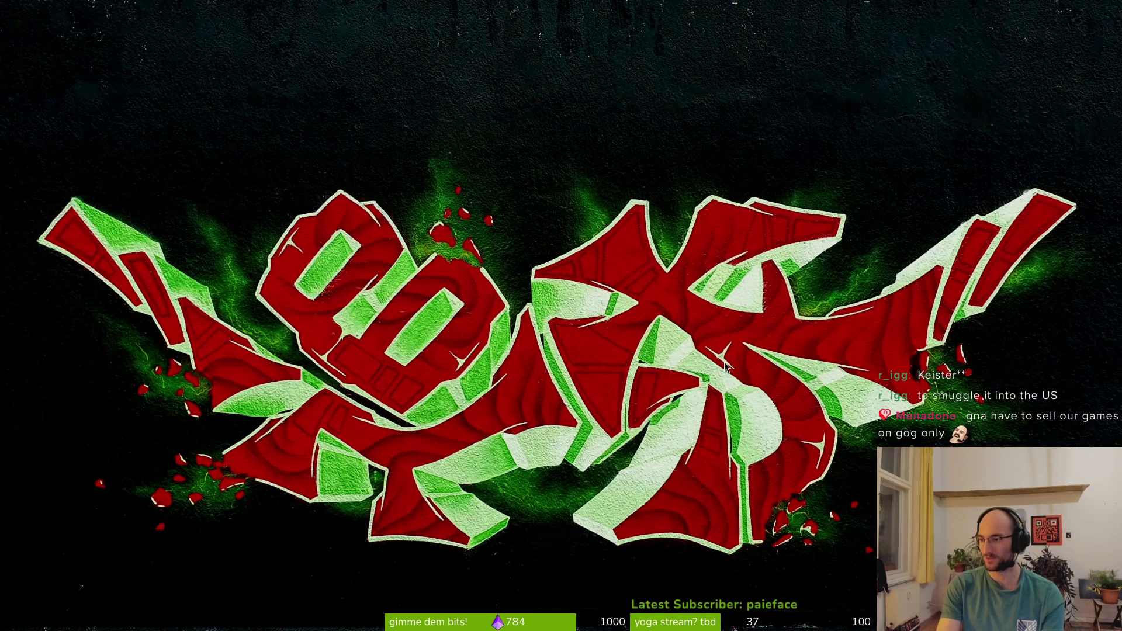
key("super+e")
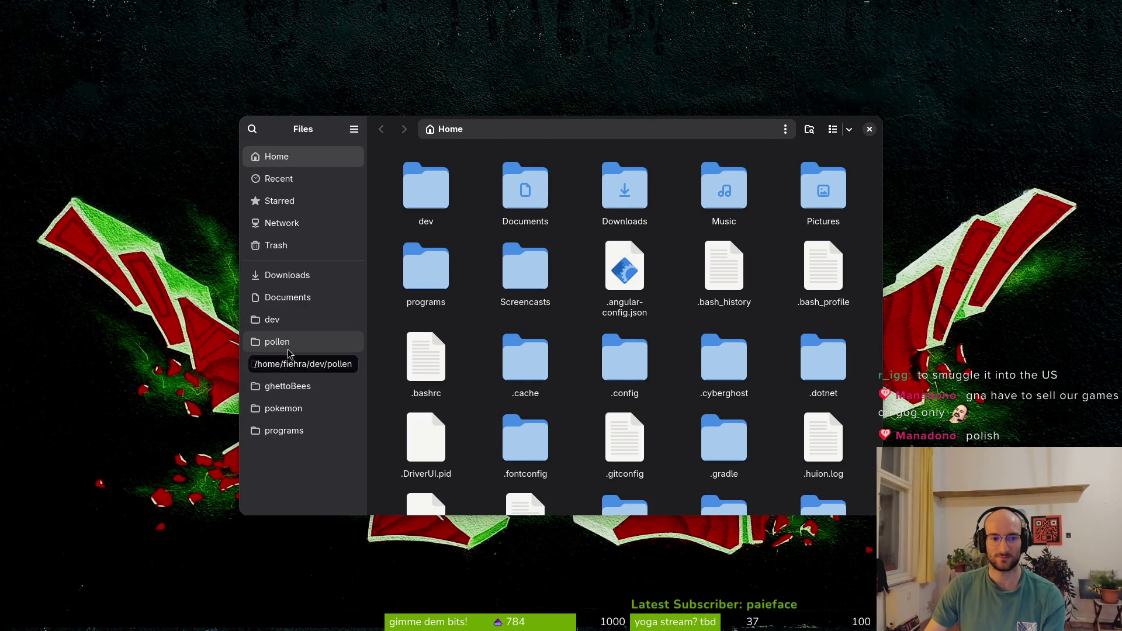
left_click(278, 343)
double_click(648, 307)
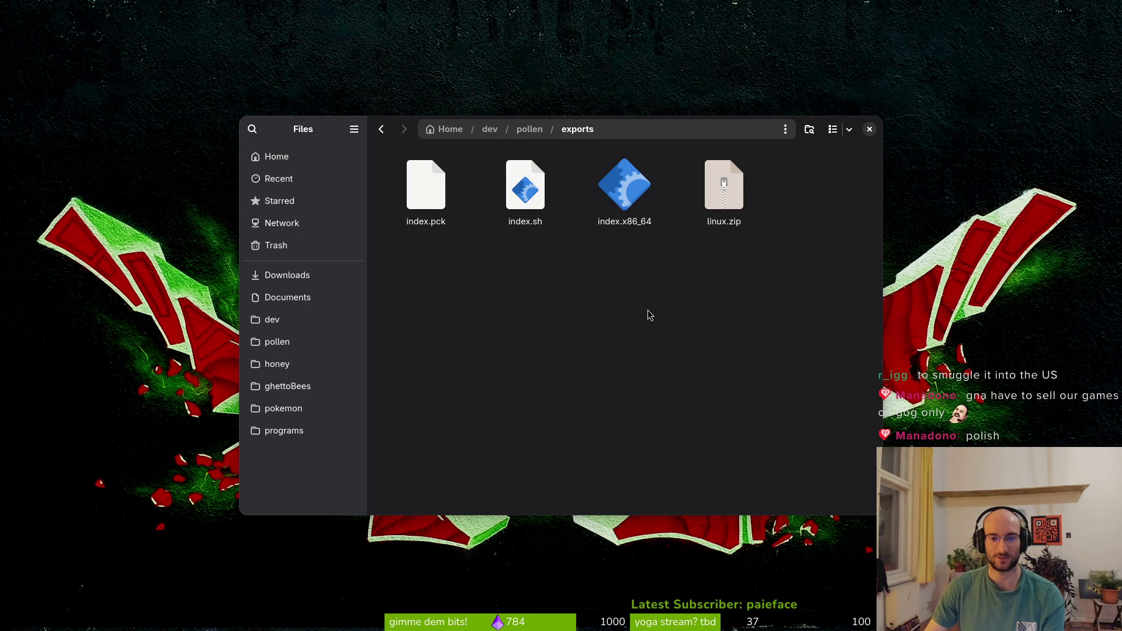
left_click(635, 210)
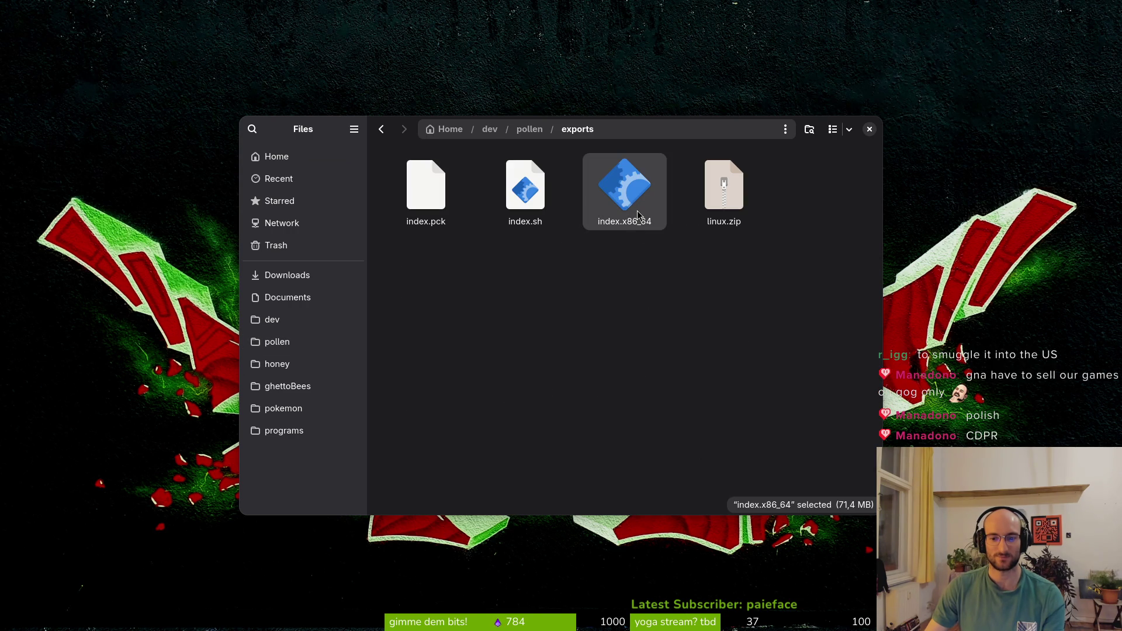
double_click(624, 202)
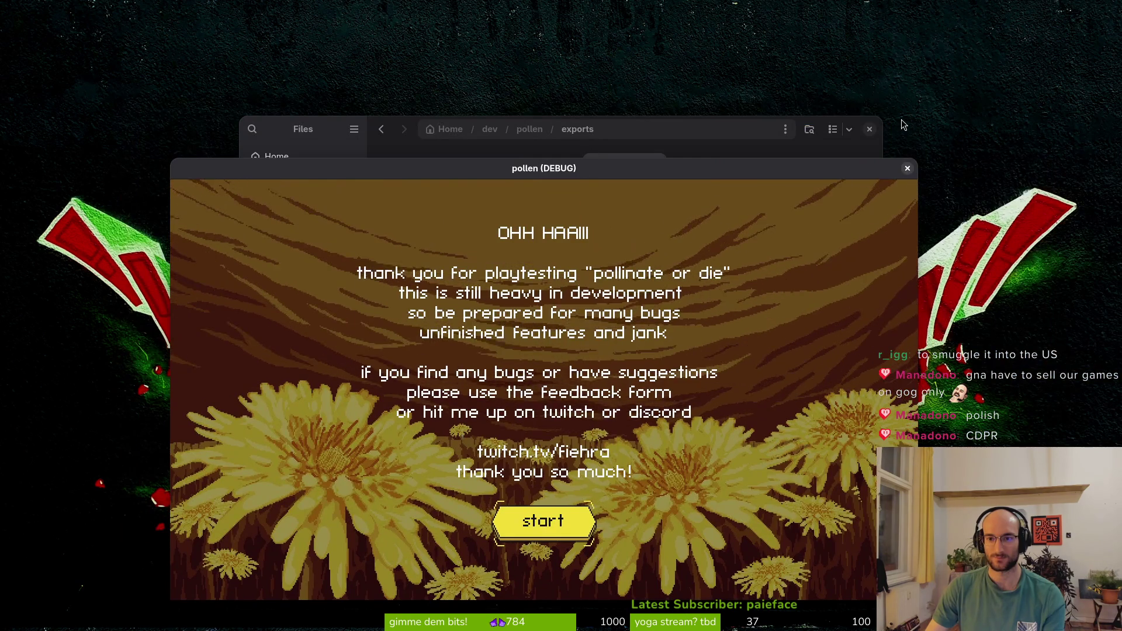
Dismiss the playtest welcome message to reach the title menu and reposition the game window
left_click(870, 129)
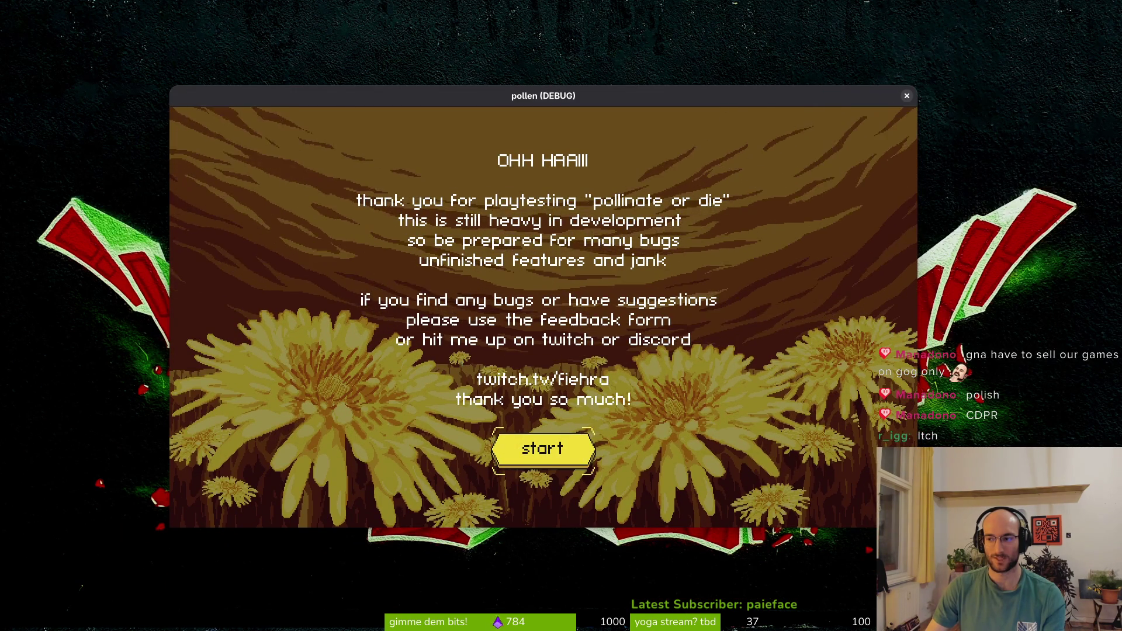
left_click(587, 437)
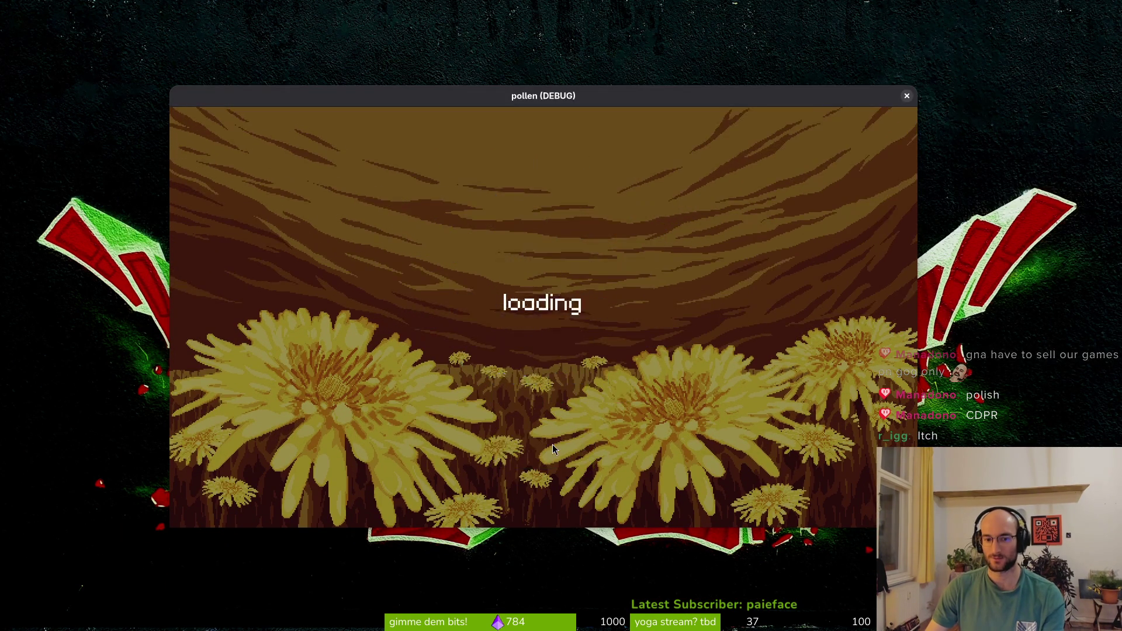
double_click(521, 99)
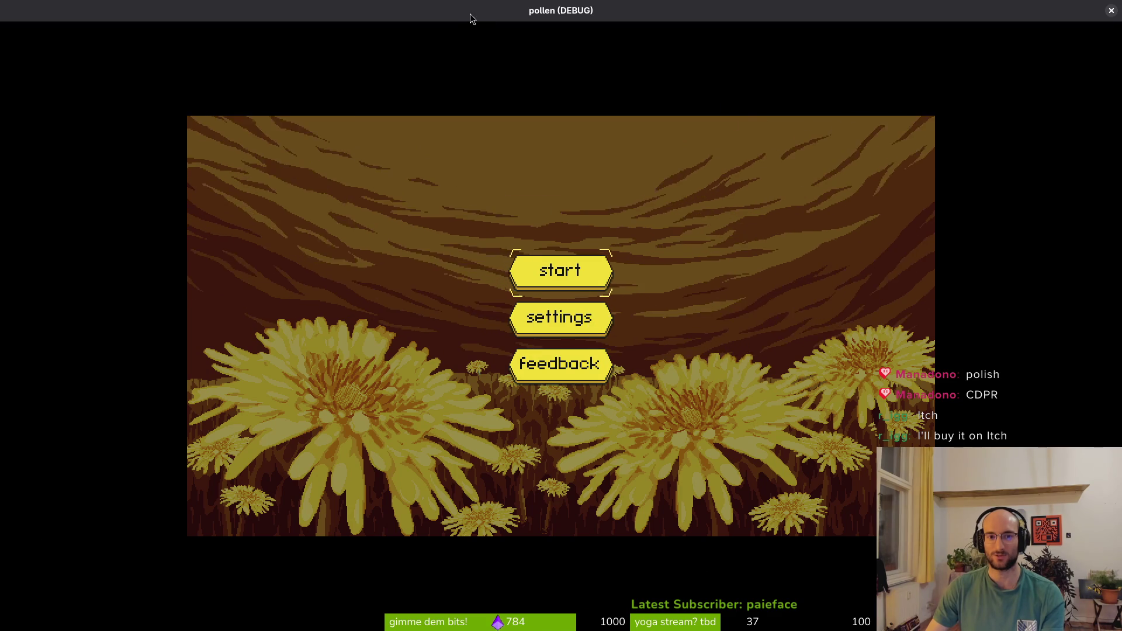
double_click(471, 13)
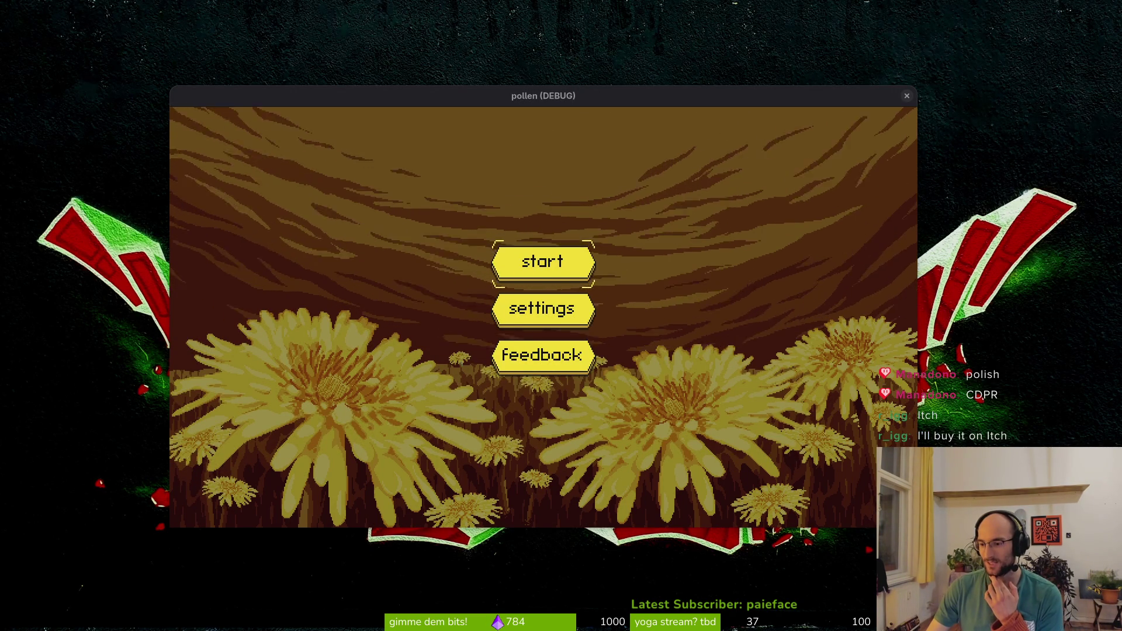
left_click_drag(566, 99, 597, 95)
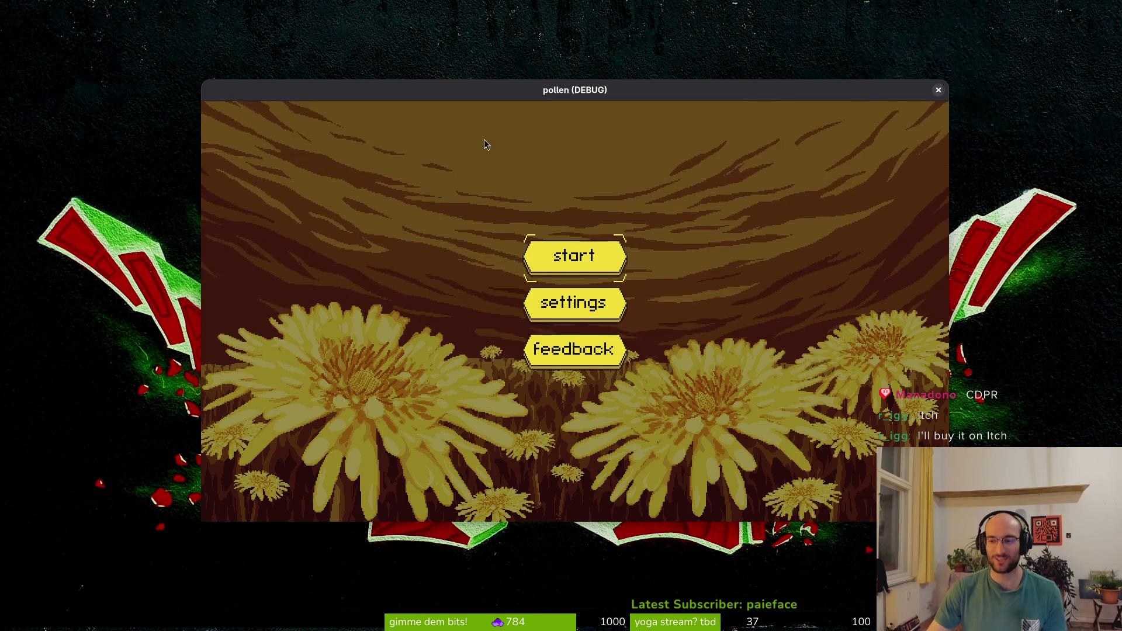
Maximize the pollen game window and start the game from the title menu
key("Down")
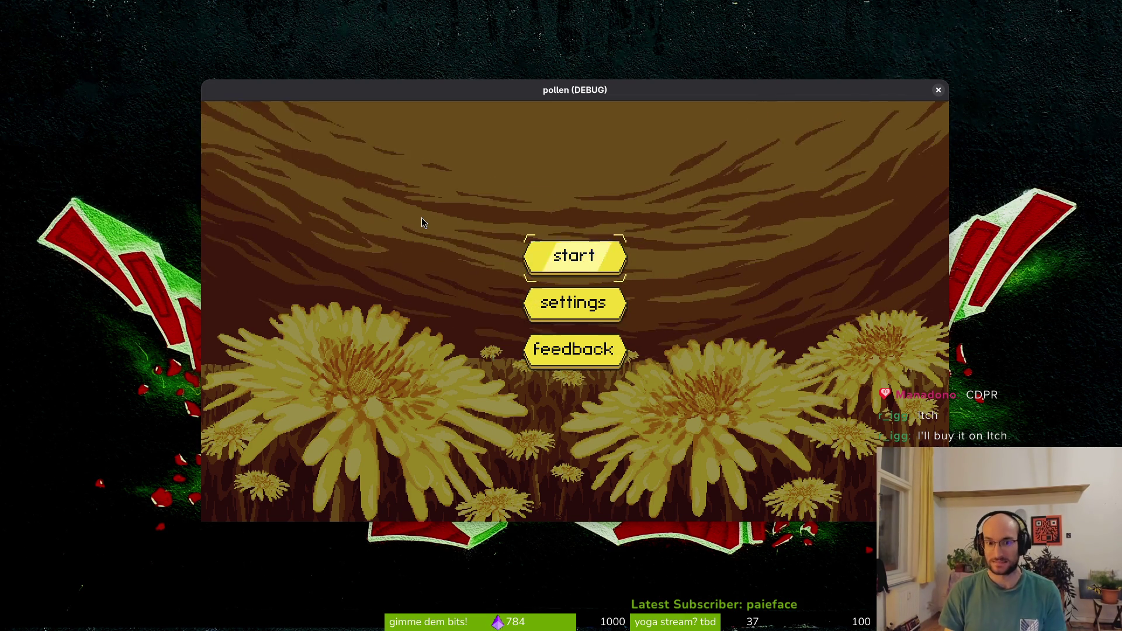
key("Up")
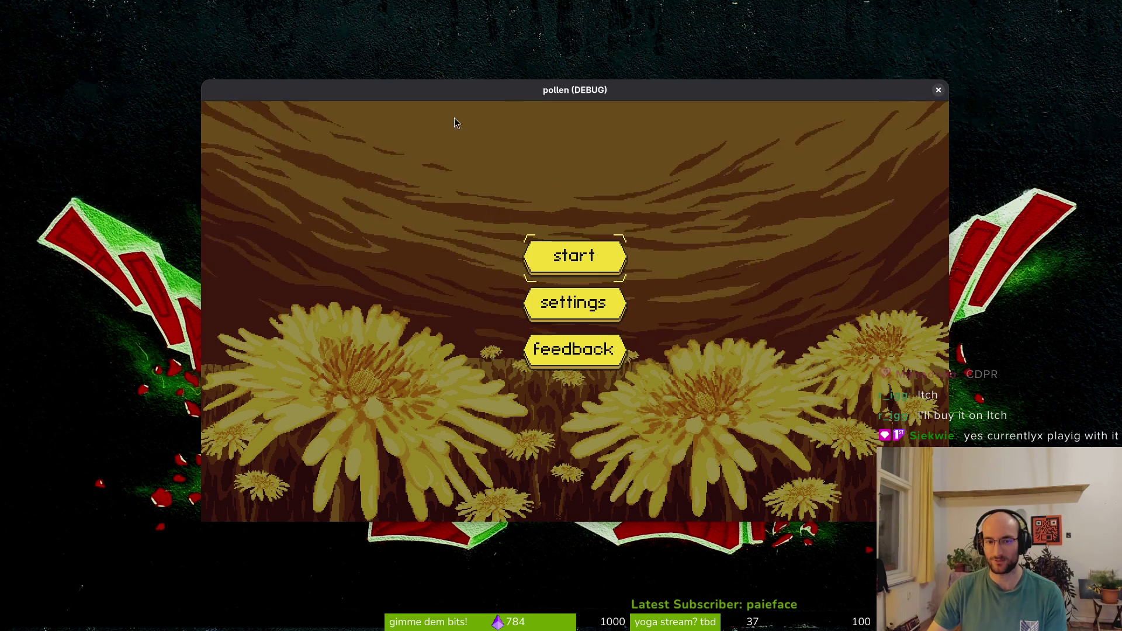
double_click(472, 96)
double_click(436, 10)
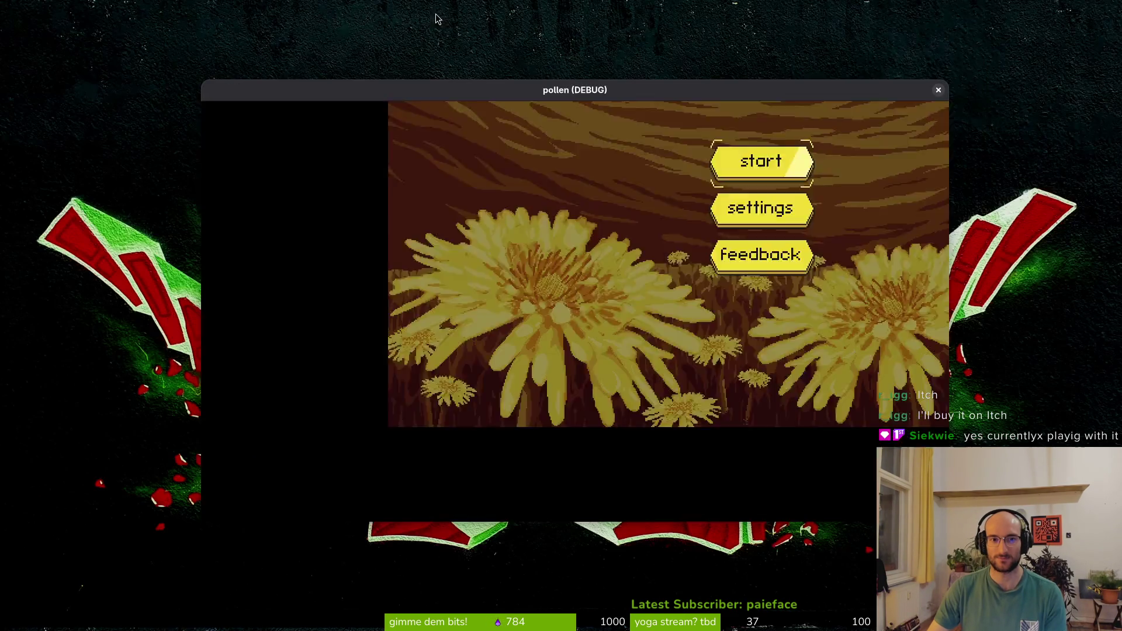
double_click(440, 86)
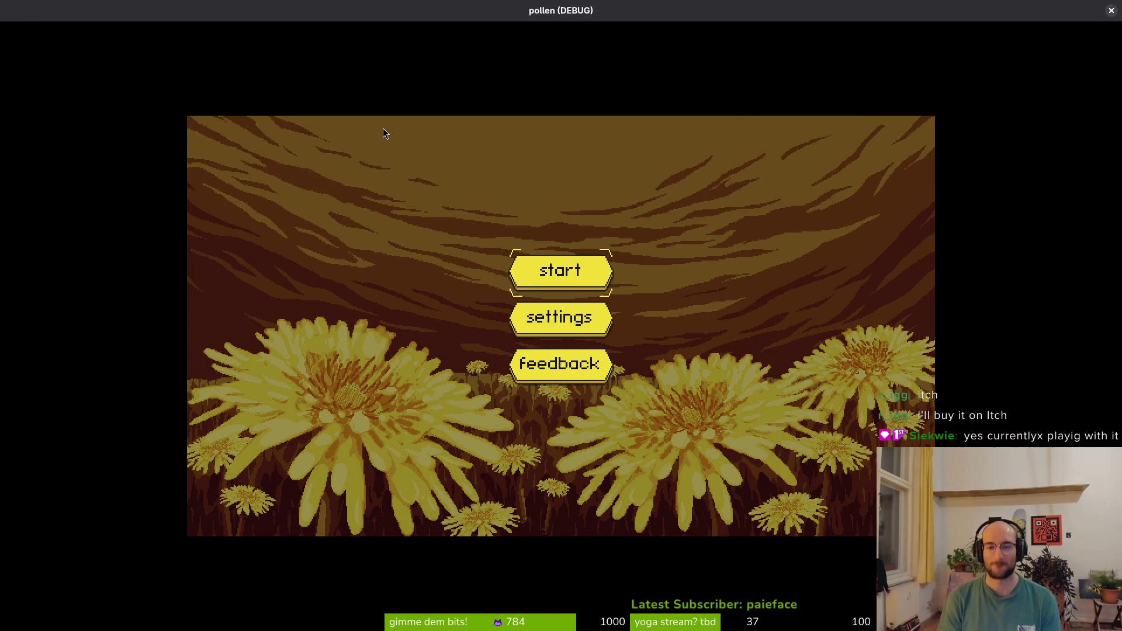
key("Return")
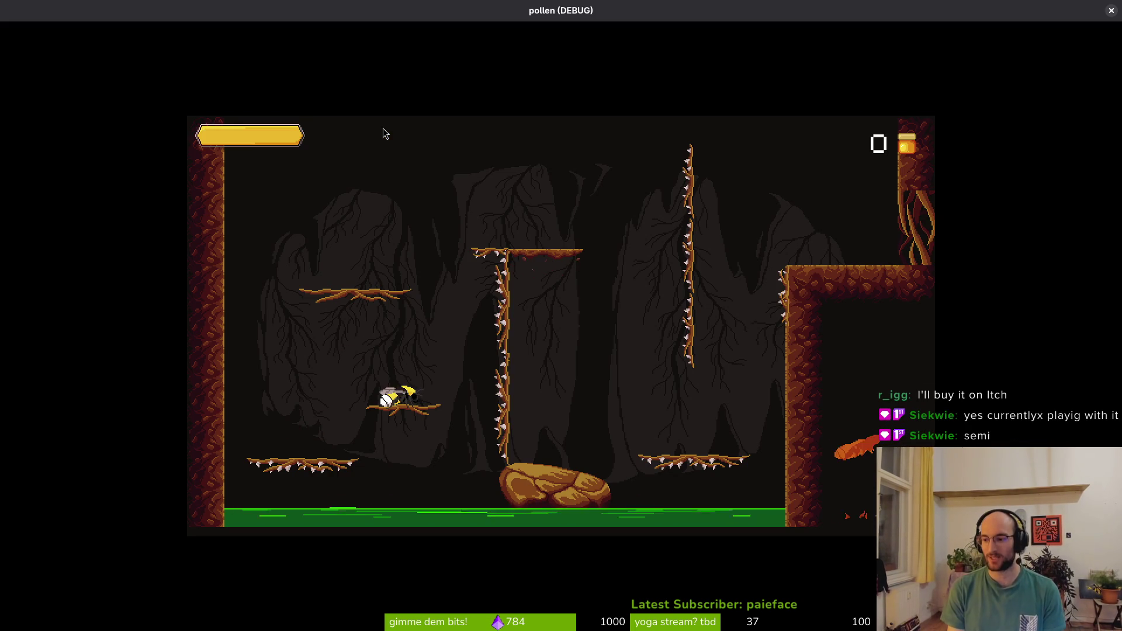
Pause the run, quit back to the title screen, and start again into the level select room
key("Escape")
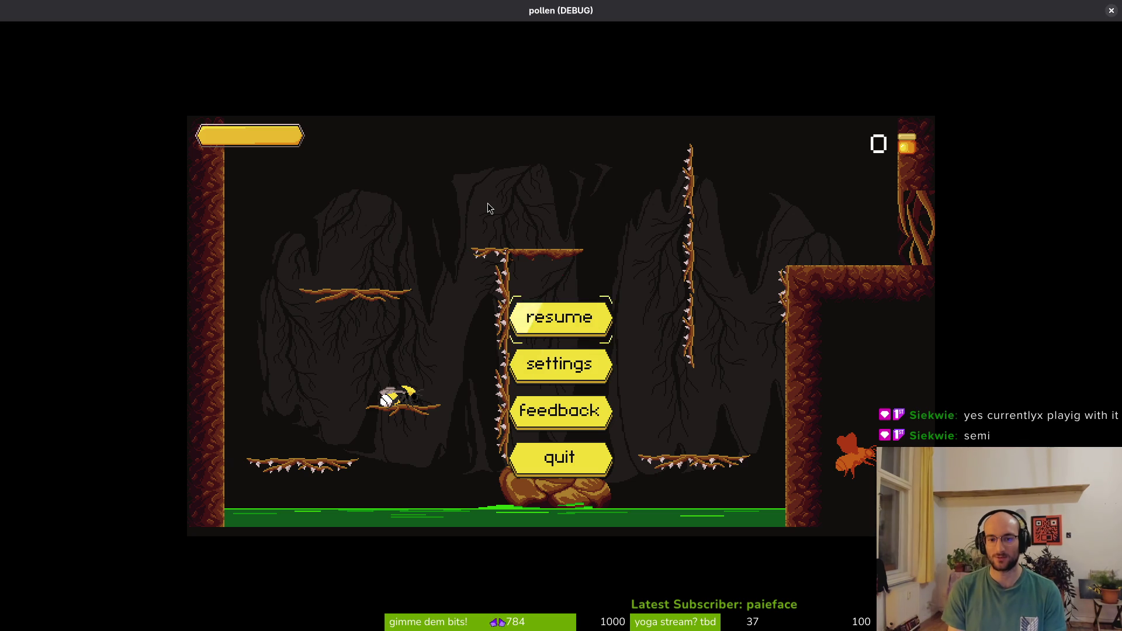
key("Down")
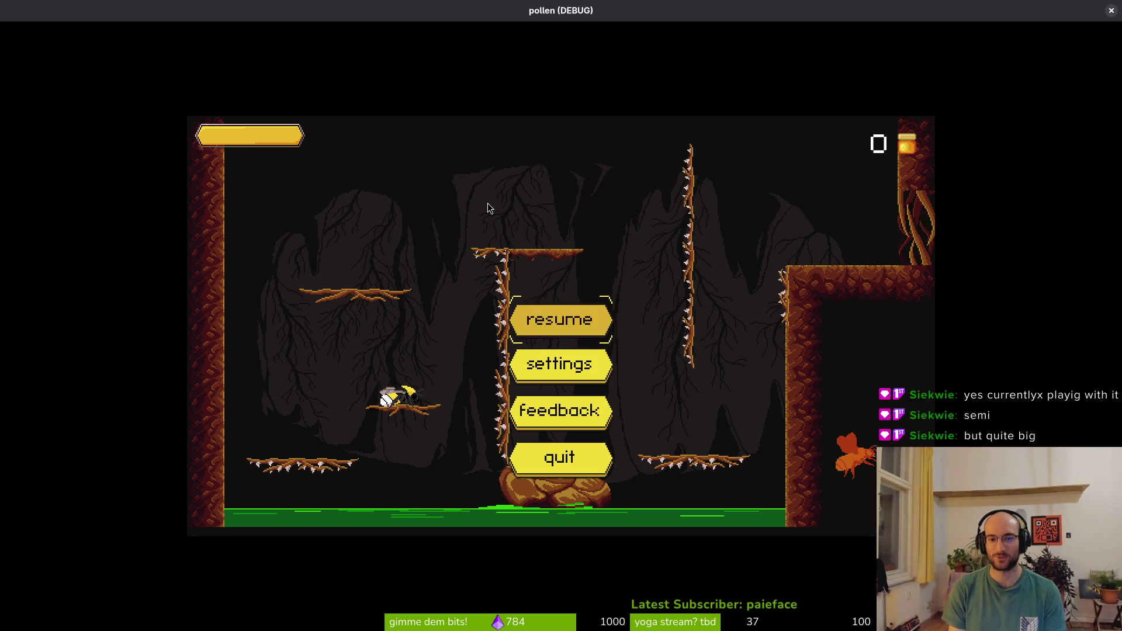
key("Up")
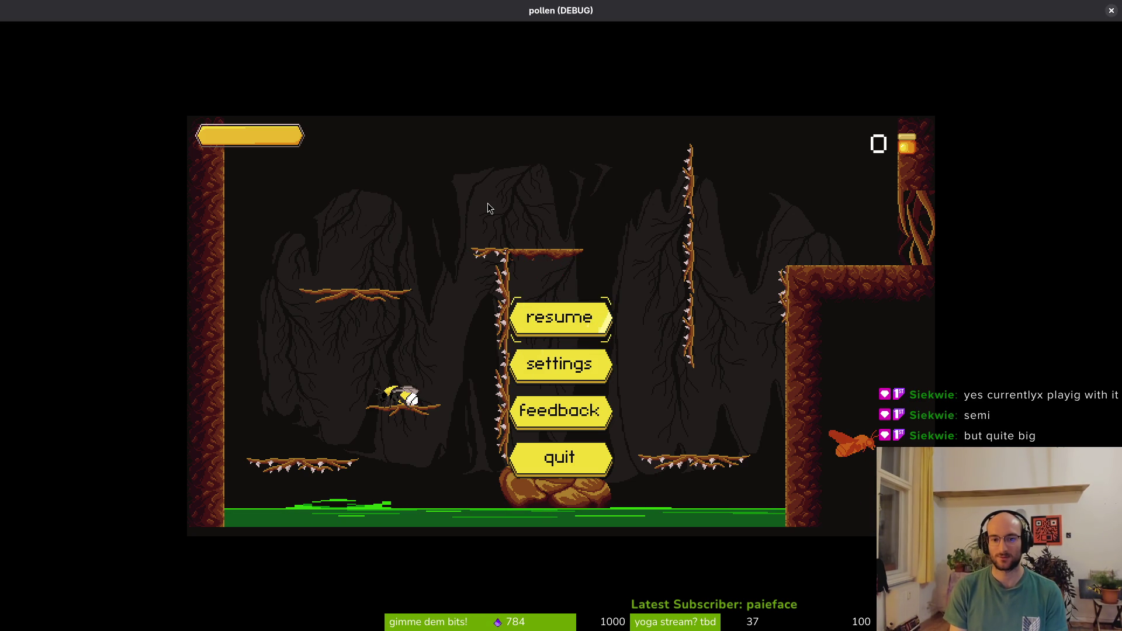
key("Down")
key("Return")
key("Return")
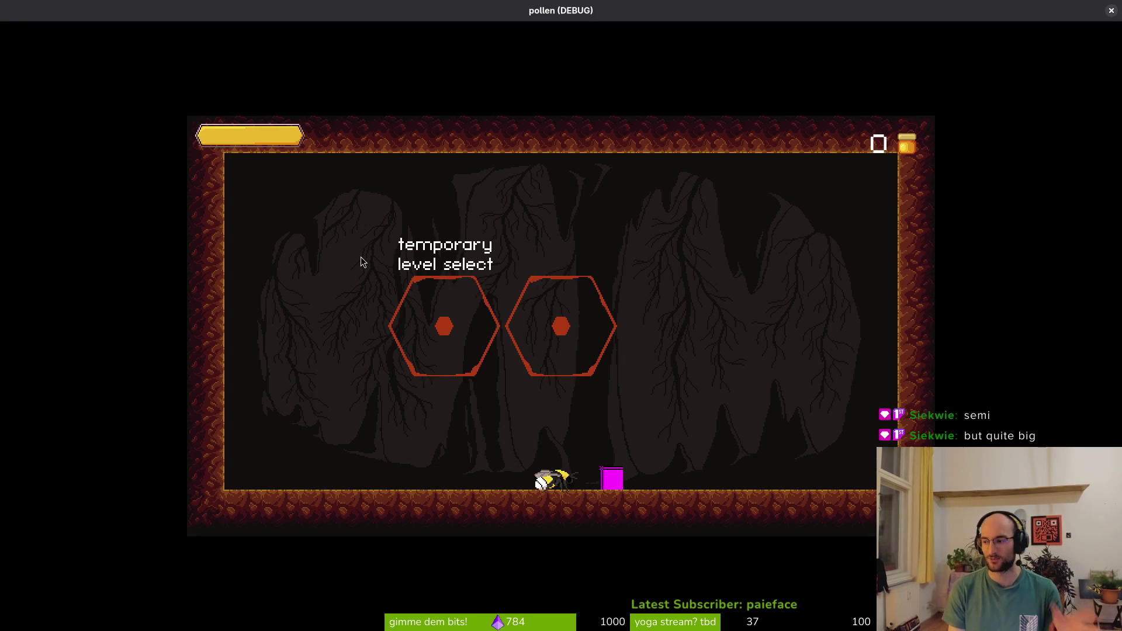
Fly the bee around the cave, dashing and slashing at the wasps
key("Left")
key("Right")
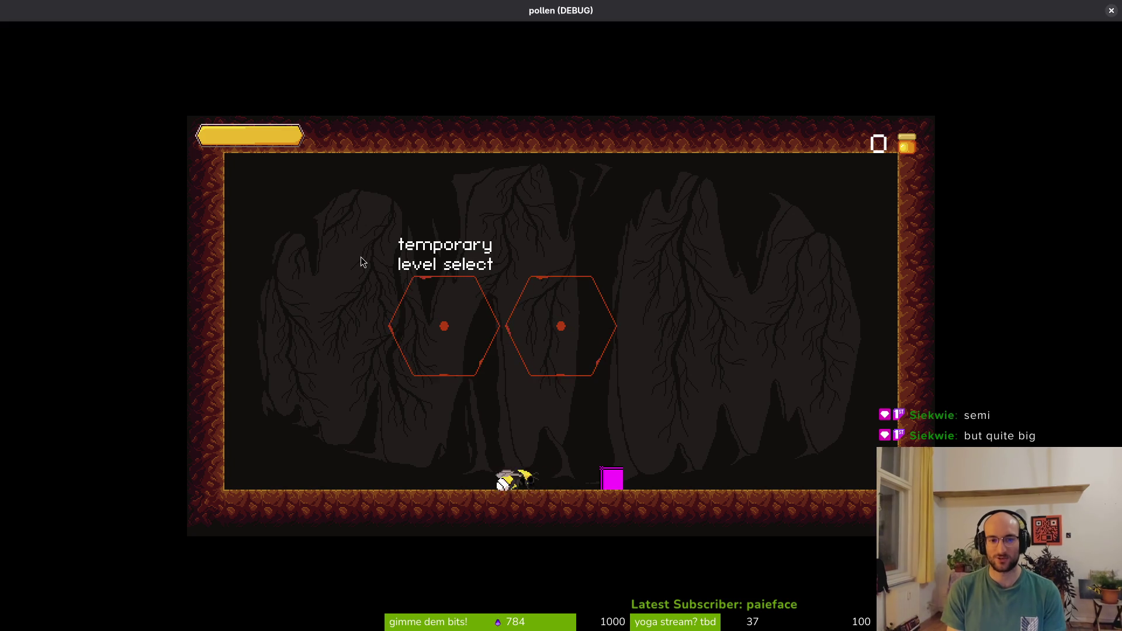
key("space")
key("space")
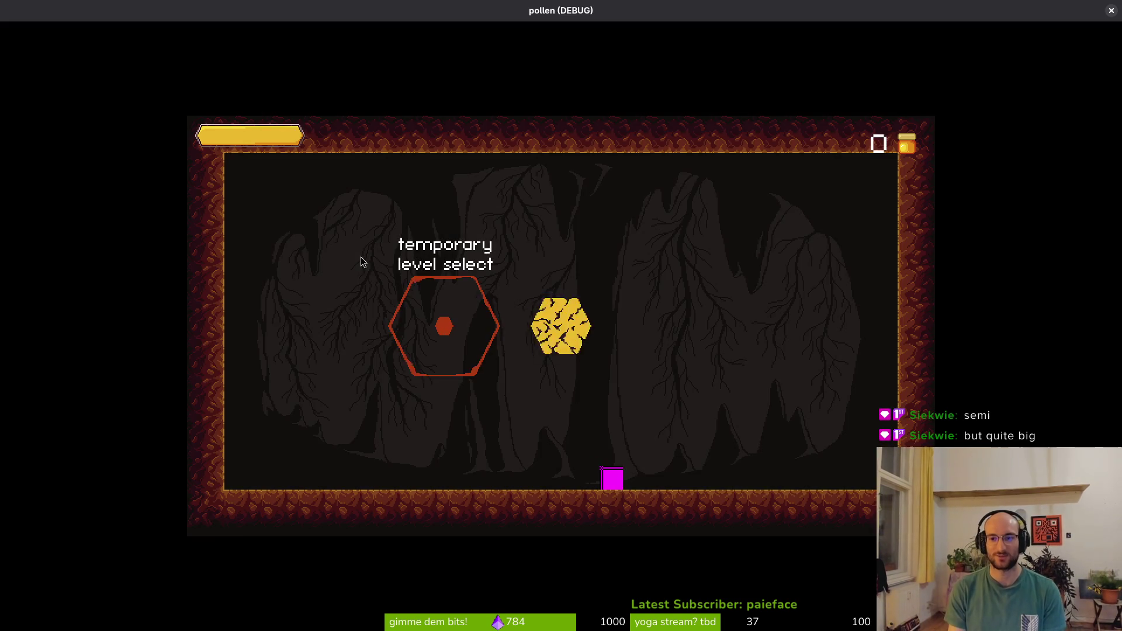
key("Left")
key("space")
key("Right")
key("space")
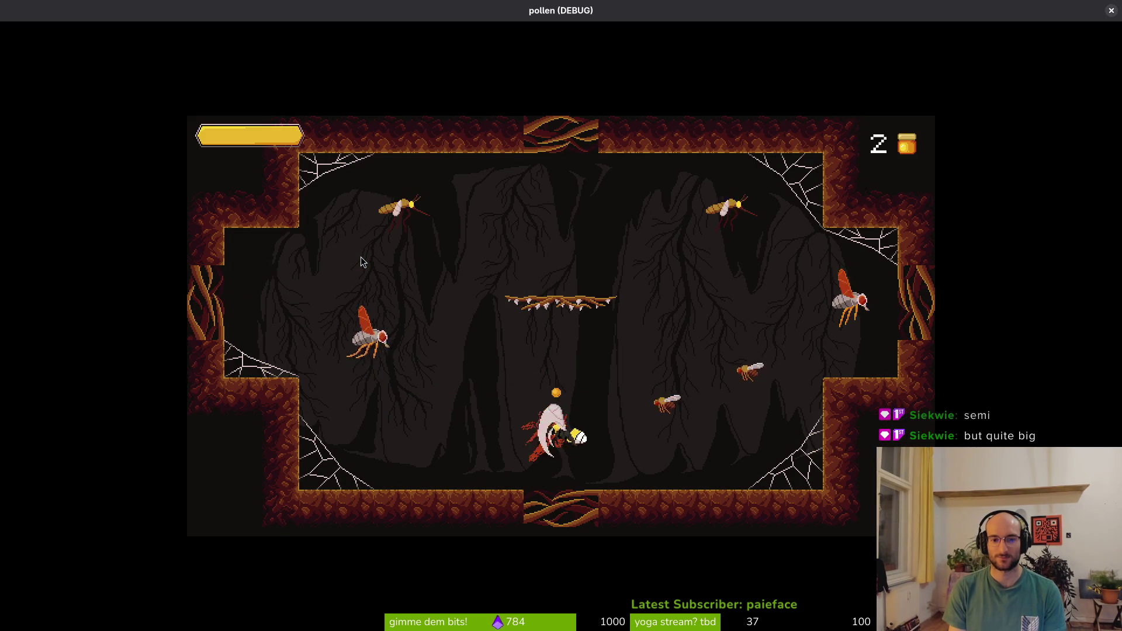
key("Left")
key("space")
key("space")
key("Up")
key("space")
key("space")
key("Down")
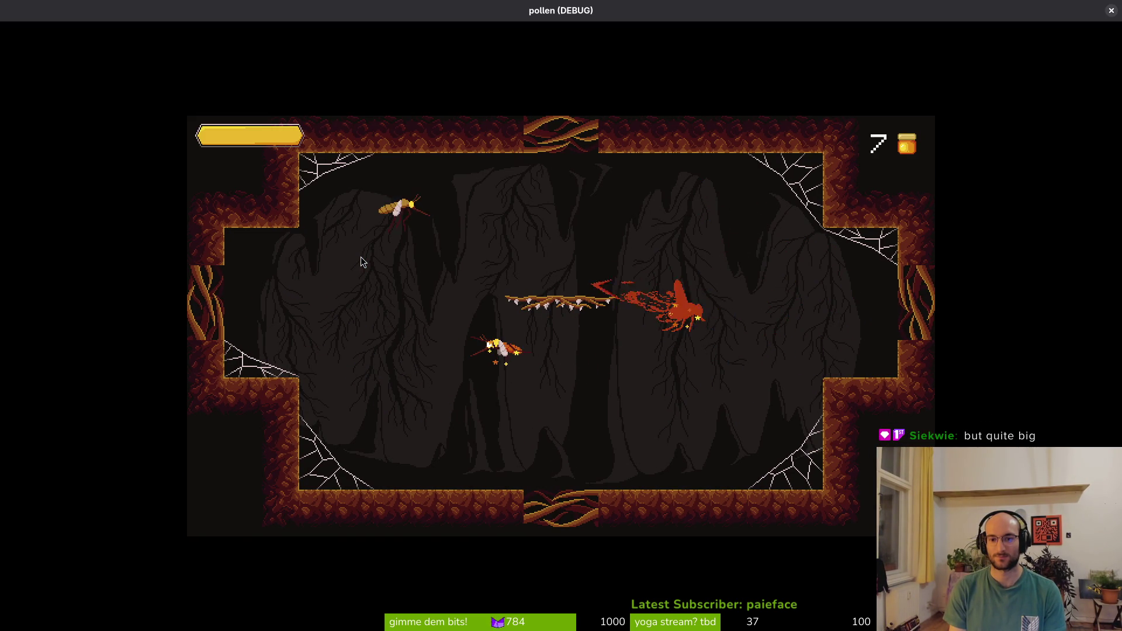
key("space")
key("Up")
key("space")
key("Left")
key("space")
key("Right")
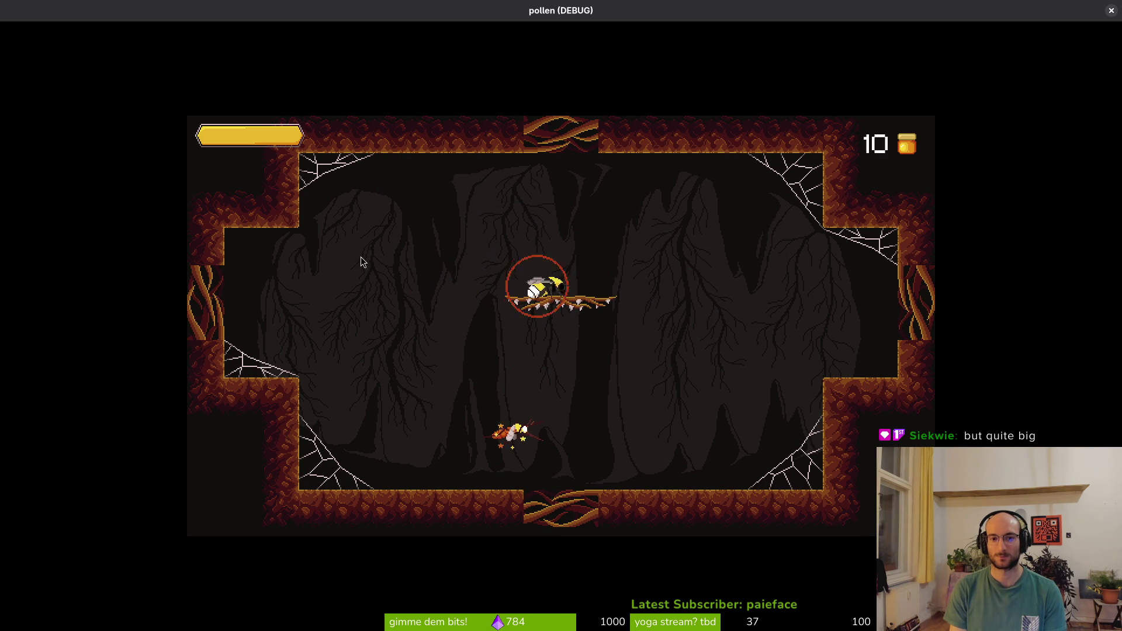
Finish off the remaining wasps around the central platform
key("Up")
key("space")
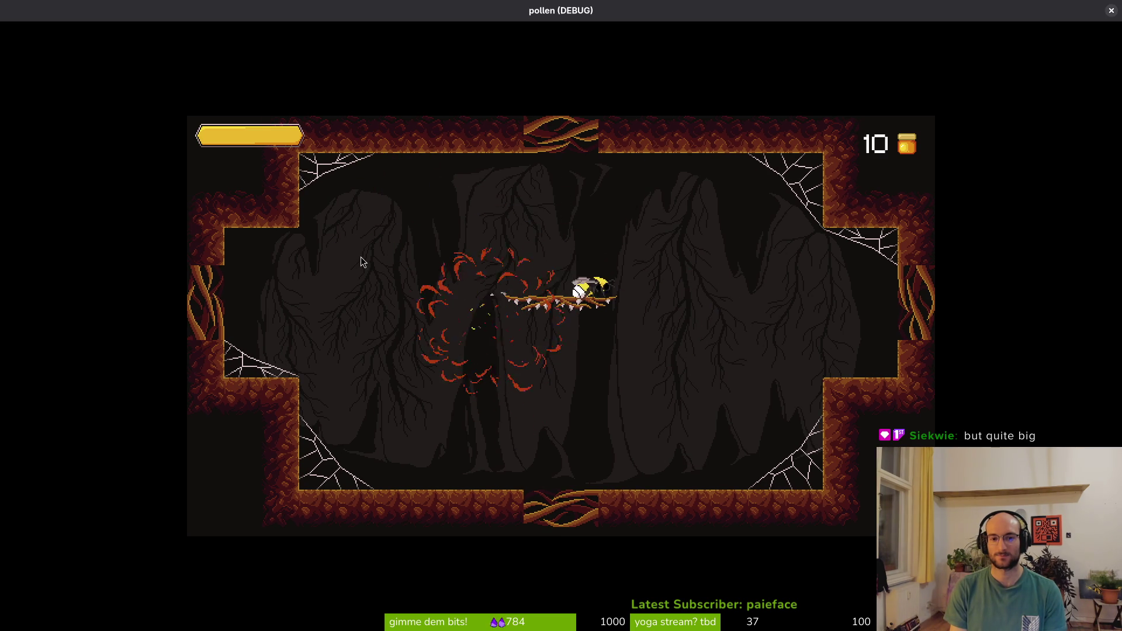
key("Up")
key("Right")
key("space")
key("space")
key("space")
key("Left")
key("space")
key("space")
key("Right")
key("space")
key("Up")
key("Left")
key("space")
key("Right")
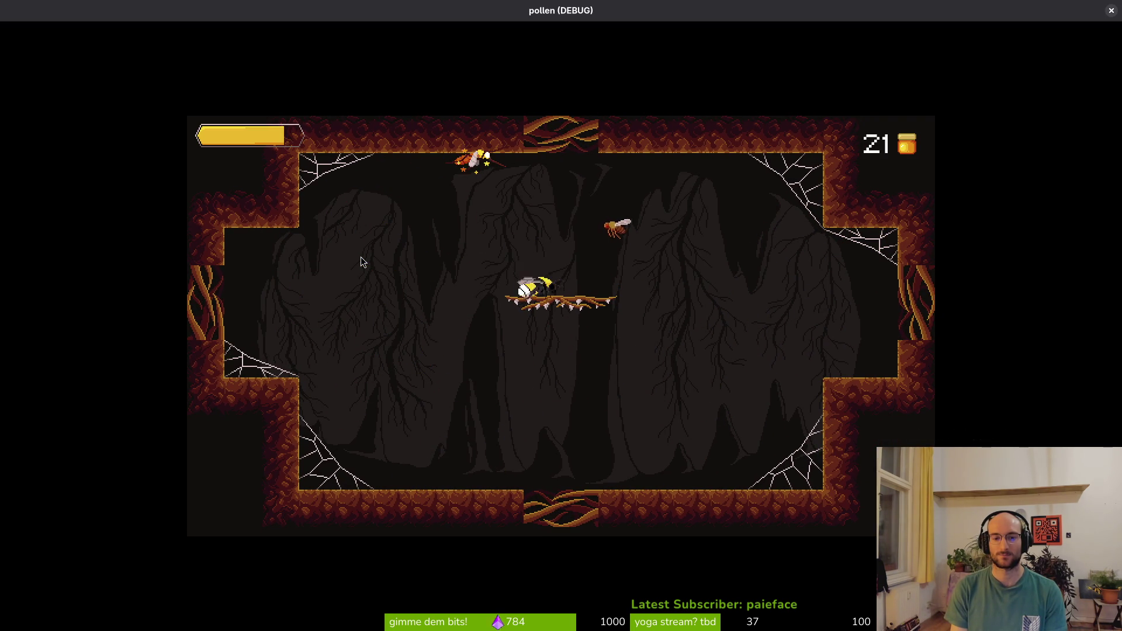
key("Left")
key("space")
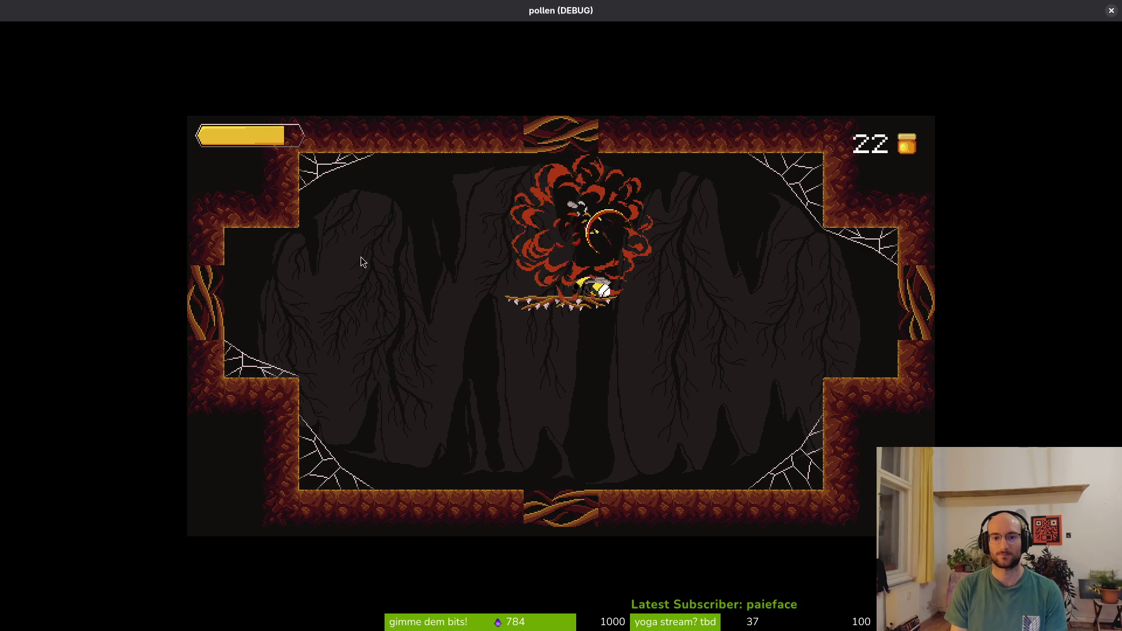
Fly the bee up through the top opening into the next room, reaching 24 pollen
key("Up")
key("Right")
key("Right")
key("space")
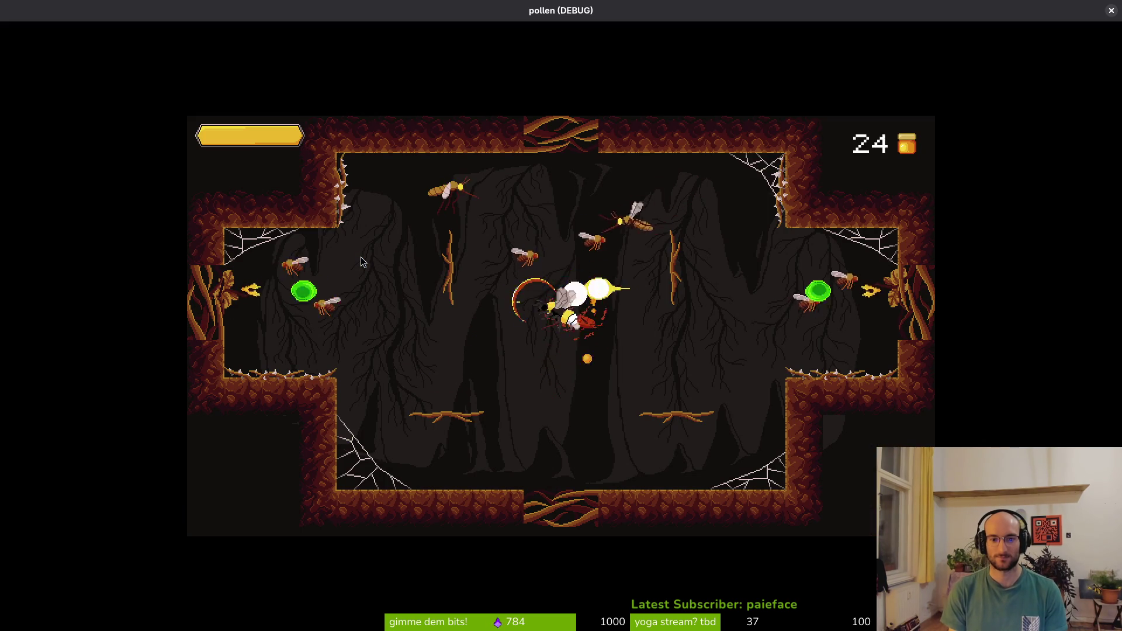
Slash the arena wasps, diving to the floor and sweeping back toward the centre
key("space")
key("Right")
key("Down")
key("Up")
key("space")
key("space")
key("Right")
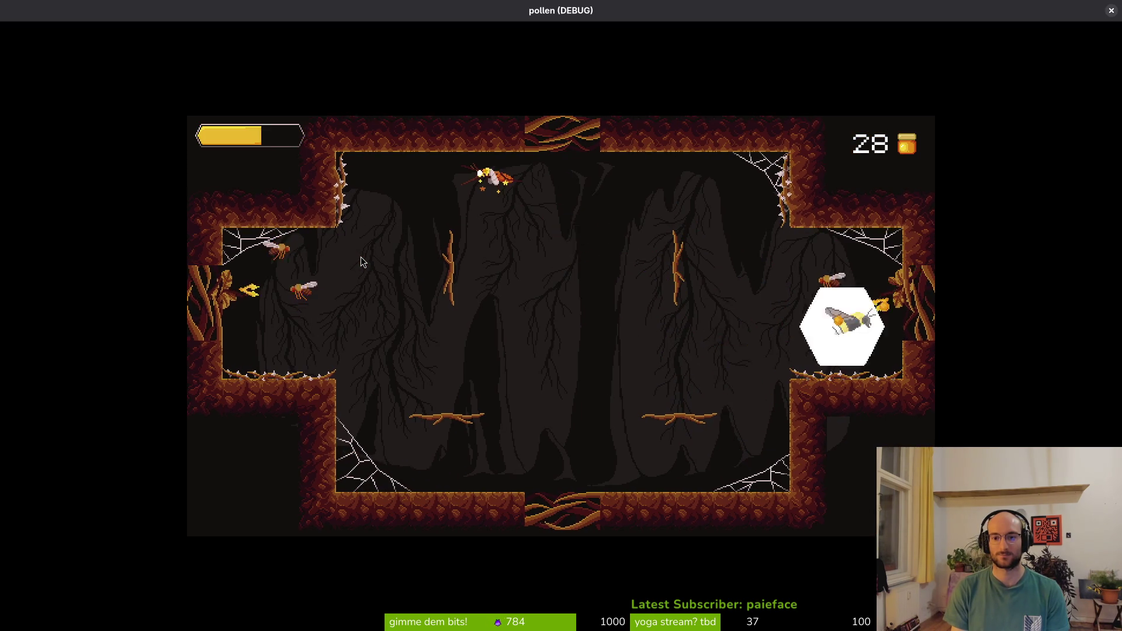
key("Left")
key("space")
key("Up")
key("space")
key("Down")
key("space")
key("Left")
key("space")
key("space")
Fight the new wave of wasps between the top centre and the middle
key("space")
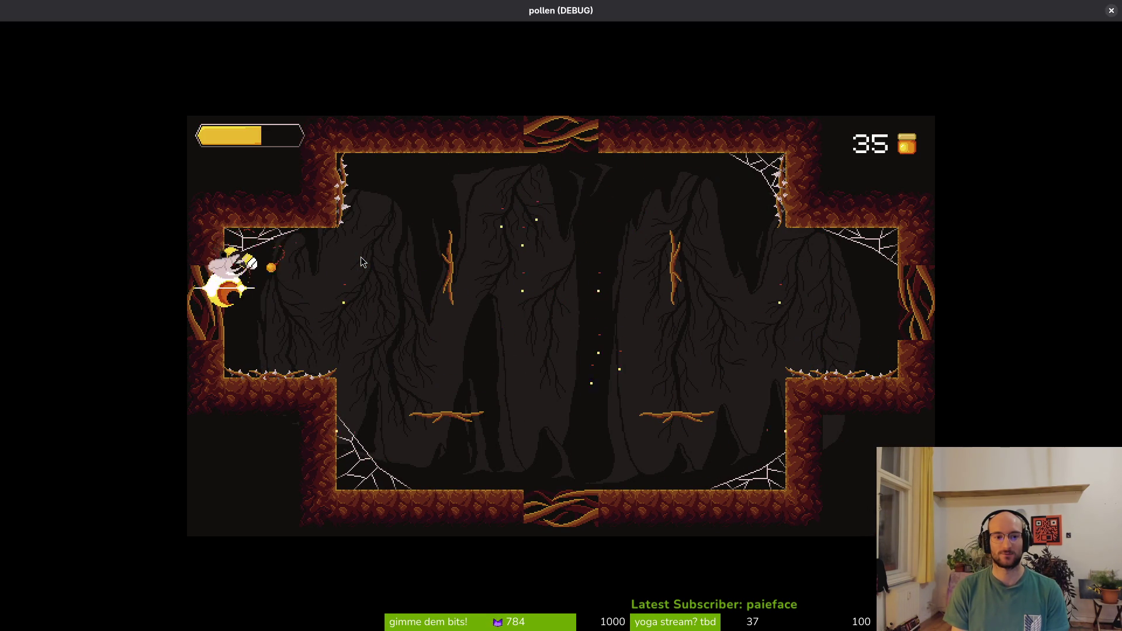
key("Down")
key("space")
key("space")
key("Right")
key("Right")
key("space")
key("Up")
key("space")
key("space")
key("Down")
key("space")
key("space")
key("Up")
key("space")
key("space")
key("Down")
key("space")
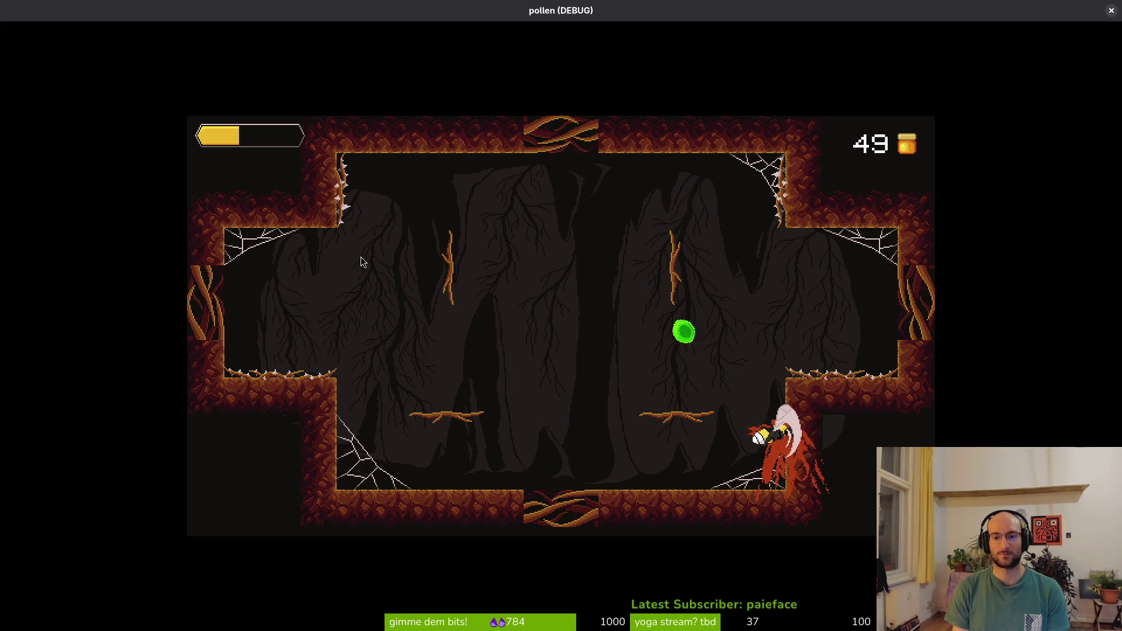
Dash out the right exit and fight the hornet, collecting pollen until health runs out at 64
key("space")
key("Right")
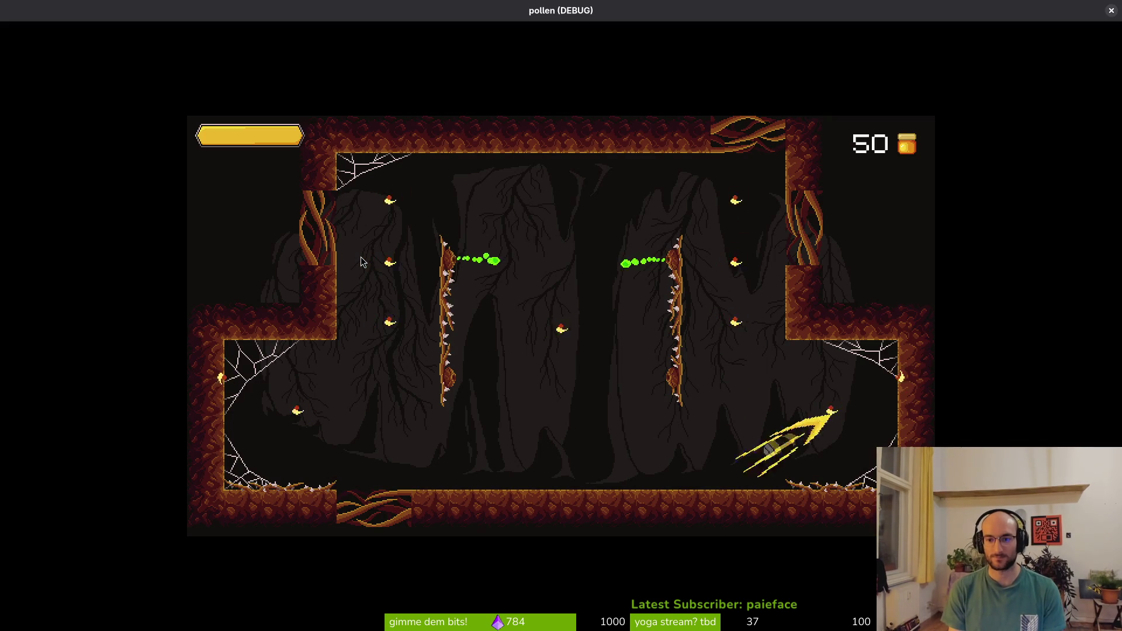
key("space")
key("Up")
key("space")
key("space")
key("space")
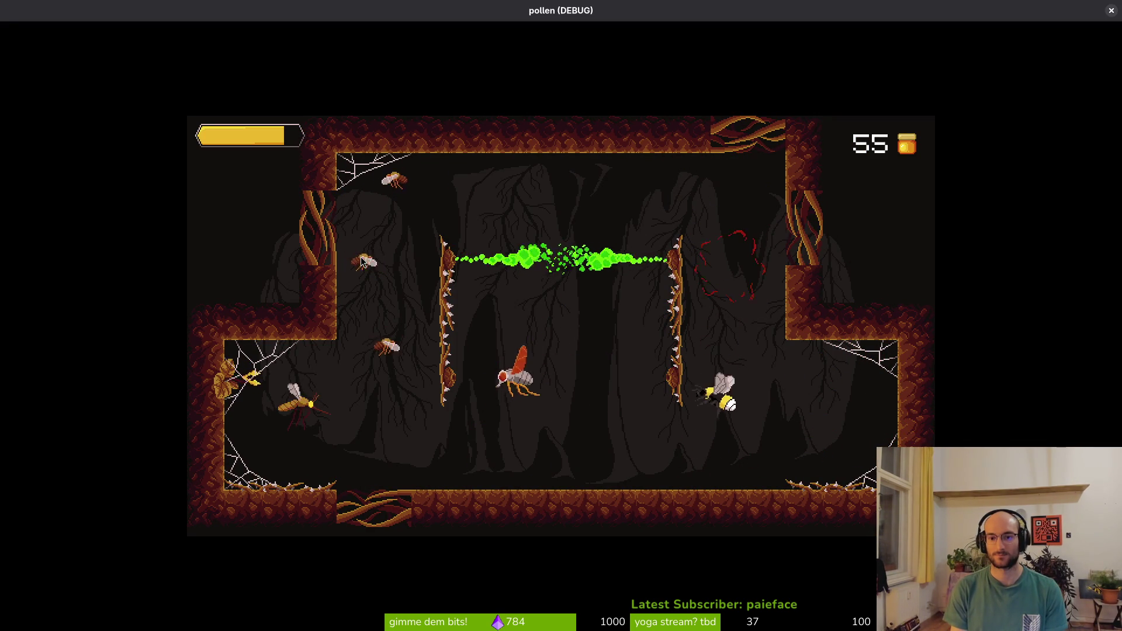
key("space")
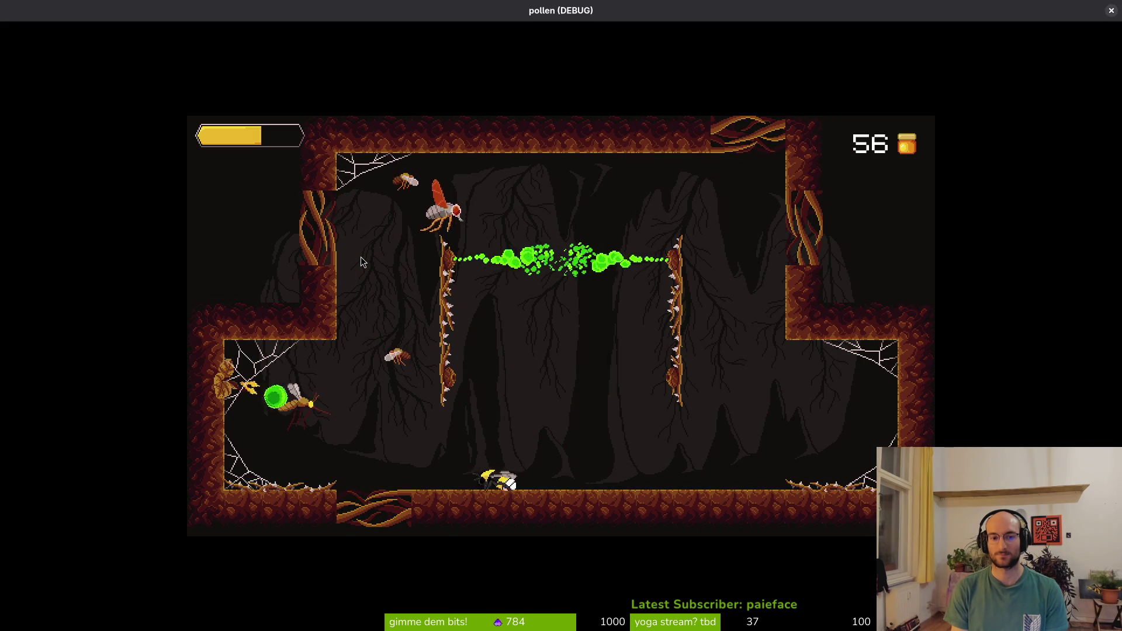
key("Left")
key("Left")
key("Up")
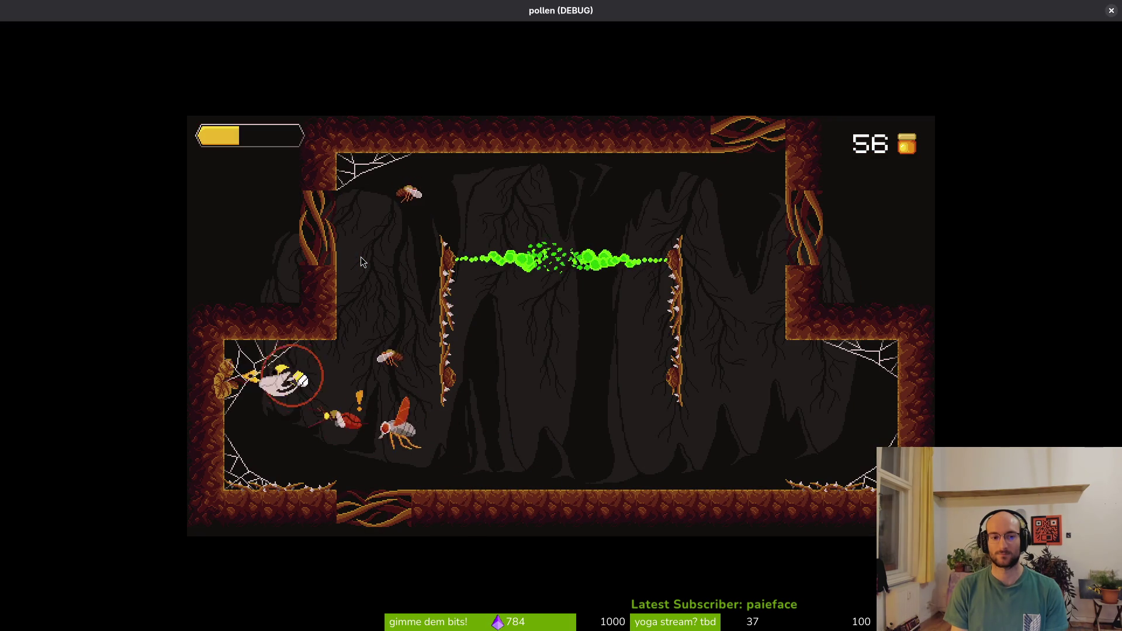
key("Right")
key("Up")
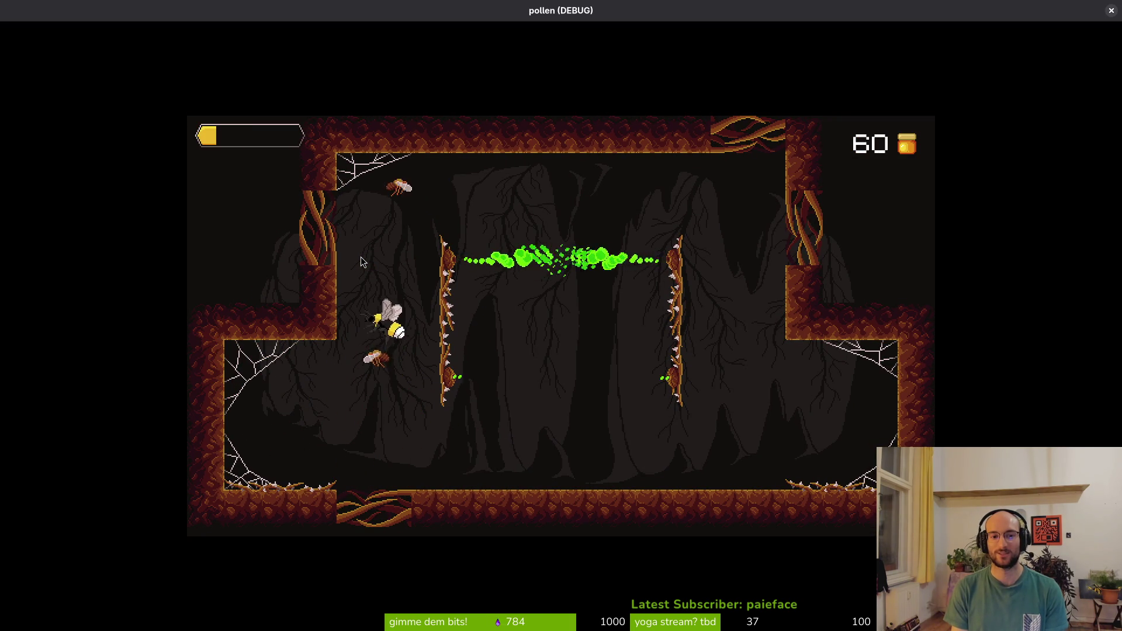
key("Down")
key("Left")
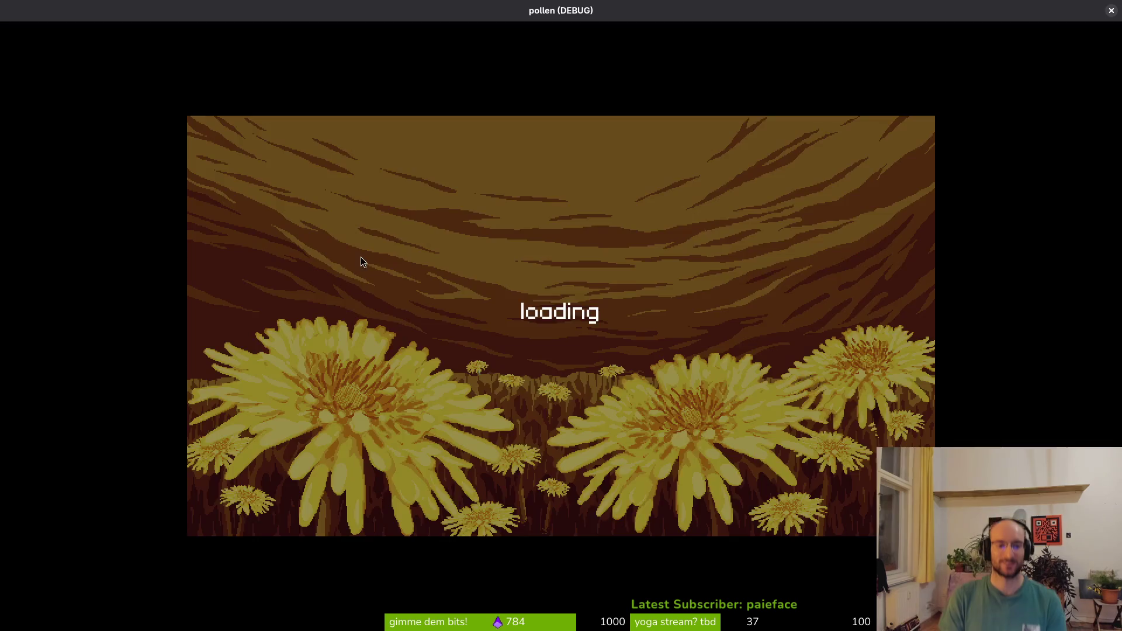
Enter the level-select hexagon and dash around the arena collecting pollen
key("Up")
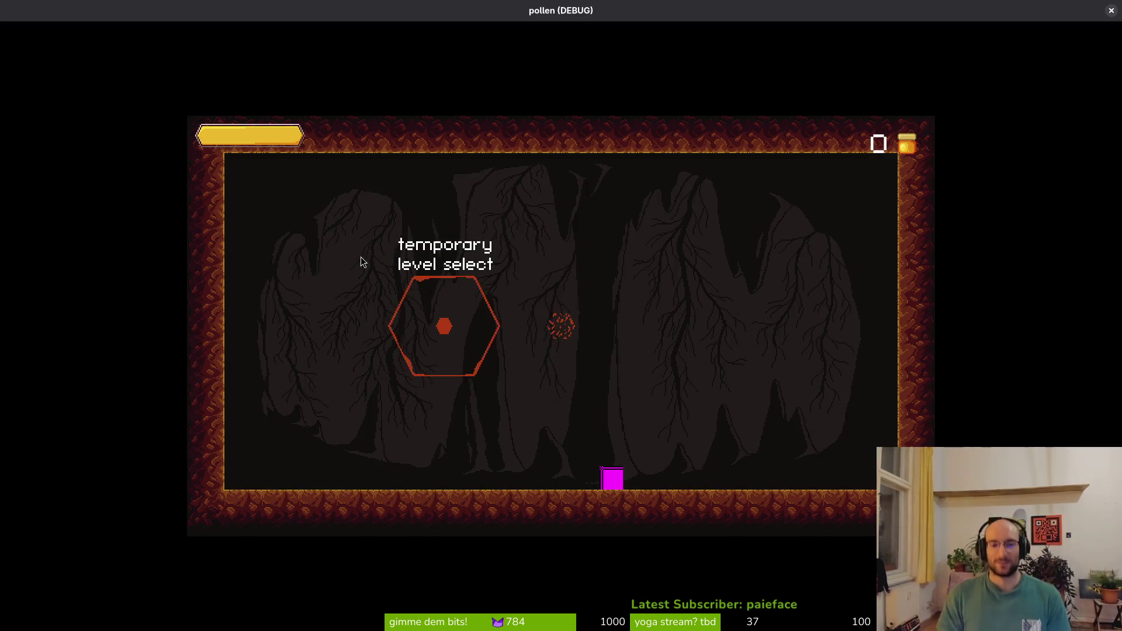
key("Left")
key("Right")
key("Down")
key("Up")
key("Up")
key("Right")
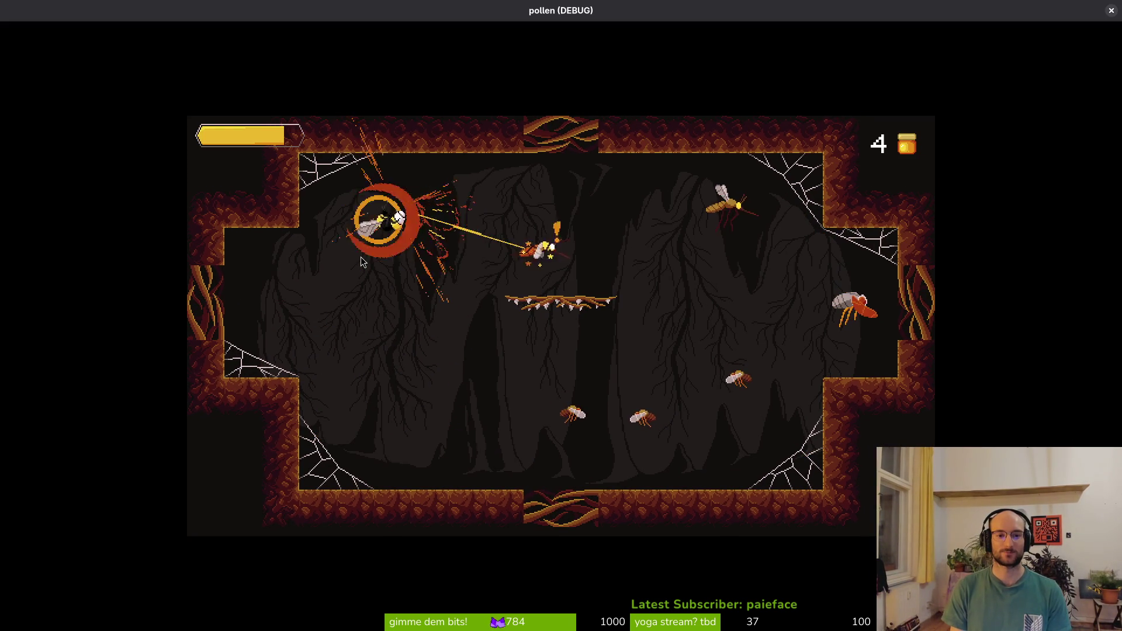
key("Down")
key("Right")
key("Right")
key("Up")
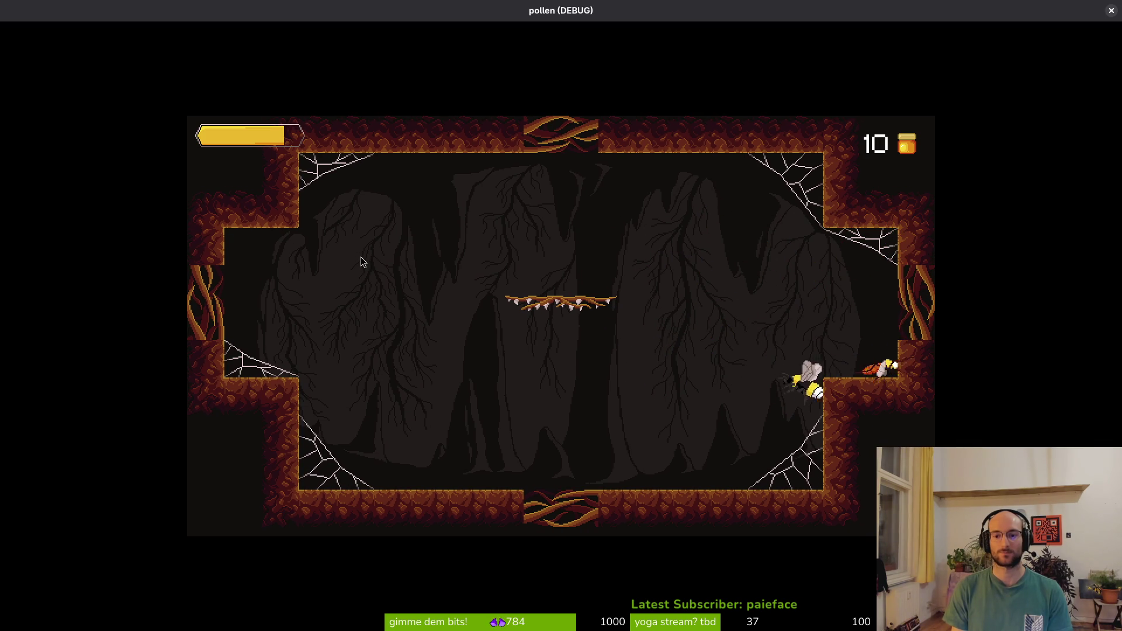
Burst the mosquitoes and red enemy, then dash up through the top opening
key("Up")
key("Right")
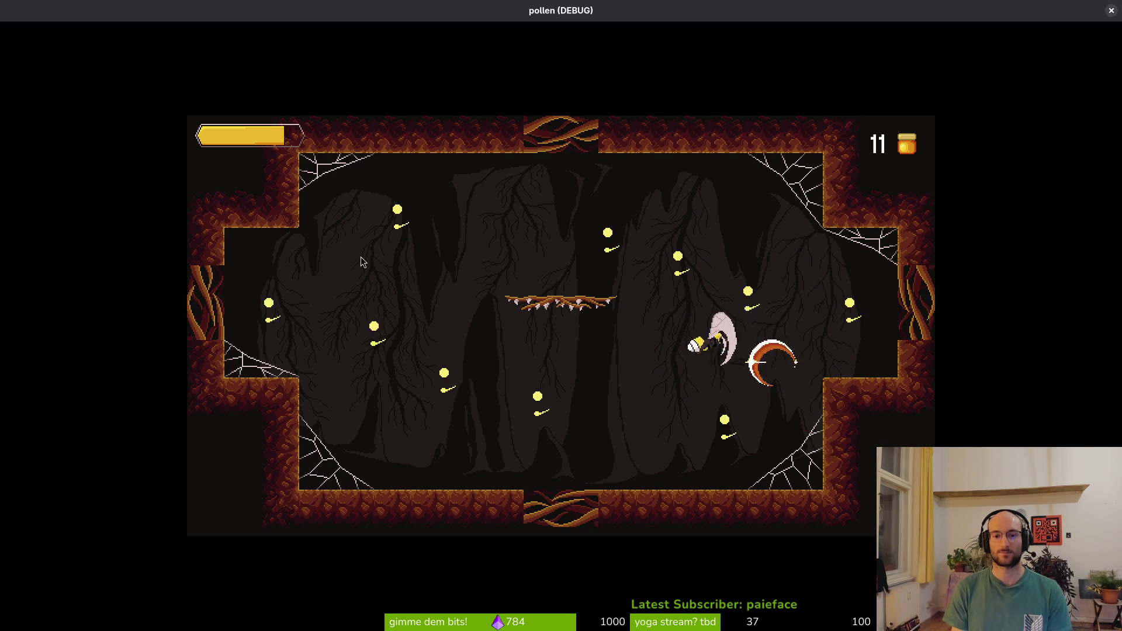
key("Right")
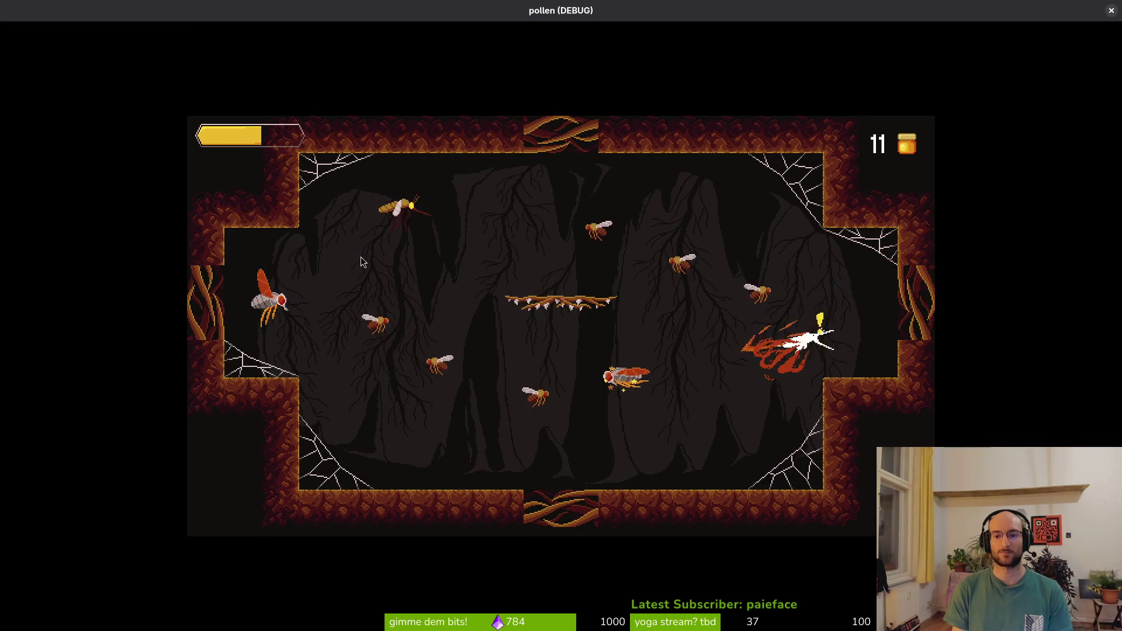
key("Up")
key("Left")
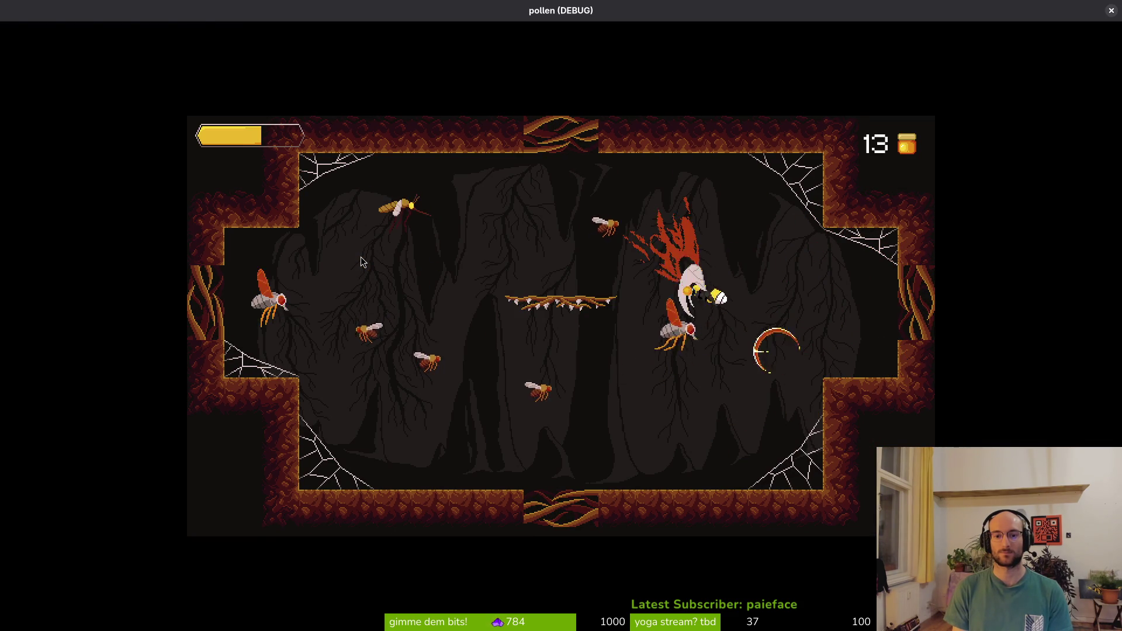
key("Up")
key("Left")
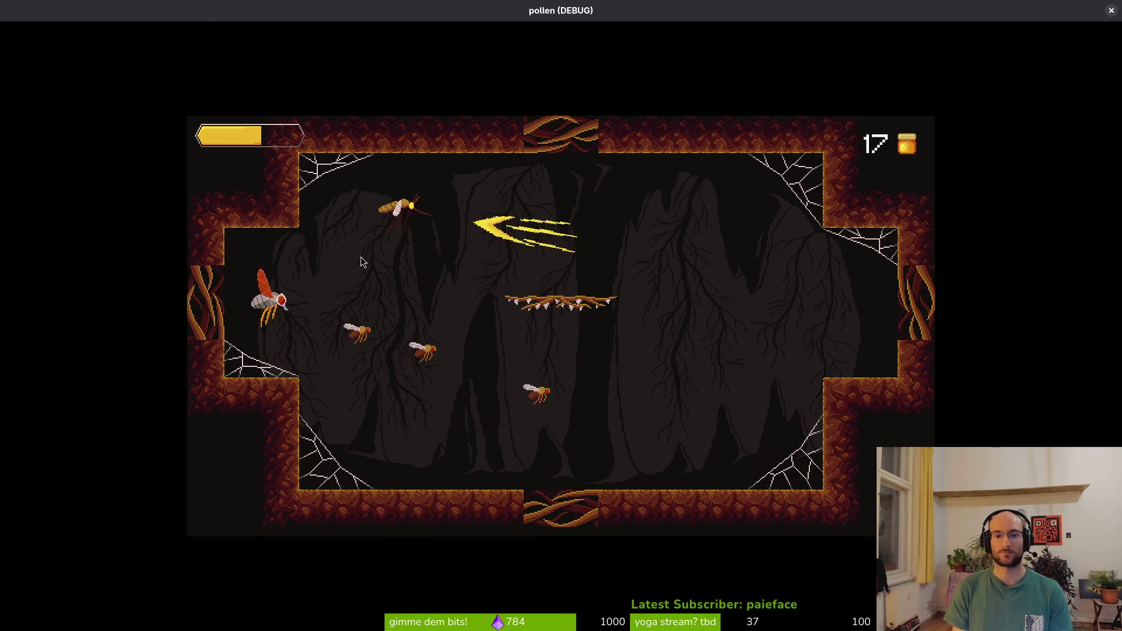
key("Down")
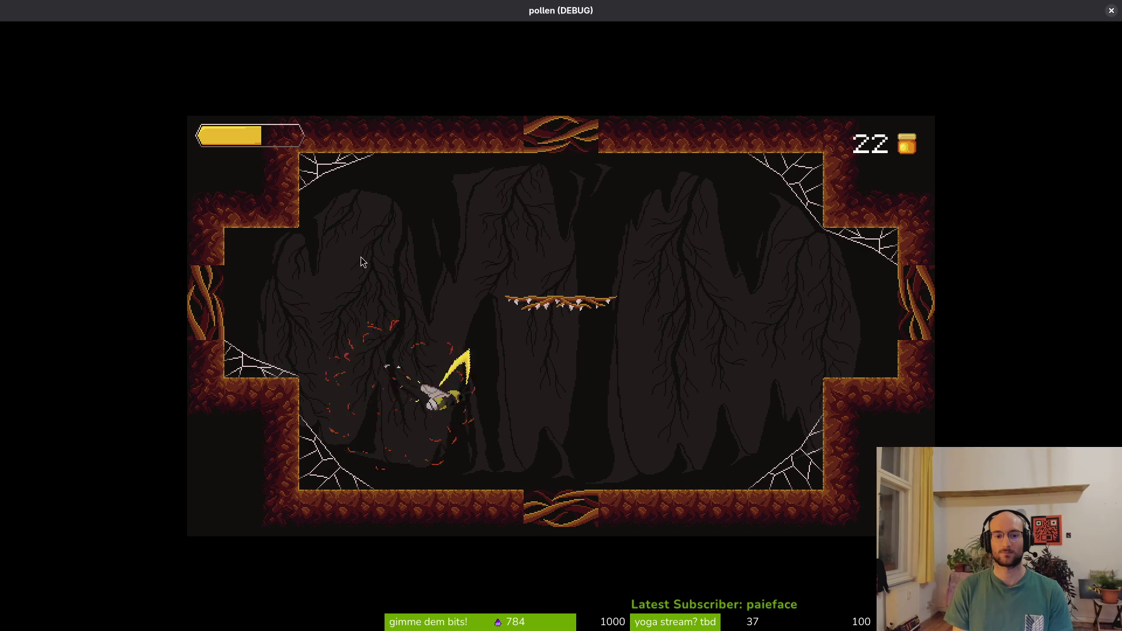
key("Up")
key("Up")
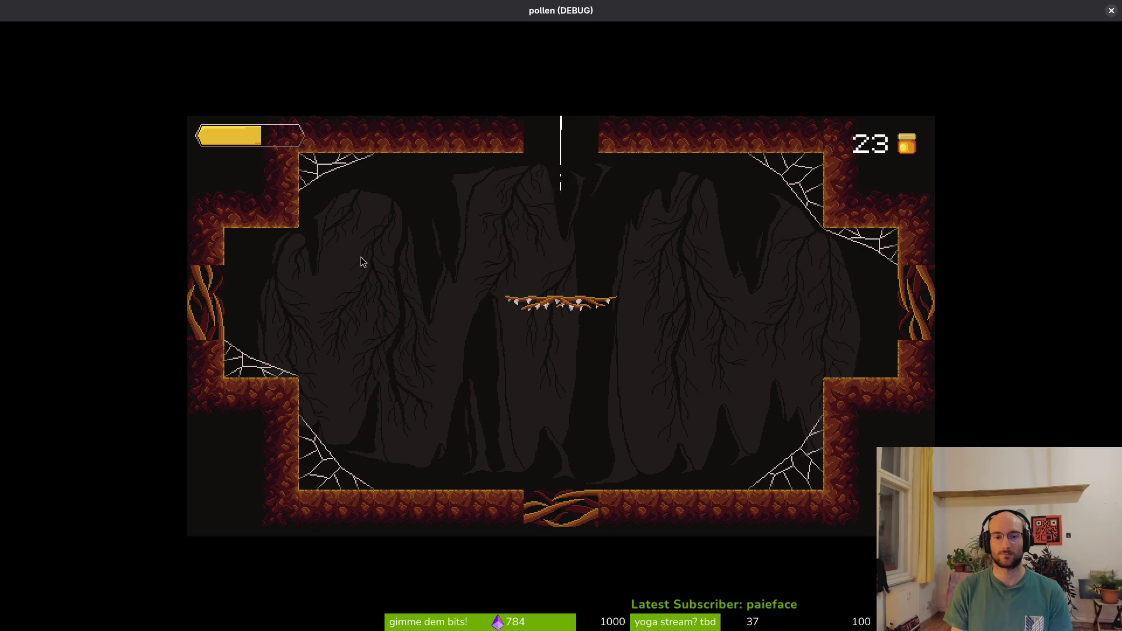
key("Left")
key("Up")
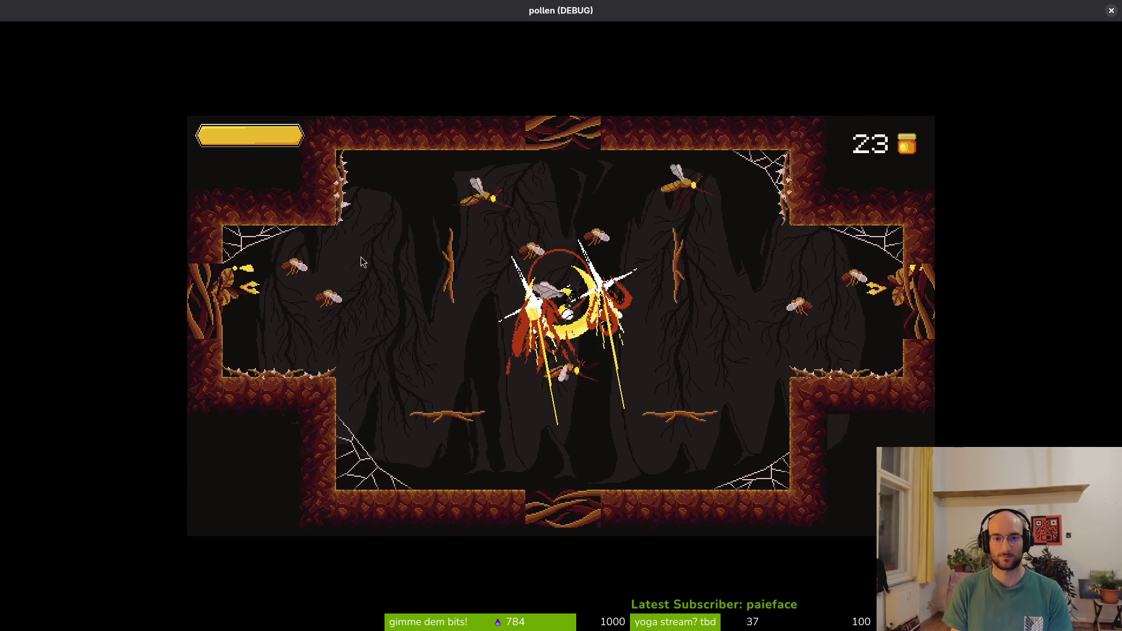
Collect the flowers at the bottom and weave across the room slashing enemies
key("Down")
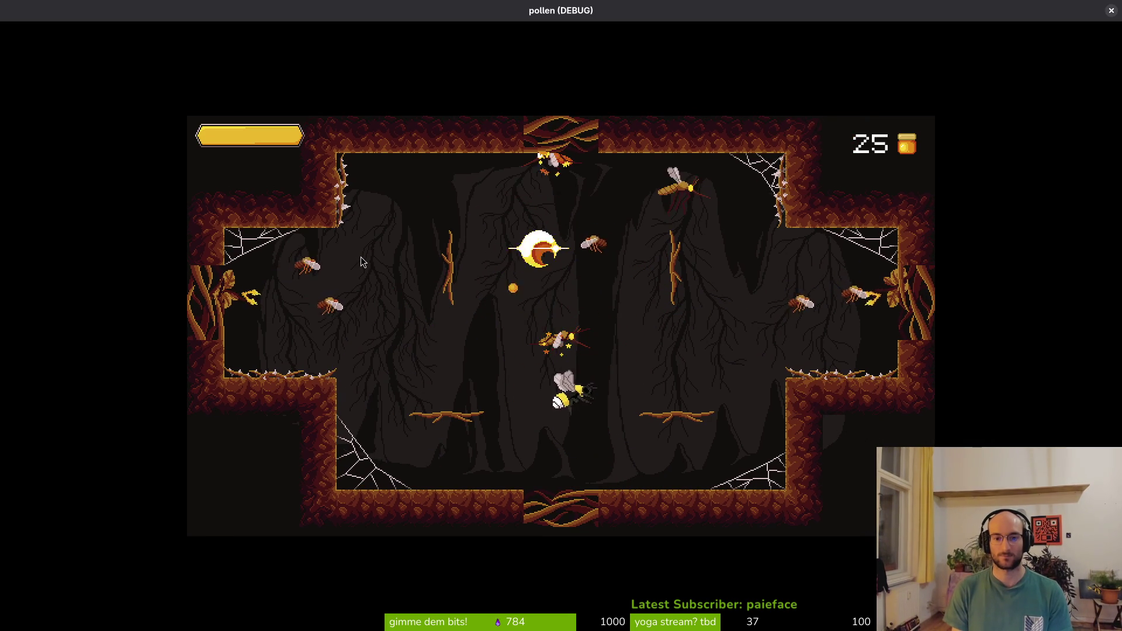
key("Up")
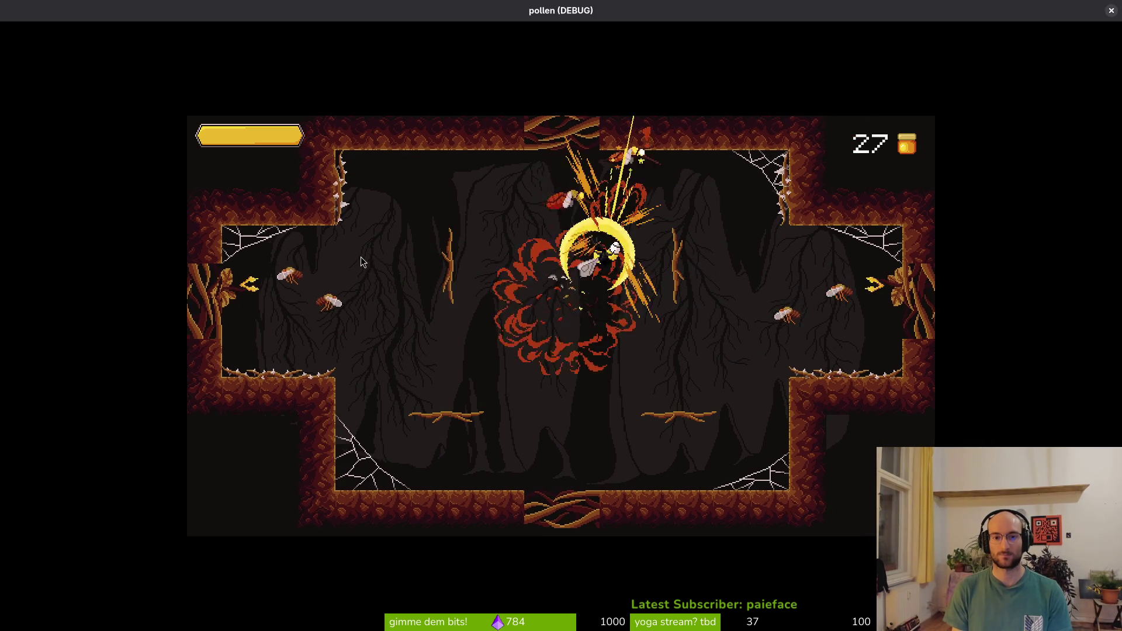
key("Down")
key("Right")
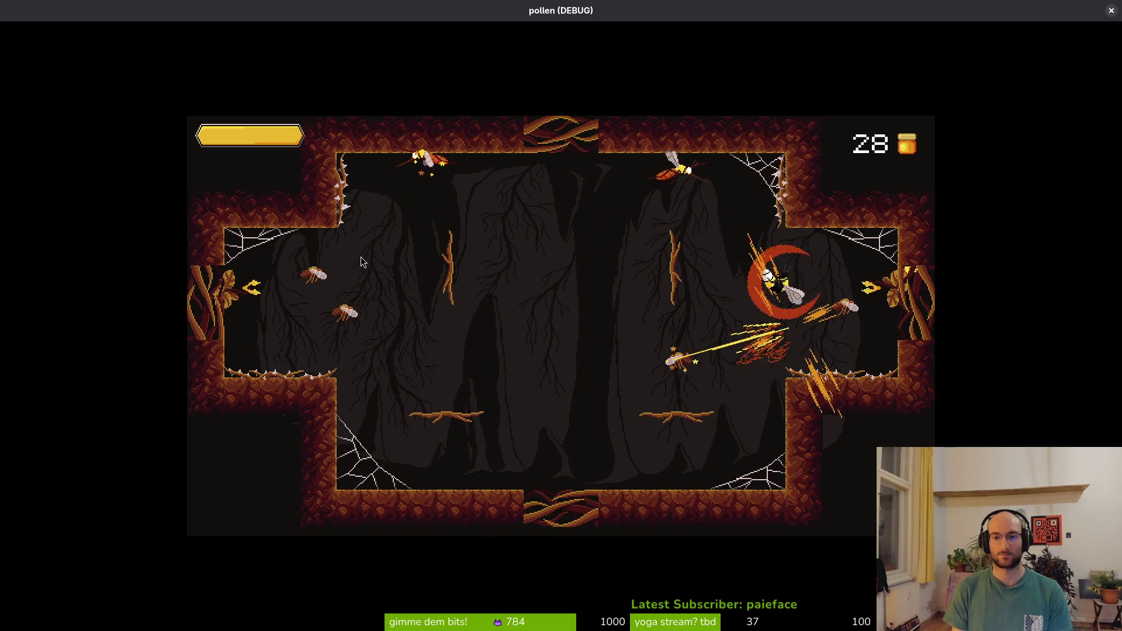
key("Down")
key("Up")
key("Right")
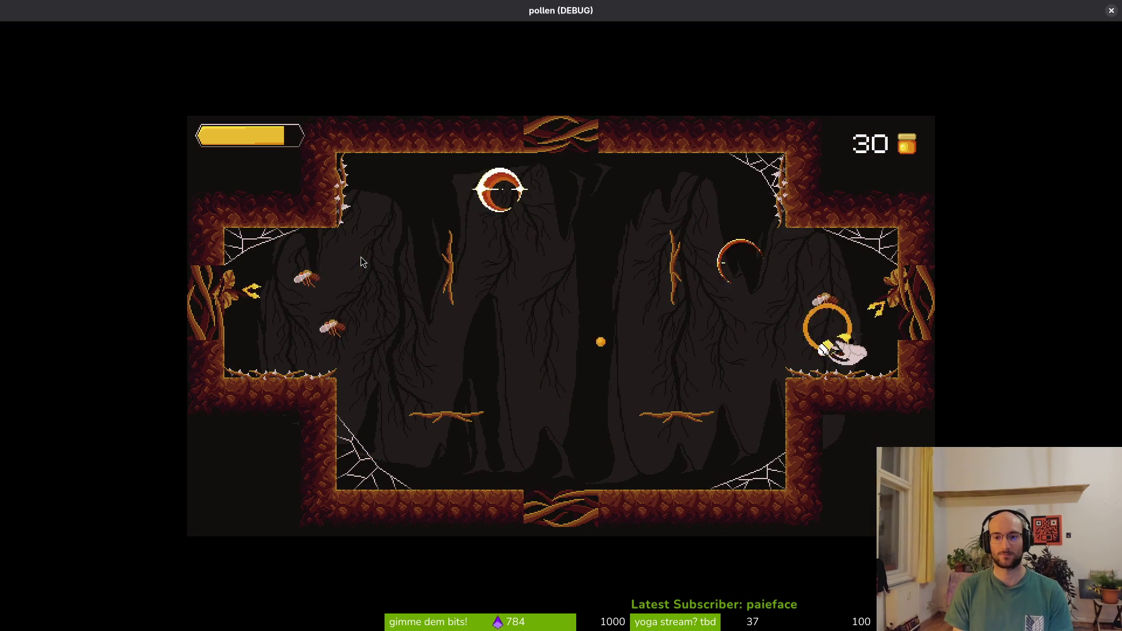
key("Down")
key("Left")
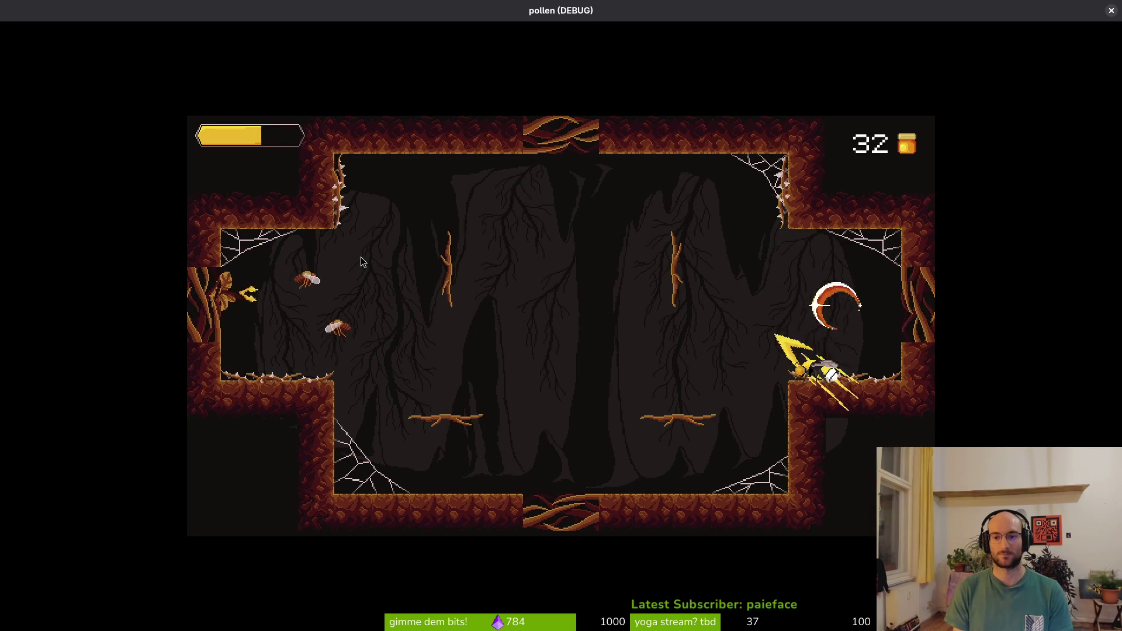
key("Left")
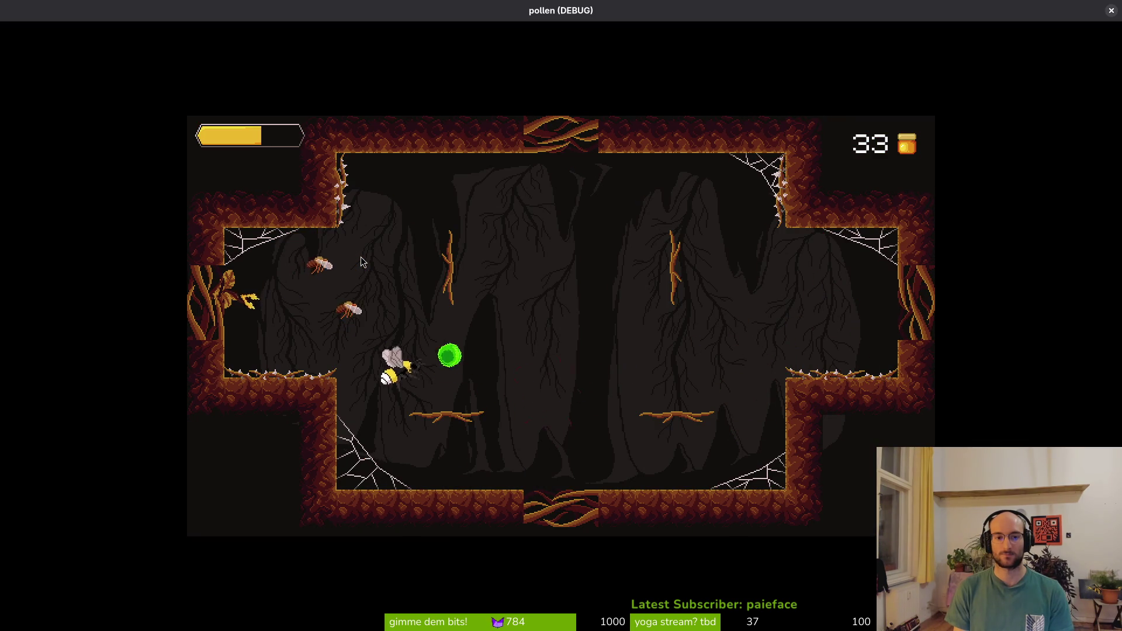
key("Left")
key("Up")
key("Right")
Hop between the left-side branches slashing enemies, bringing the pollen count to 43
key("Down")
key("Left")
key("Down")
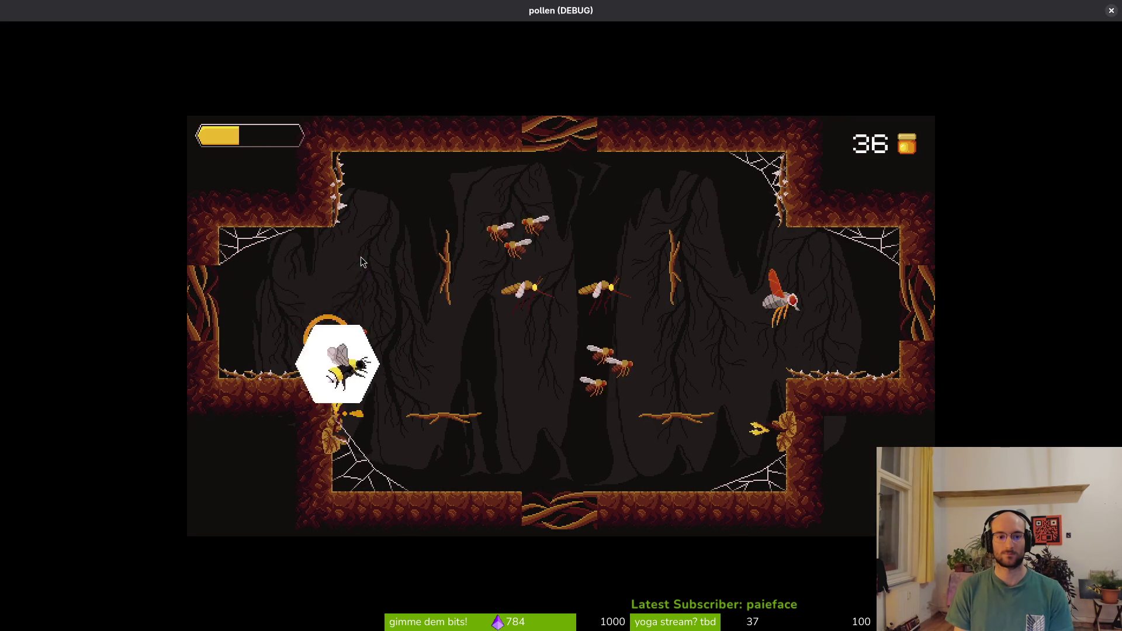
key("Up")
key("Down")
key("Up")
key("Down")
key("Left")
key("Down")
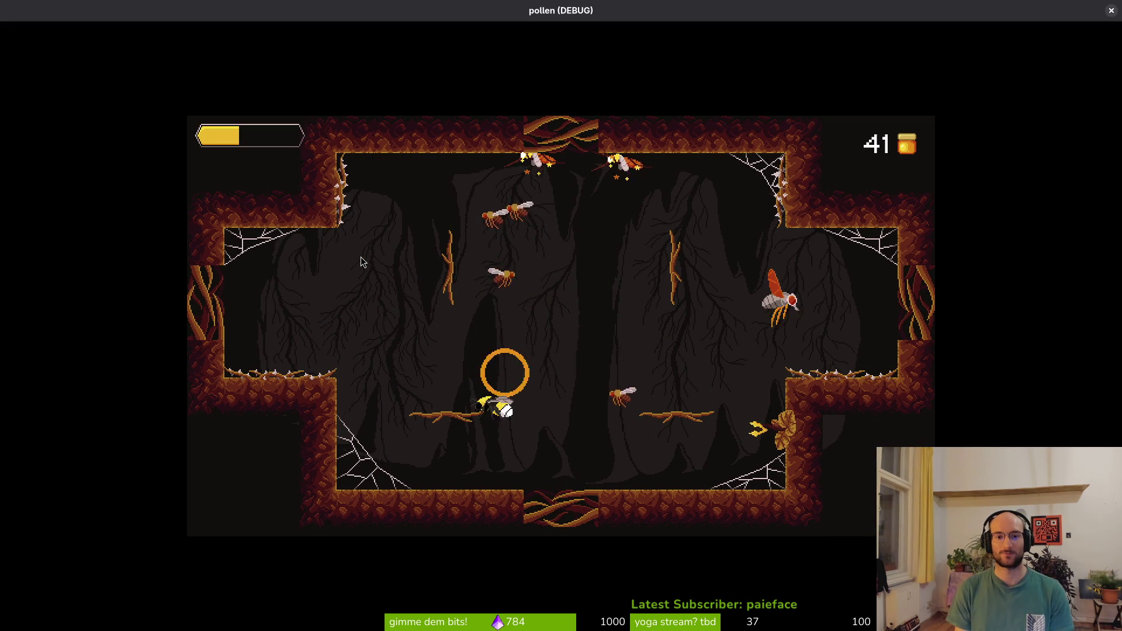
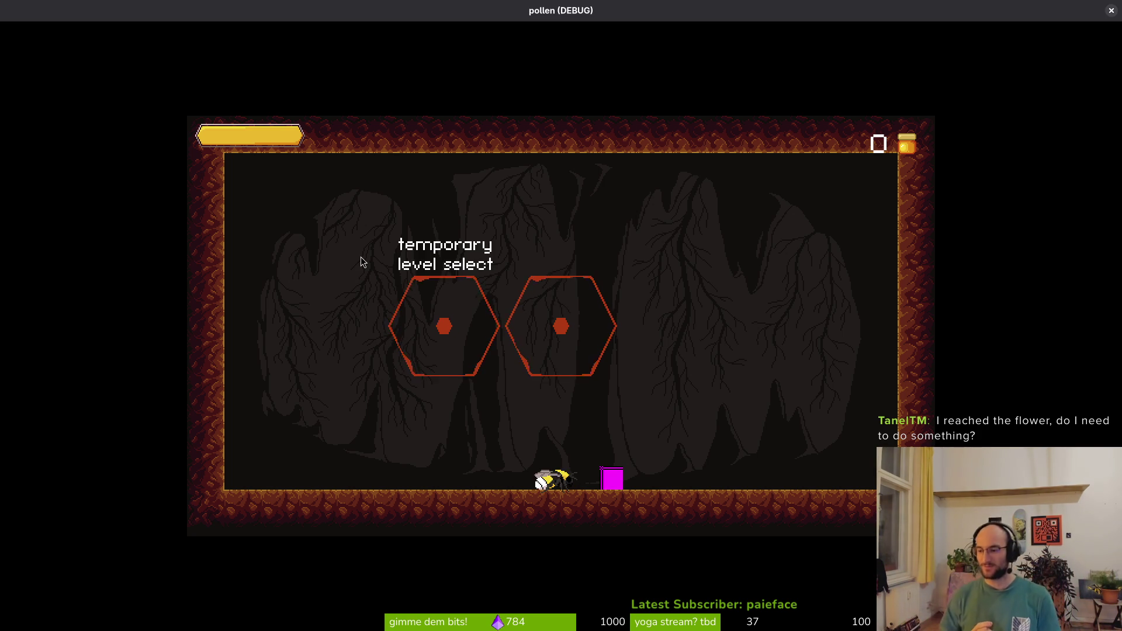
Fly the bee up into a level hexagon and enter the dandelion cave level
key("Up")
key("Left")
key("Right")
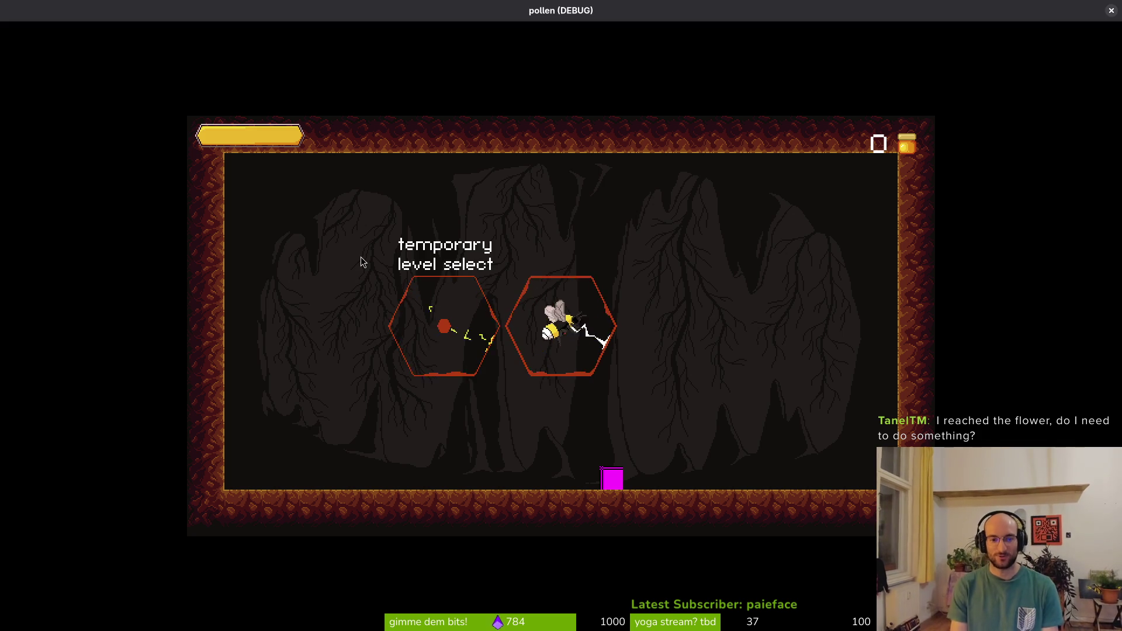
key("Return")
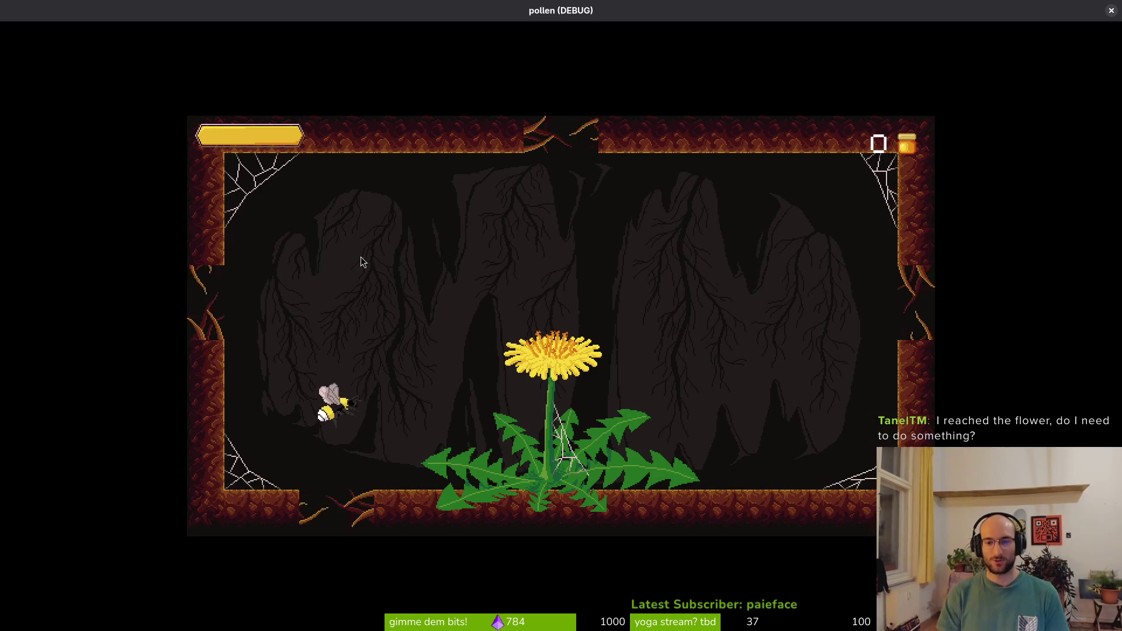
Fly across the dandelion and up through the top opening into the next cave
key("Up")
key("Right")
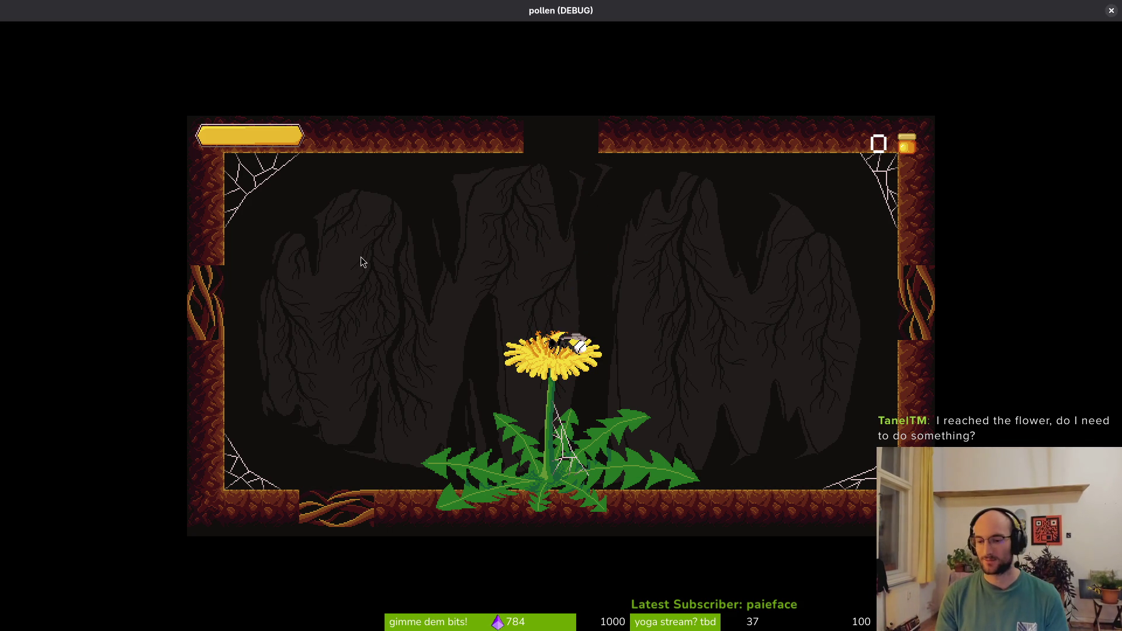
key("Up")
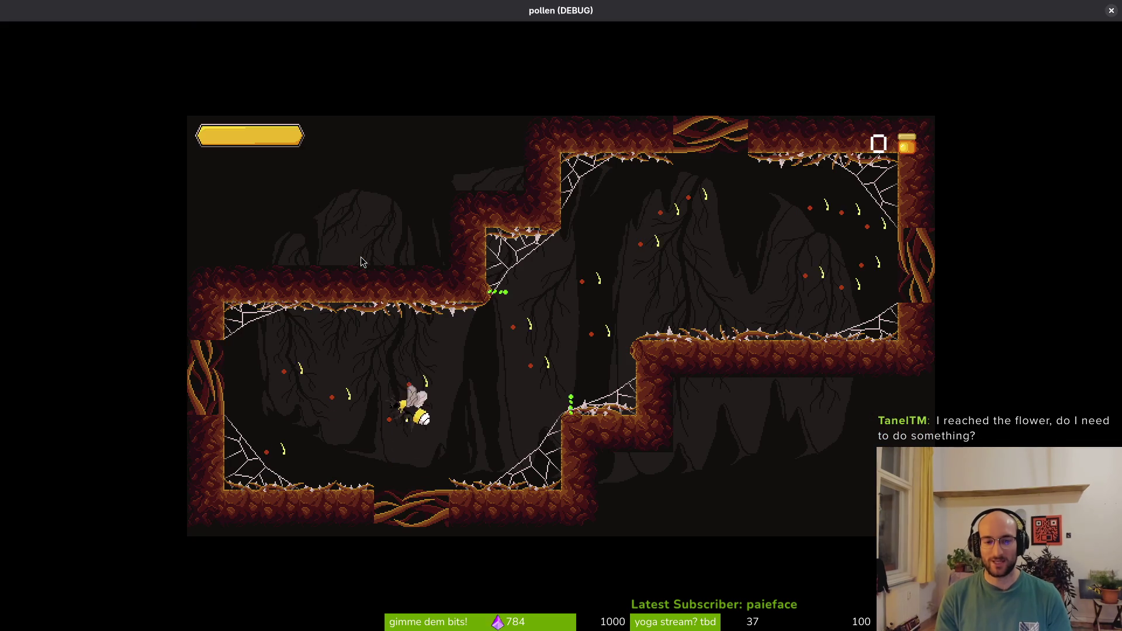
Dodge the newly appeared flies and slash at them left and right
key("Left")
key("Right")
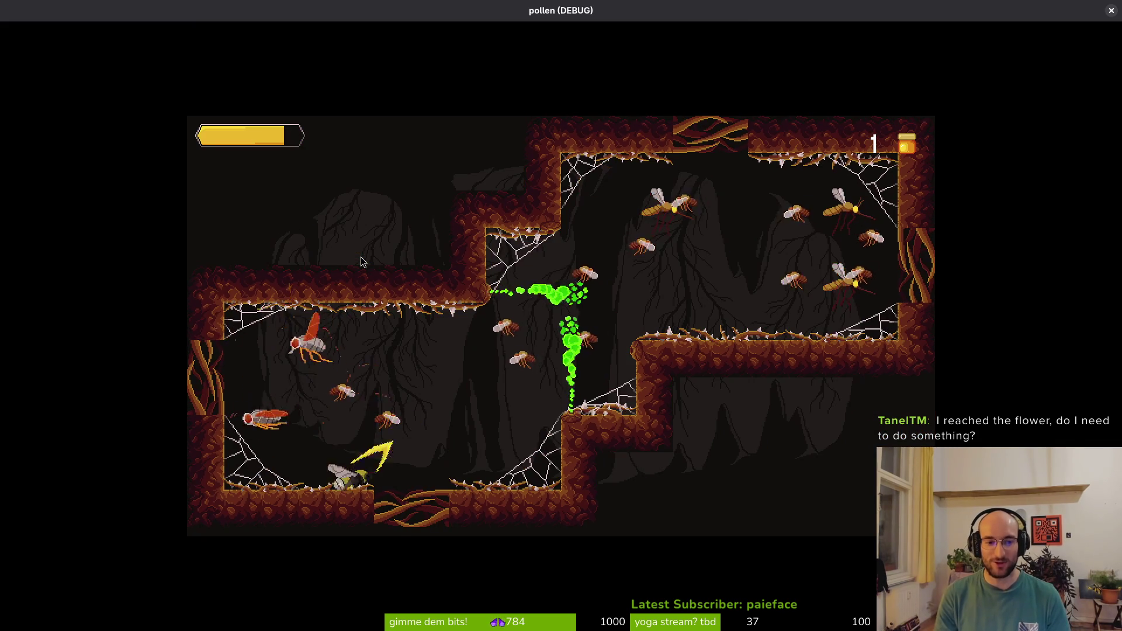
key("Left")
key("Right")
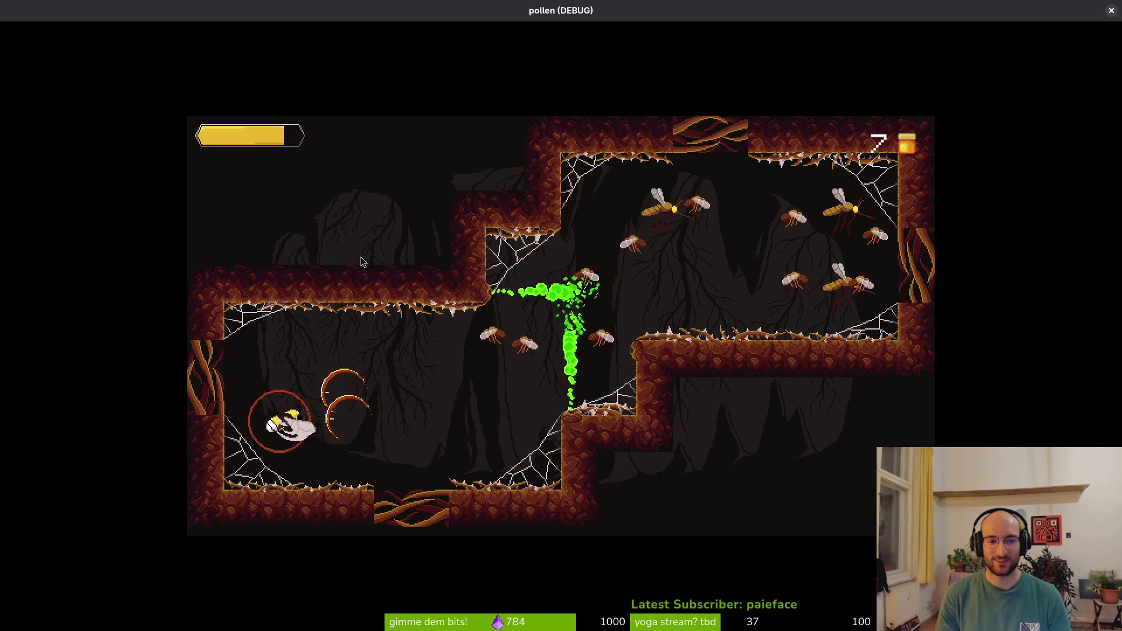
key("Right")
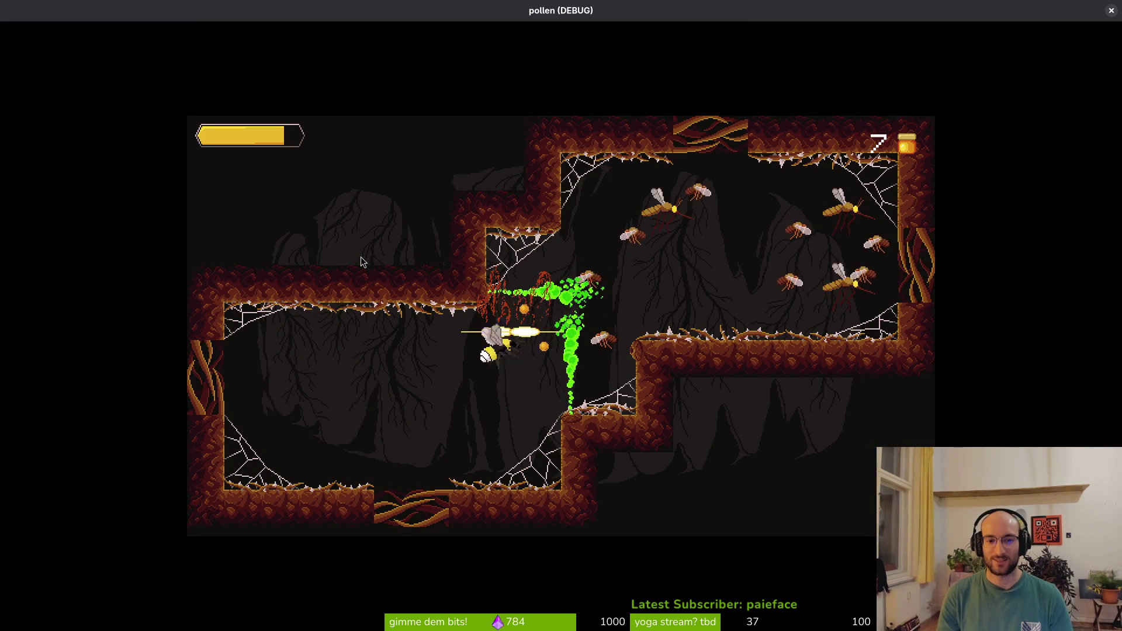
key("Right")
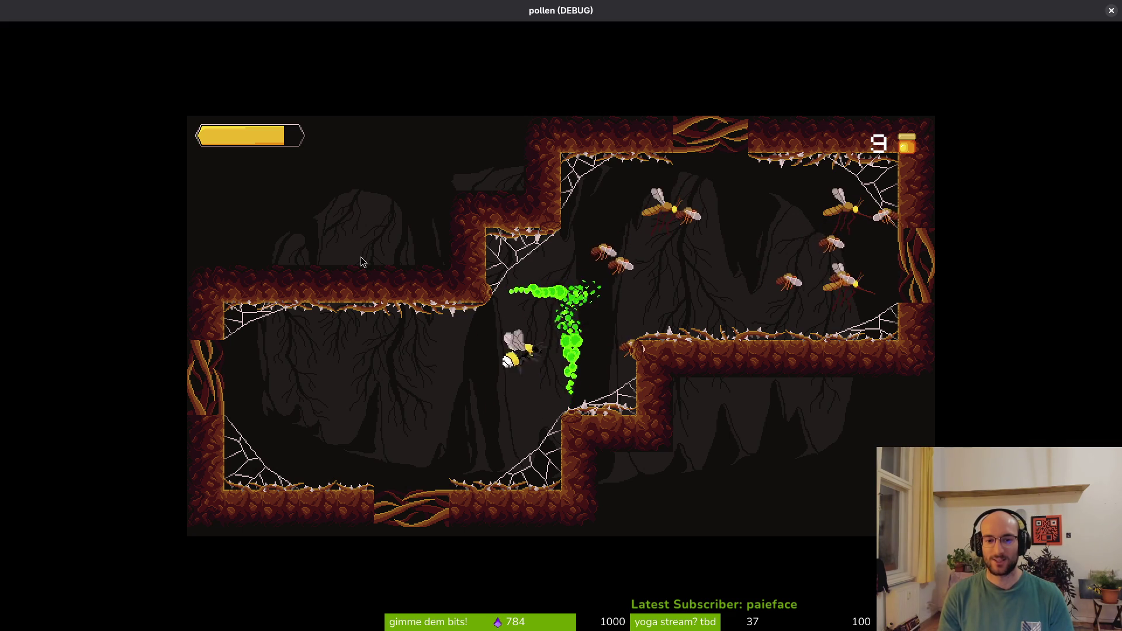
key("Right")
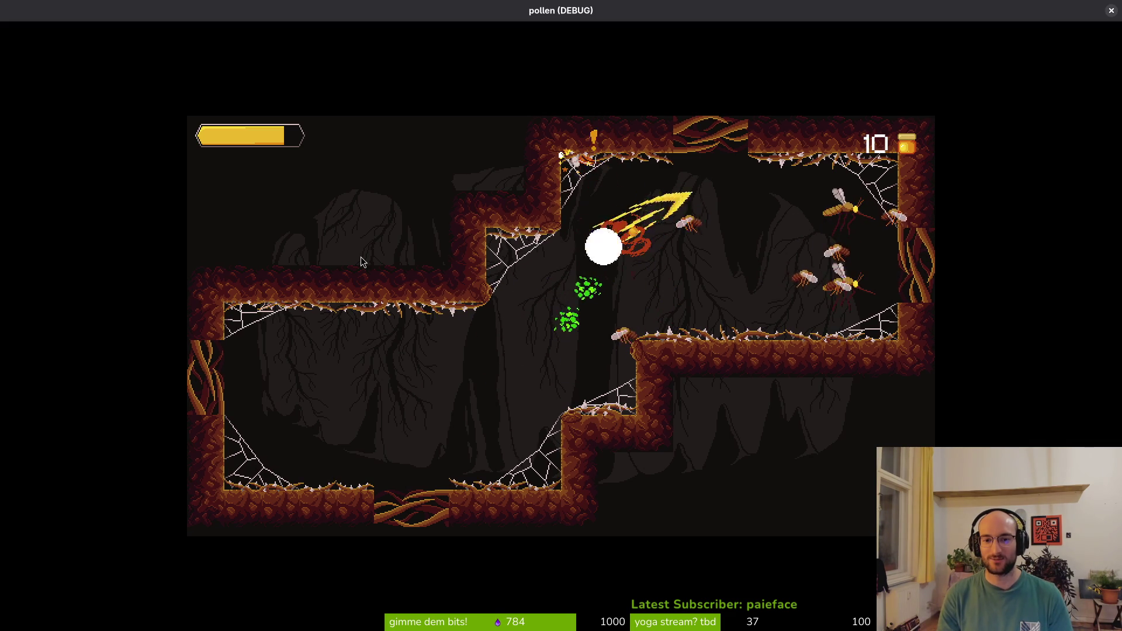
Dash, ring-attack and beam the fly waves until health runs out at score 35
key("Up")
key("Right")
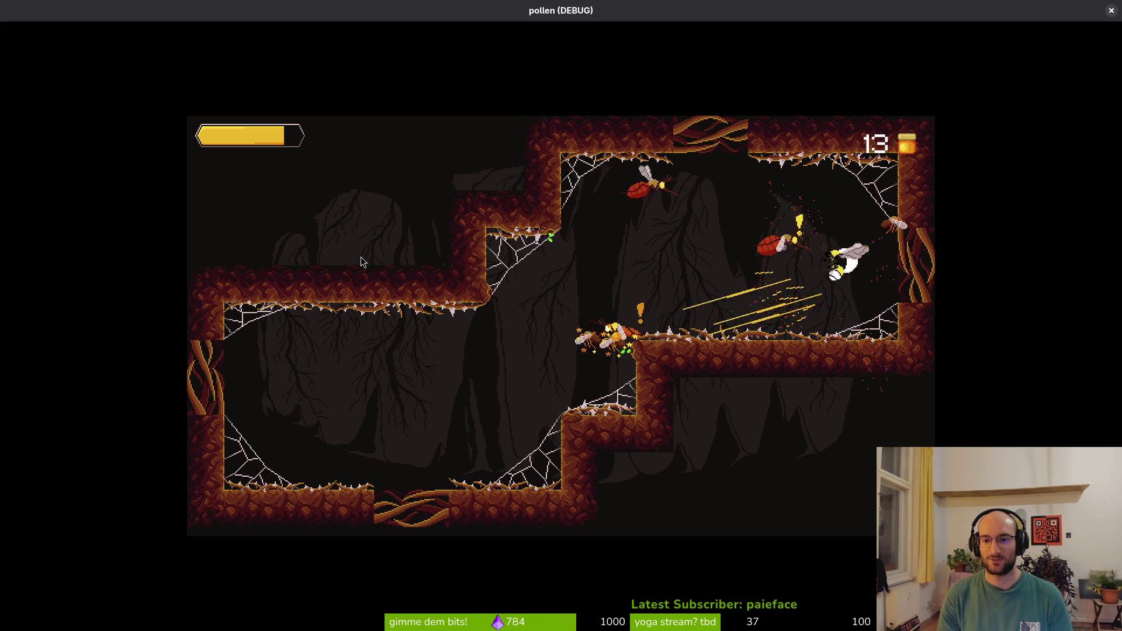
key("Left")
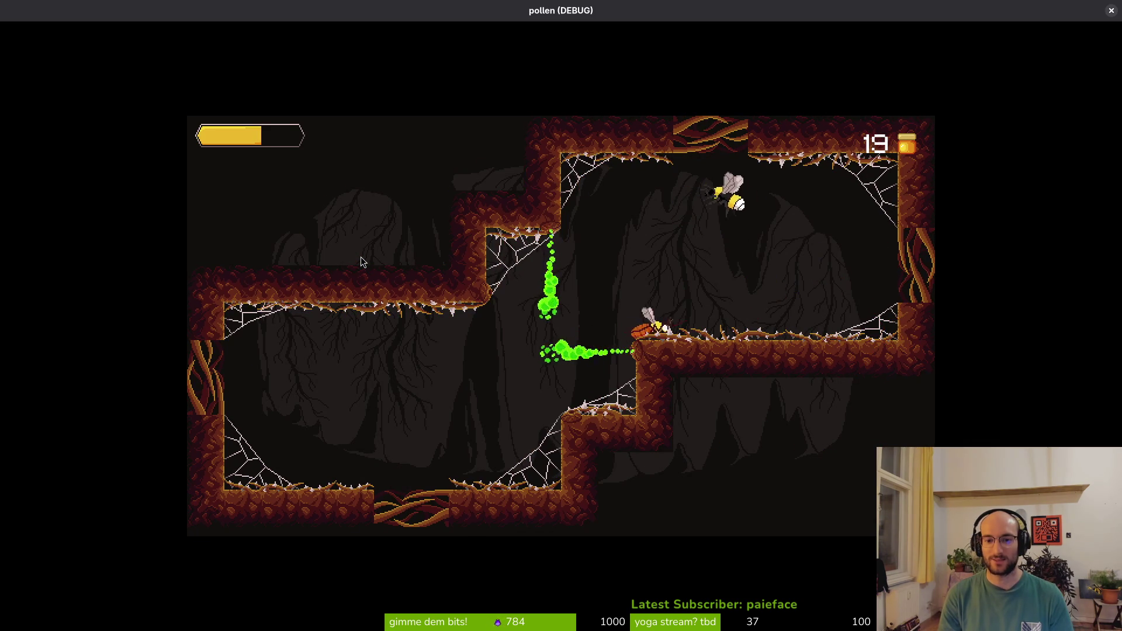
key("Right")
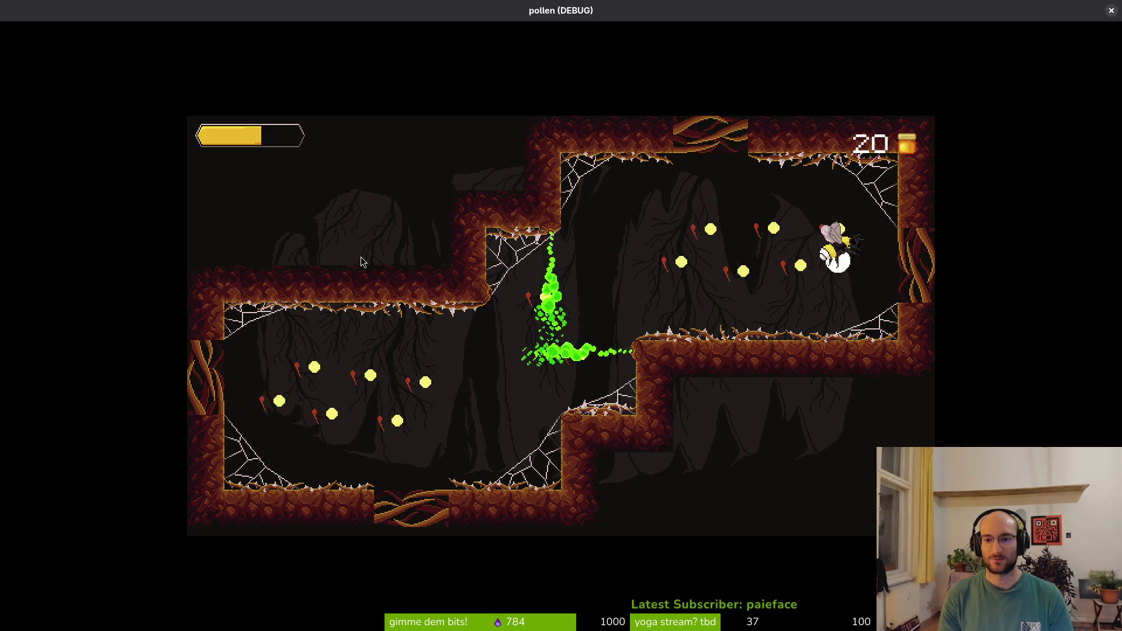
key("Left")
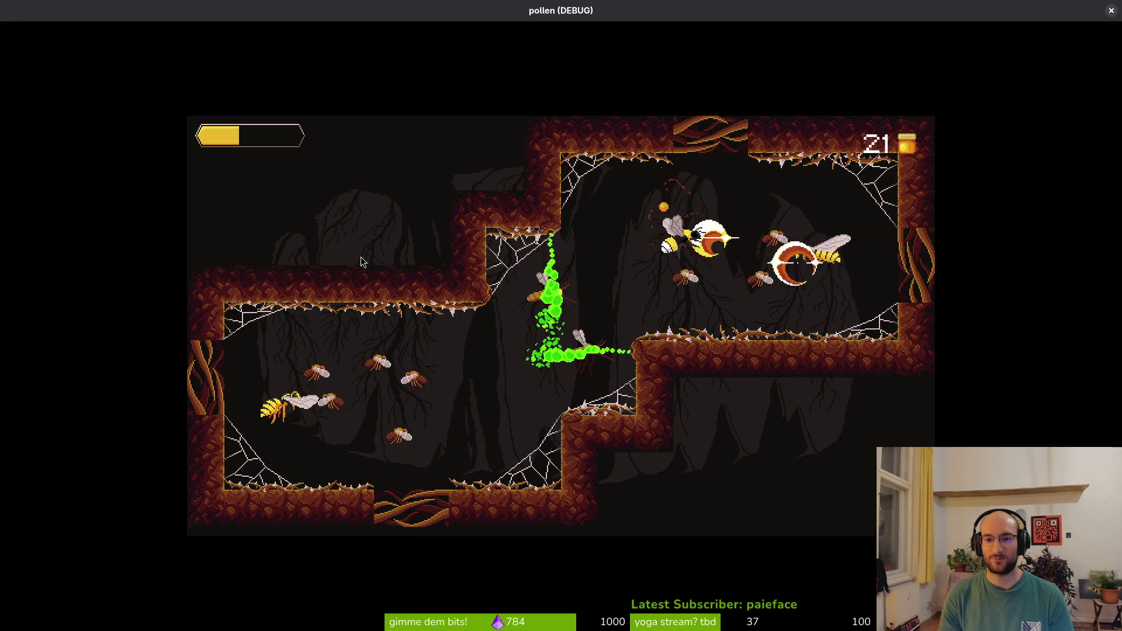
key("Left")
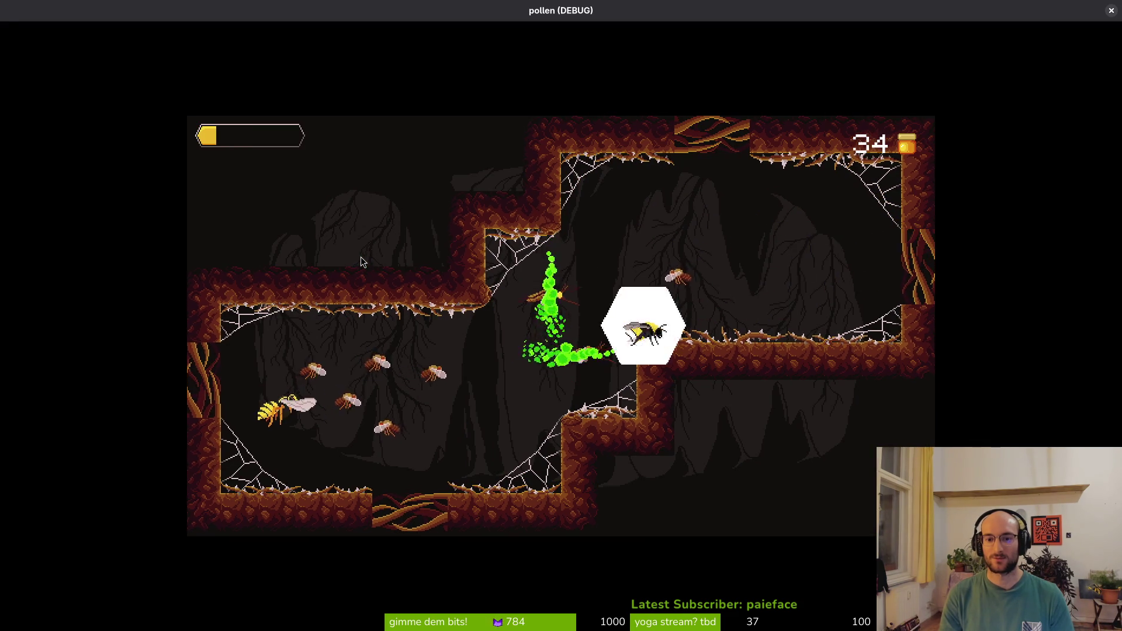
key("Up")
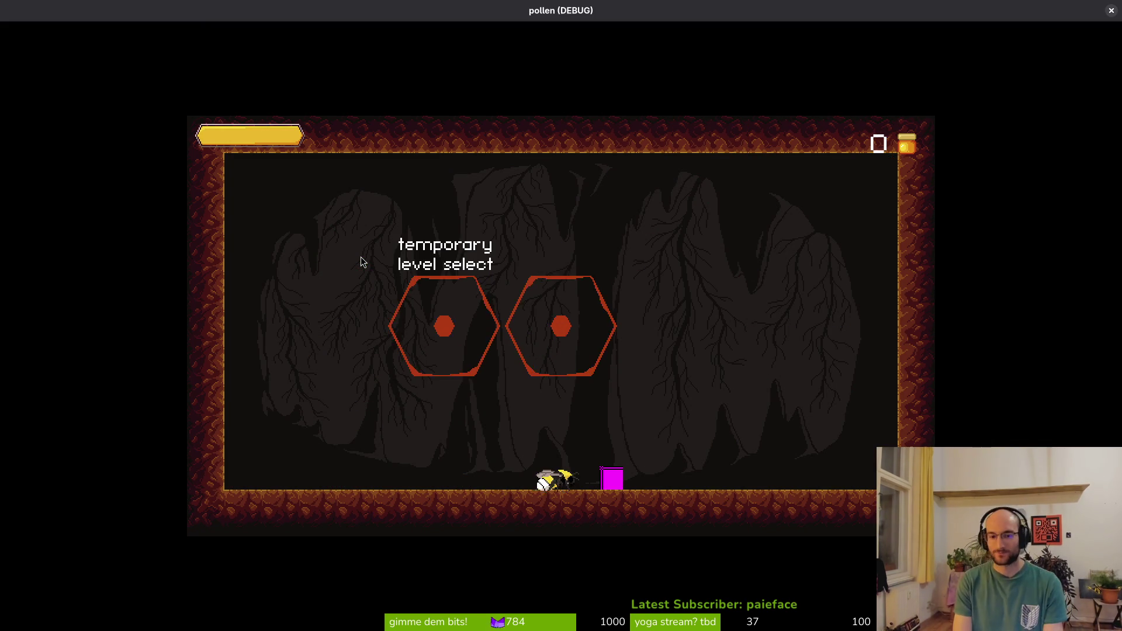
At the magenta block, buy both increase health upgrades in the skill tree
key("Right")
key("Return")
key("Down")
key("Right")
key("Left")
key("Return")
key("Up")
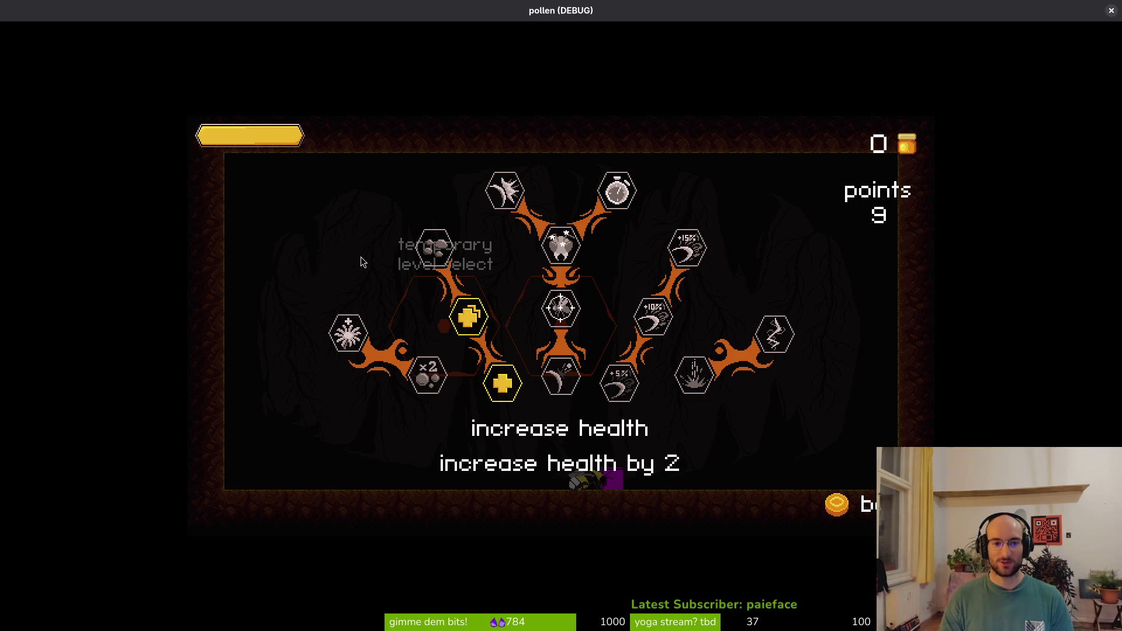
key("Return")
Browse the smash damage, additional buff and reflect projectiles upgrades
key("Left")
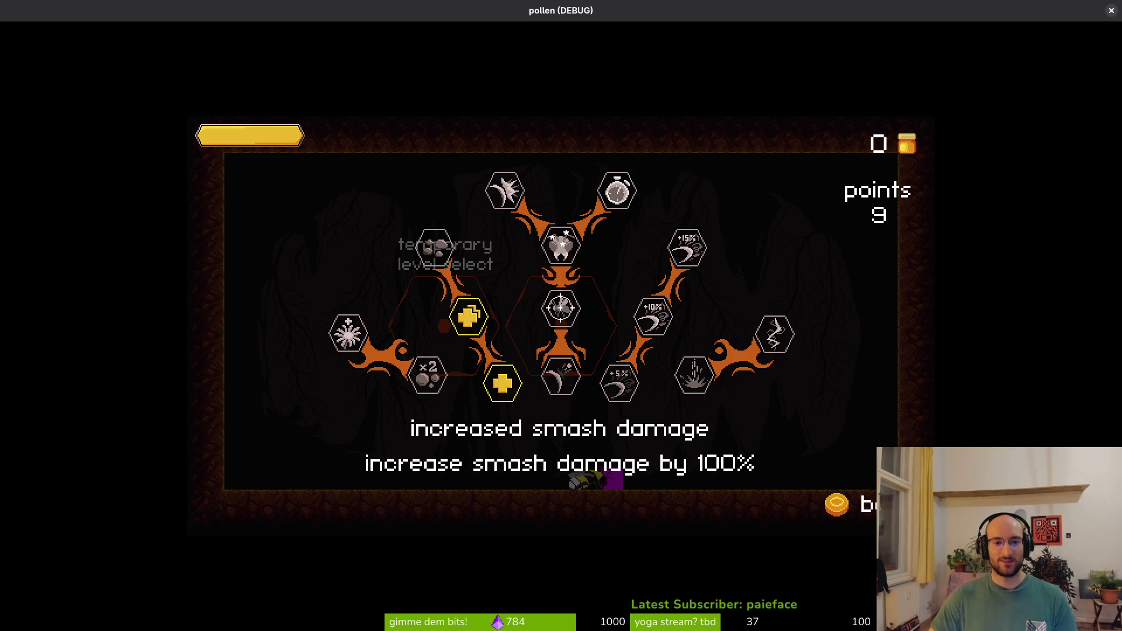
key("Up")
key("Left")
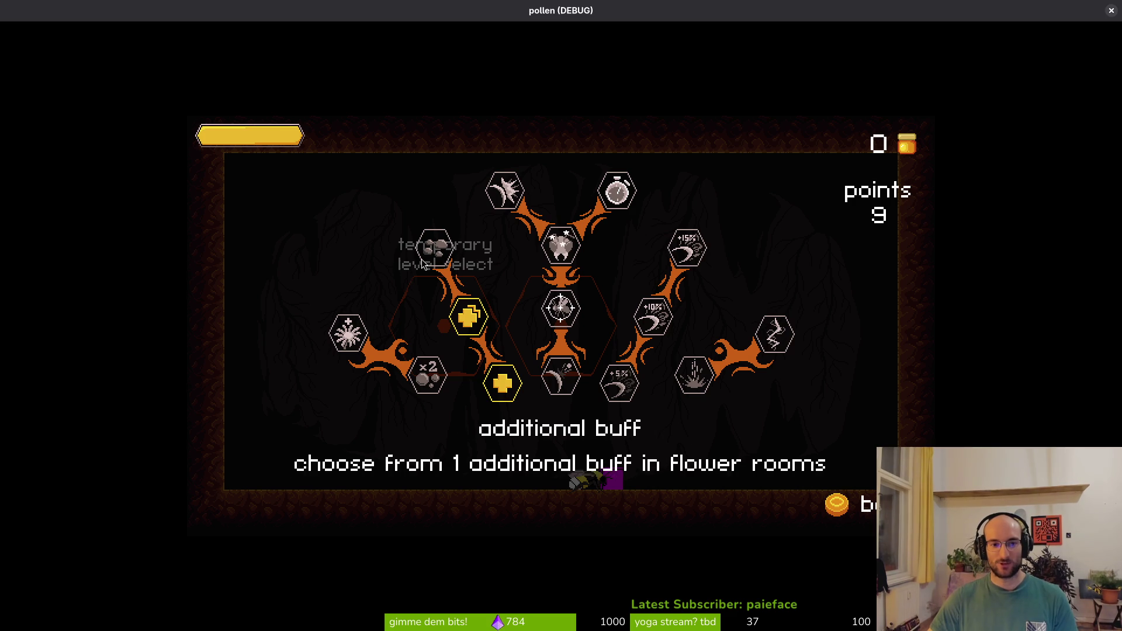
key("Right")
key("Left")
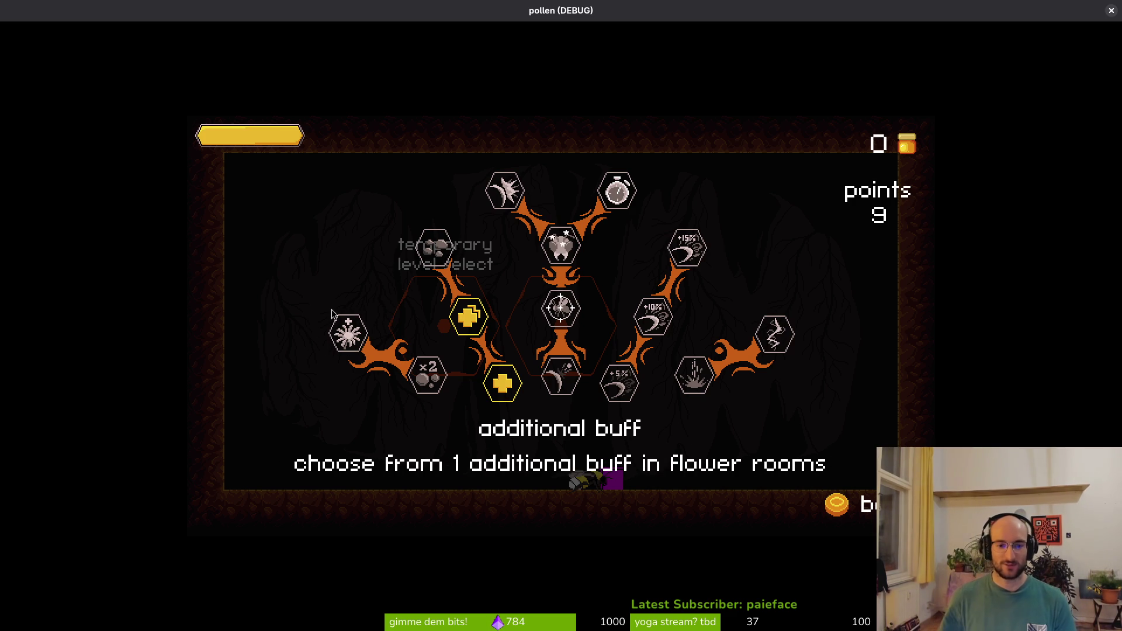
key("Down")
key("Right")
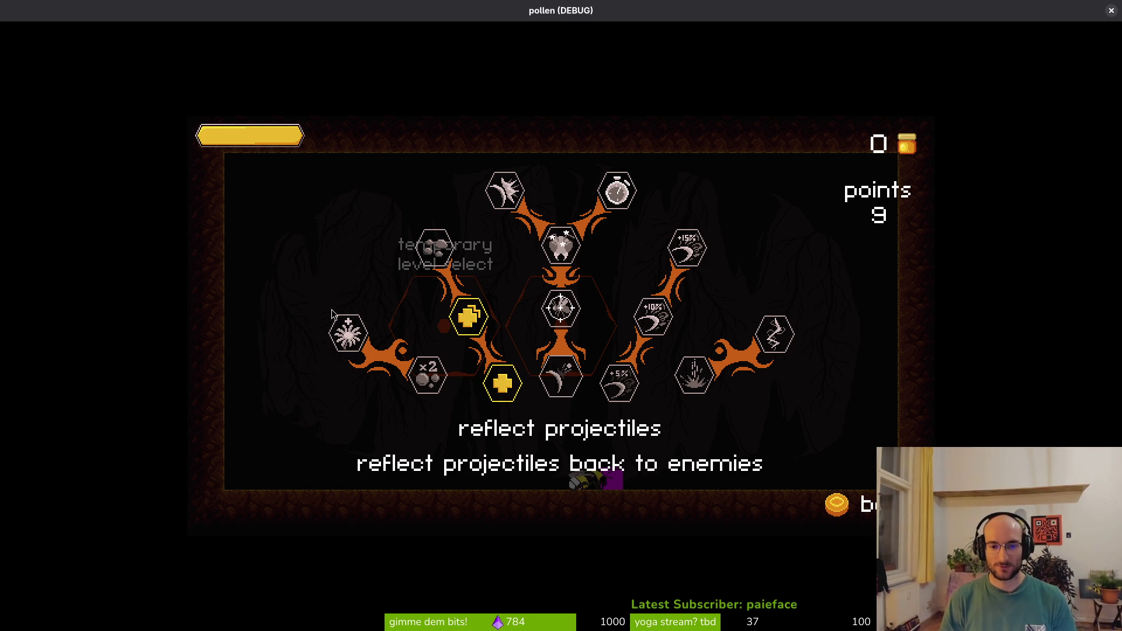
Buy the +5% slash damage and shockwave upgrades, then fly into the right portal
key("Right")
key("Return")
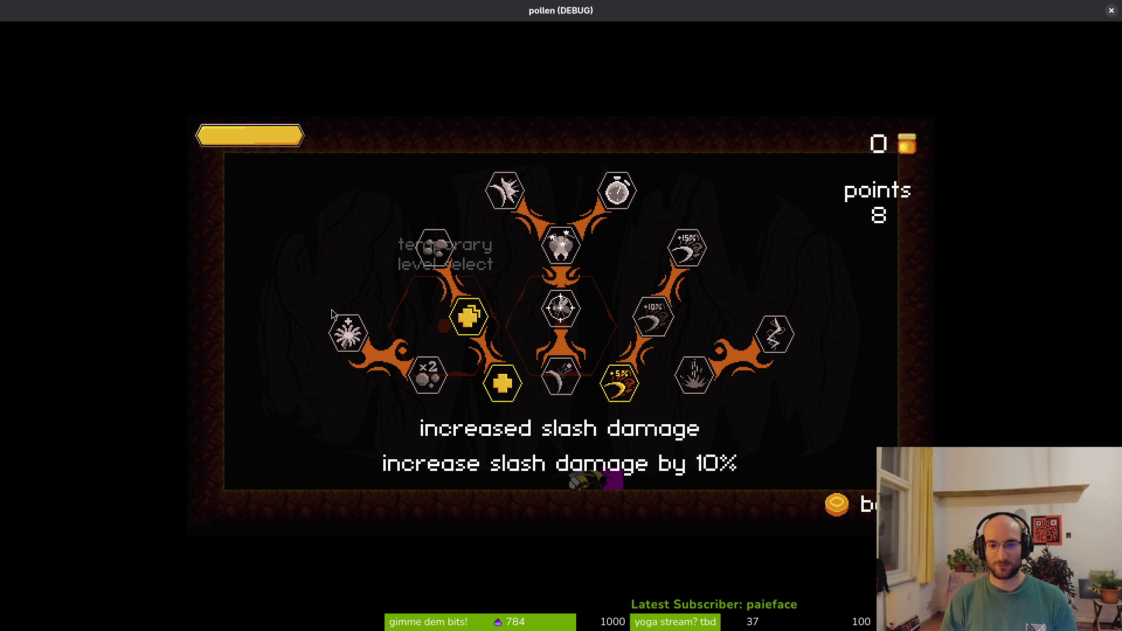
key("Down")
key("Right")
key("Return")
key("Right")
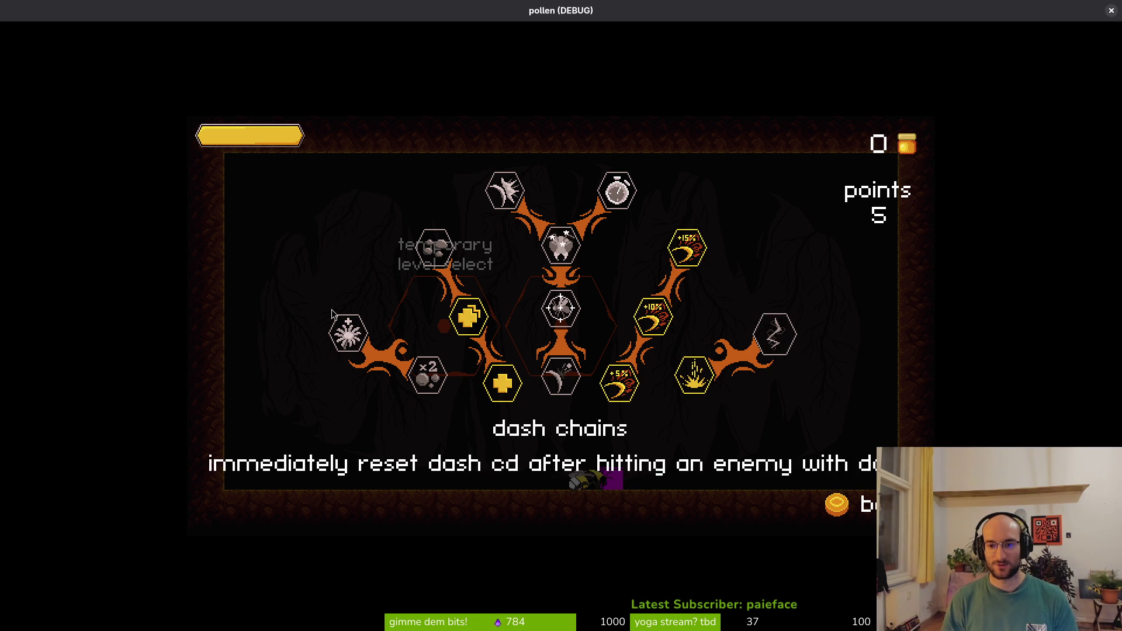
key("Escape")
key("Up")
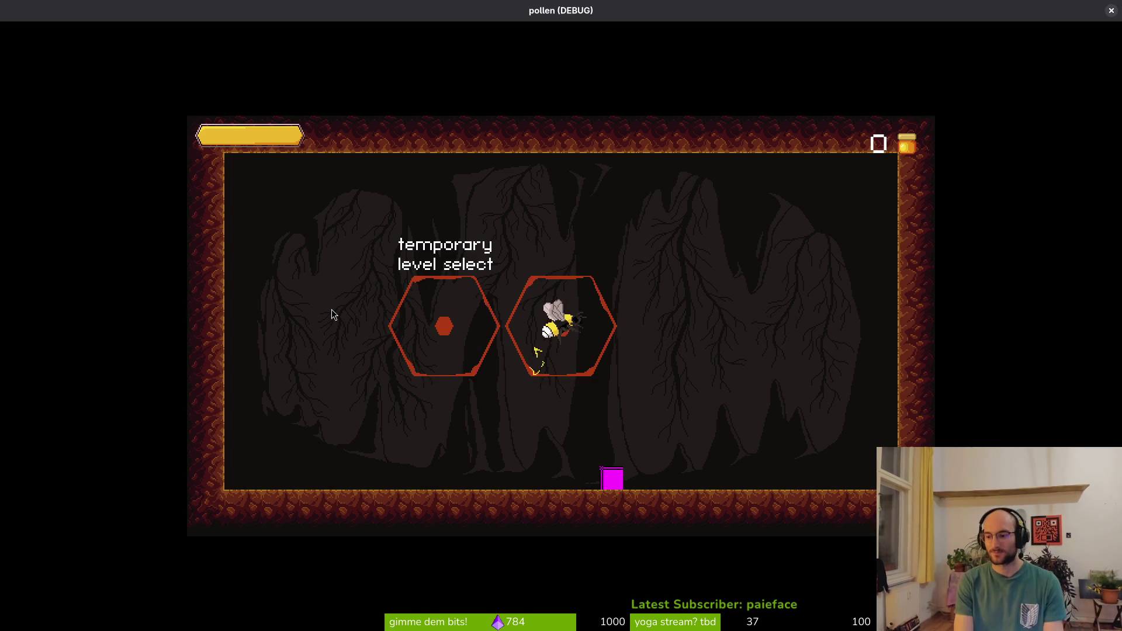
Dash and slash through the flies on arrival, sweeping down to the floor and back up
key("Left")
key("space")
key("Right")
key("space")
key("Right")
key("Up")
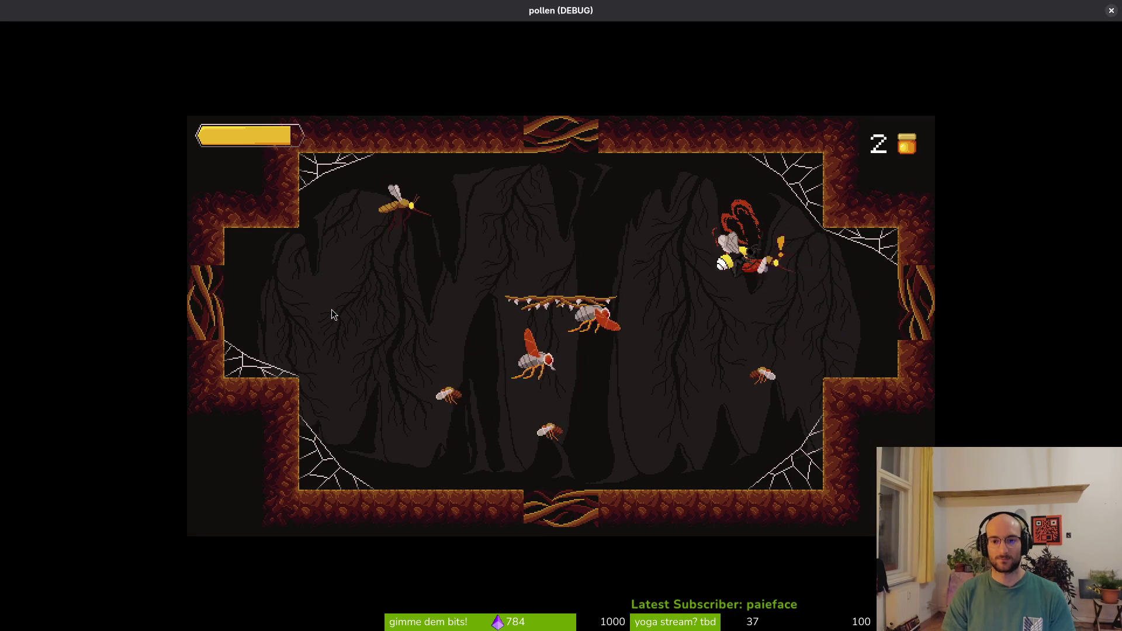
key("Down")
key("space")
key("space")
key("Left")
key("space")
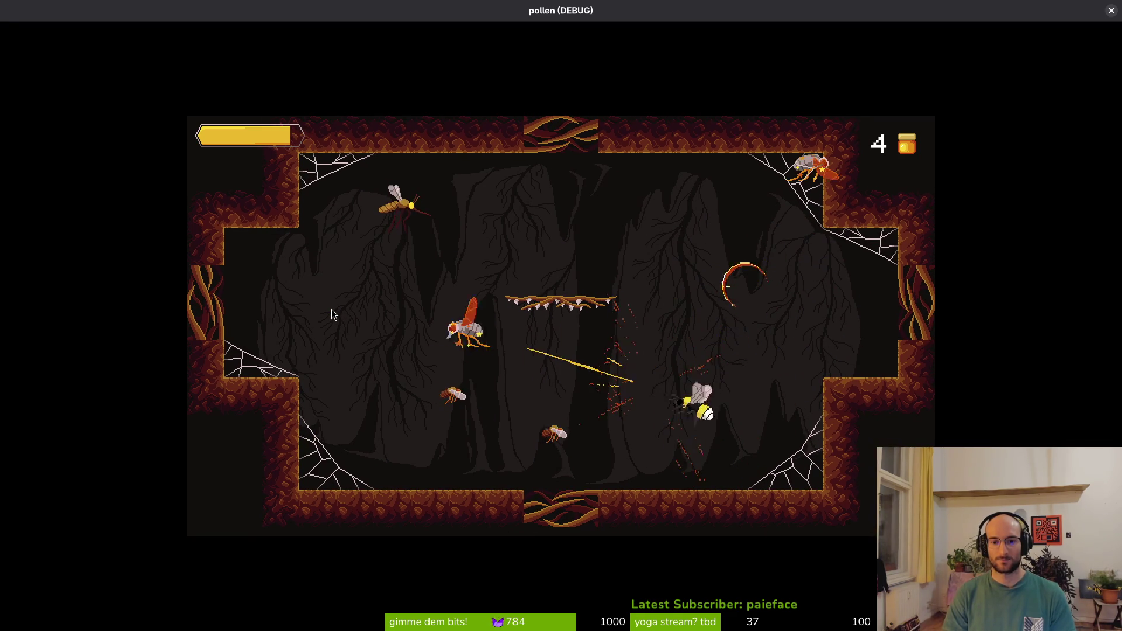
key("space")
key("space")
key("Up")
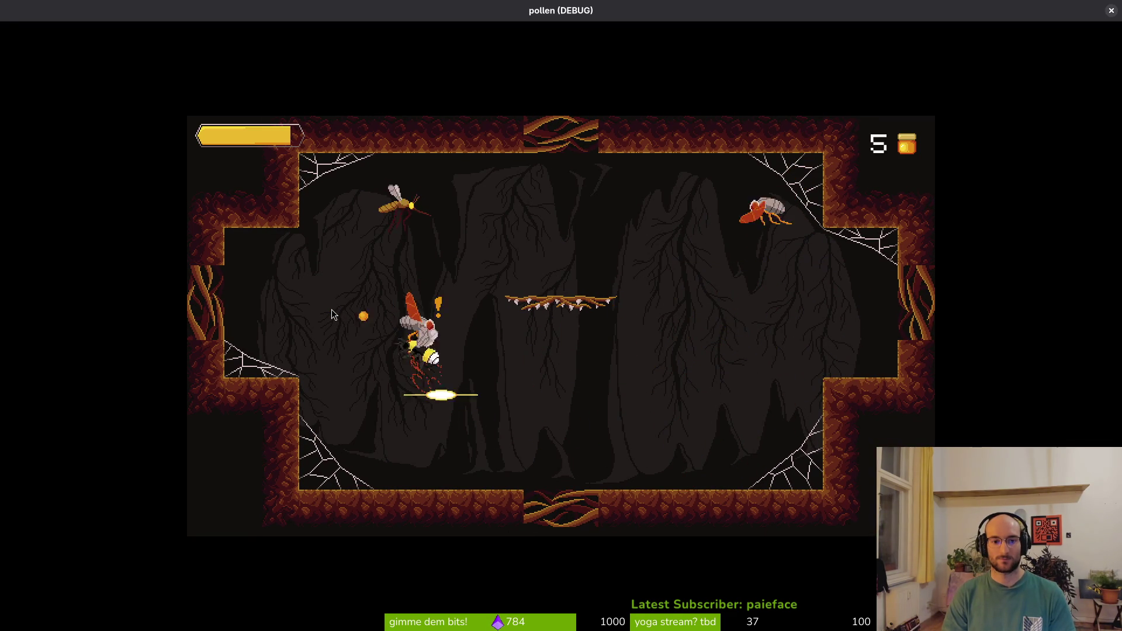
key("space")
key("space")
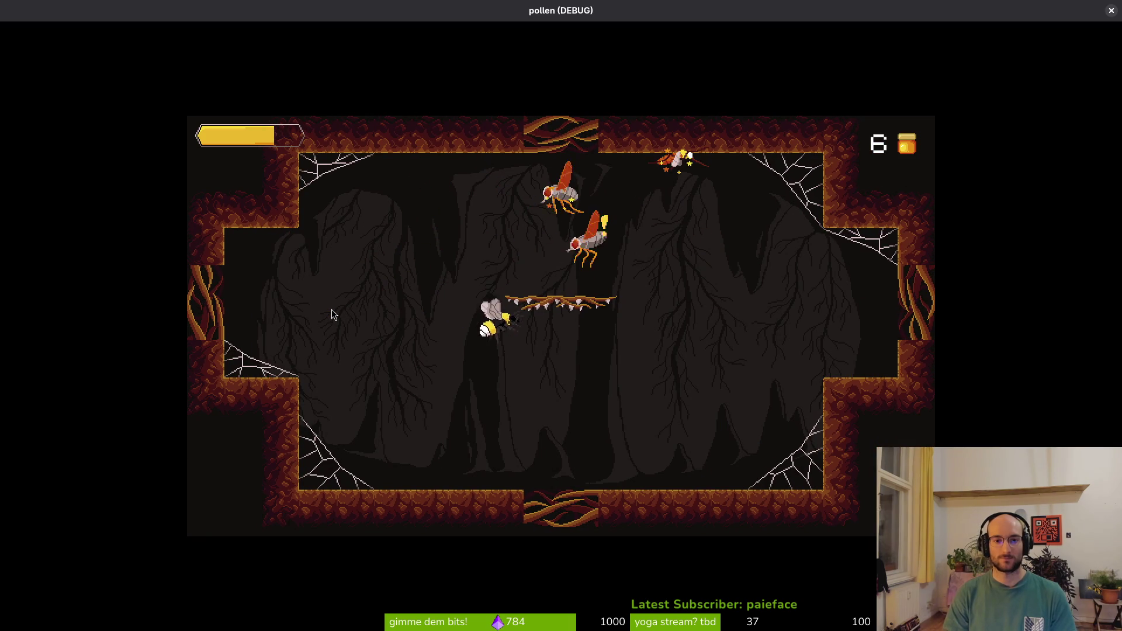
key("space")
key("space")
key("space")
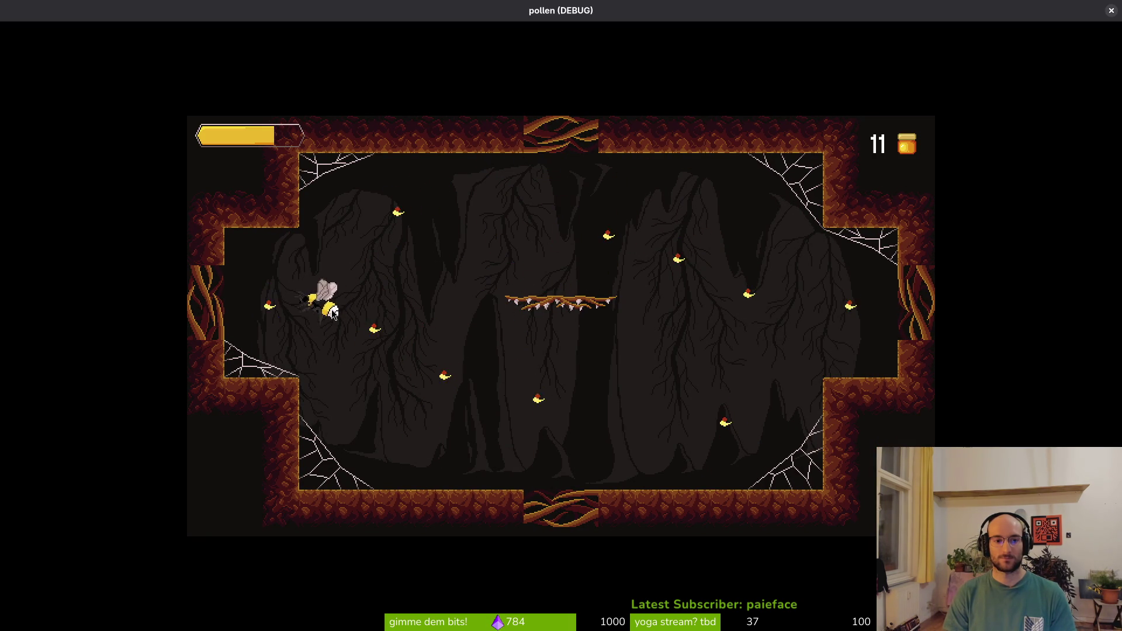
Keep diving and dashing around the arena to slash the new flies
key("space")
key("space")
key("space")
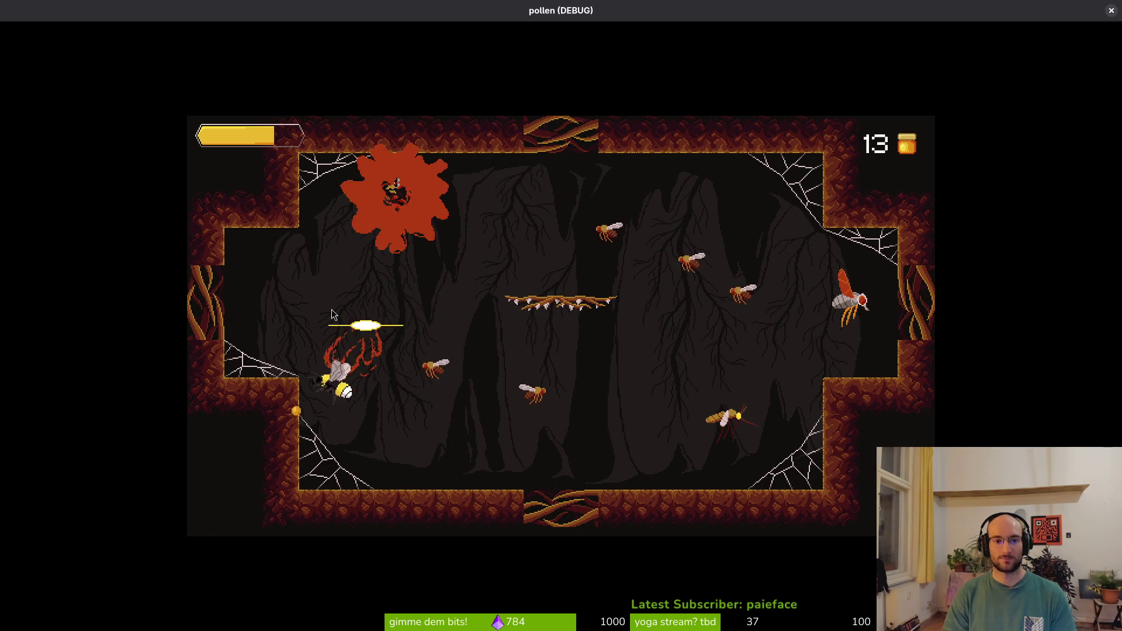
key("space")
key("space")
key("space")
key("space")
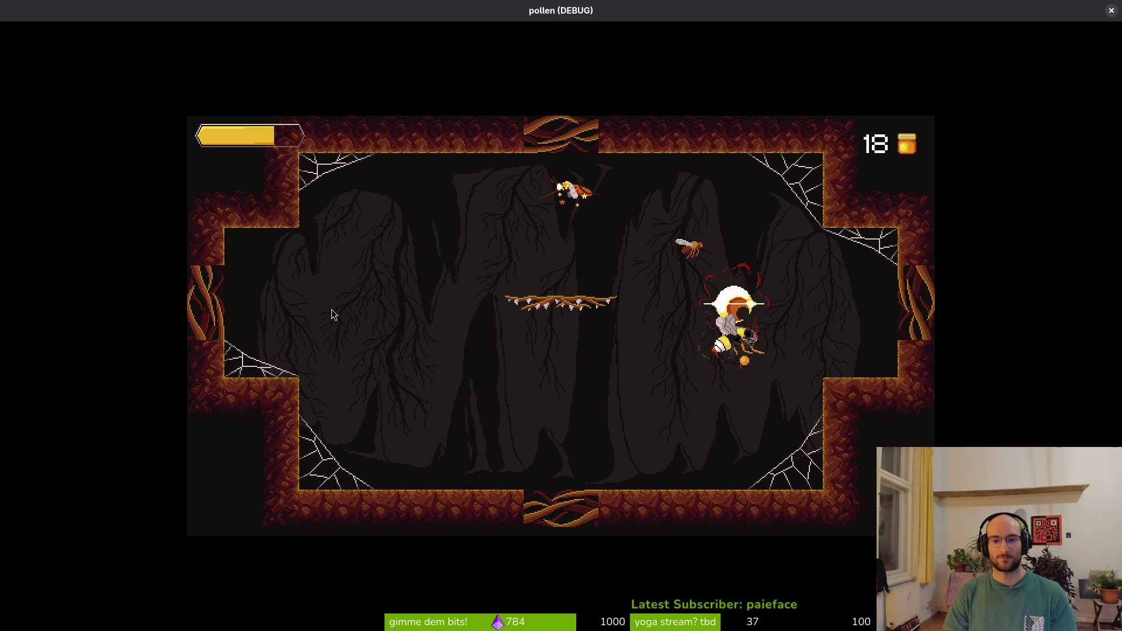
key("space")
key("space")
key("space")
key("space")
key("space")
key("space")
key("space")
key("space")
key("space")
key("space")
key("space")
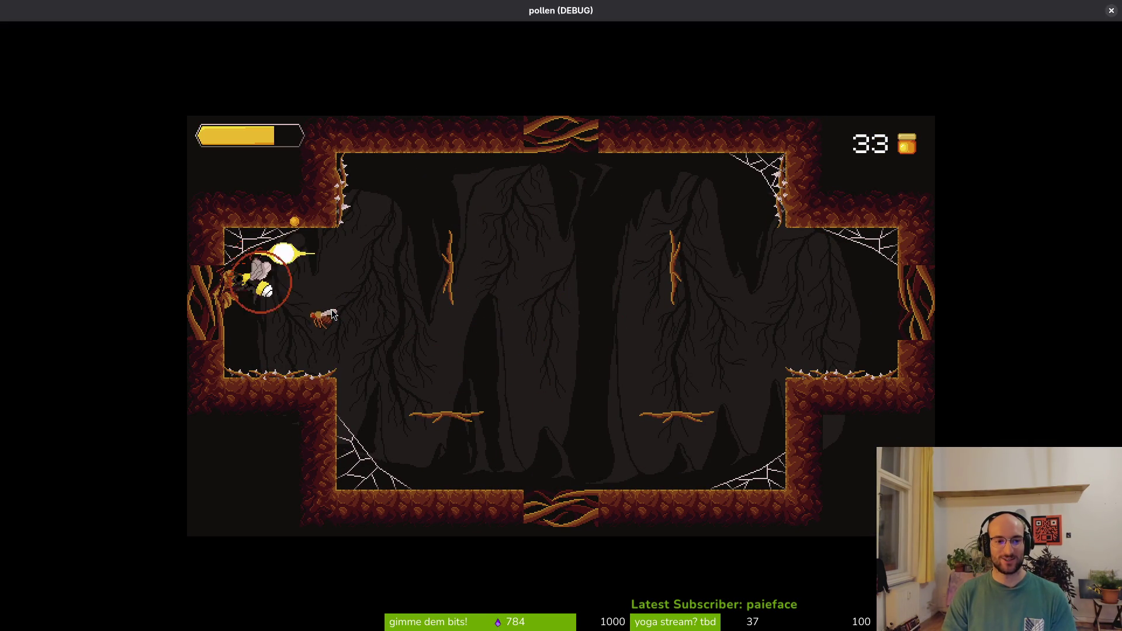
key("space")
key("space")
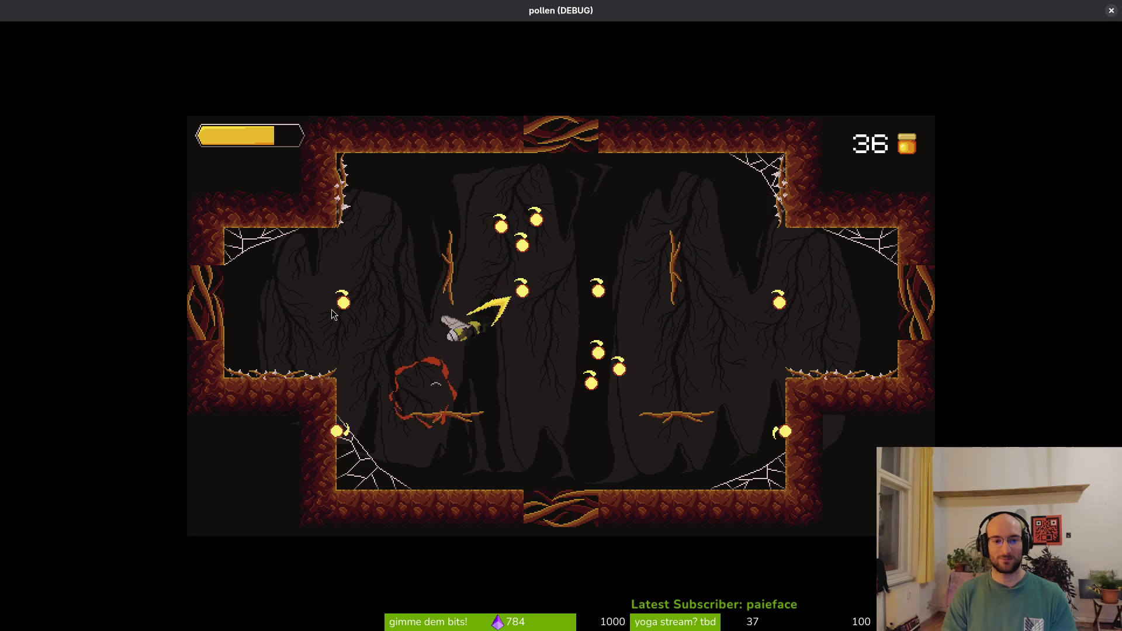
key("space")
key("space")
key("space")
key("space")
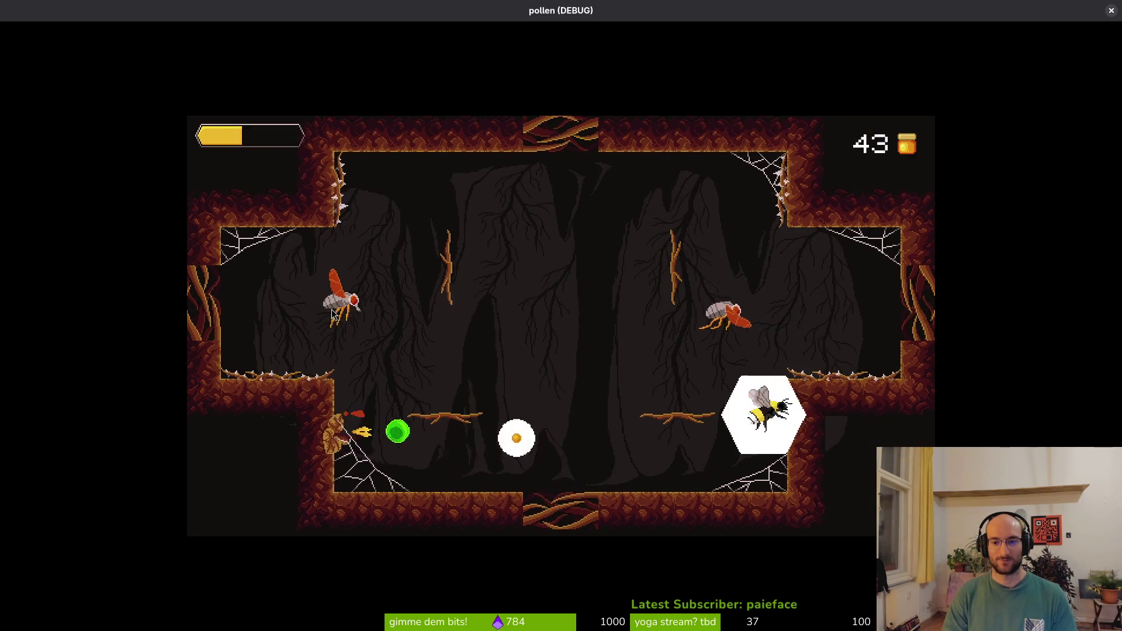
key("space")
key("space")
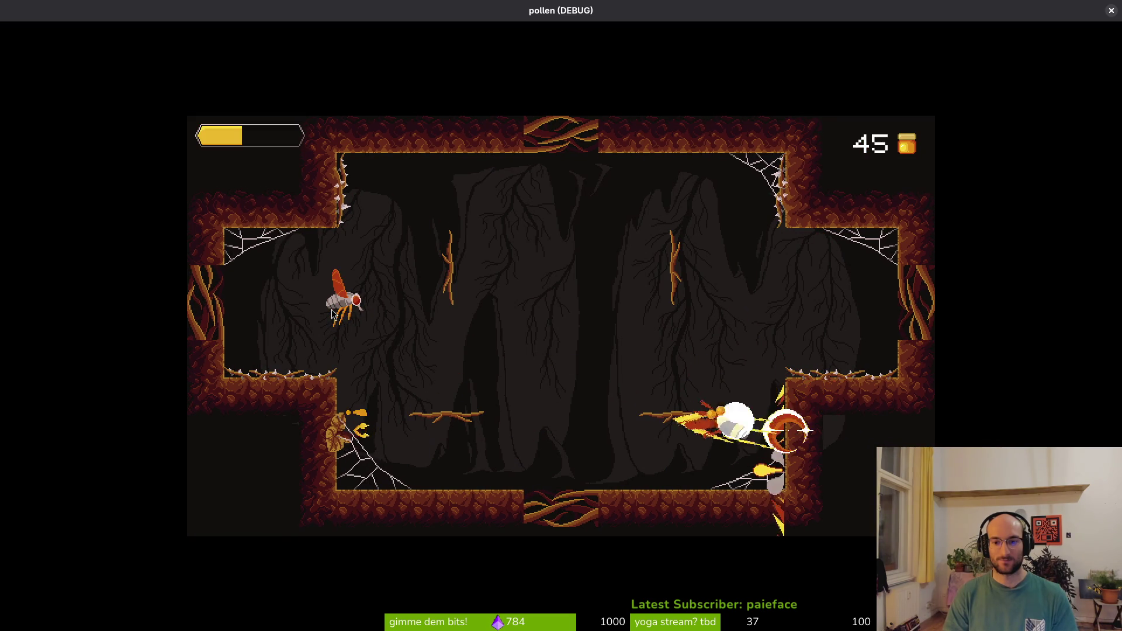
key("space")
key("Right")
key("Left")
key("Left")
key("space")
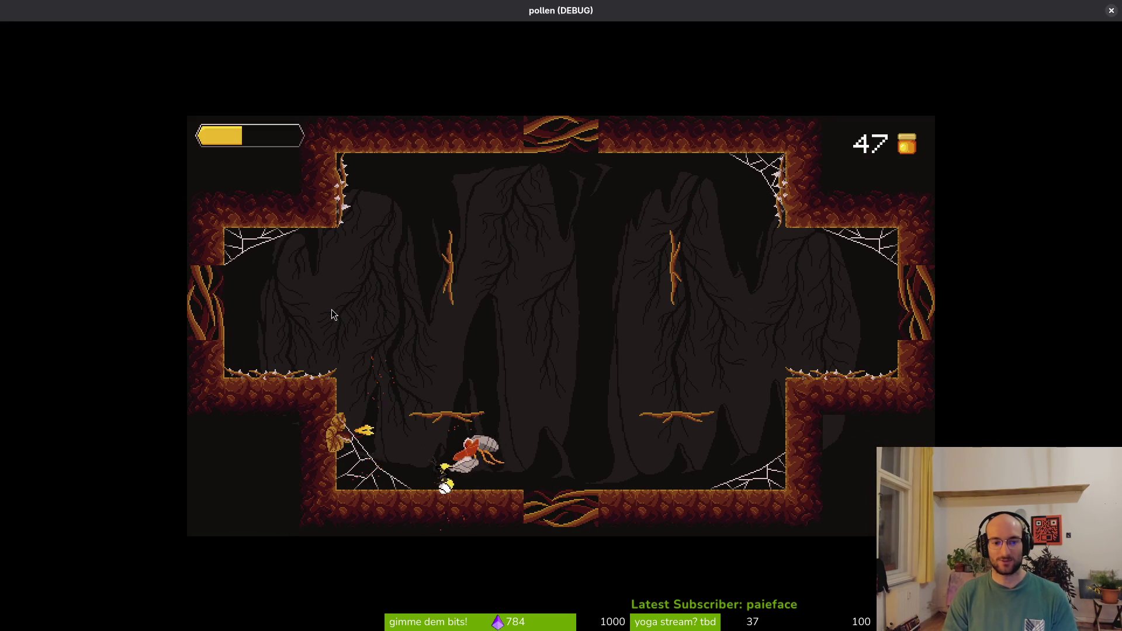
key("space")
Kill the chasing fly at 50 pollen and fly out the left exit
key("Right")
key("Up")
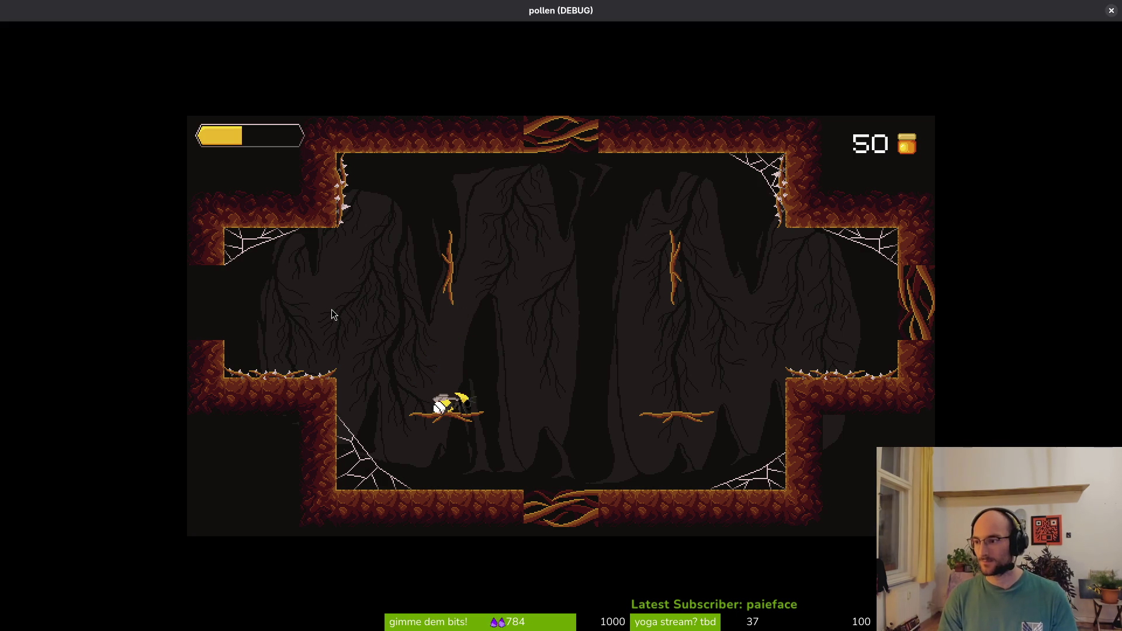
key("Up")
key("Left")
key("space")
key("Left")
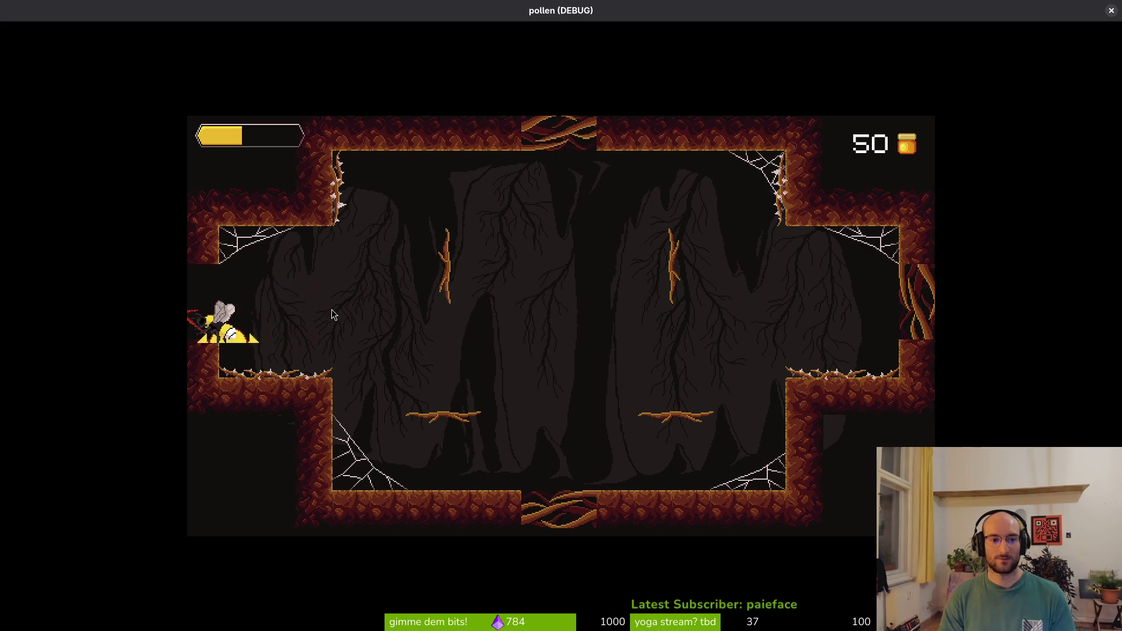
key("Right")
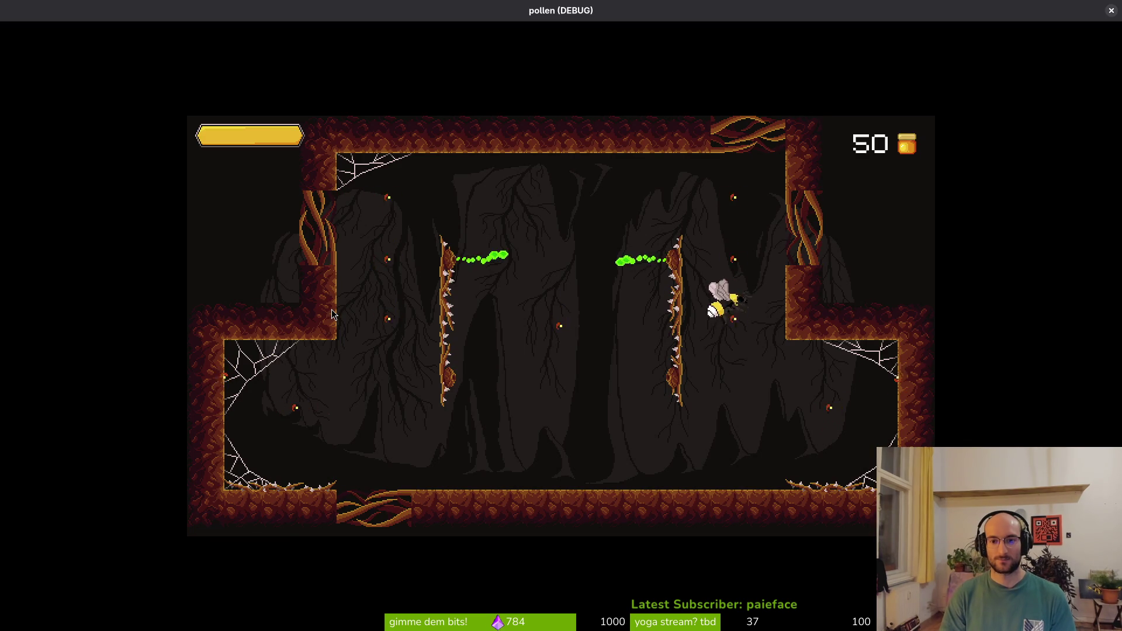
Dive and slash the new enemies at the lower right and right wall
key("space")
key("Down")
key("space")
key("Right")
key("space")
key("Up")
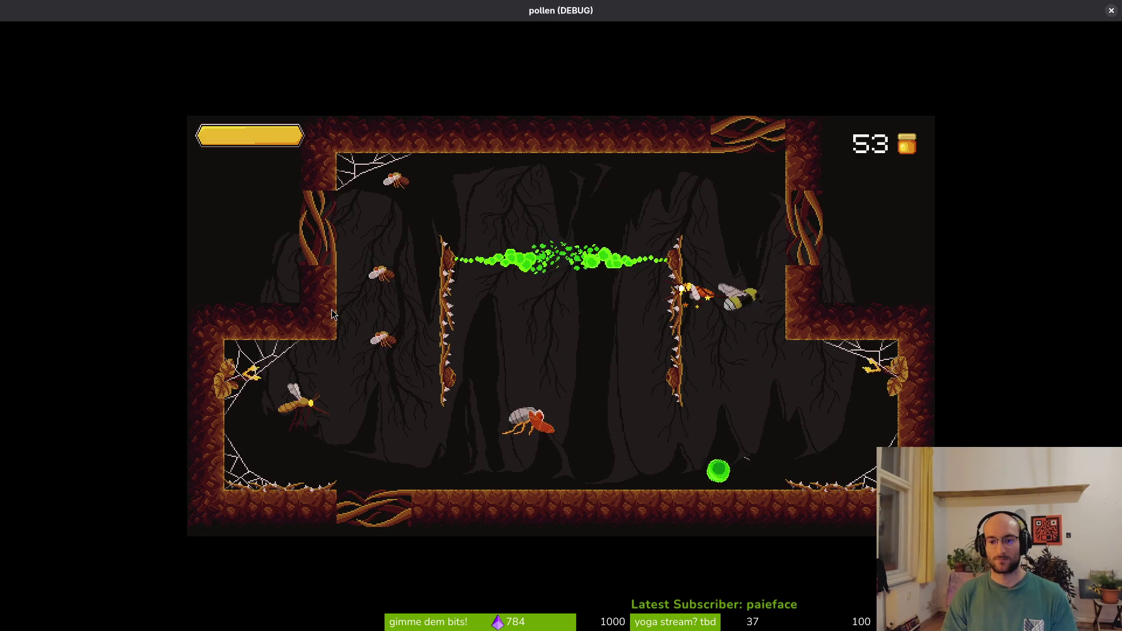
key("Right")
key("space")
key("Down")
key("Left")
key("space")
Fight along the left side, dodging the chasing wasp and hitting the green enemy
key("space")
key("Left")
key("space")
key("space")
key("Up")
key("space")
key("space")
key("Down")
key("space")
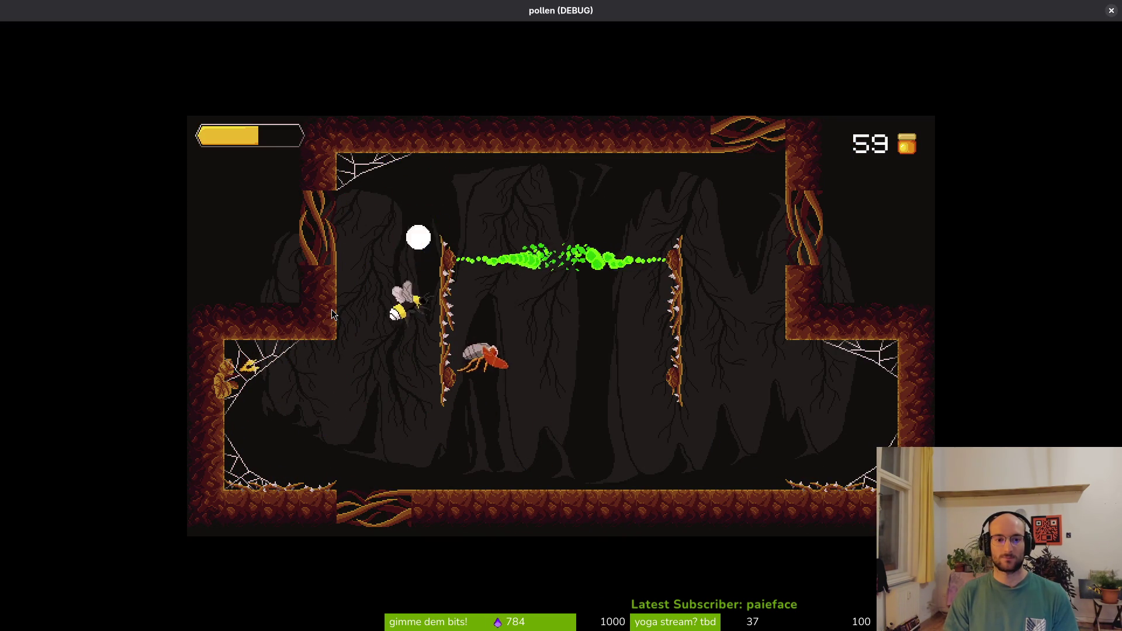
key("Down")
key("Up")
key("Down")
key("Right")
key("Left")
key("Right")
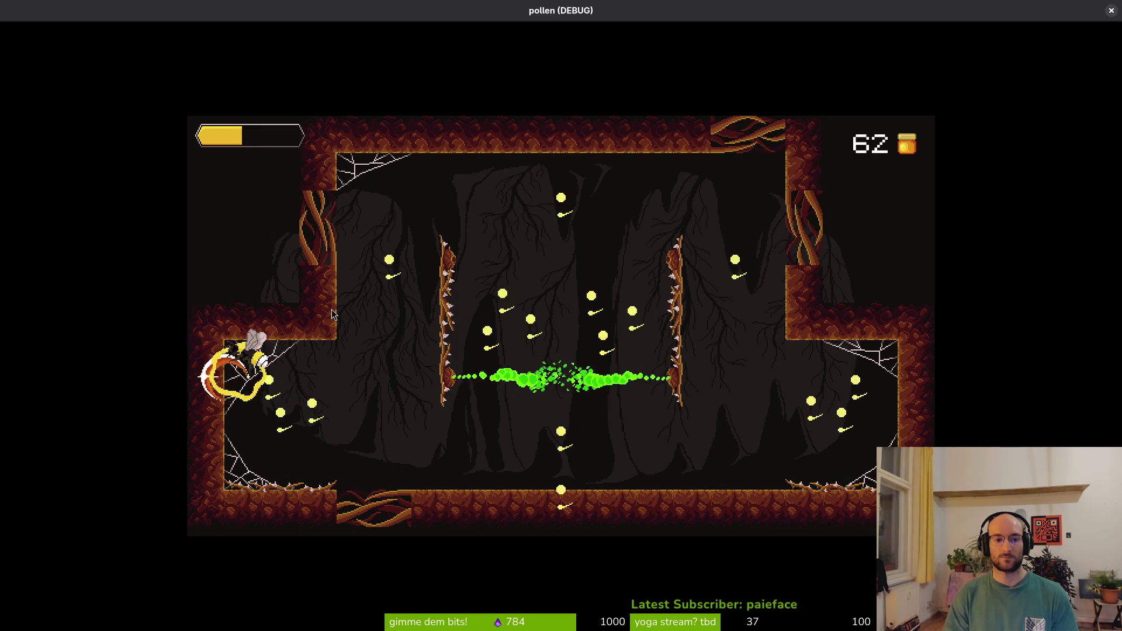
key("Down")
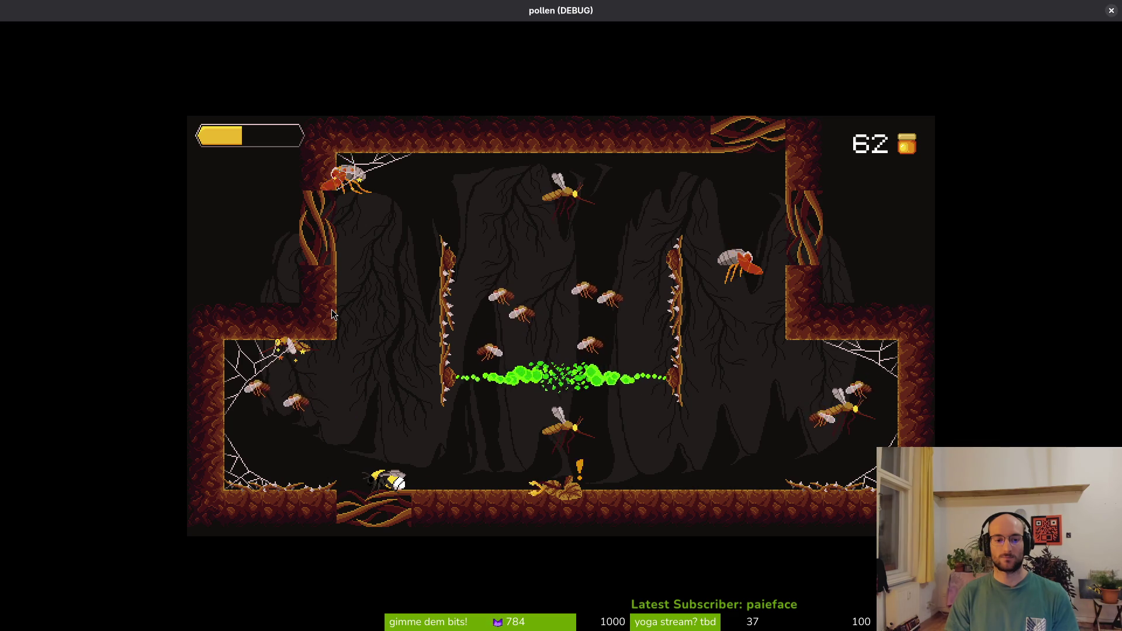
Destroy the moths and red mosquito with upward and rightward dashes
key("Left")
key("Right")
key("Down")
key("Right")
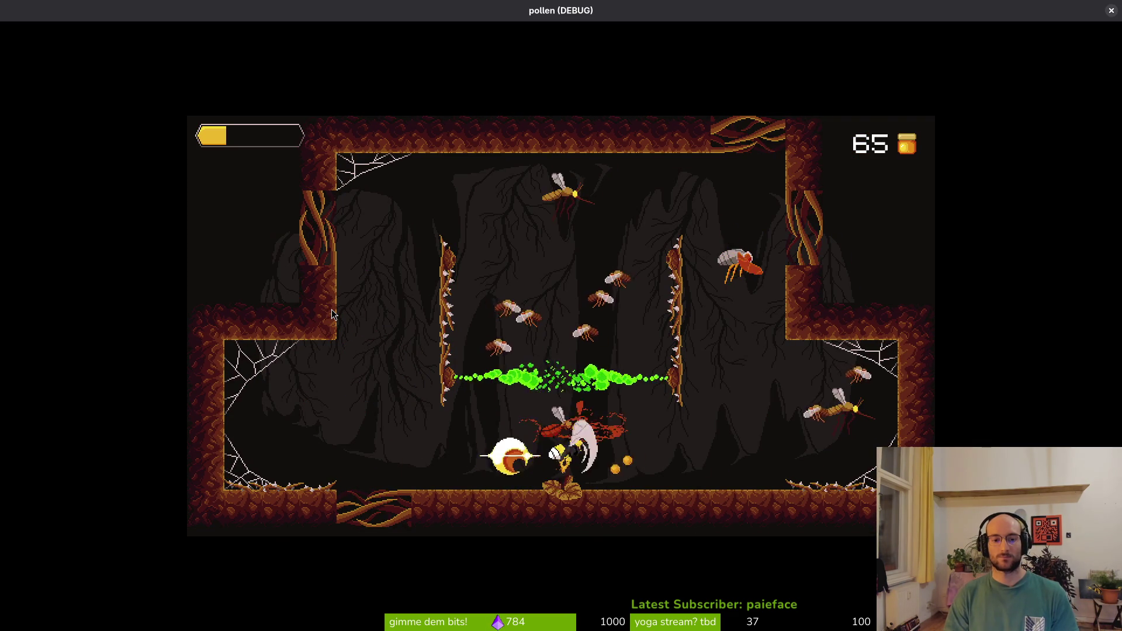
key("Right")
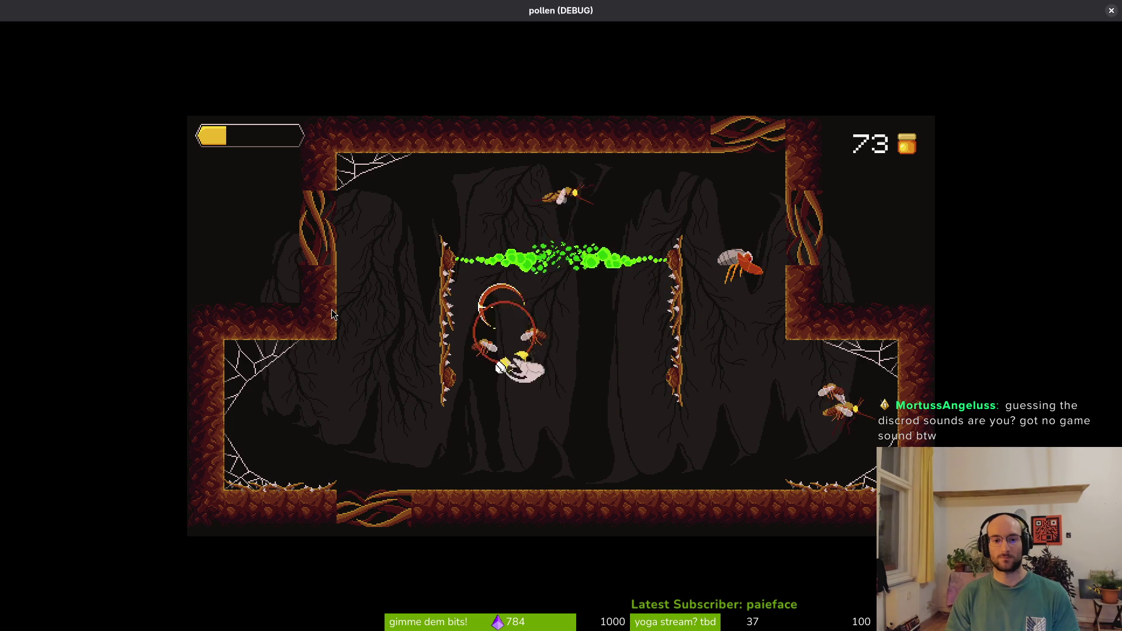
key("Up")
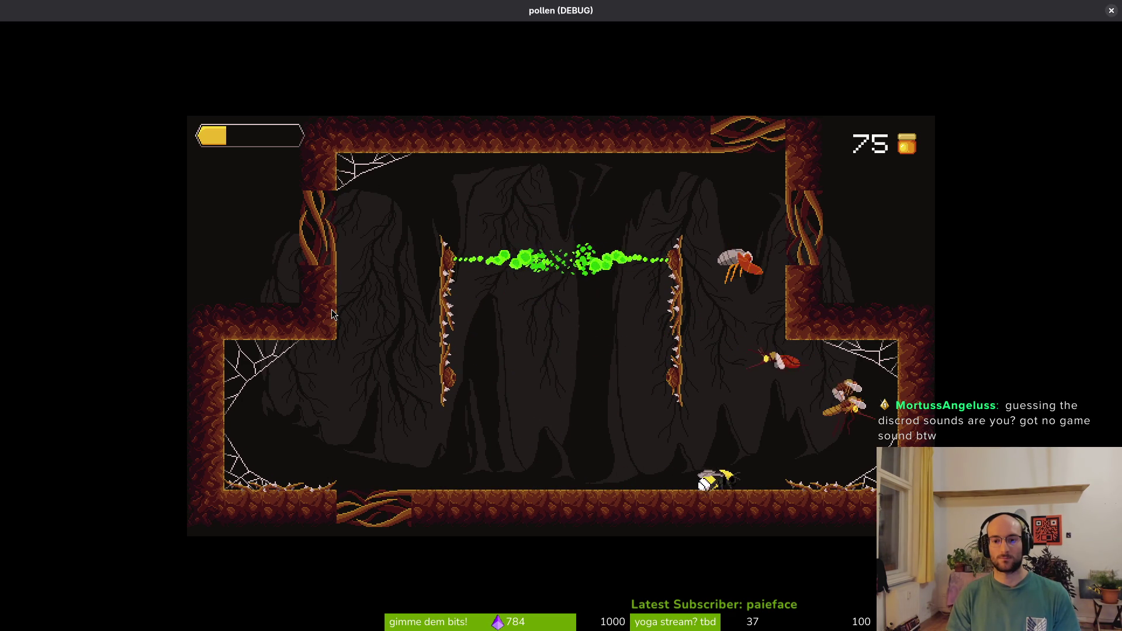
key("Up")
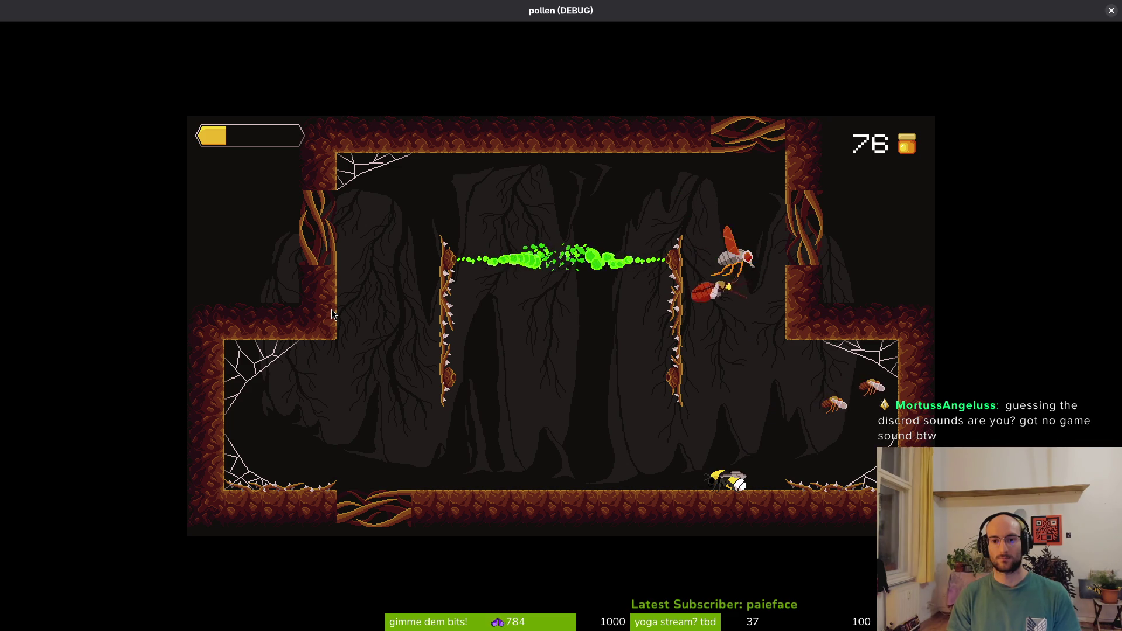
key("Up")
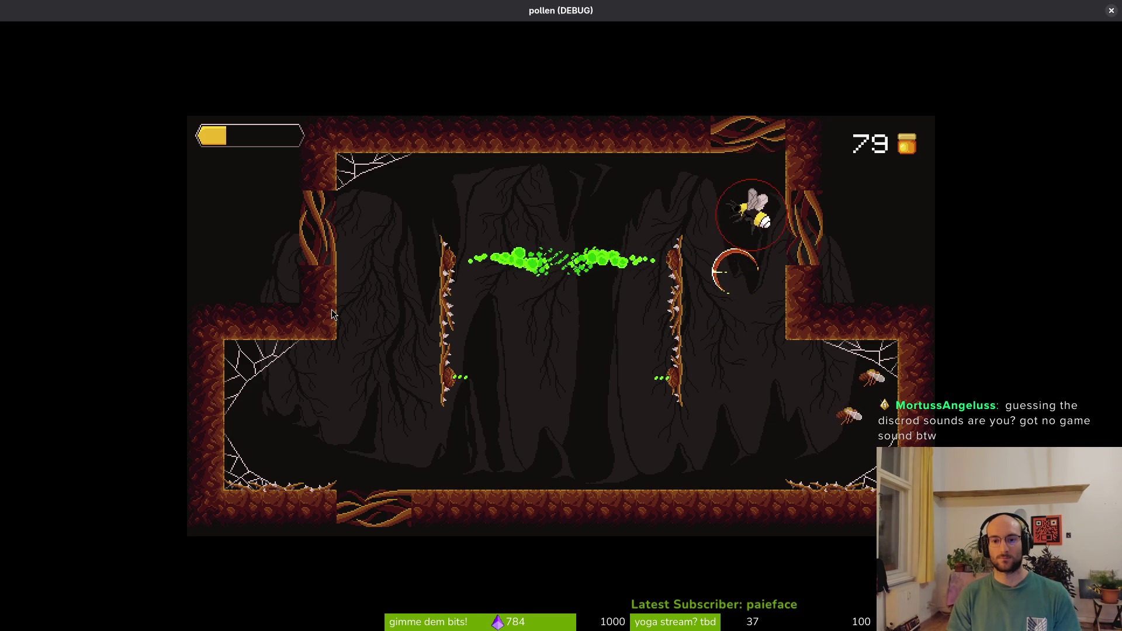
key("Right")
key("Down")
key("Left")
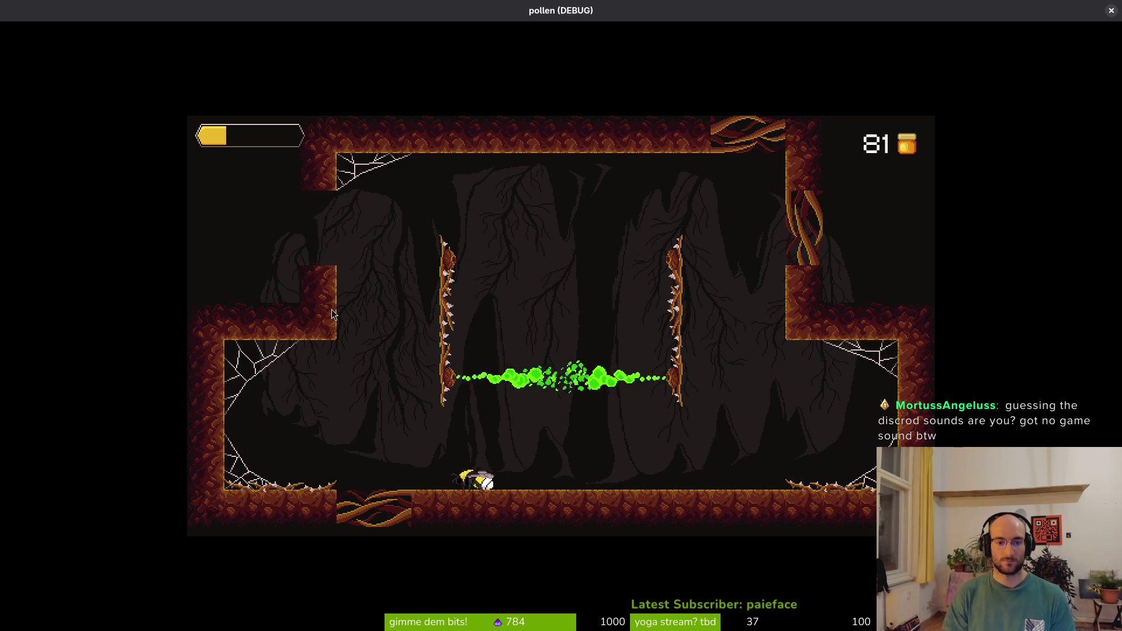
key("Up")
Exit left at 81 pollen, dive on the dandelion, and drop through the floor gap
key("Left")
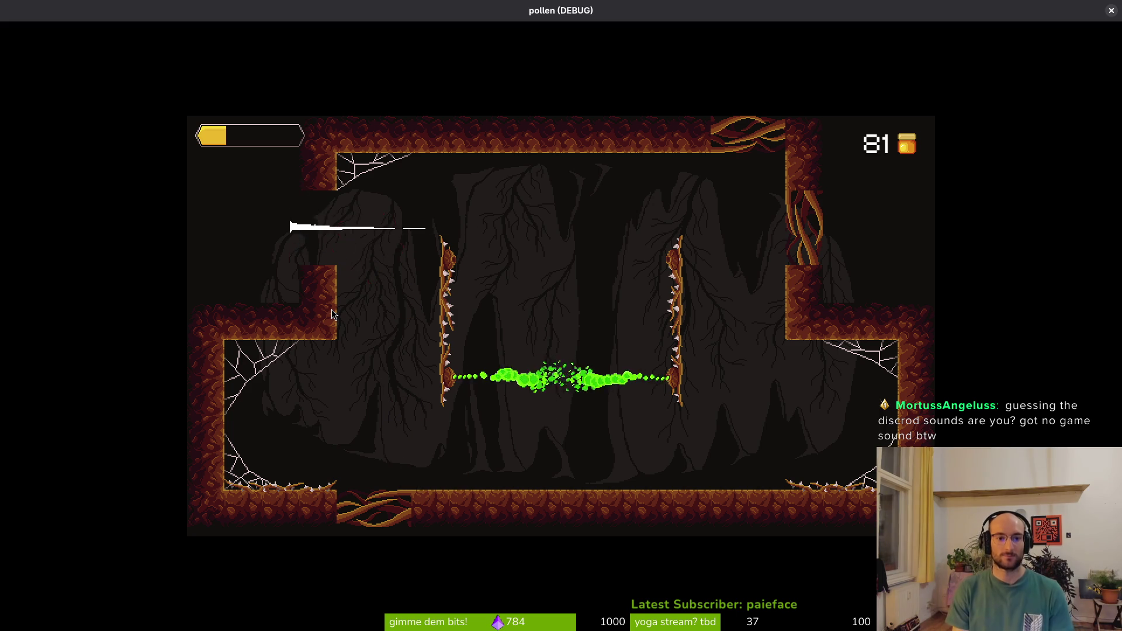
key("Down")
key("Up")
key("Down")
key("Left")
key("Down")
key("Up")
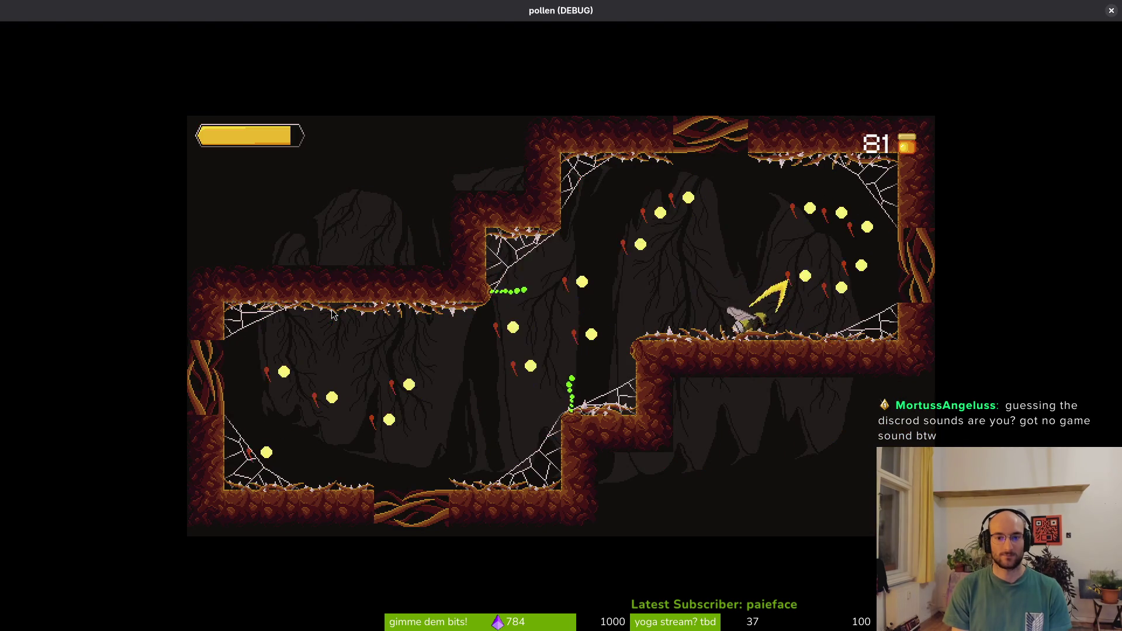
Attack the mosquitoes and flies with burst and dash attacks across the room
key("Left")
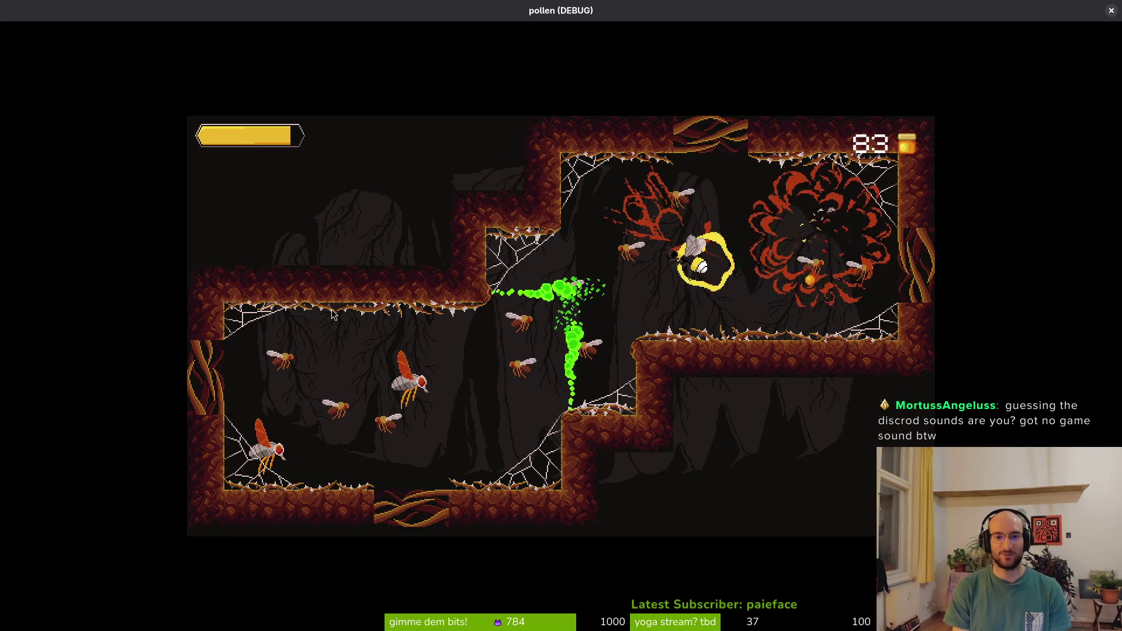
key("Right")
key("Left")
key("Right")
key("Left")
key("Down")
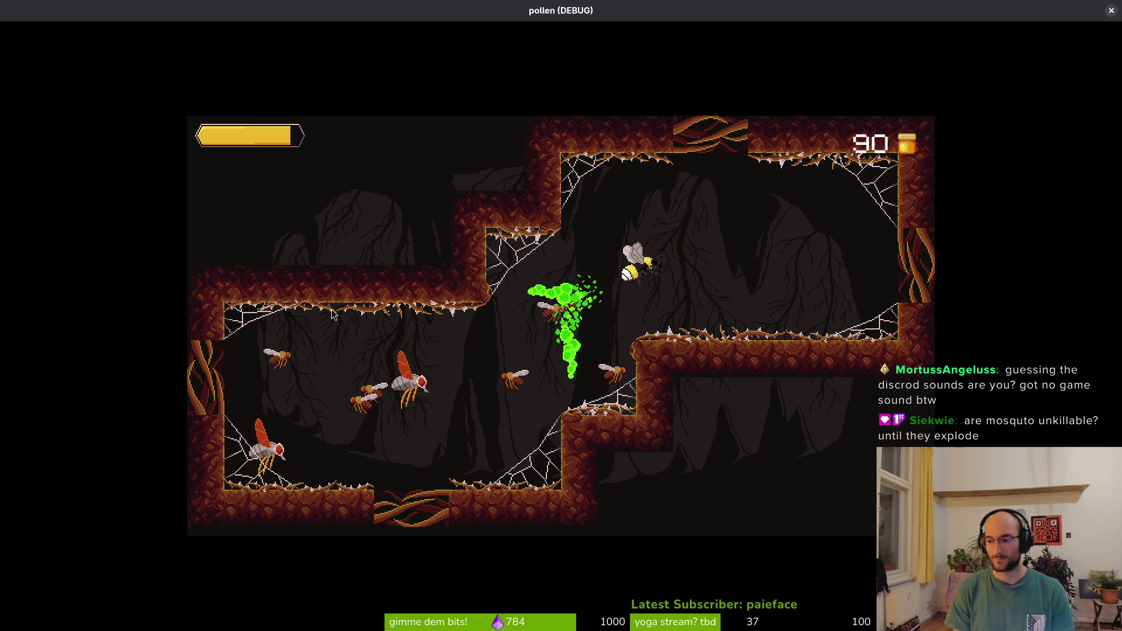
key("Left")
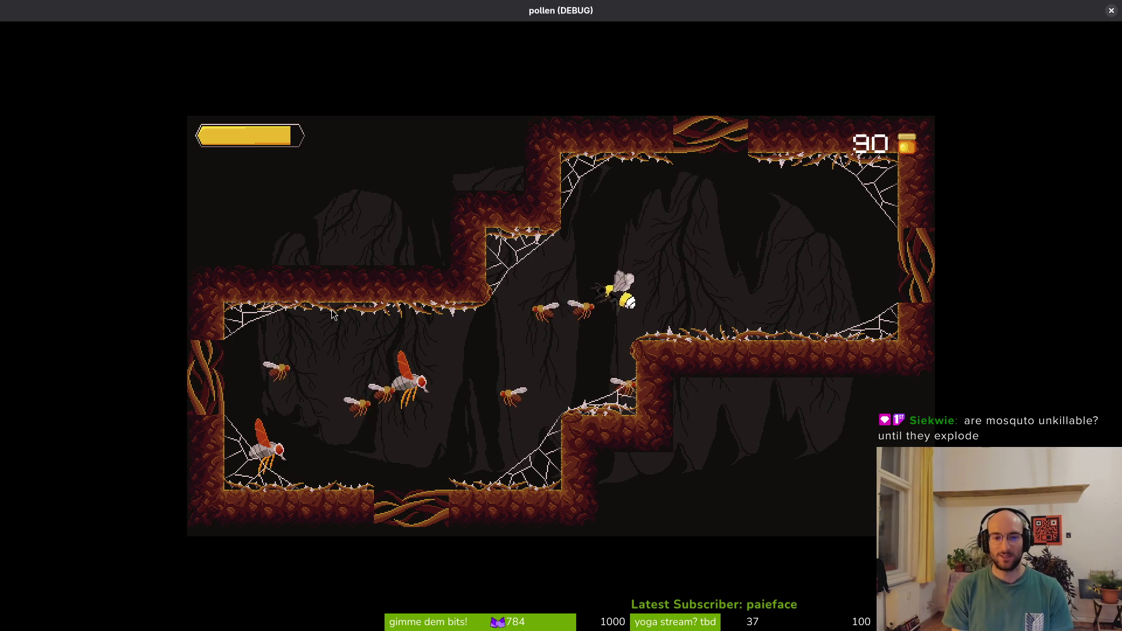
key("Left")
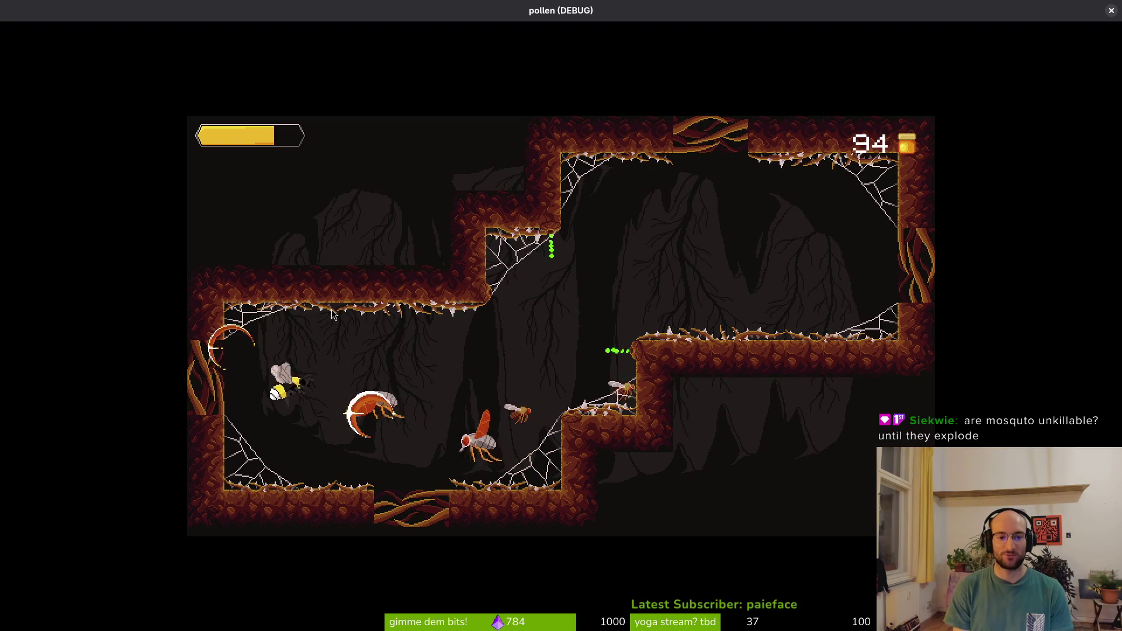
key("Right")
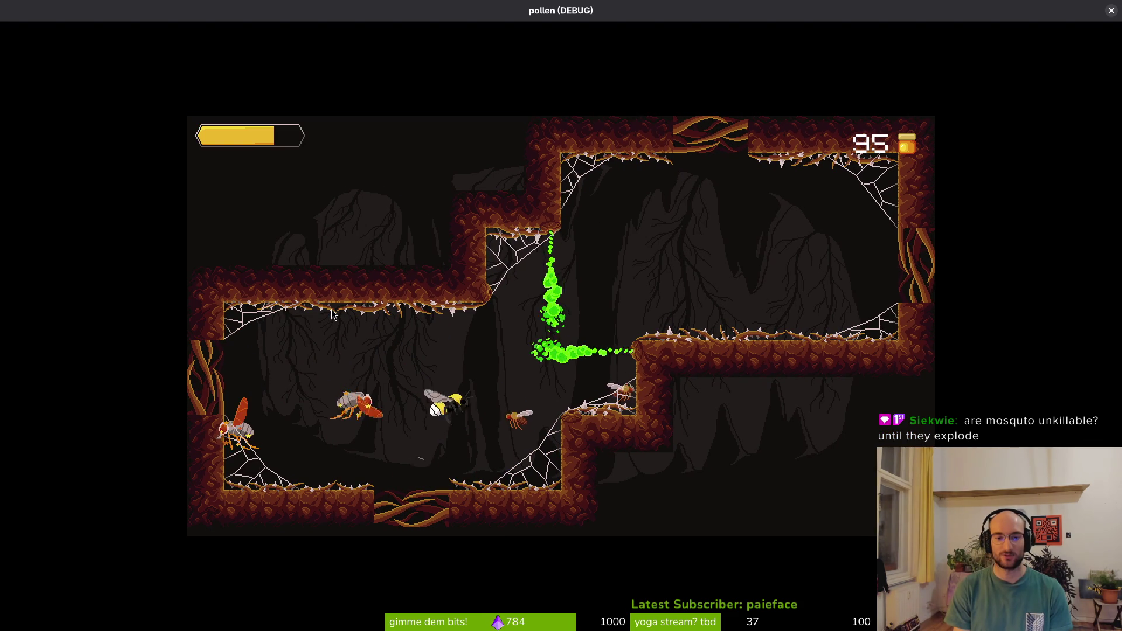
key("Left")
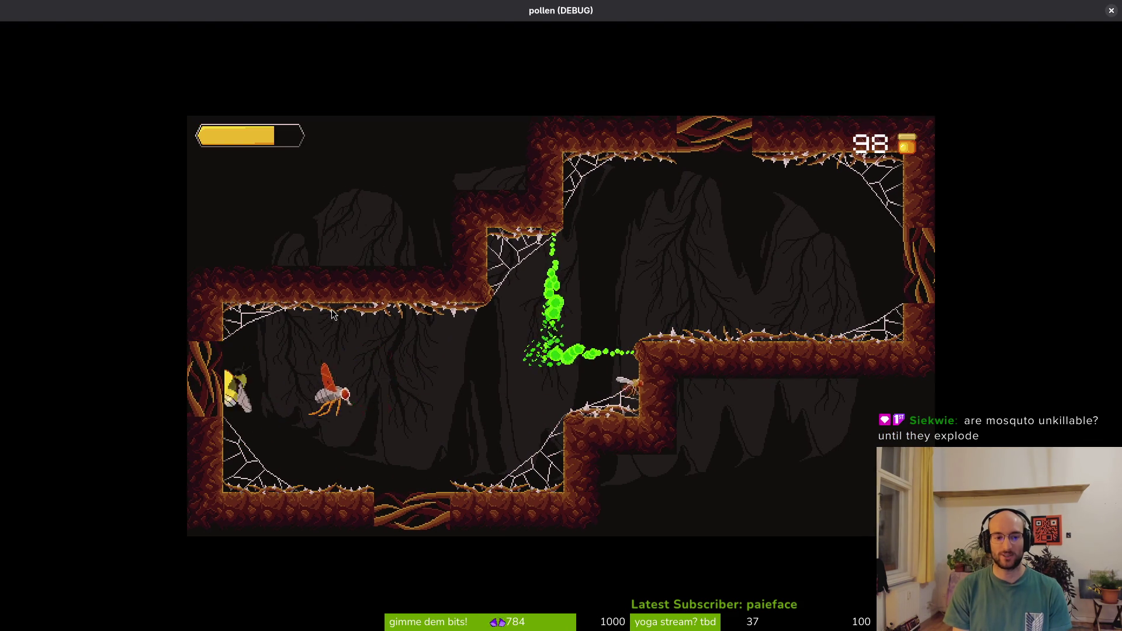
key("Right")
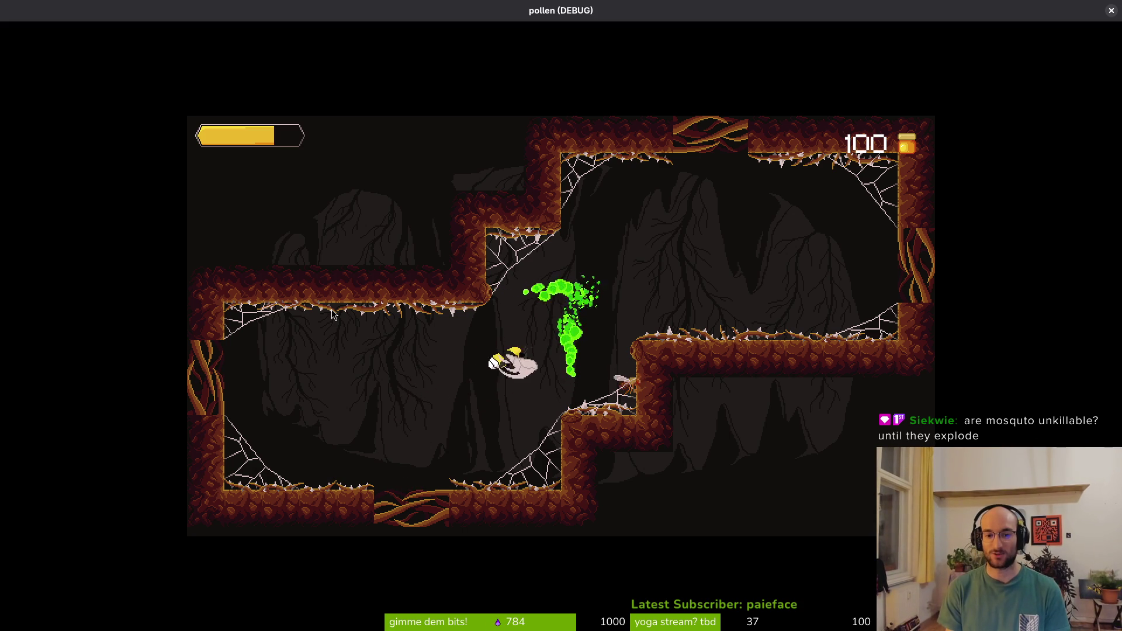
Collect ledge pollen, kill the upper-right mosquito, and pause at 118 pollen
key("Right")
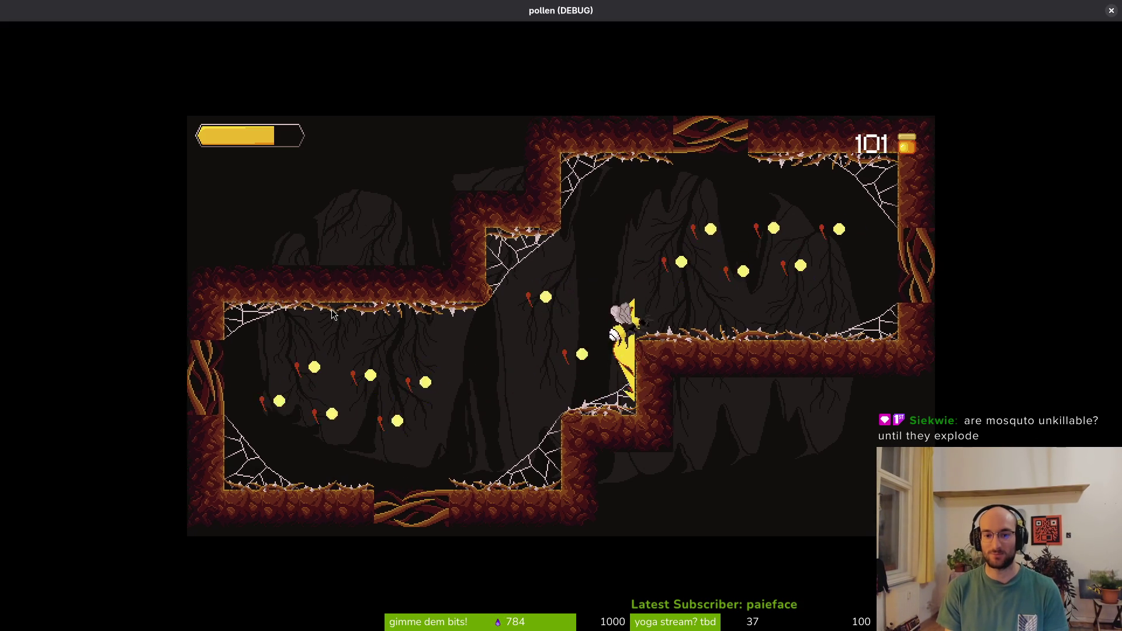
key("Up")
key("Right")
key("Left")
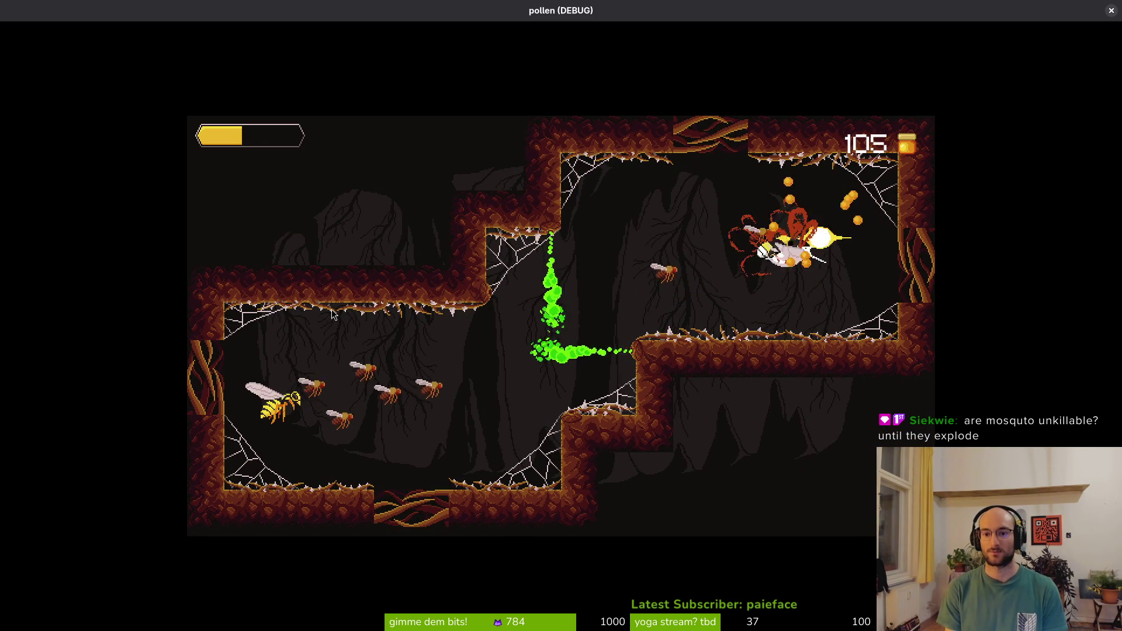
key("Left")
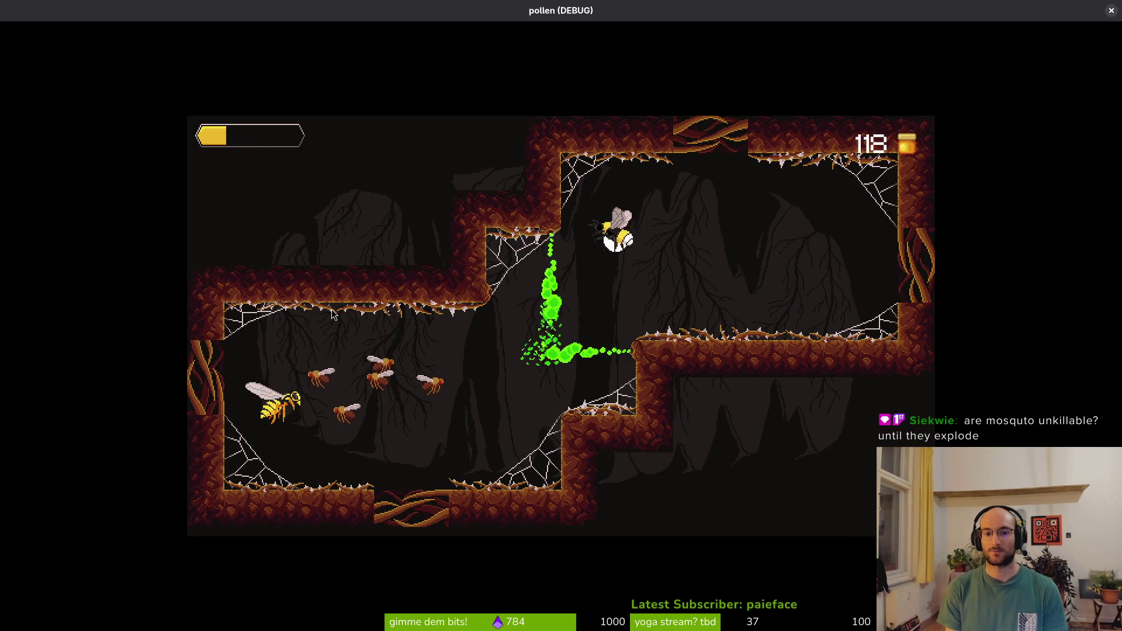
key("Right")
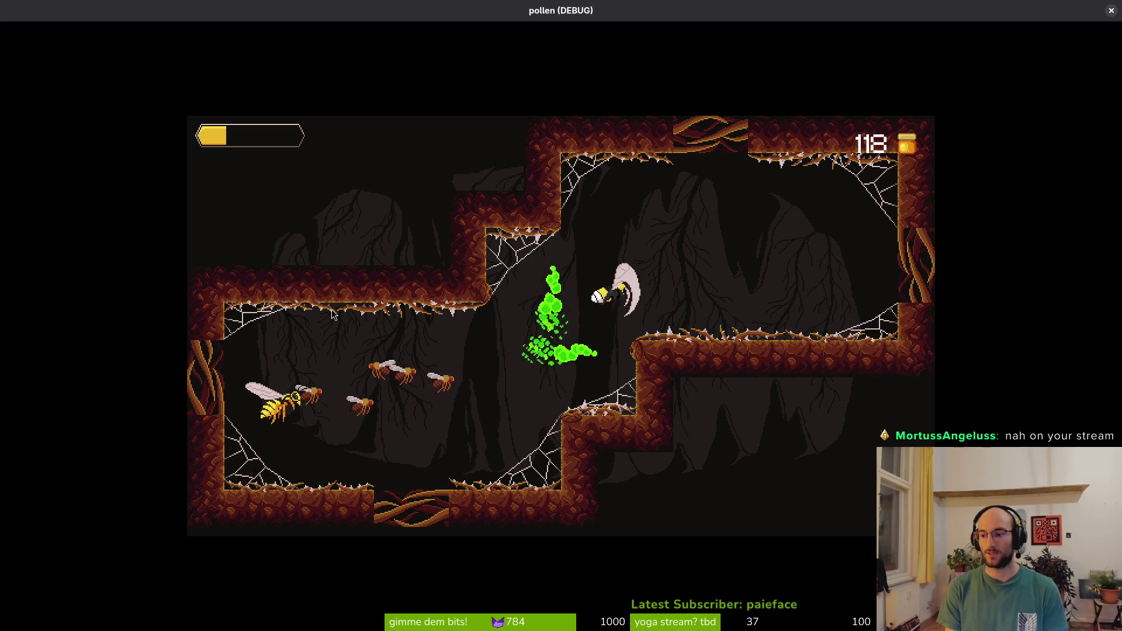
key("Escape")
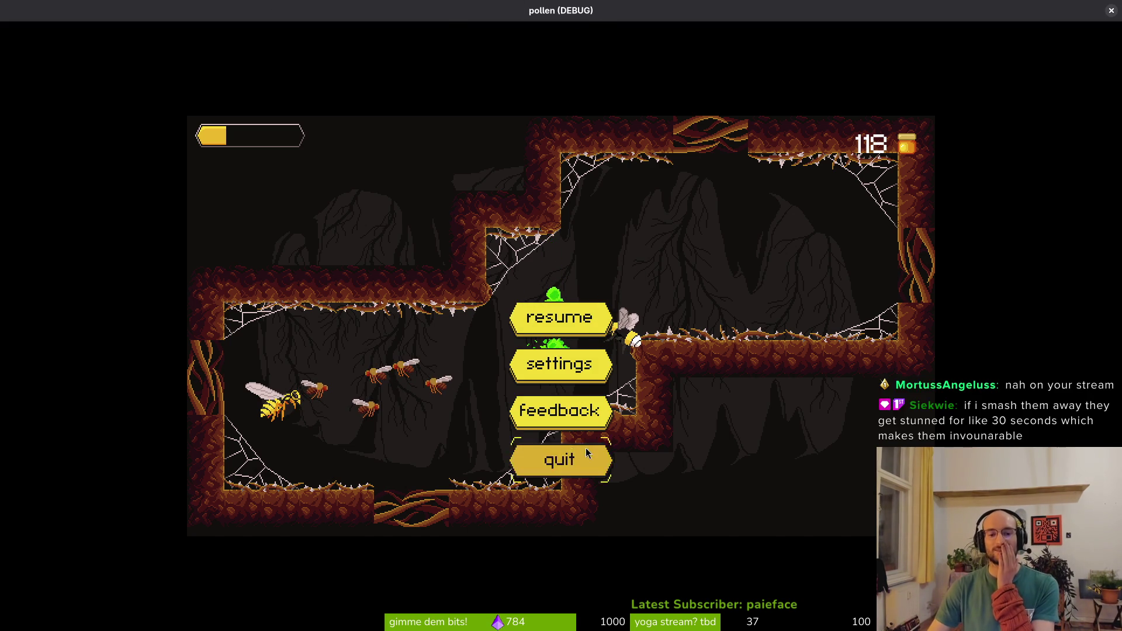
Close the running game, relaunch pollen past the disclaimer and main menu, and maximize its window
left_click(537, 459)
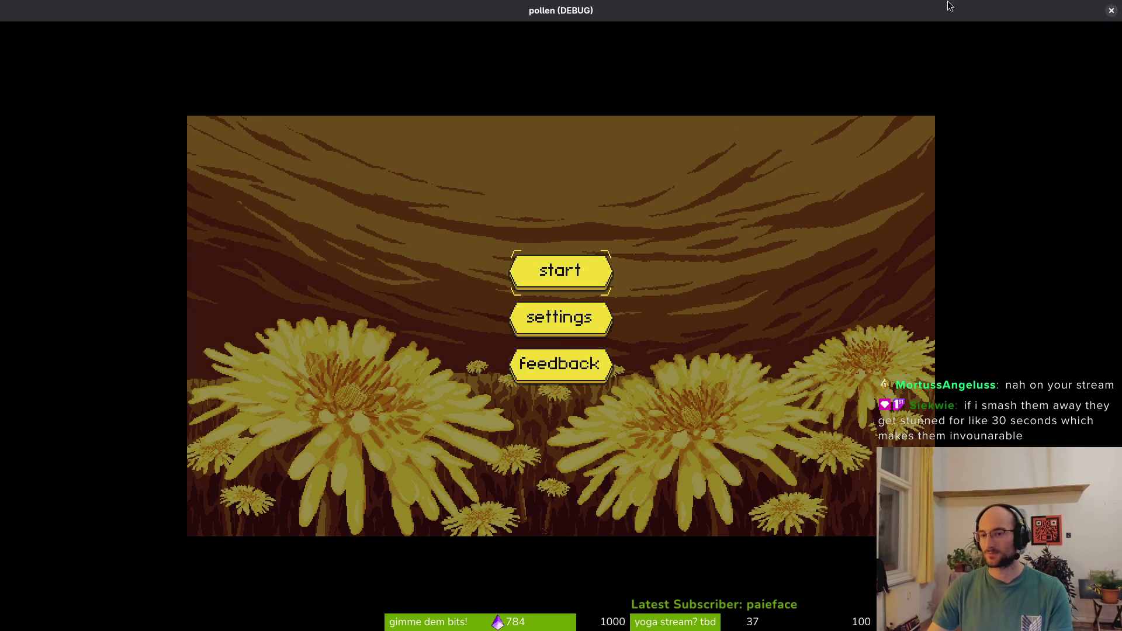
left_click(1111, 10)
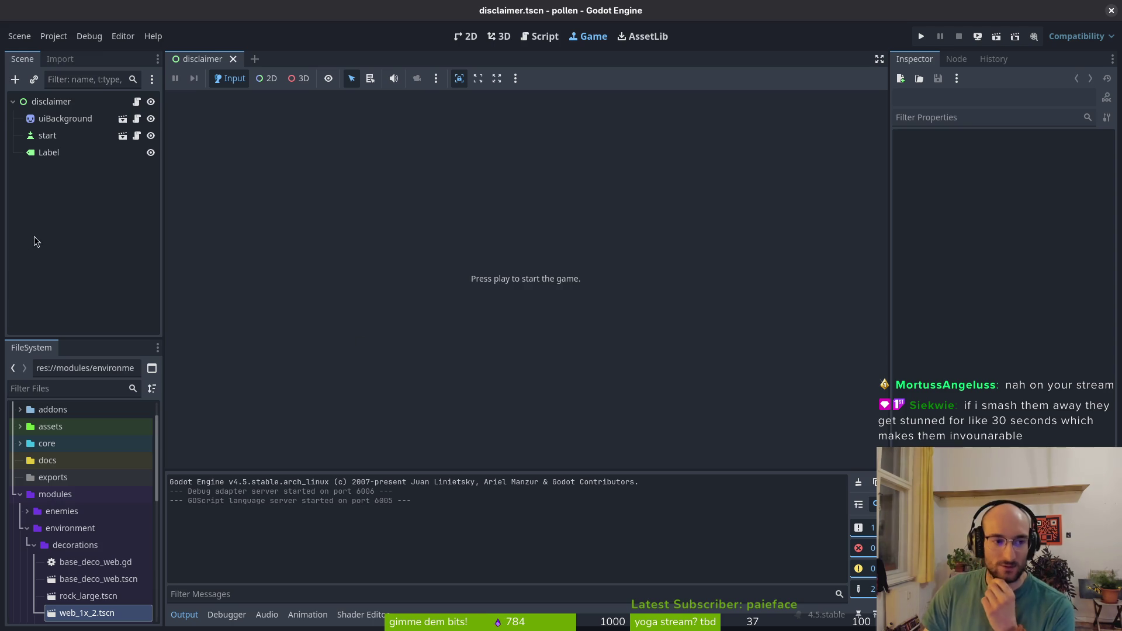
left_click(922, 36)
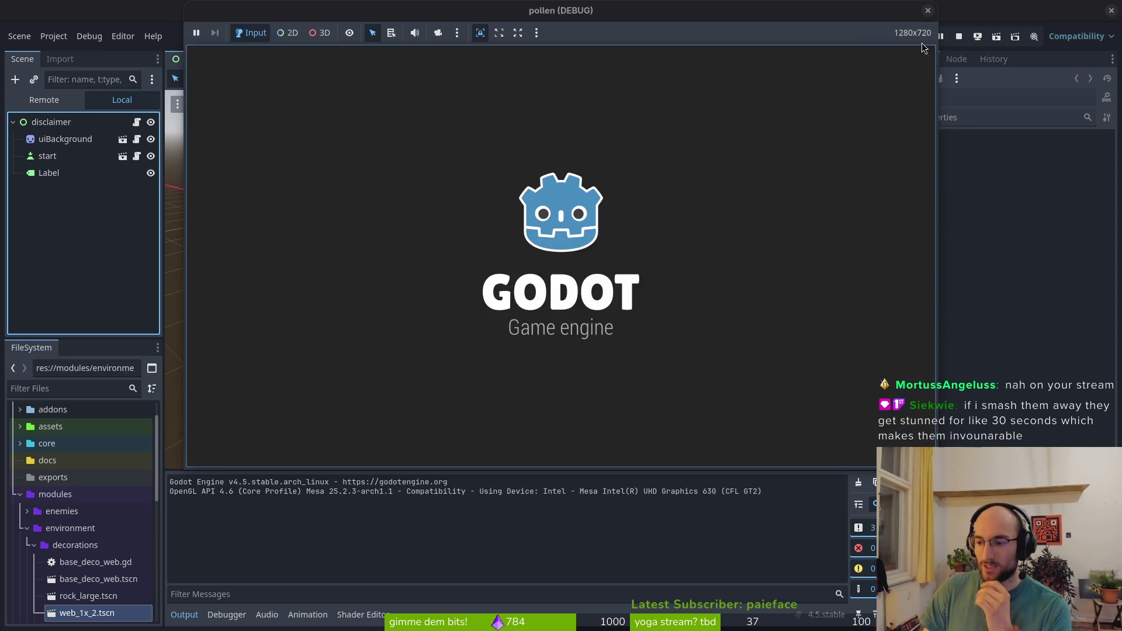
key("Return")
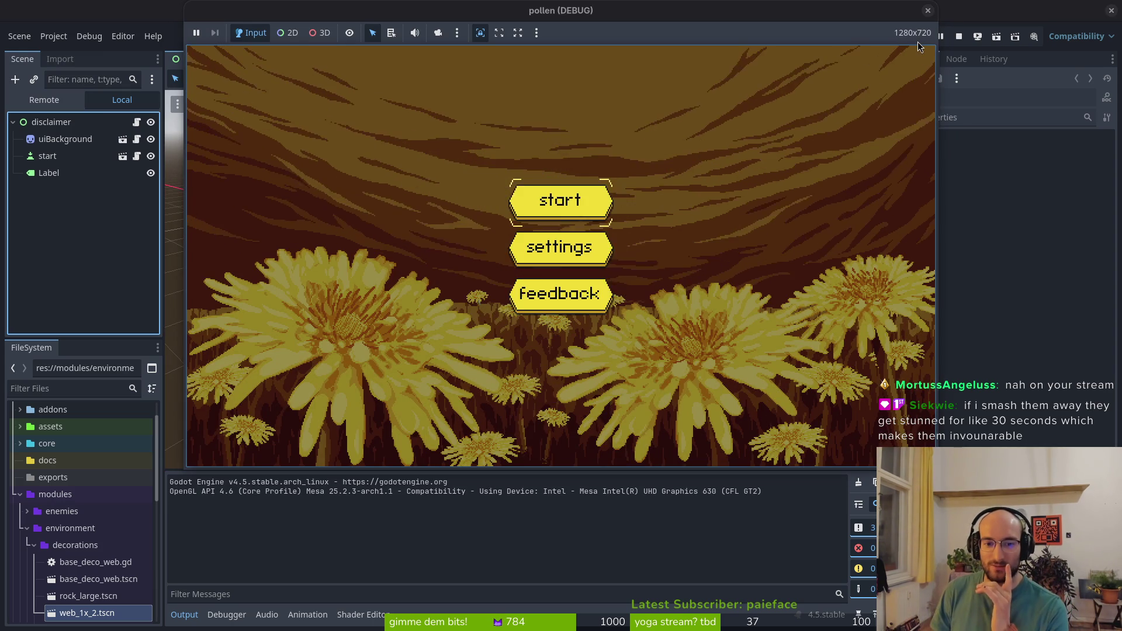
key("Return")
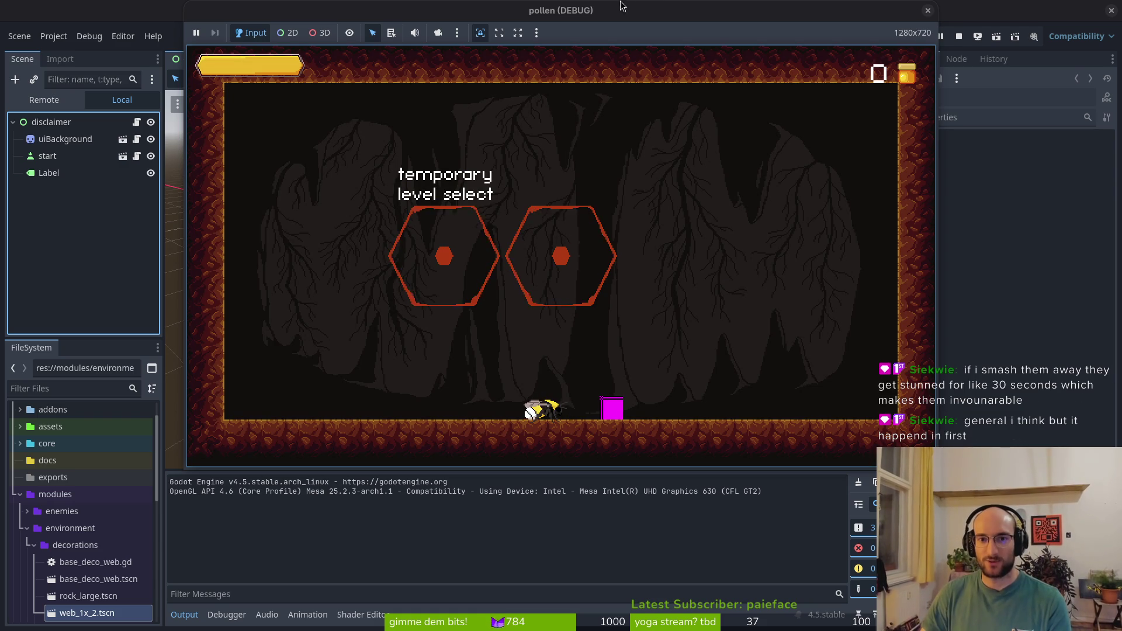
double_click(639, 6)
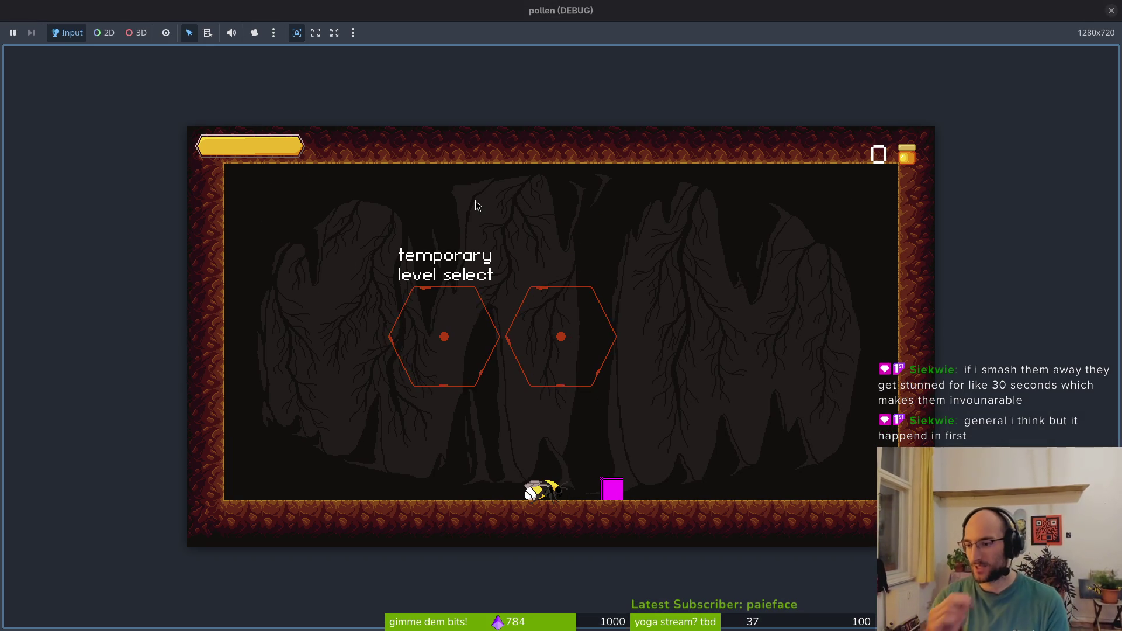
Fly the bee into the right level hexagon and load level 1
key("space")
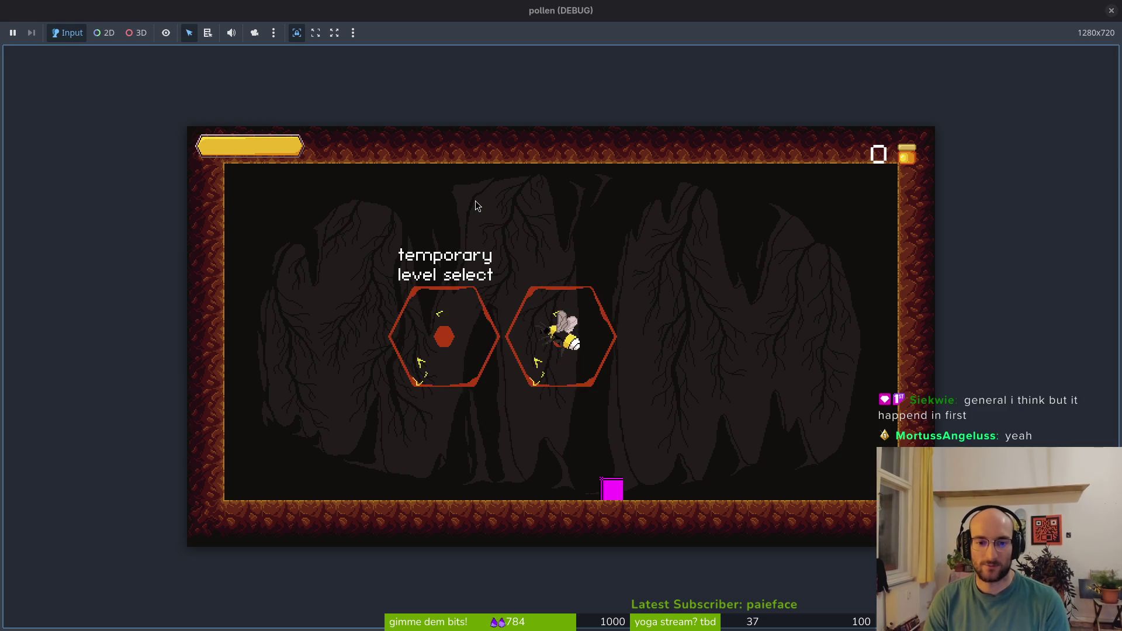
key("Up")
key("space")
Fly up and left through the cave, slashing the red bug and nearby wasps
key("Up")
key("x")
key("Right")
key("Left")
key("x")
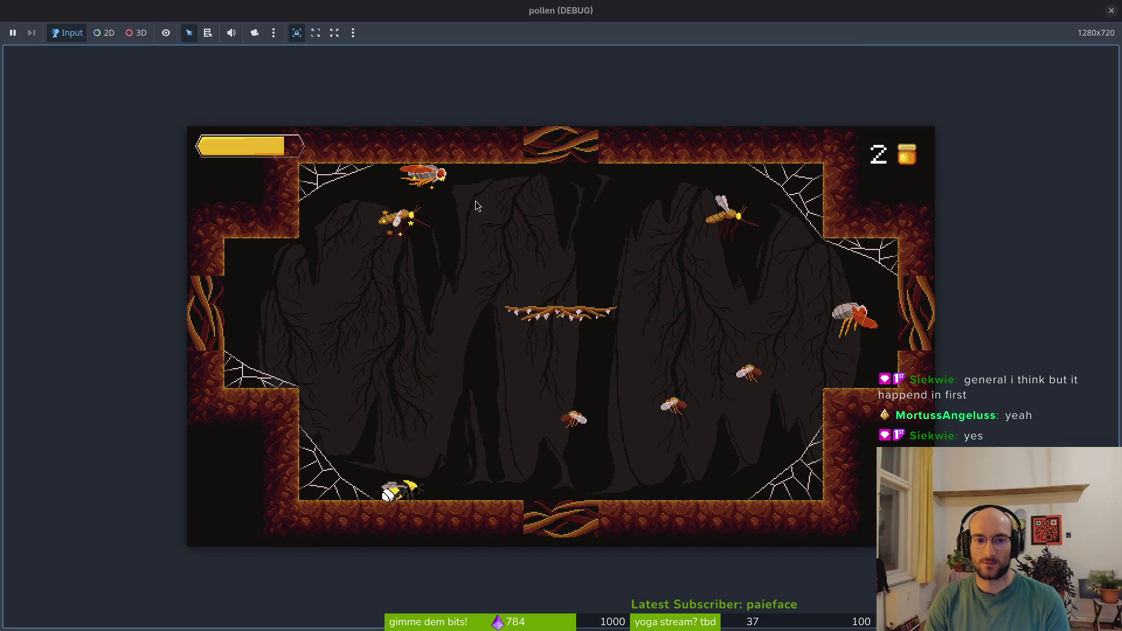
key("Up")
key("Up")
key("x")
key("Right")
key("Right")
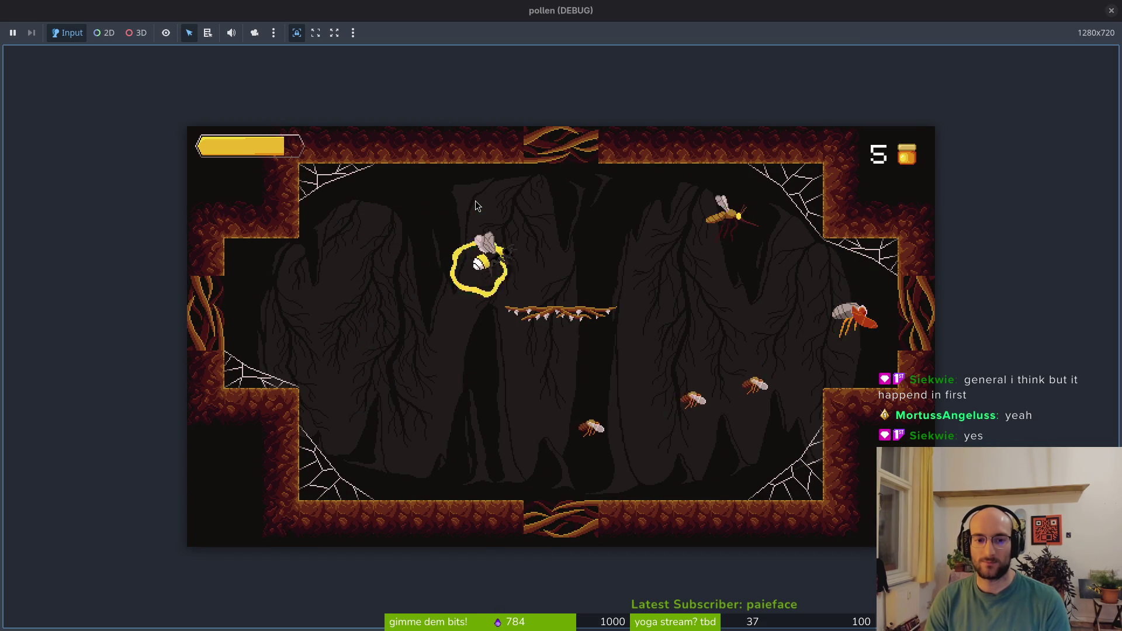
Clear the wasps around the right platform to finish the level
key("Up")
key("x")
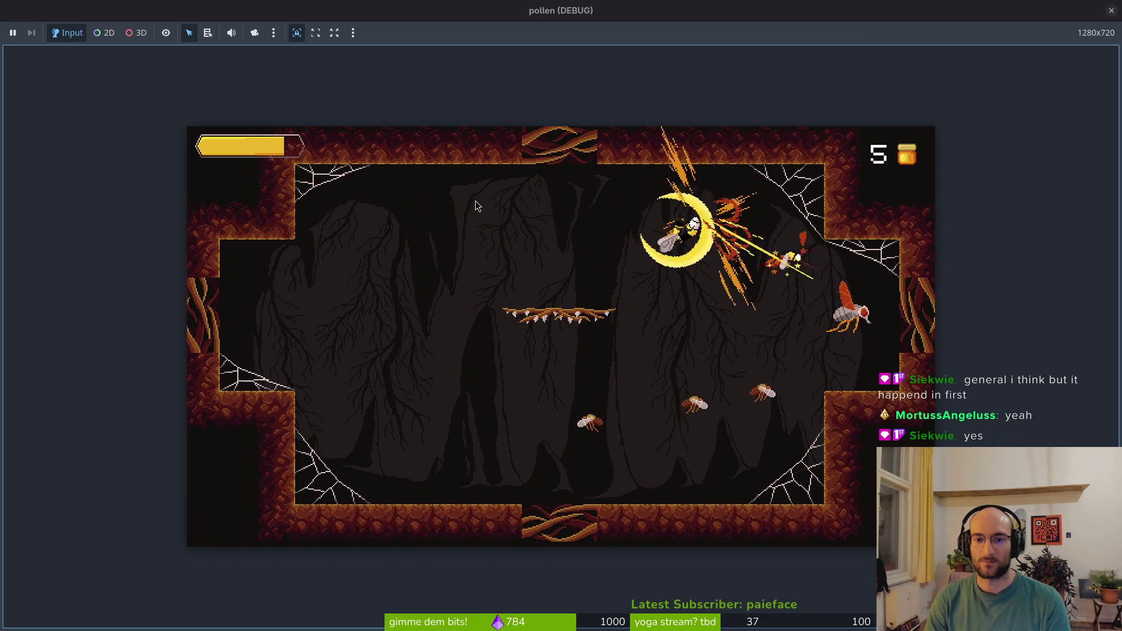
key("Left")
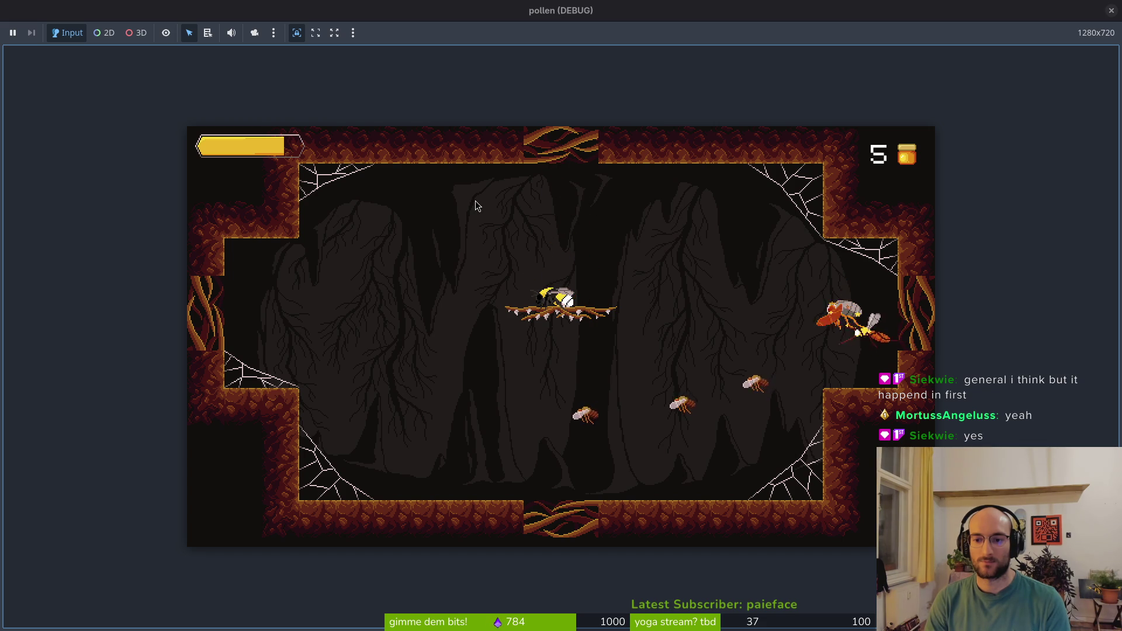
key("x")
key("Right")
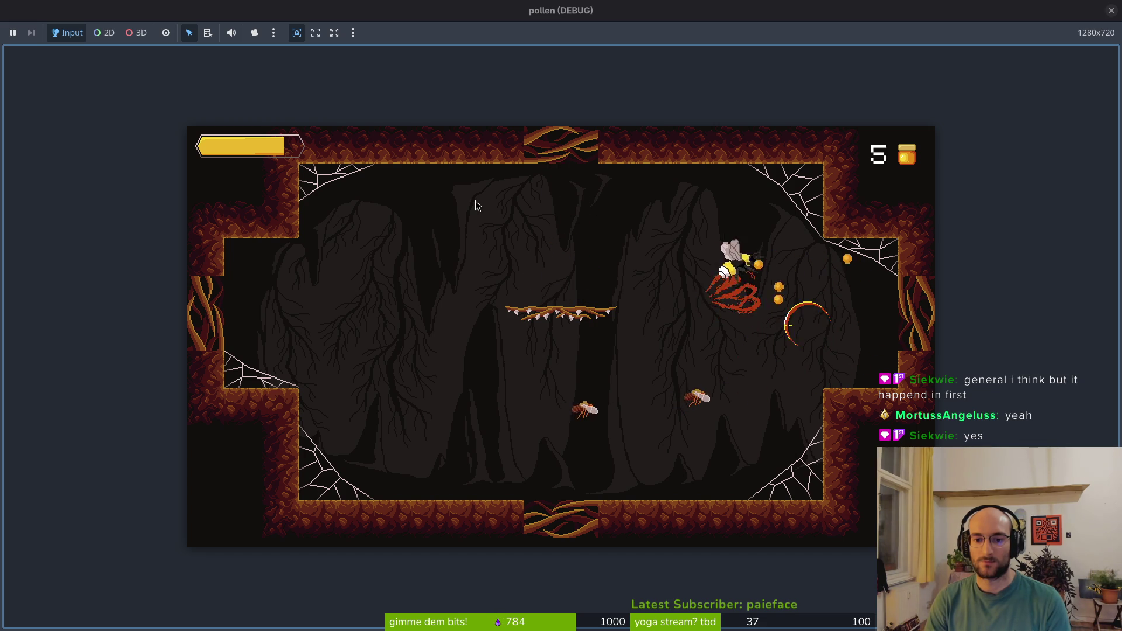
key("x")
Reload level 1, dash left to kill the stunned wasp, then sweep right along the floor
key("Up")
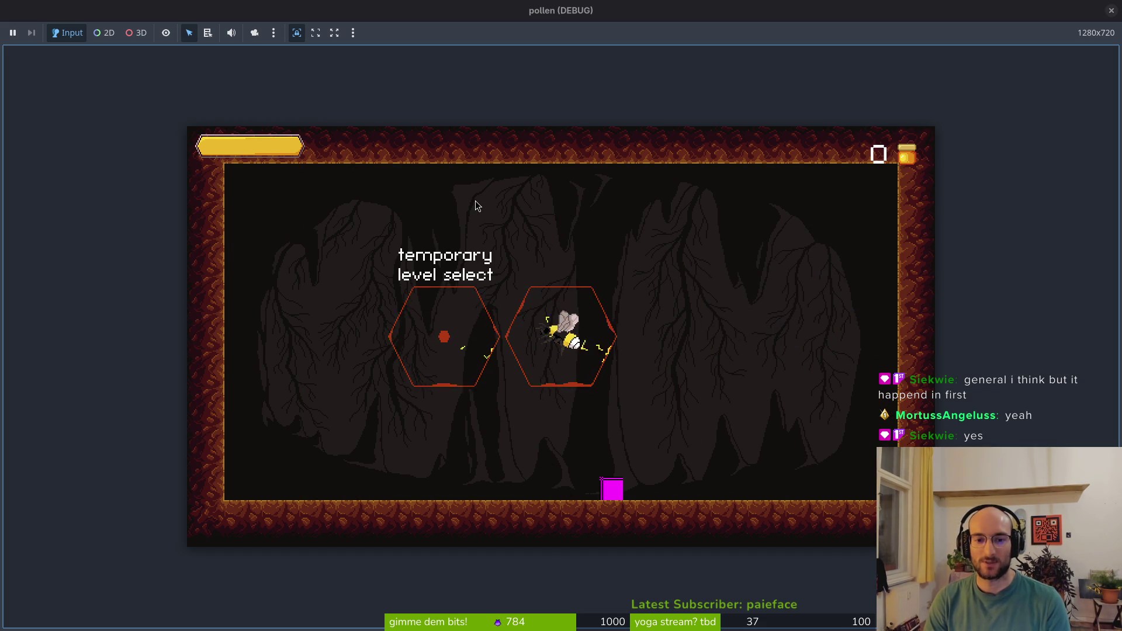
key("Return")
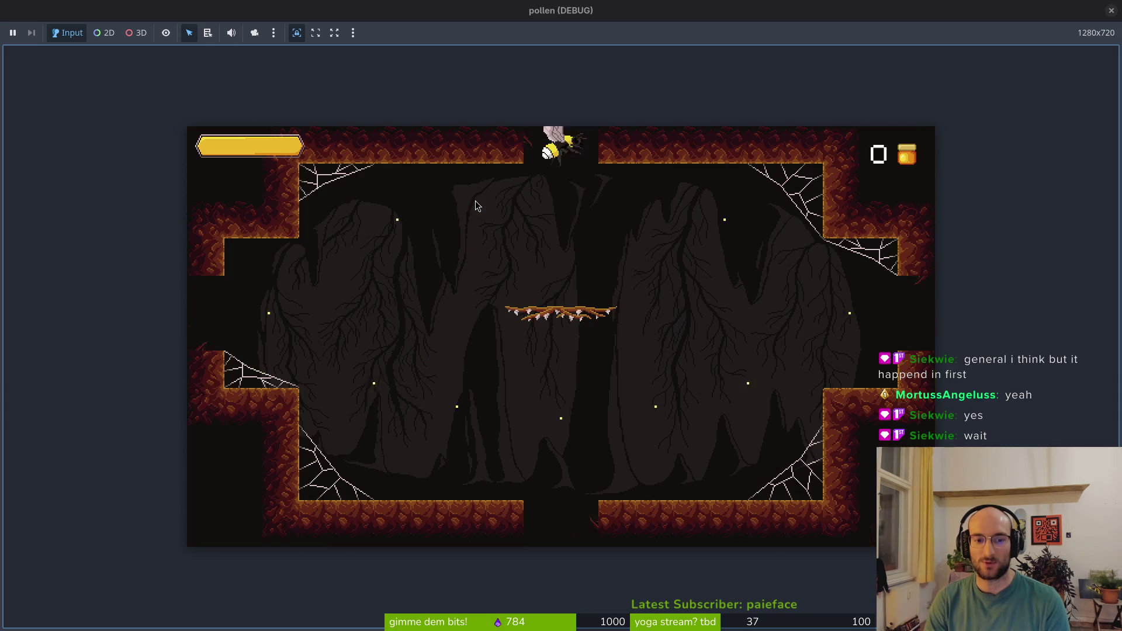
key("Left")
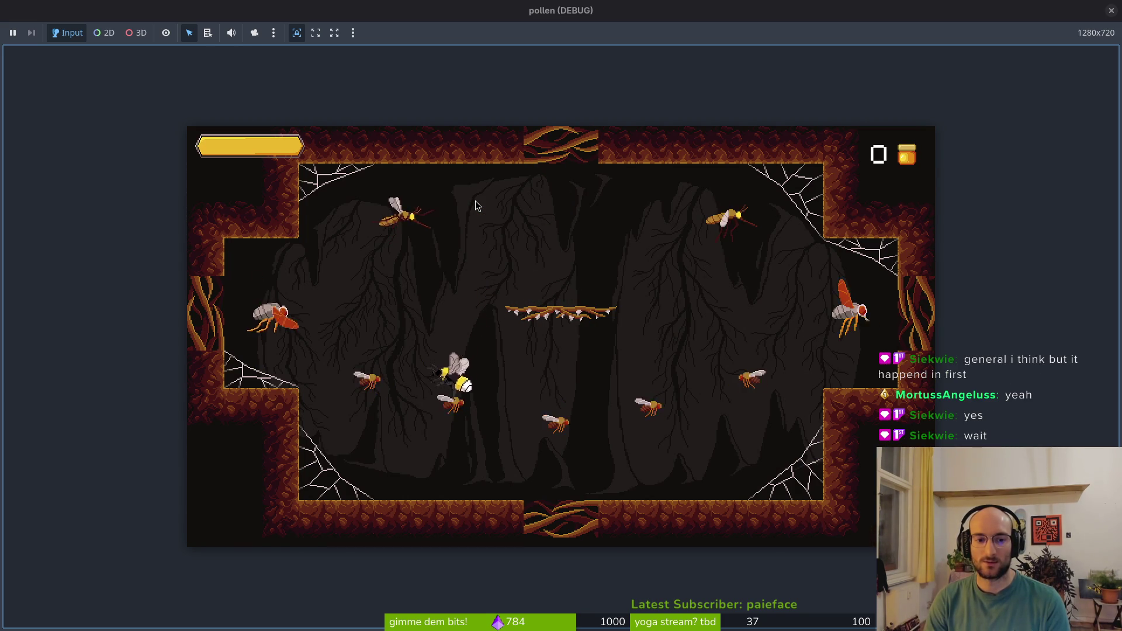
left_click(476, 204)
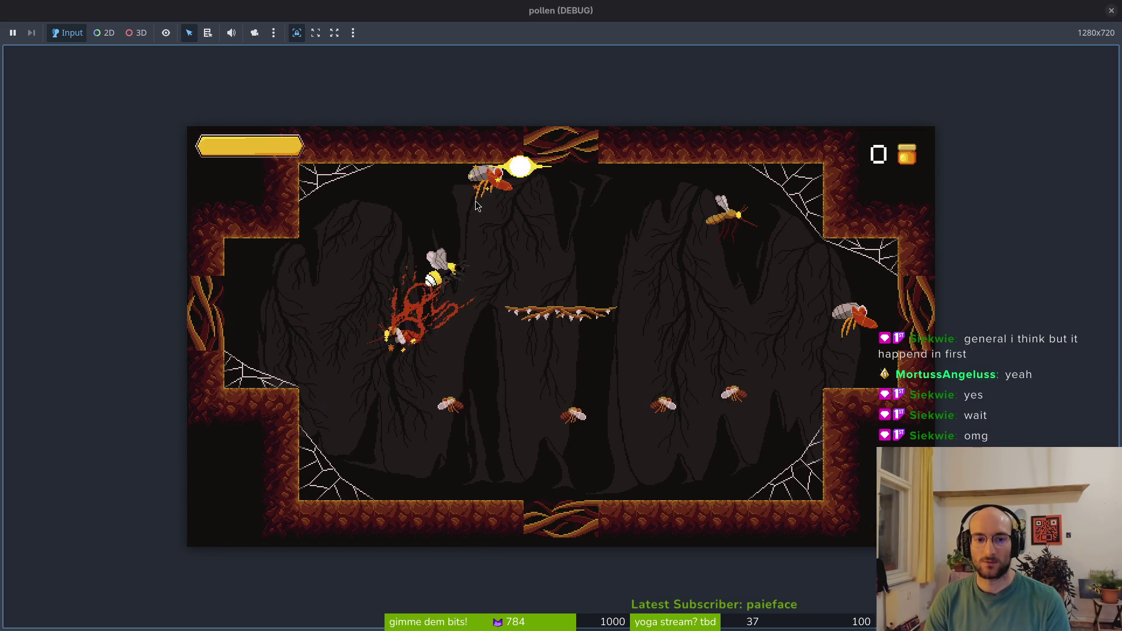
key("Left")
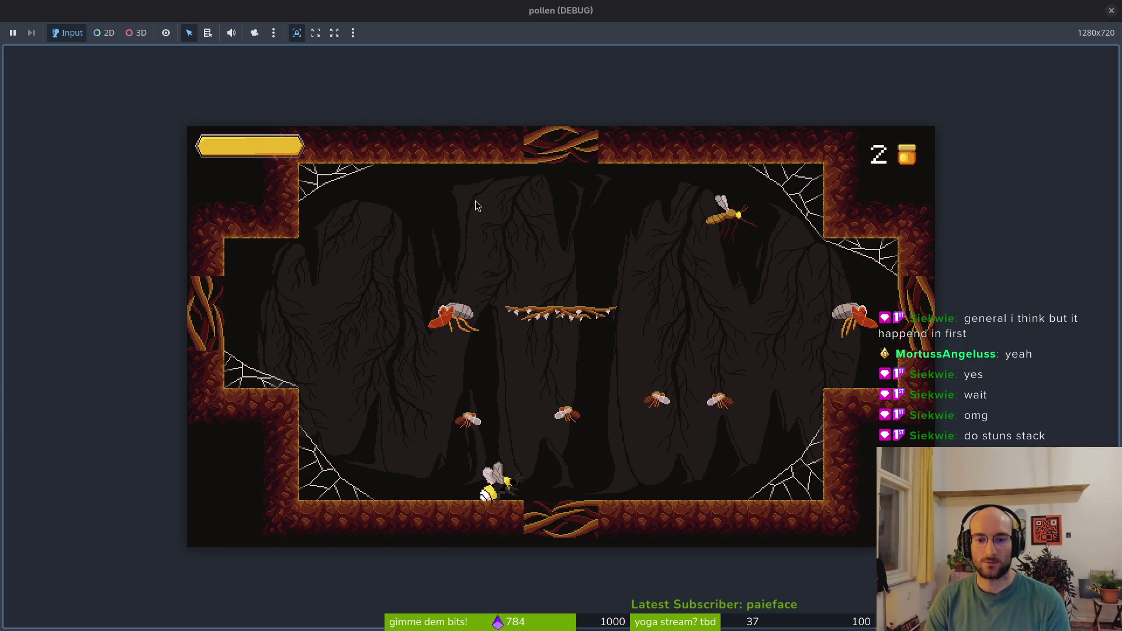
key("Right")
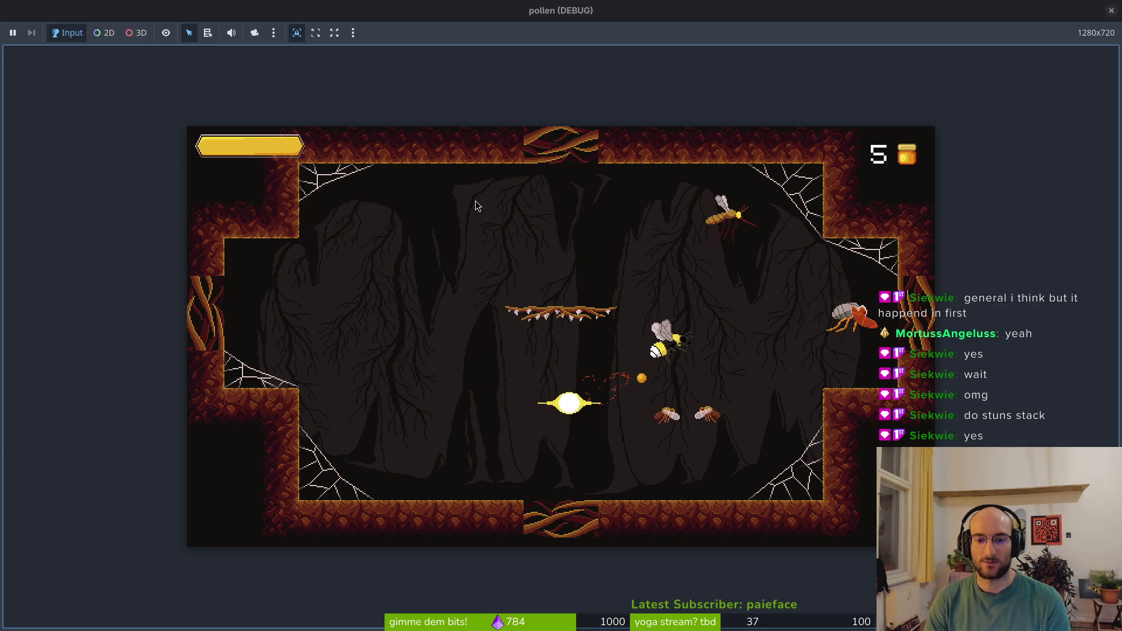
Climb toward the top-right web striking wasps, then slash the last enemy to clear the level
key("Left")
key("Up")
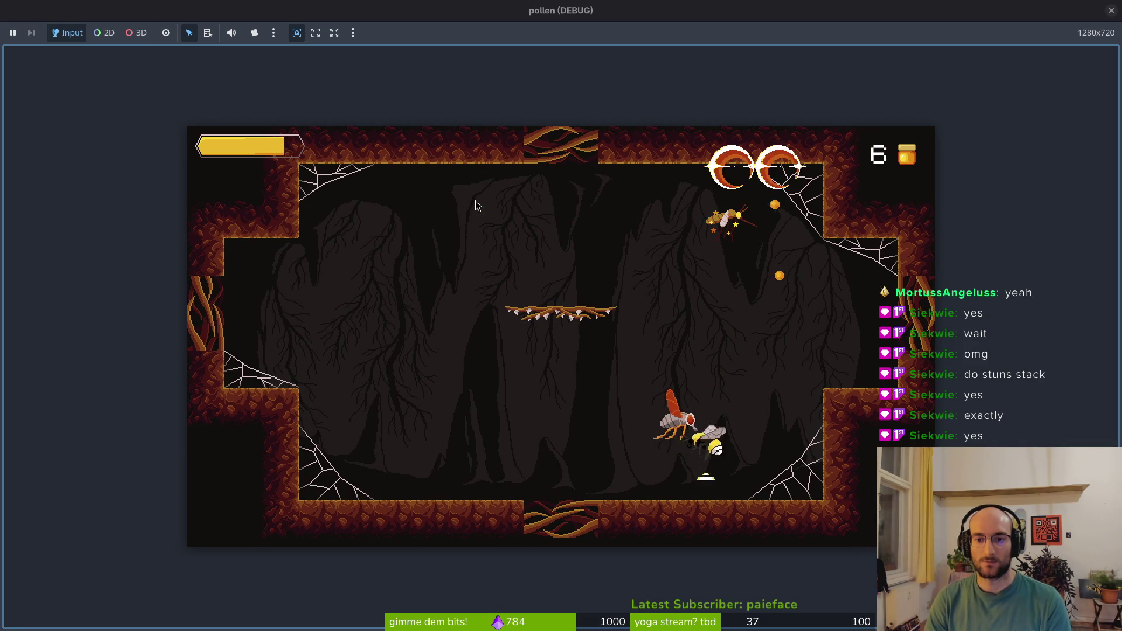
key("Up")
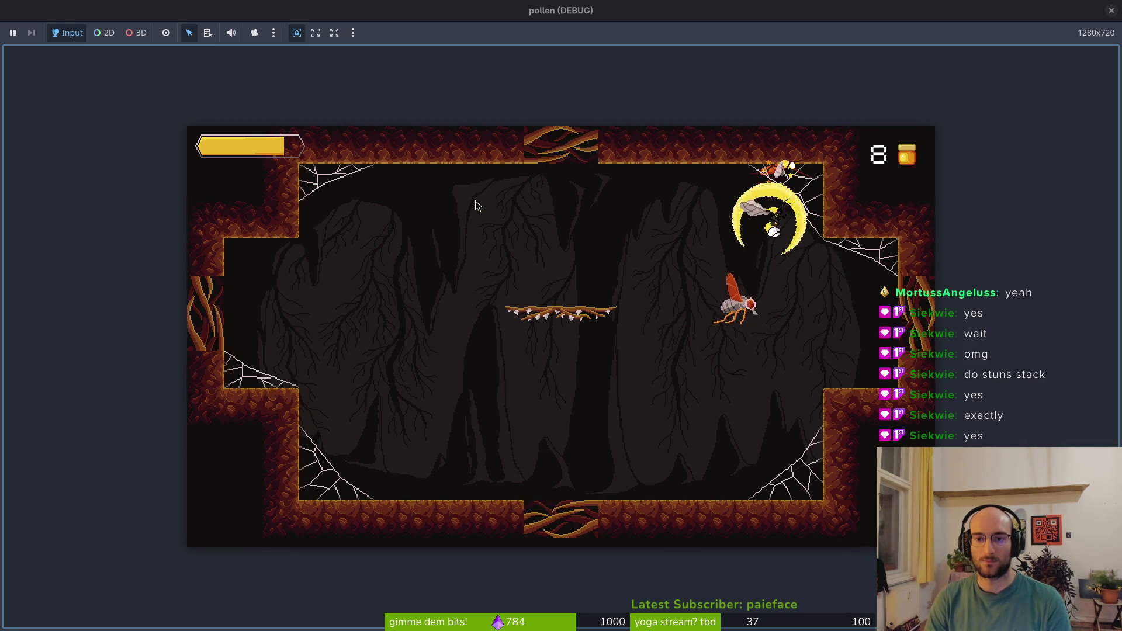
key("Left")
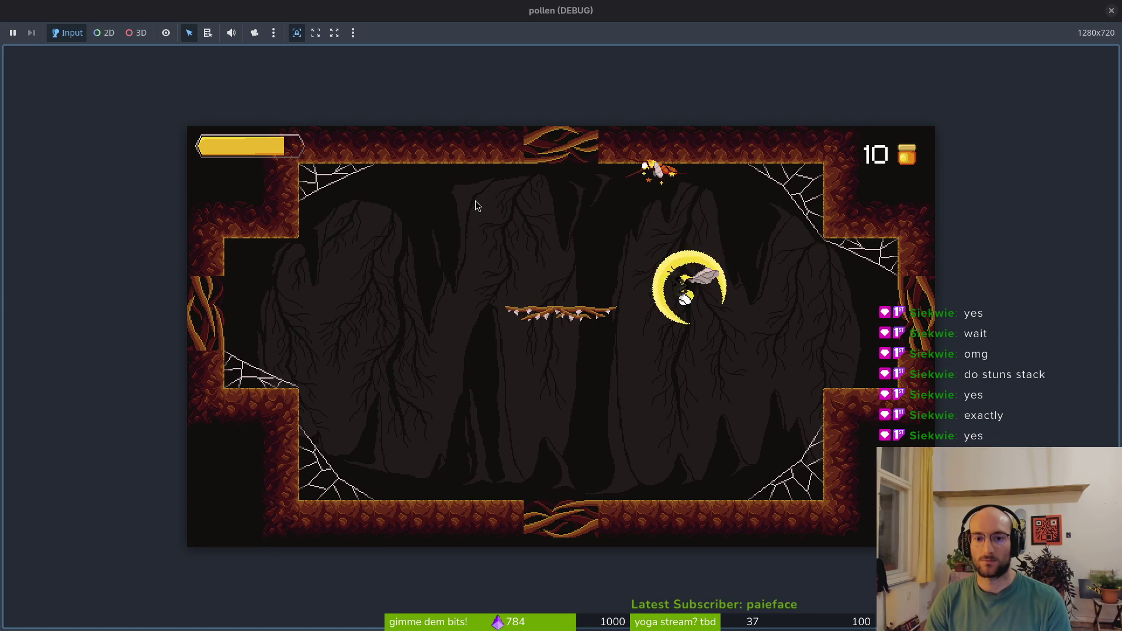
key("Left")
key("Down")
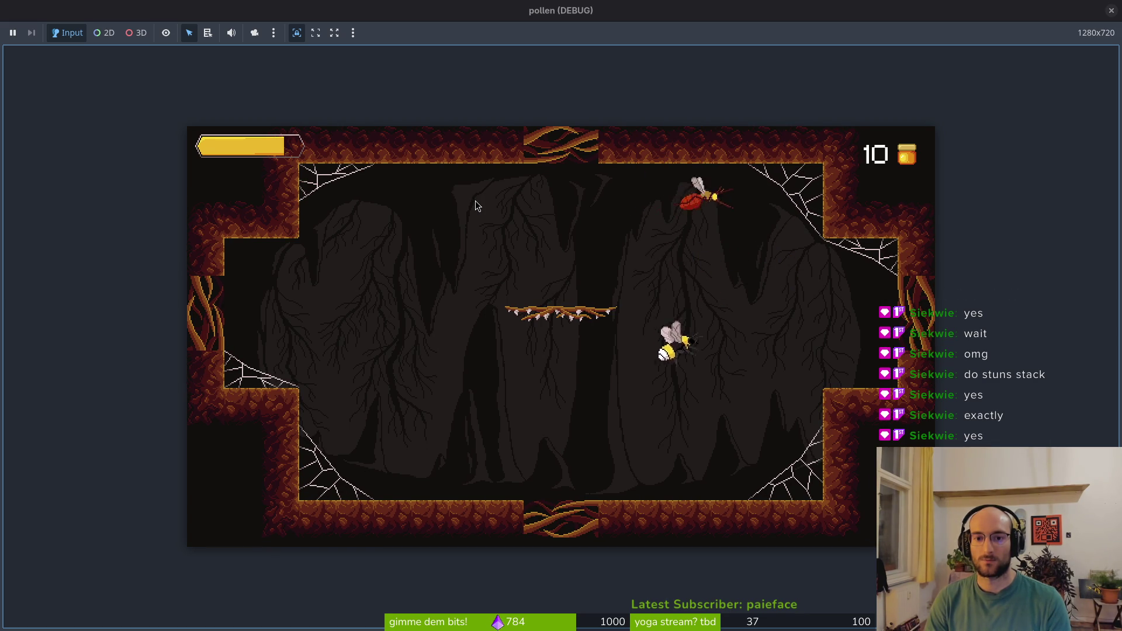
key("Up")
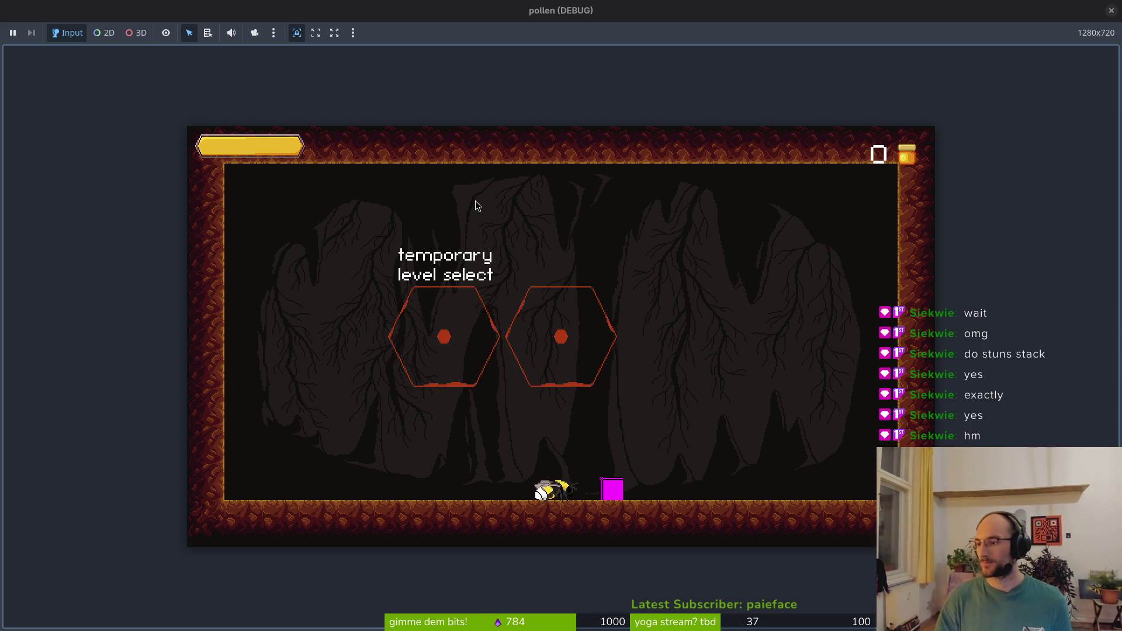
Refocus the game window and dive onto the flies toward the bottom right
key("alt+Tab")
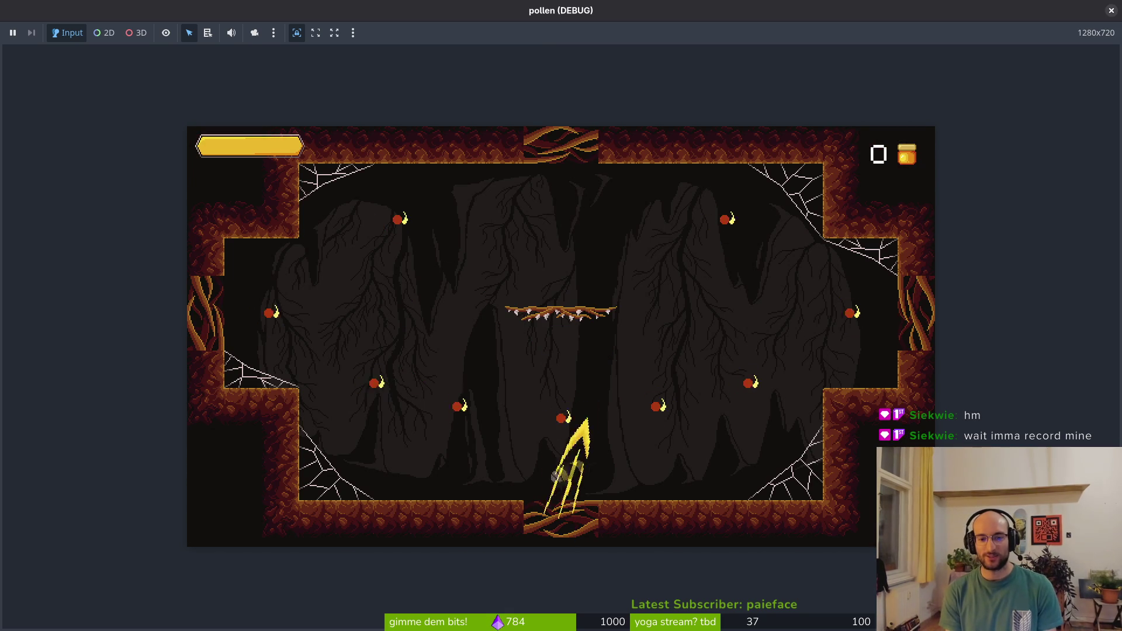
key("Down")
key("space")
key("Right")
key("Up")
key("space")
key("Down")
key("Right")
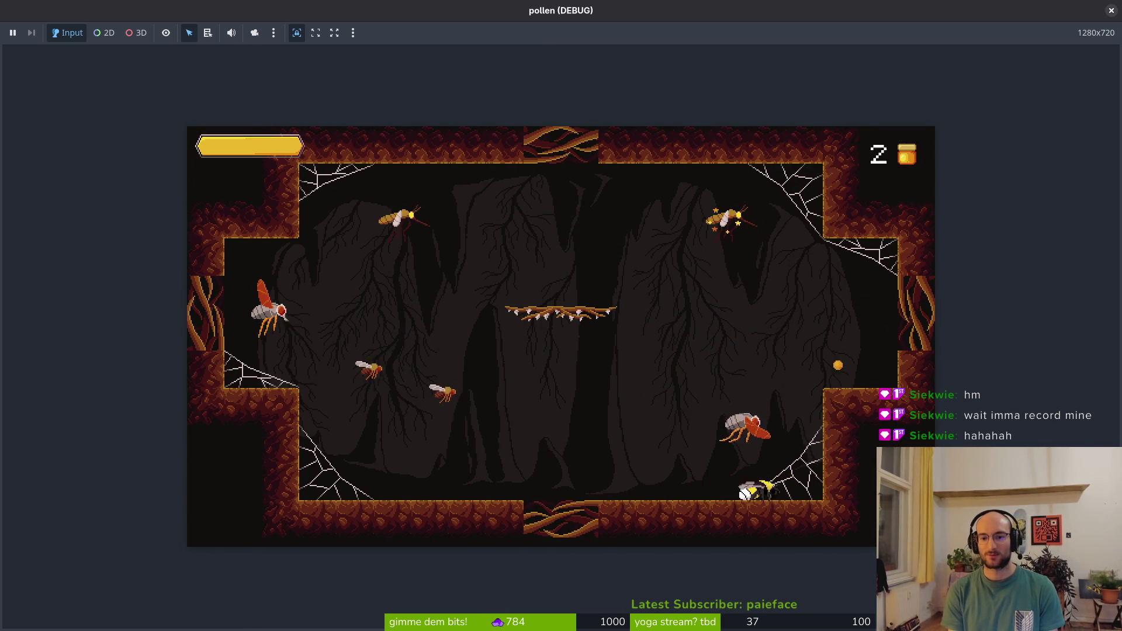
Drop to the cave floor and slash upward at the red fly and toward the right wall
key("Left")
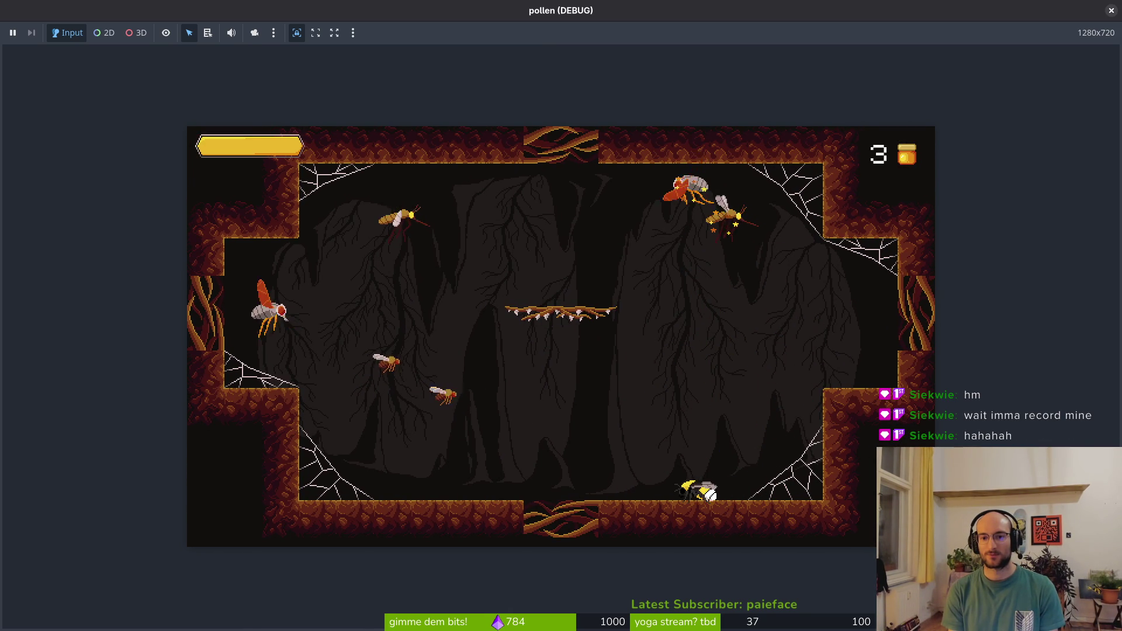
key("Up")
key("space")
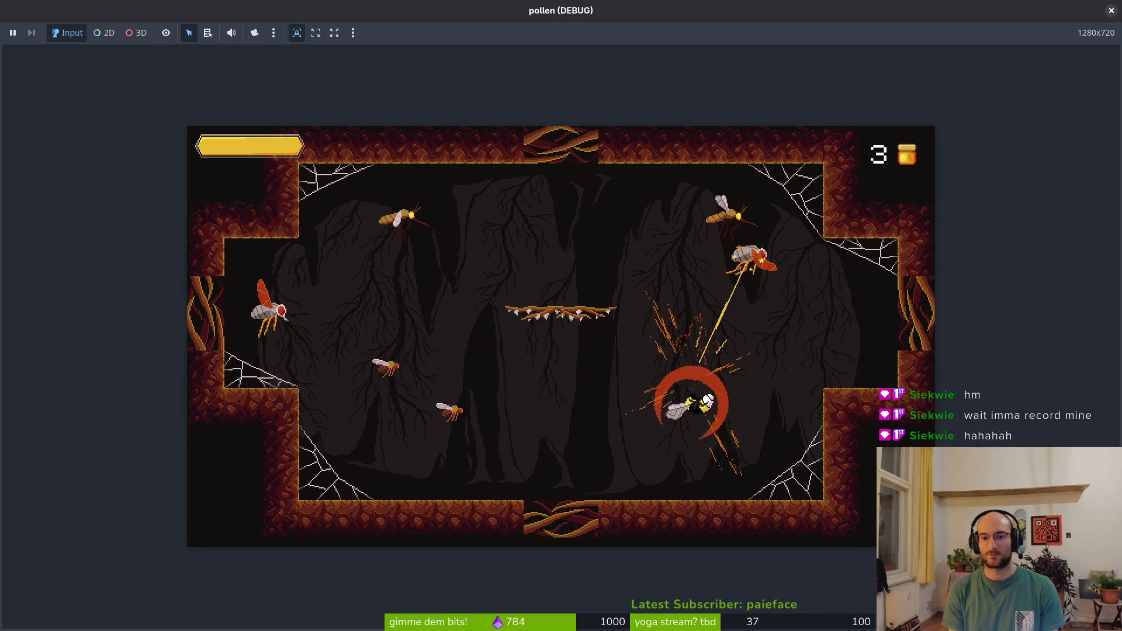
key("Up")
key("Right")
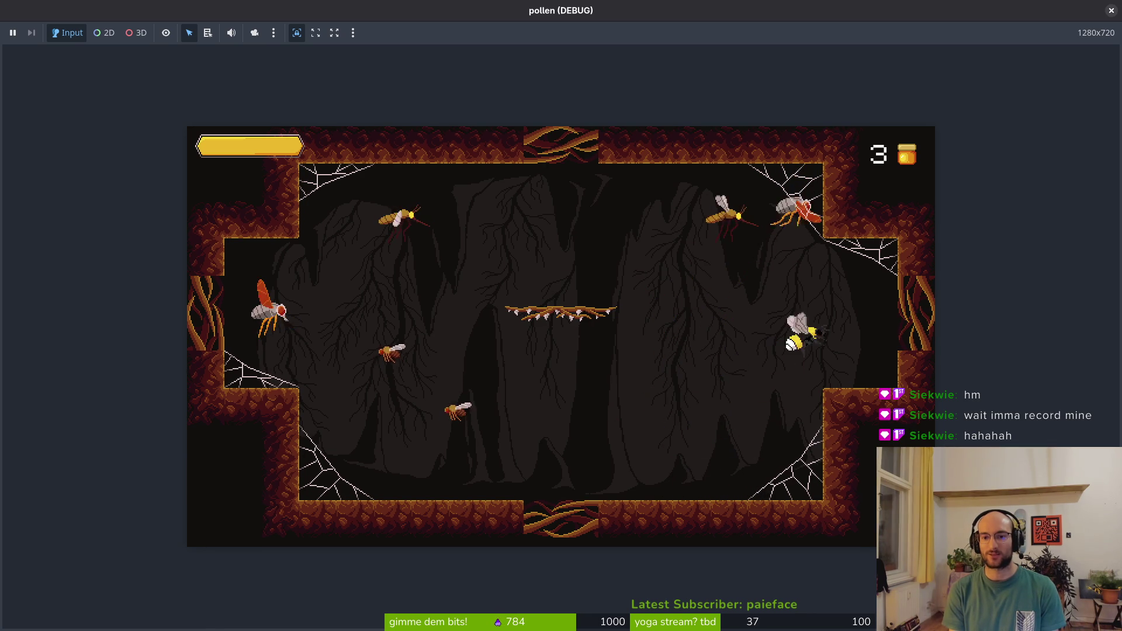
key("space")
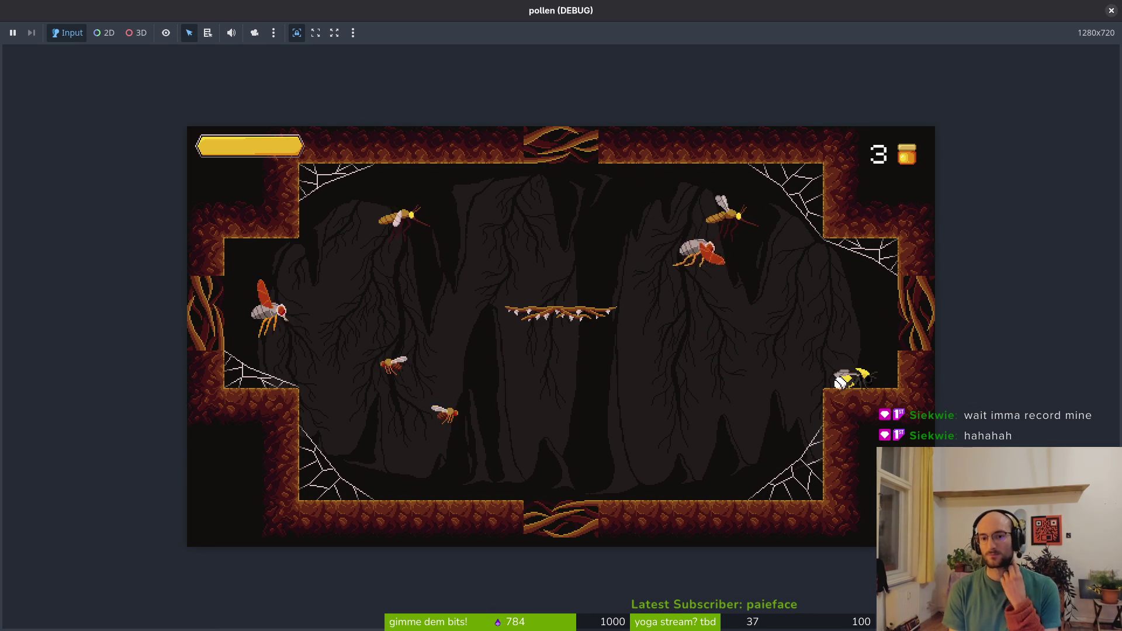
Knock the red fly to the ceiling, slash it again, then stop the game with F8
key("space")
key("Right")
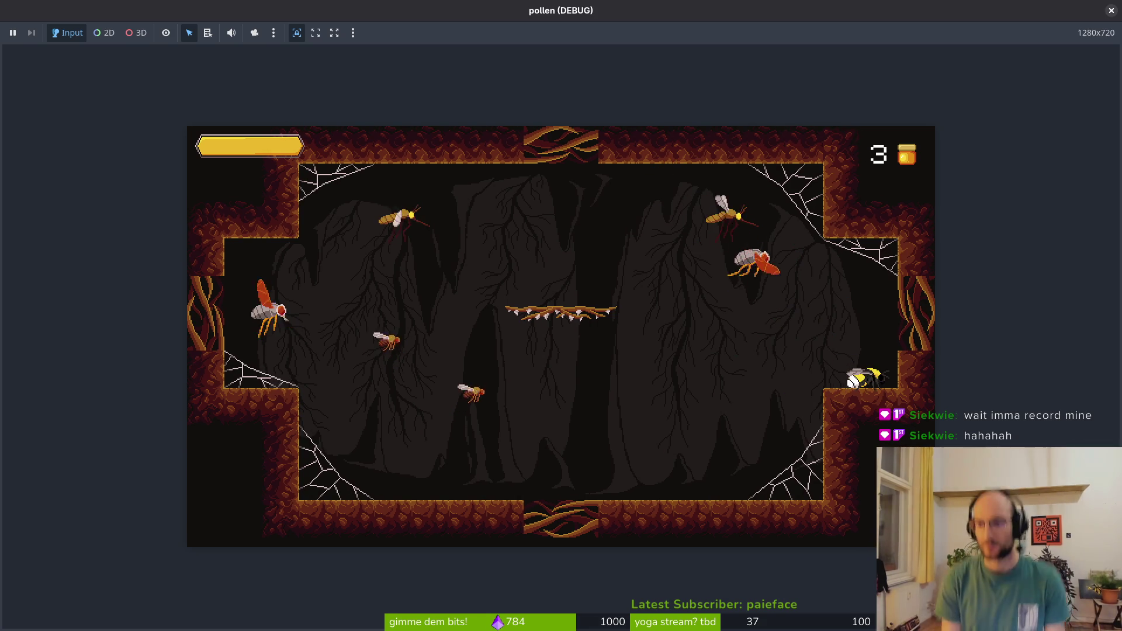
key("Left")
key("space")
key("Up")
key("space")
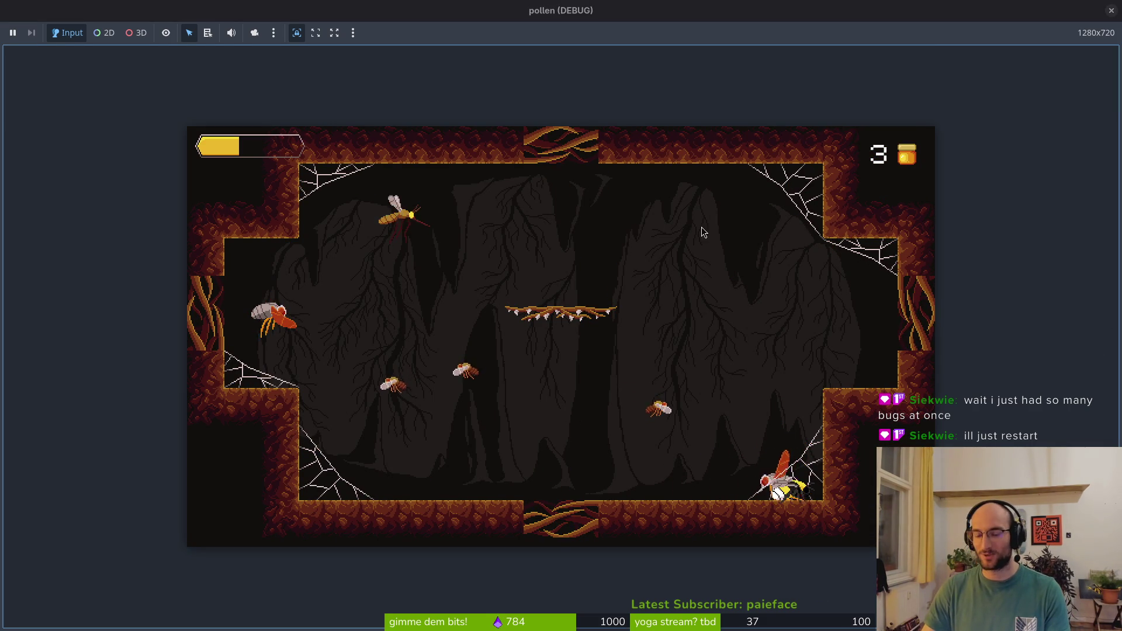
key("F8")
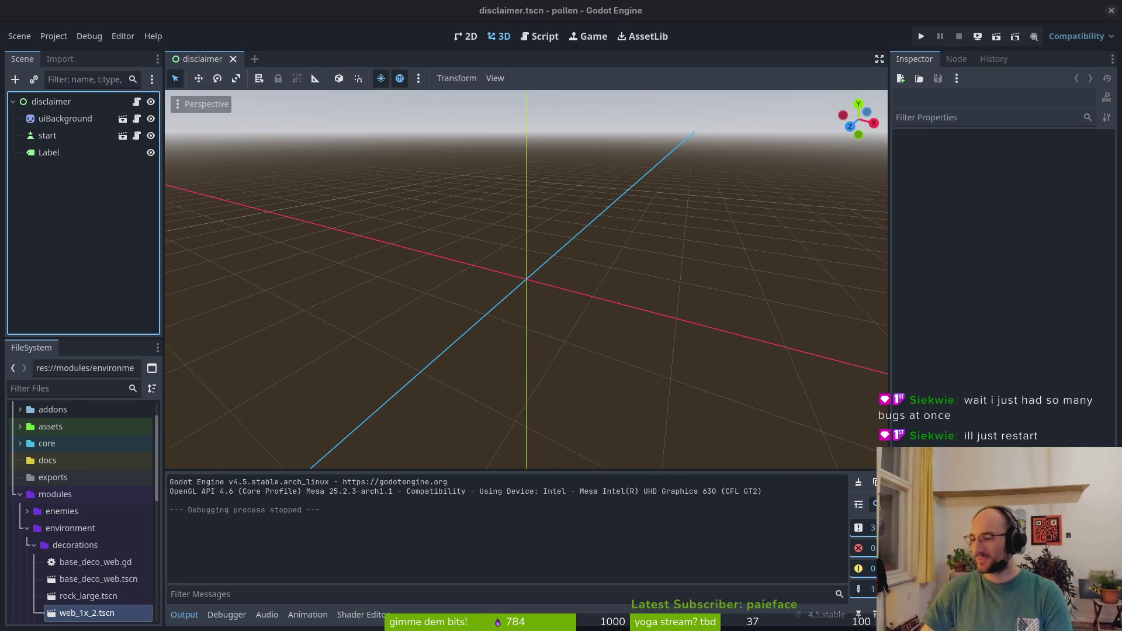
key("alt+Tab")
key("alt+Tab")
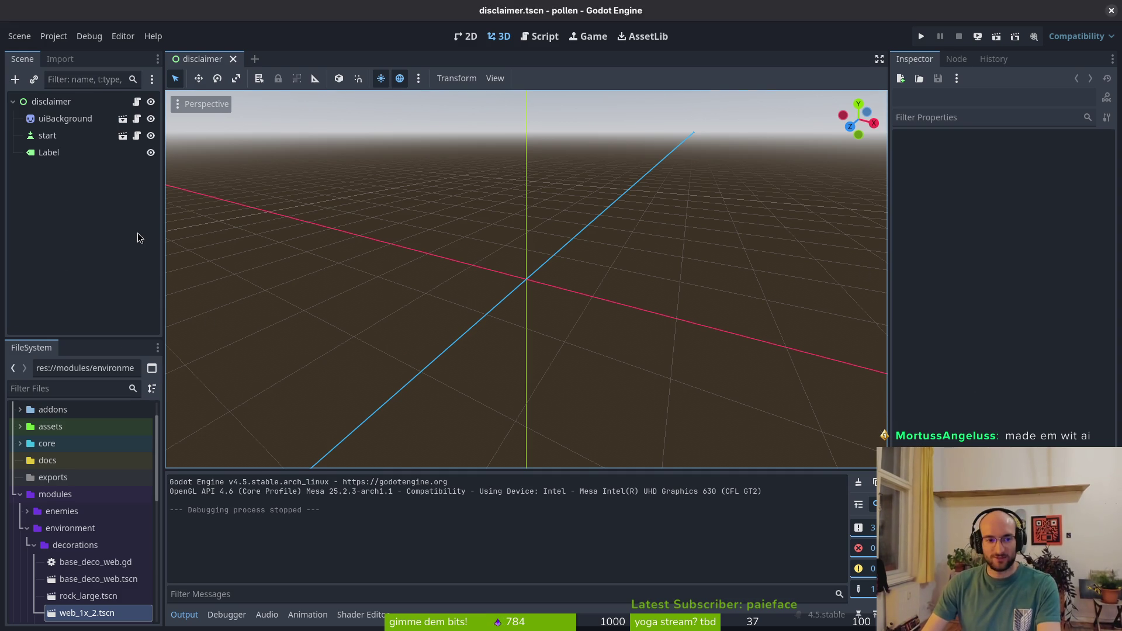
key("super")
key("super")
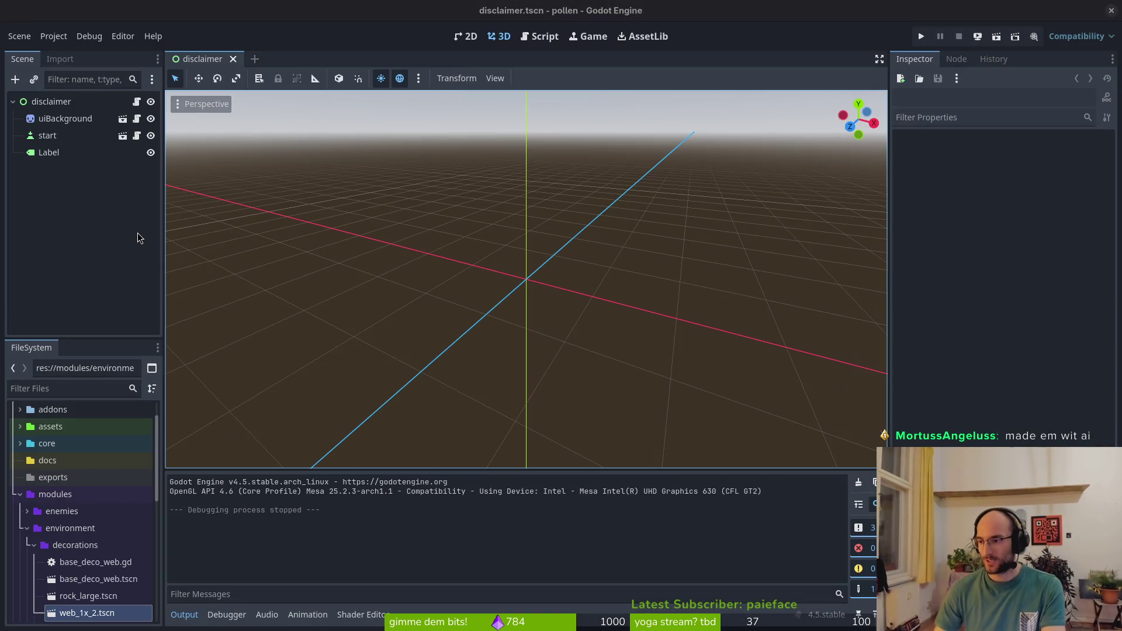
key("ctrl+alt+t")
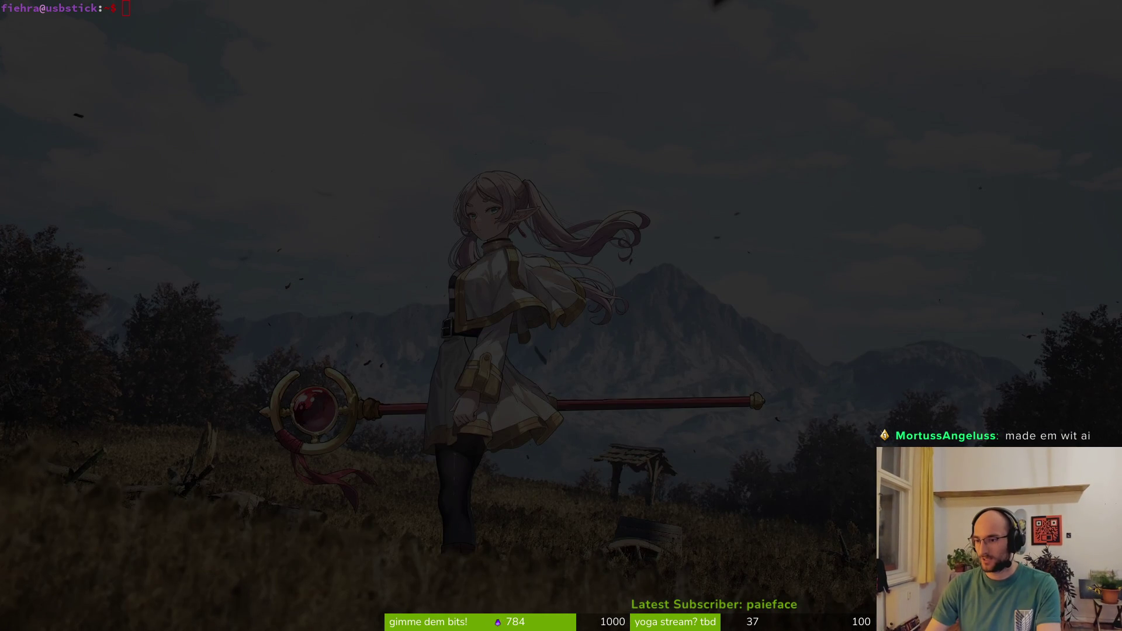
type("cd dev/poll")
key("Tab")
key("Return")
type("vim")
key("Return")
key("ctrl+p")
type("pause")
key("Return")
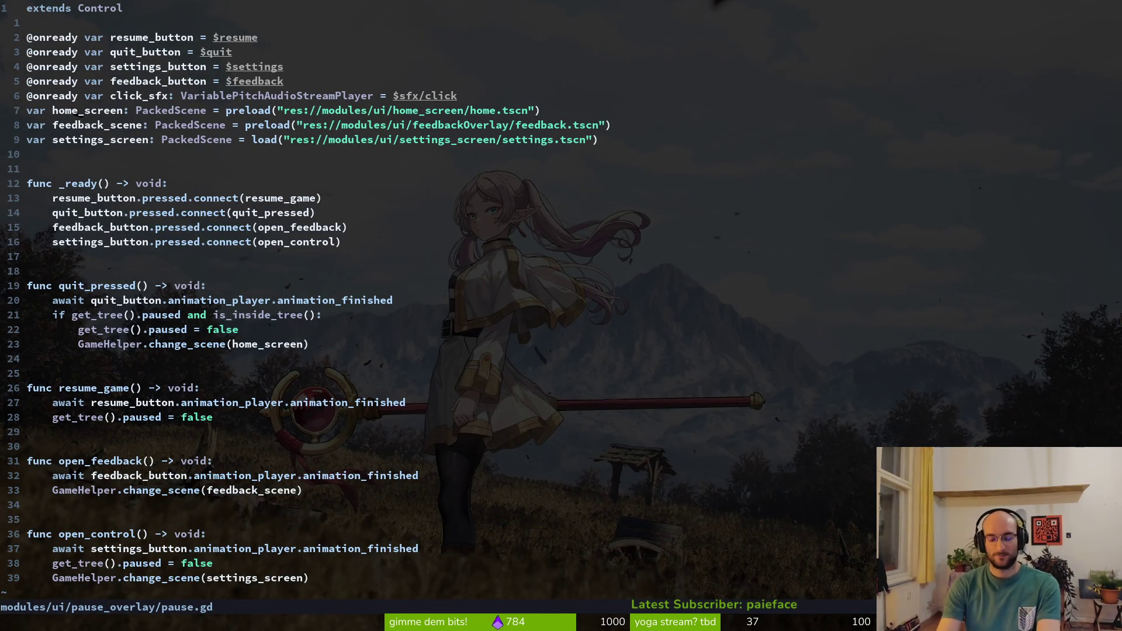
key("alt+Tab")
left_click(89, 36)
left_click(53, 37)
left_click(53, 36)
left_click(68, 50)
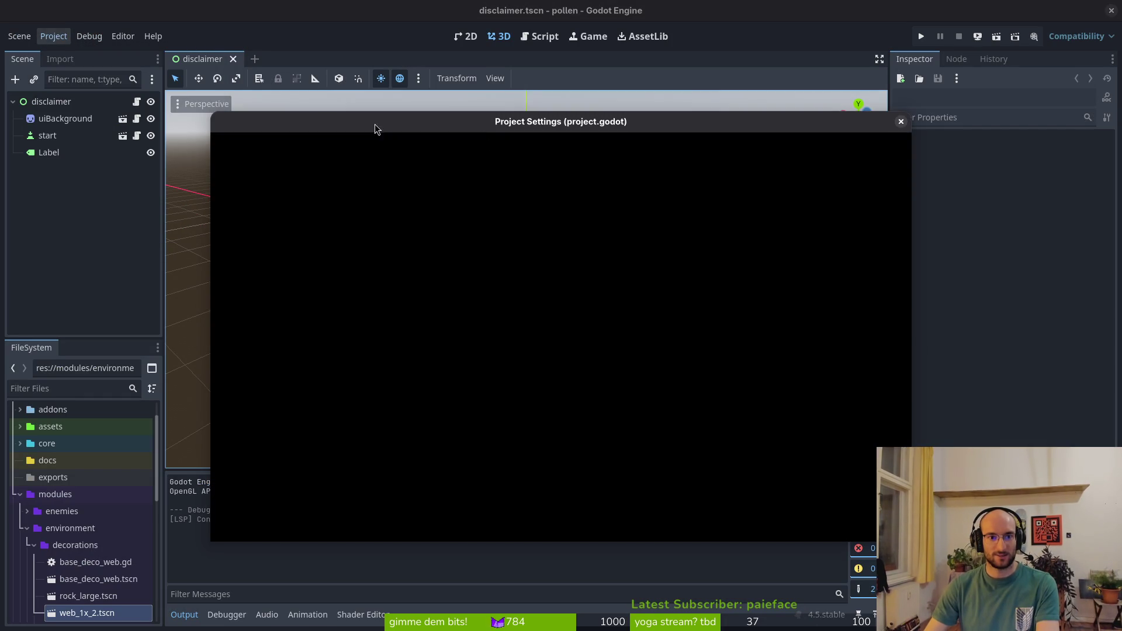
left_click(283, 124)
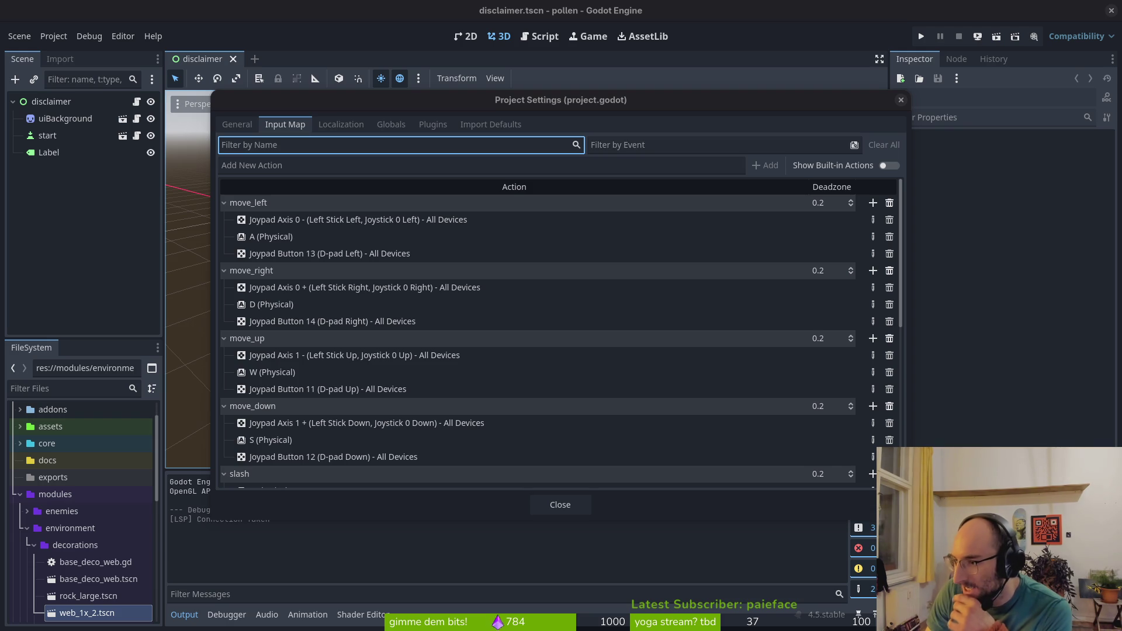
key("alt+Tab")
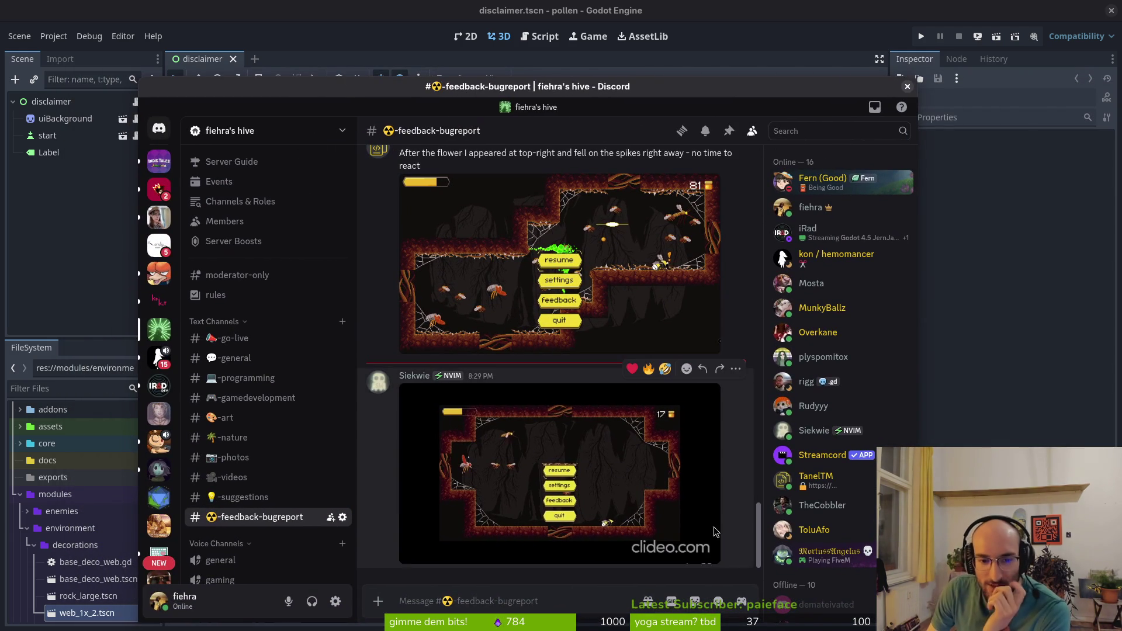
mouse_move(713, 532)
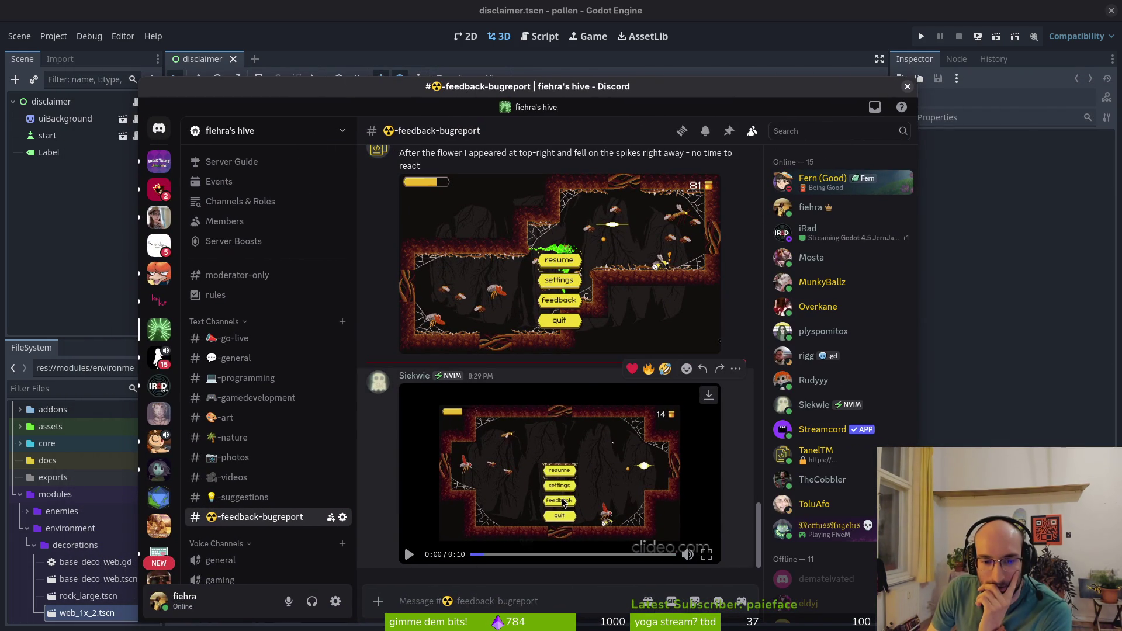
left_click(910, 89)
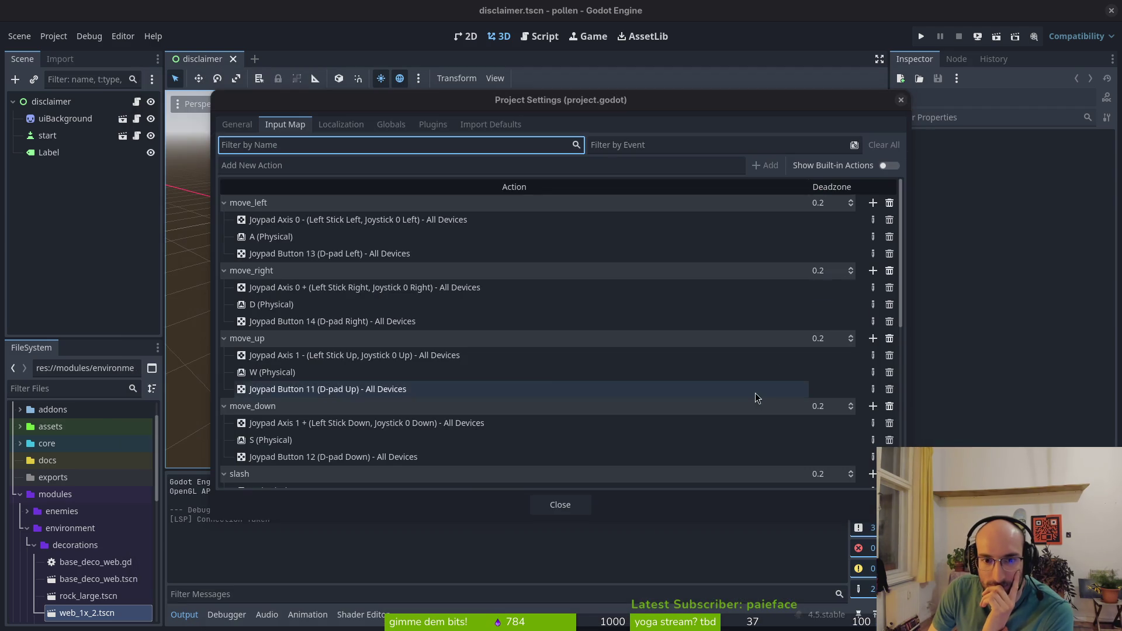
scroll(331, 248, "down", 3)
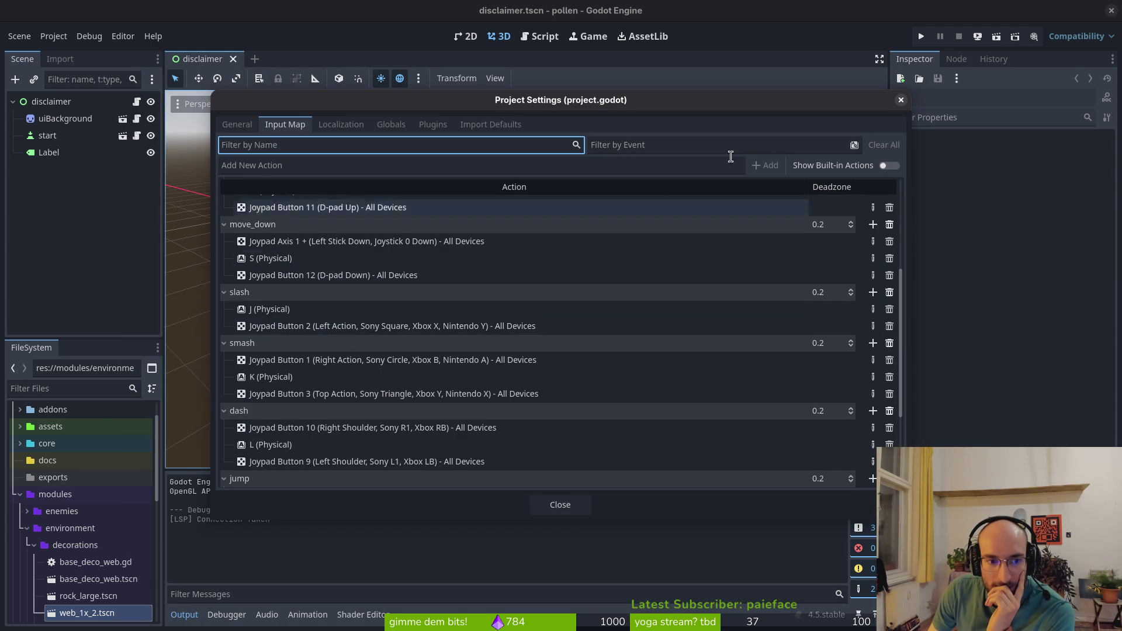
left_click(597, 163)
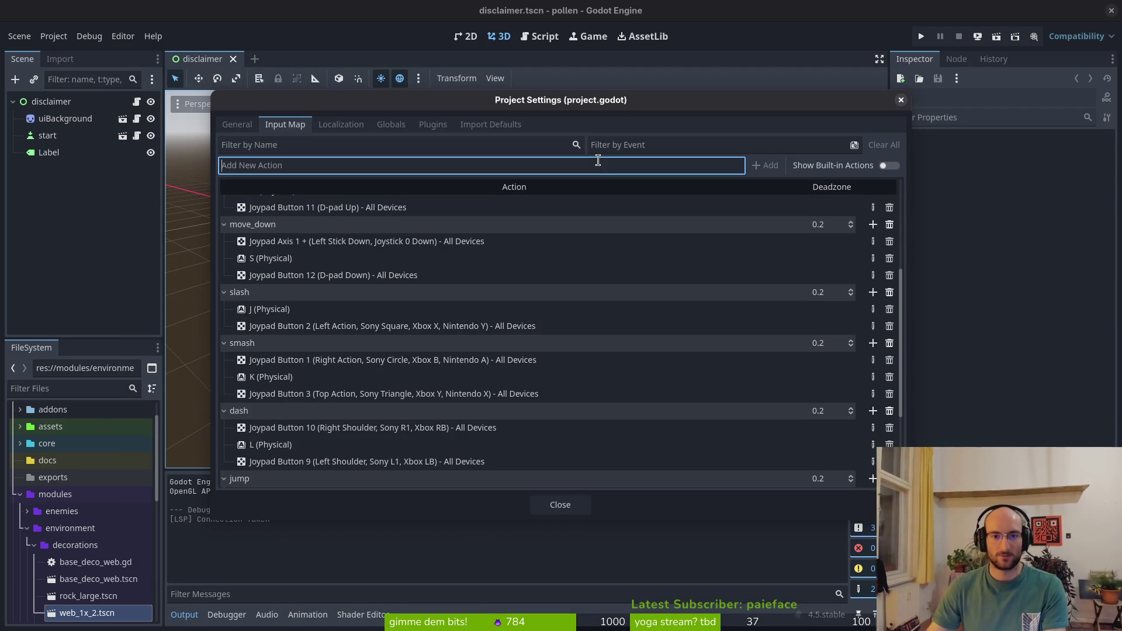
left_click(847, 142)
left_click(889, 166)
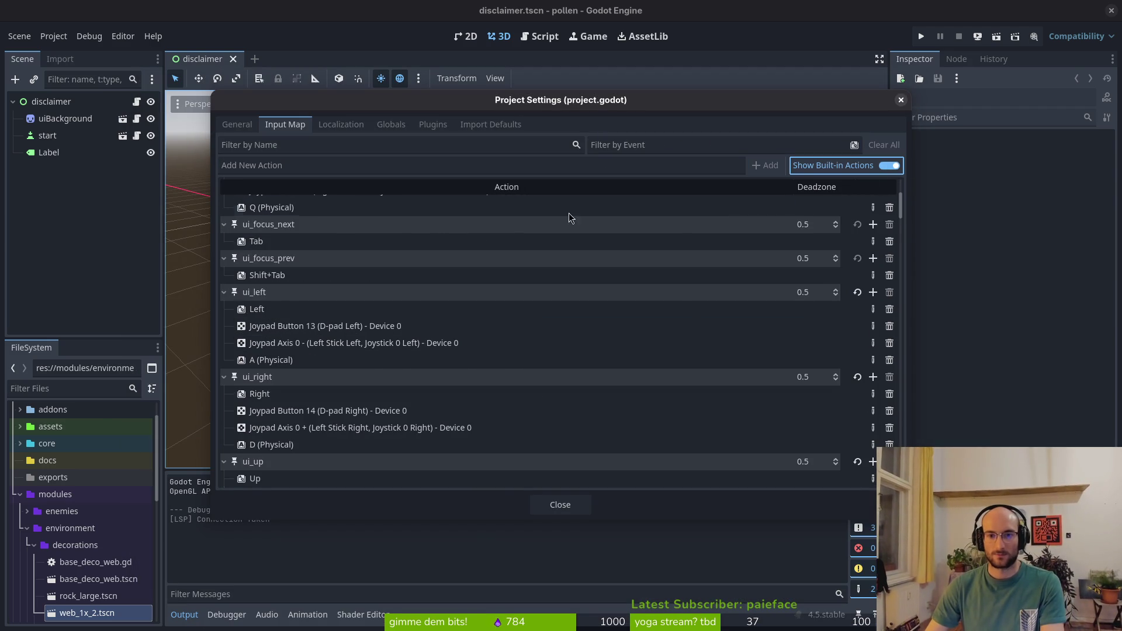
scroll(374, 234, "up", 5)
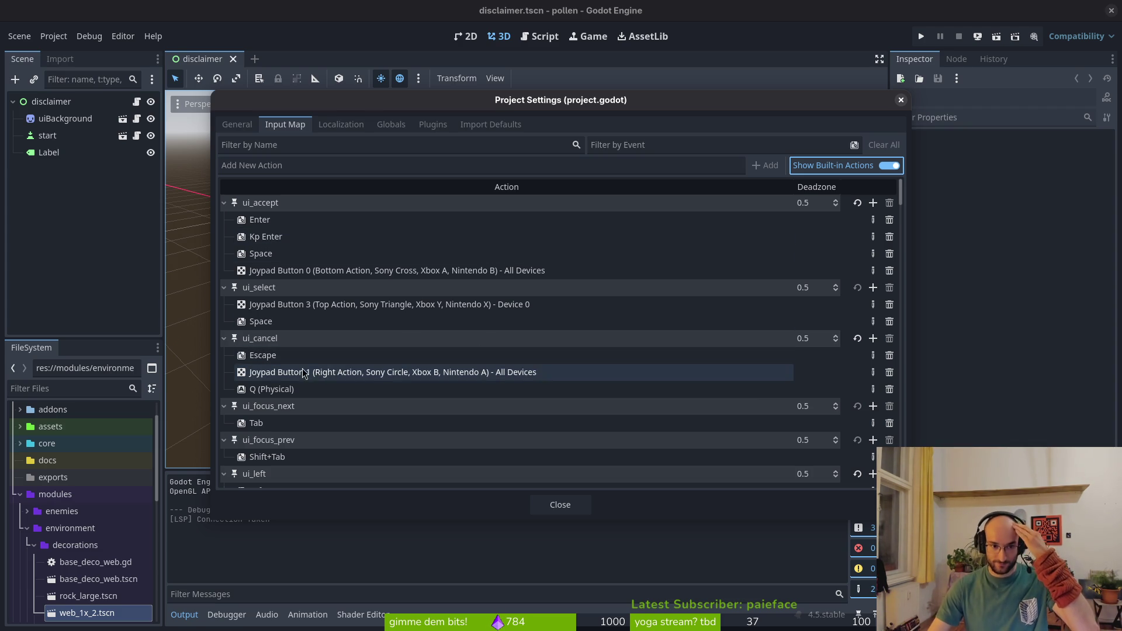
left_click(577, 505)
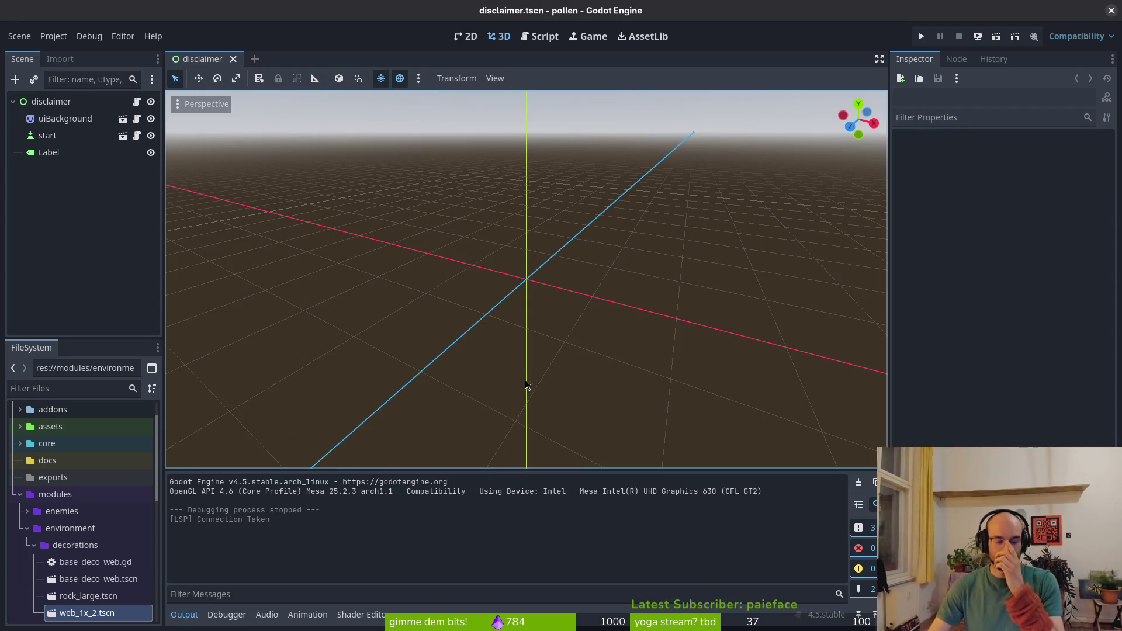
key("alt+Tab")
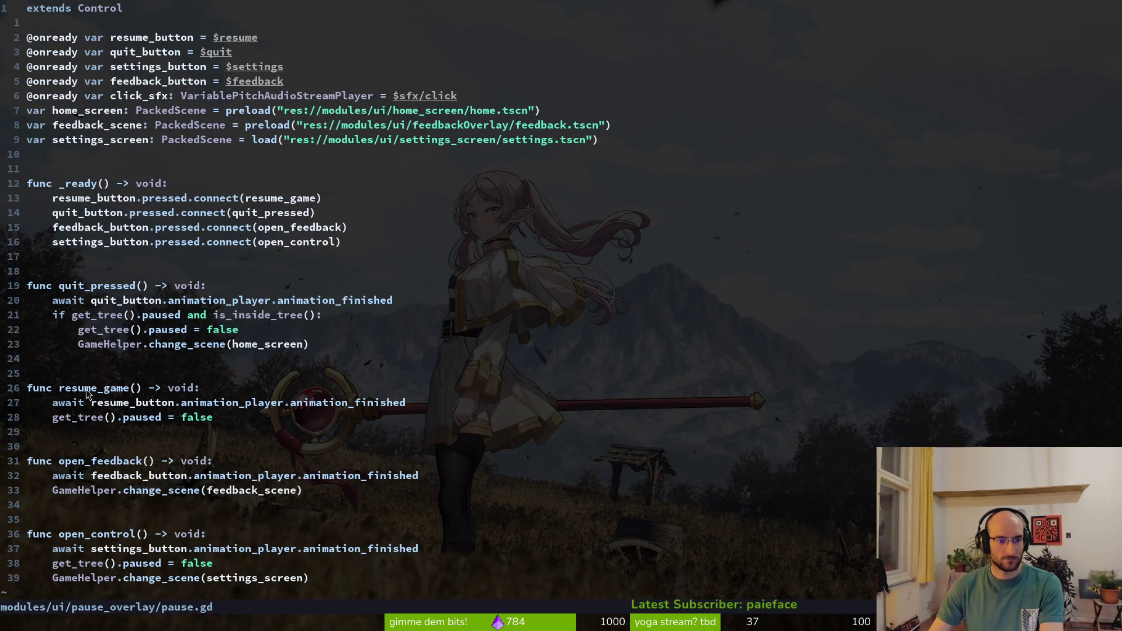
Jump to resume_game in pause.gd and open hud_canvas.gd in a vertical split
left_click(168, 388)
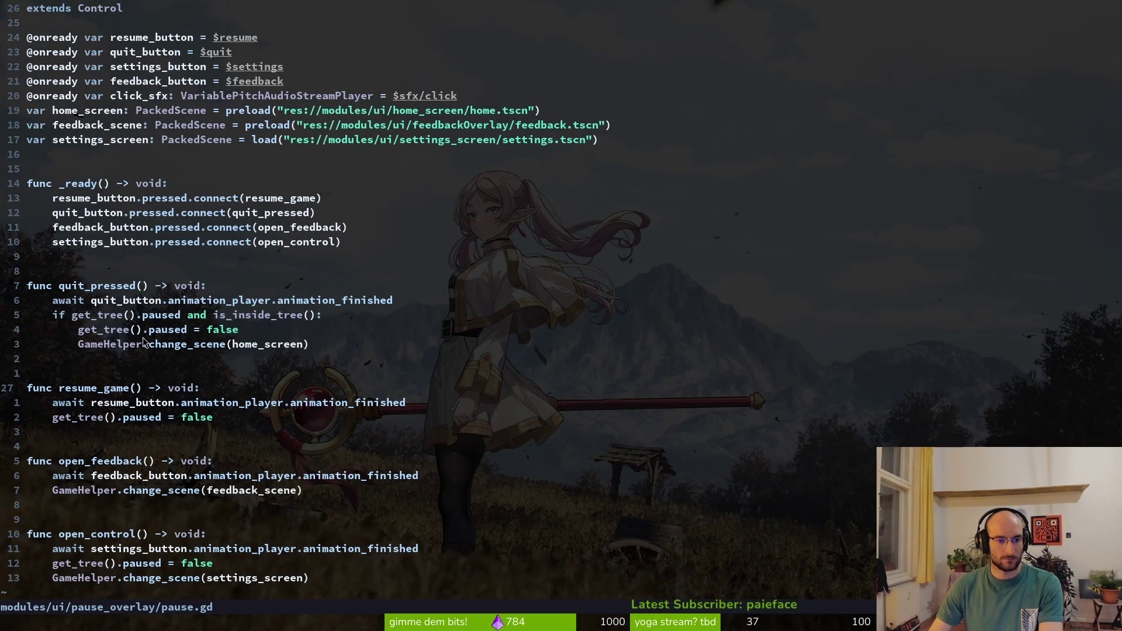
key("ctrl+p")
type("hudcanvas")
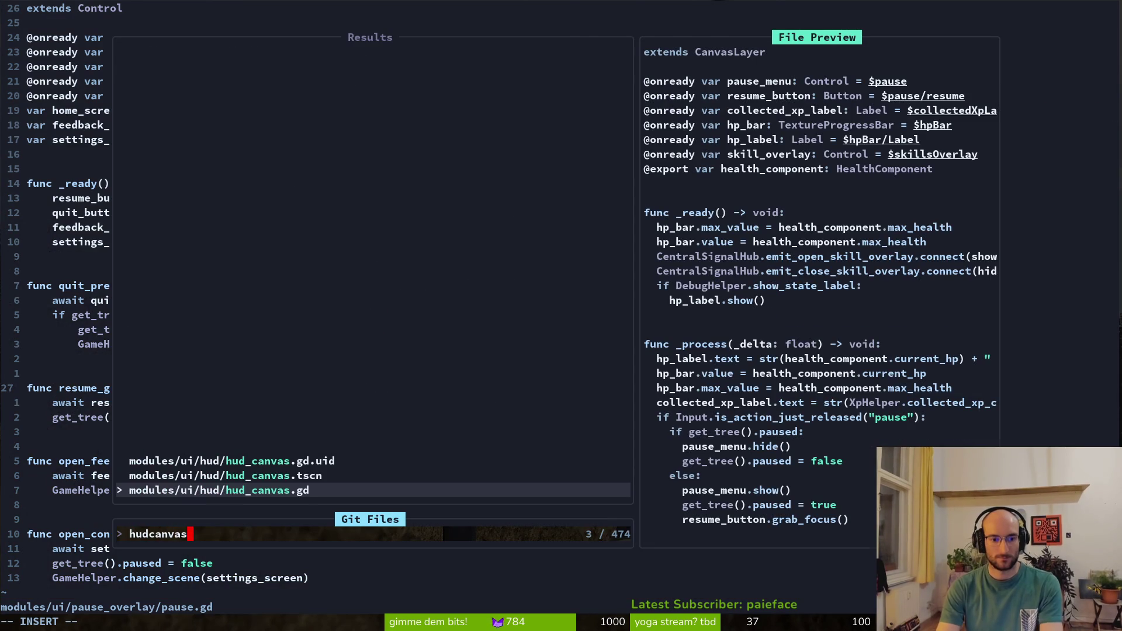
key("ctrl+v")
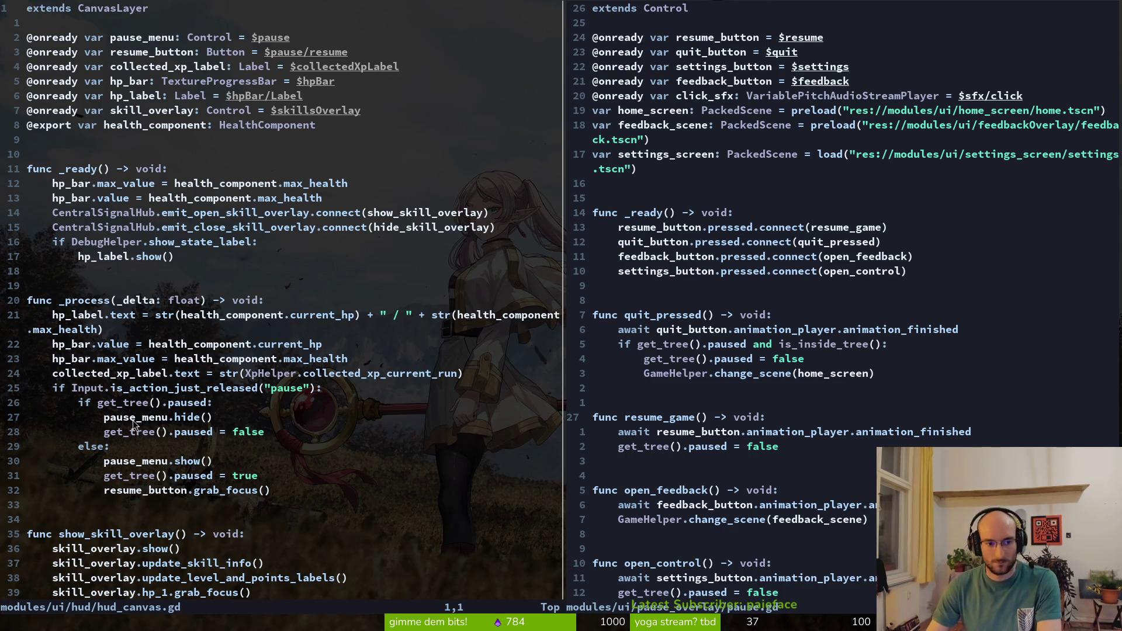
Add a new elif line after grab_focus by copying the pause input check, then save
left_click(151, 491)
key("o")
key("BackSpace")
key("BackSpace")
key("BackSpace")
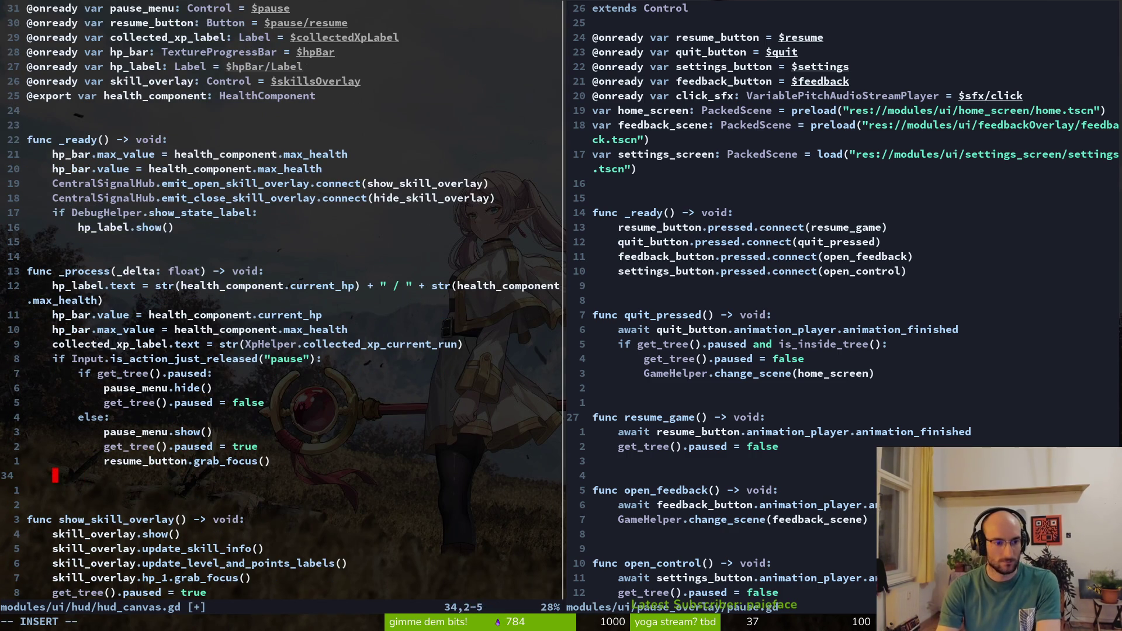
key("Tab")
type("elif")
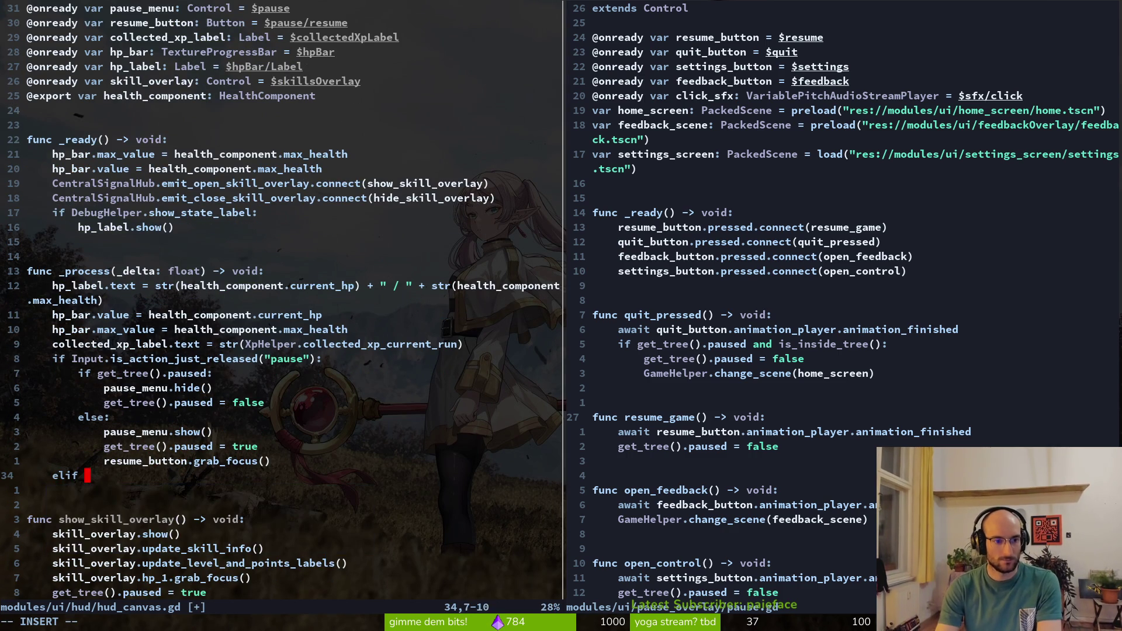
type(" In")
key("Escape")
key("k")
key("k")
key("k")
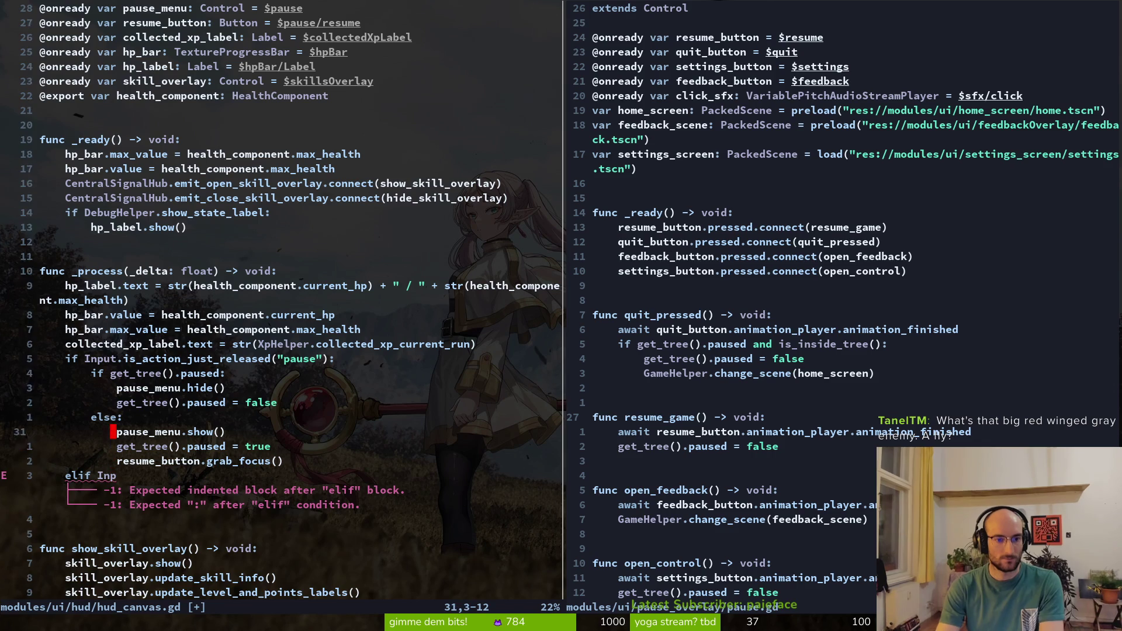
key("0")
key("j")
key("j")
key("j")
key("j")
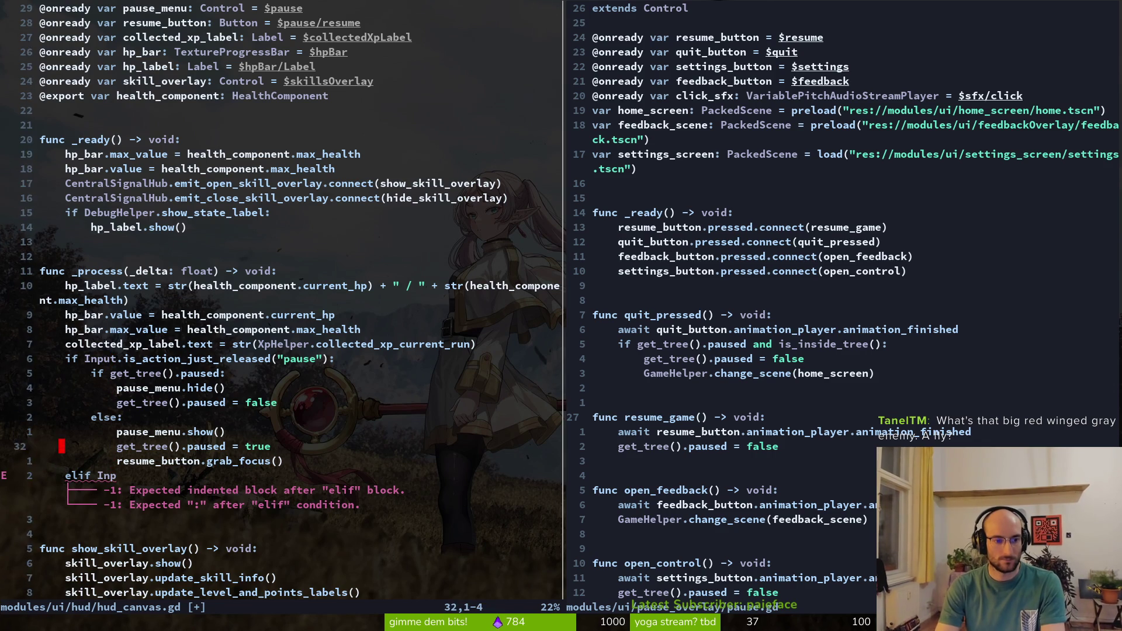
type("Vp:w")
key("Return")
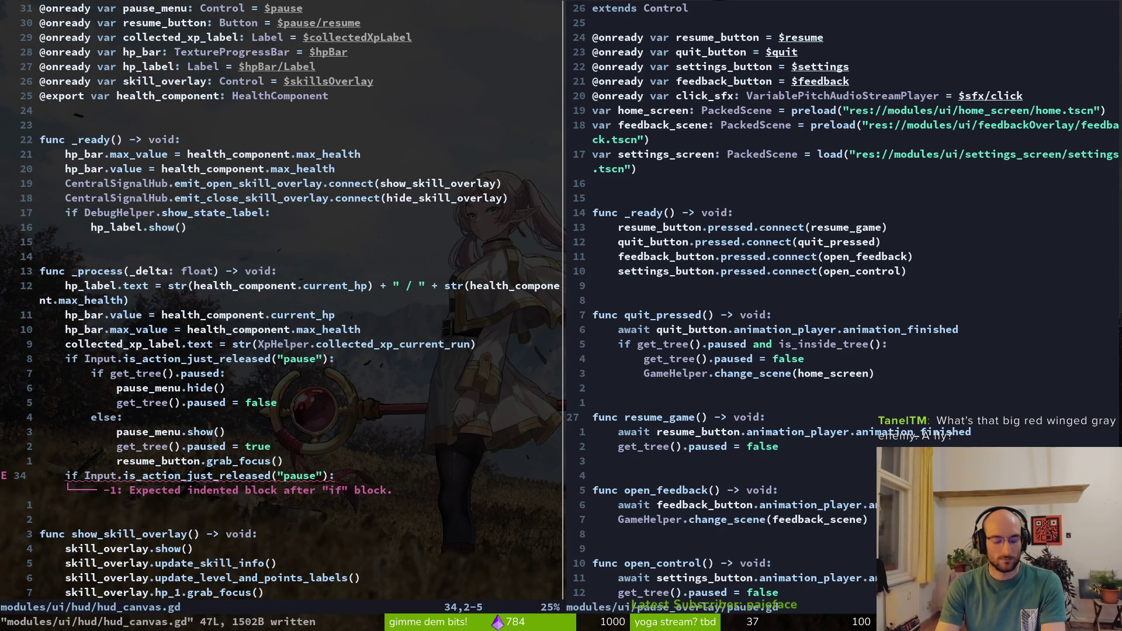
Change the copied check's action to "ui_cancel" and save hud_canvas.gd
type("$bci\"ui_cancel")
key("Escape")
type(":w")
key("Return")
key("k")
key("k")
key("k")
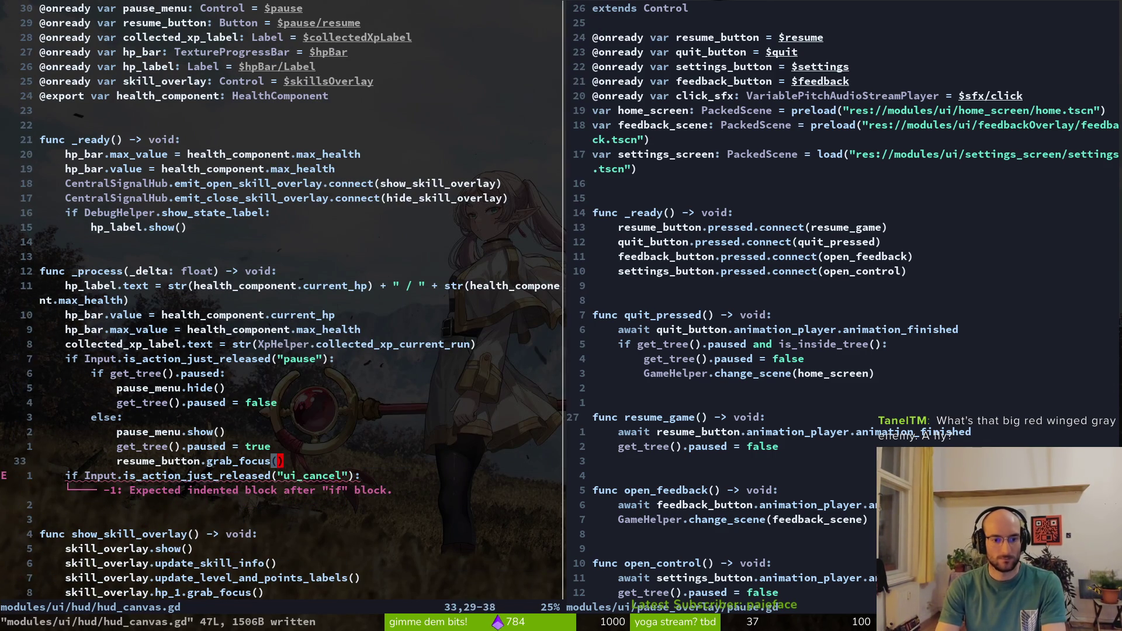
Paste the three unpause lines under the ui_cancel check, save, and run the game with F5
key("k")
key("k")
key("k")
key("V")
key("j")
key("j")
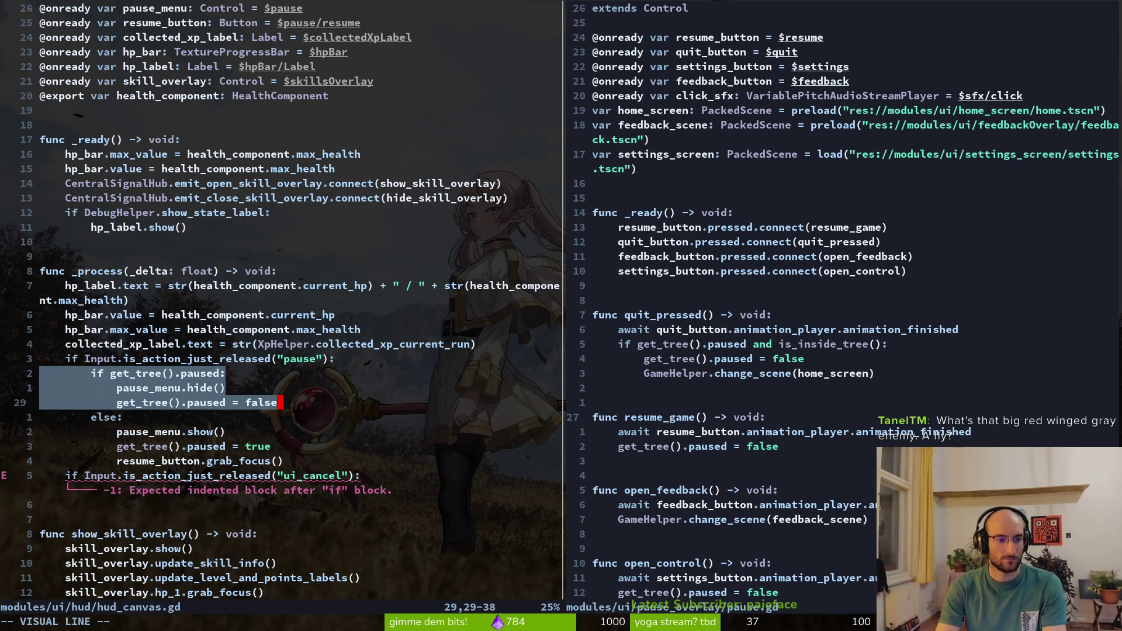
key("y")
key("j")
key("j")
key("j")
key("j")
key("j")
type("p")
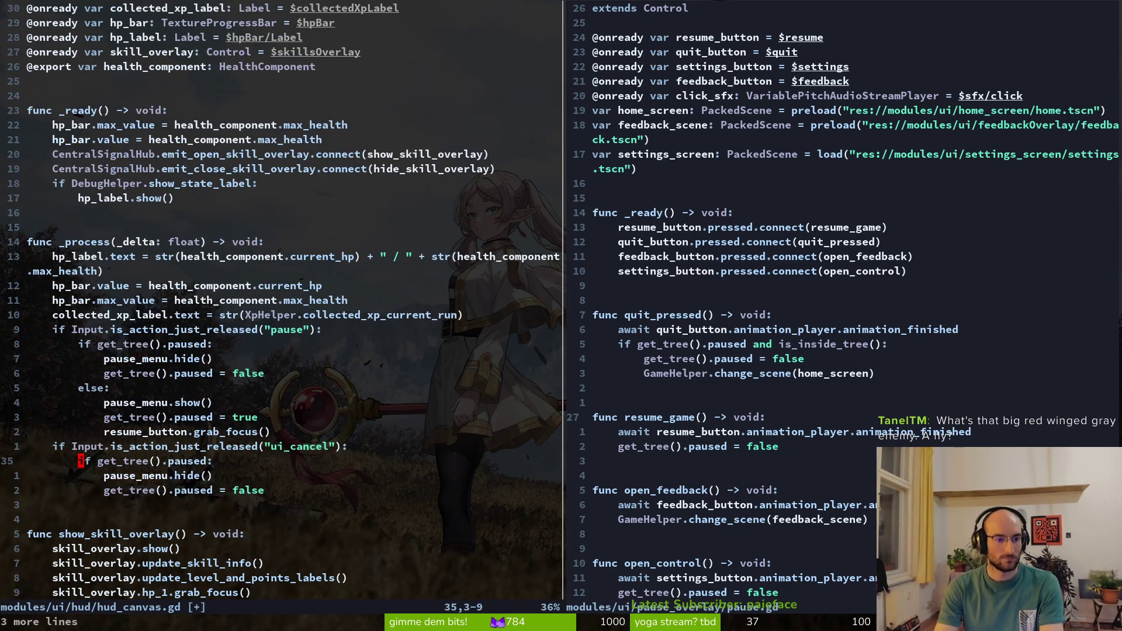
type(":w")
key("Return")
key("alt+Tab")
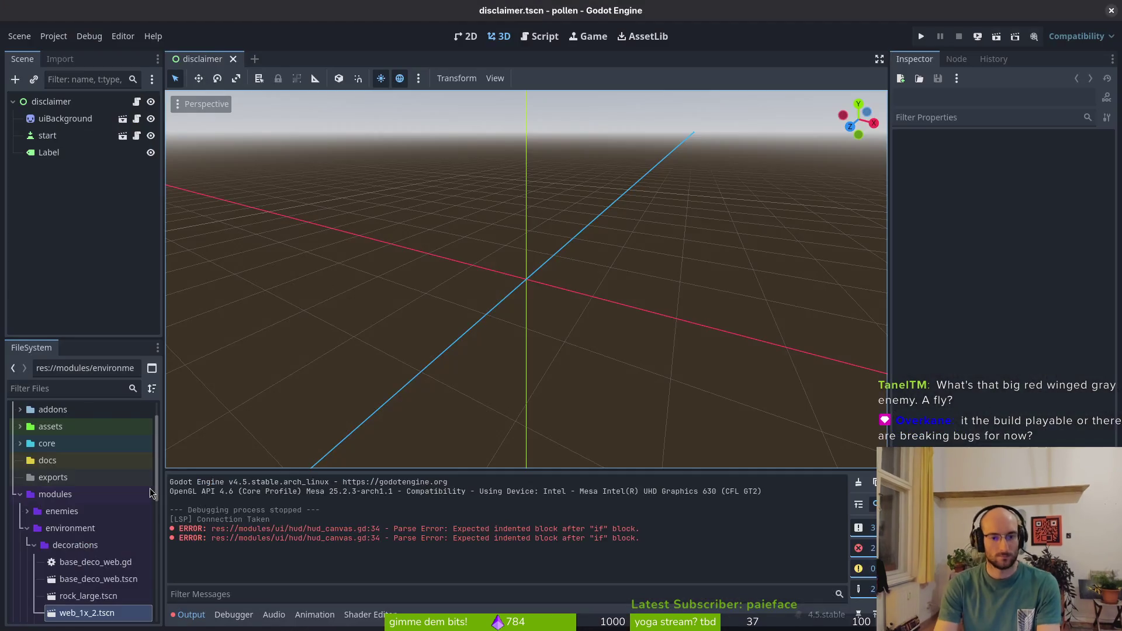
key("F5")
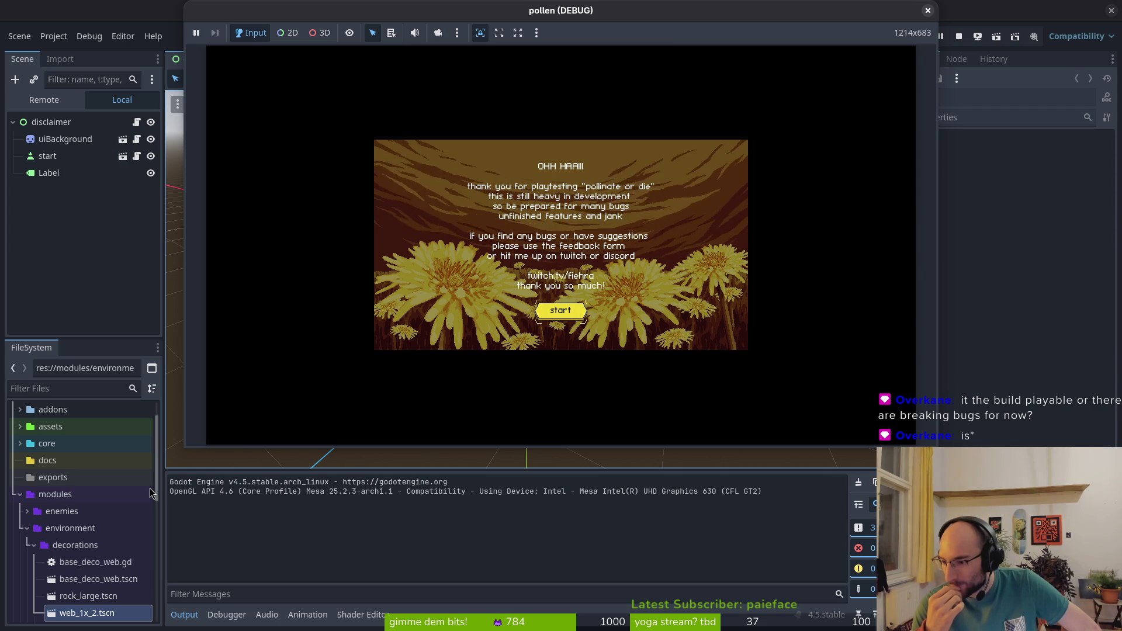
Bring the Godot editor in front of the running game's disclaimer screen
left_click(104, 230)
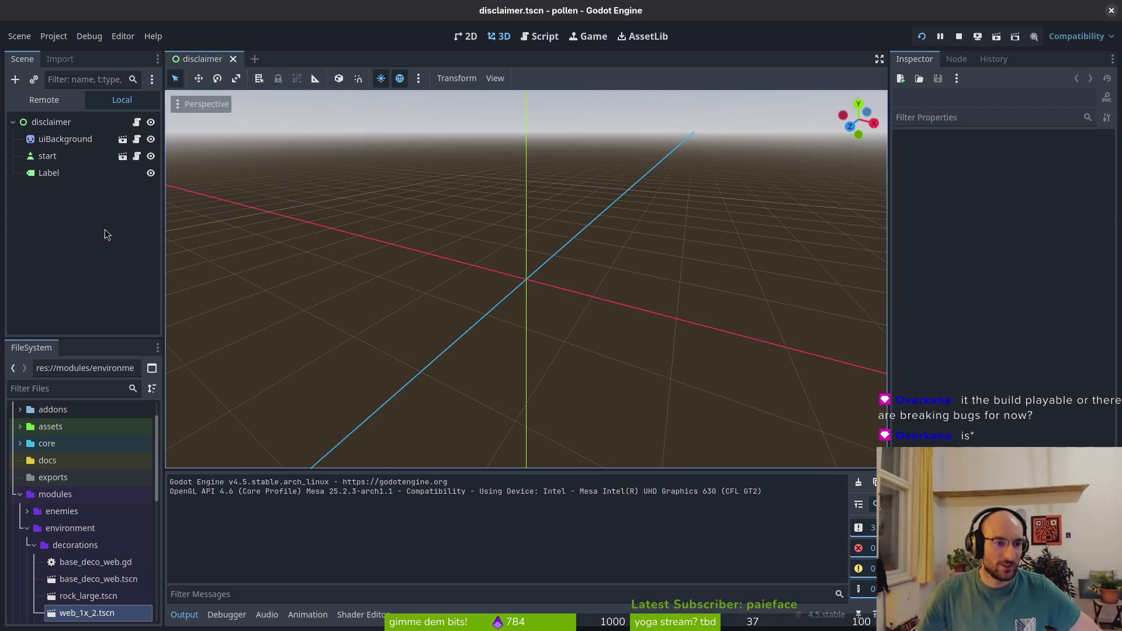
Quick-open fly.tscn and make its Sprite2D visible
key("shift+alt+o")
type("fly")
key("Return")
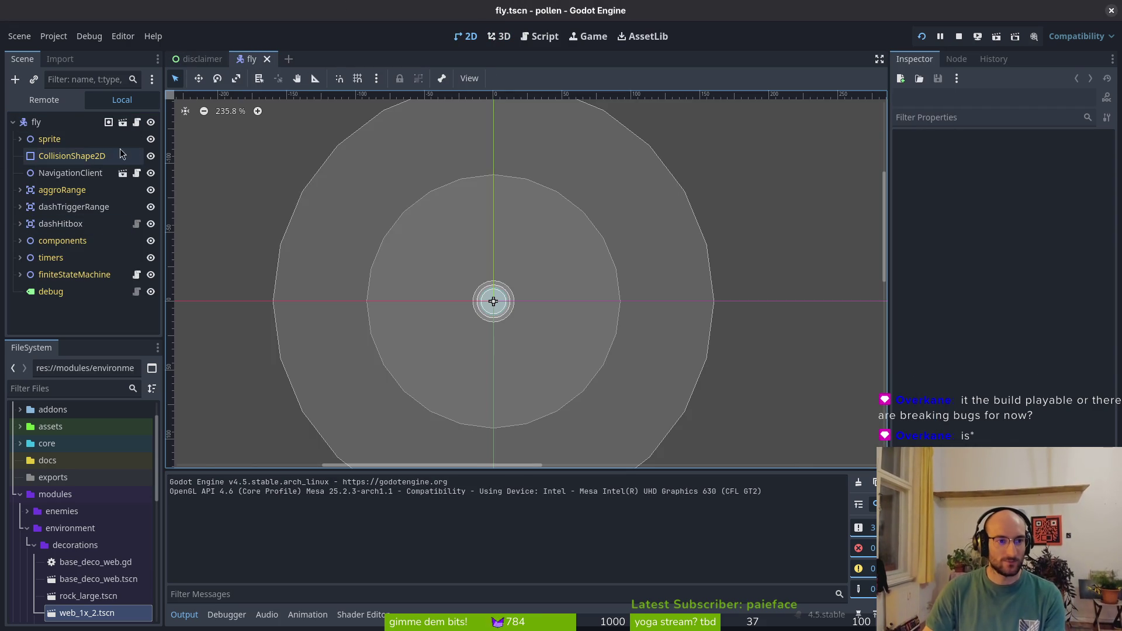
left_click(20, 139)
left_click(146, 156)
scroll(487, 283, "up", 5)
scroll(505, 301, "up", 10)
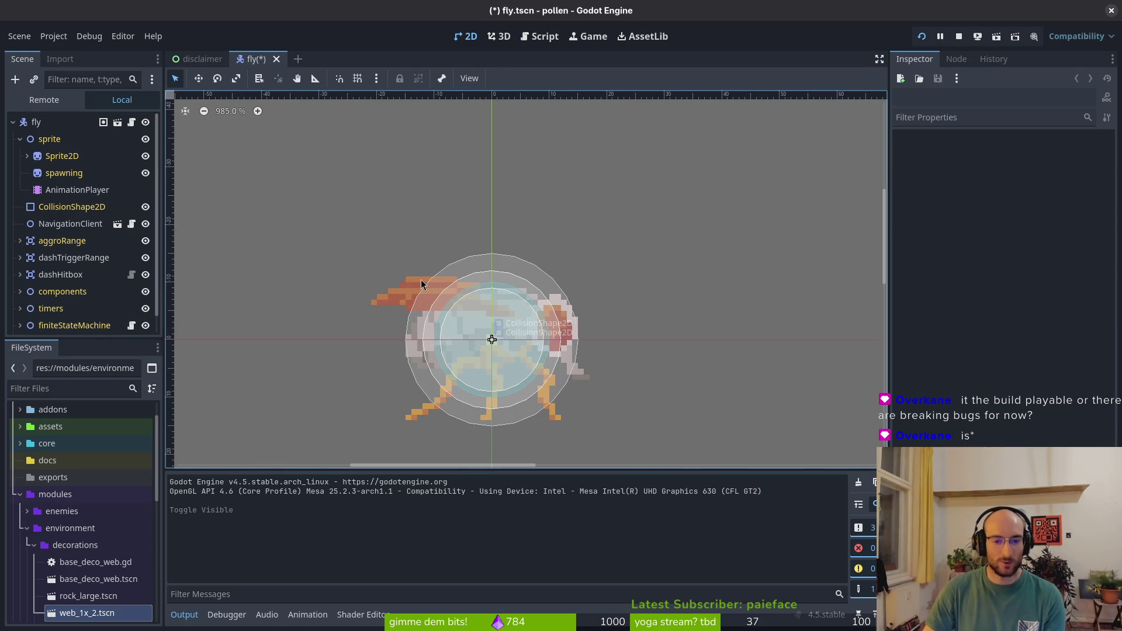
left_click(21, 139)
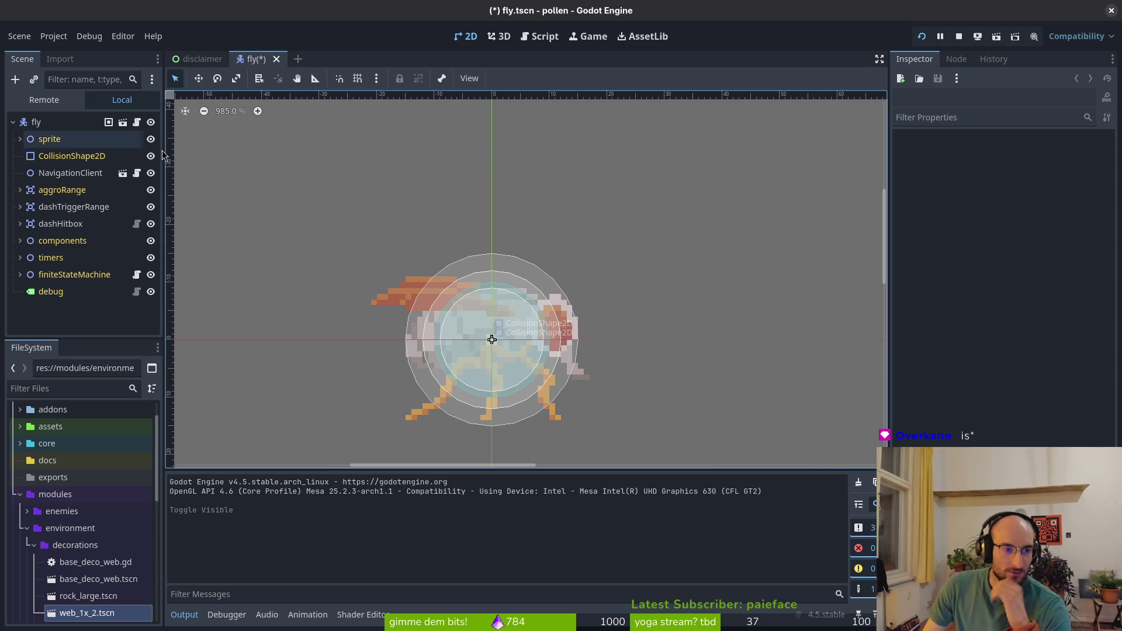
Save fly.tscn, undo the visibility change, save again, and stop the running game
key("ctrl+s")
key("ctrl+z")
key("ctrl+s")
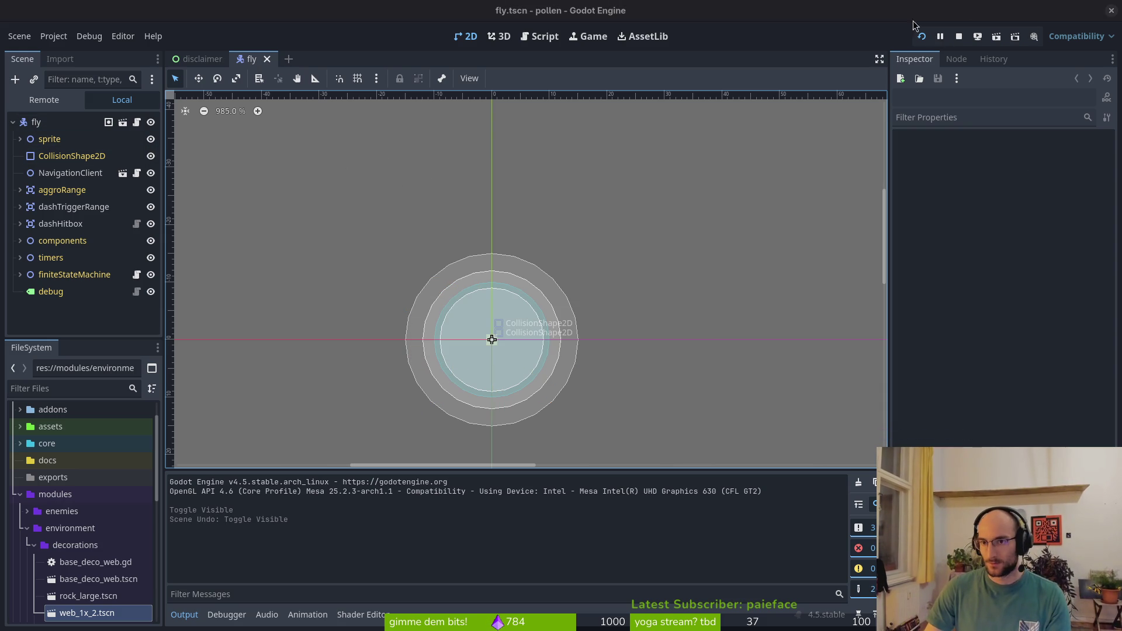
left_click(958, 37)
key("alt+Tab")
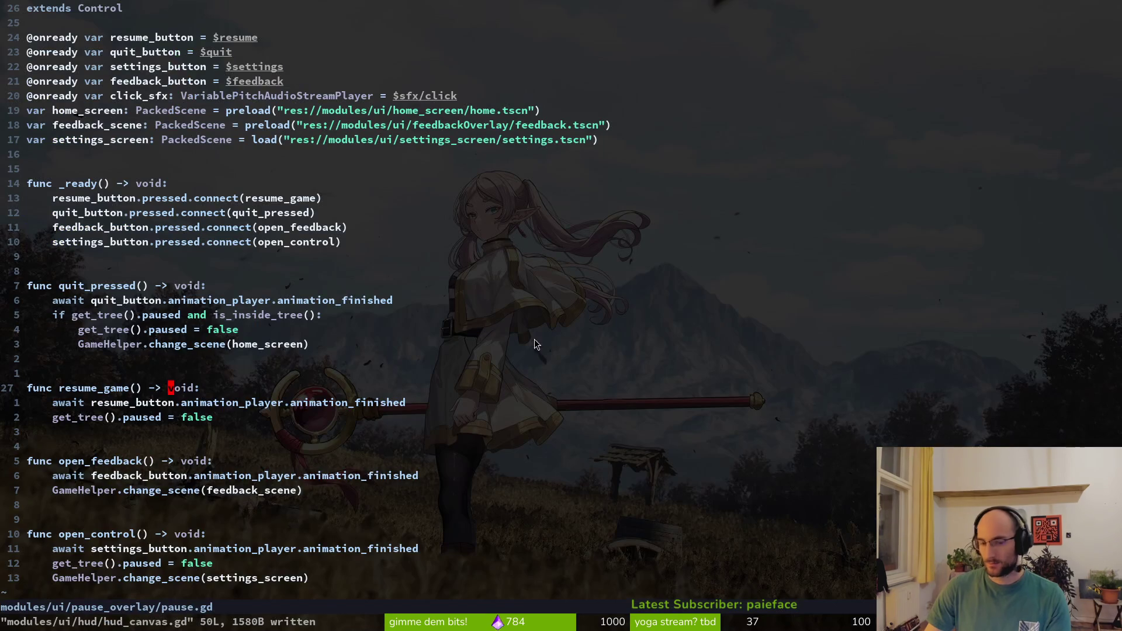
key("alt+Tab")
left_click(914, 37)
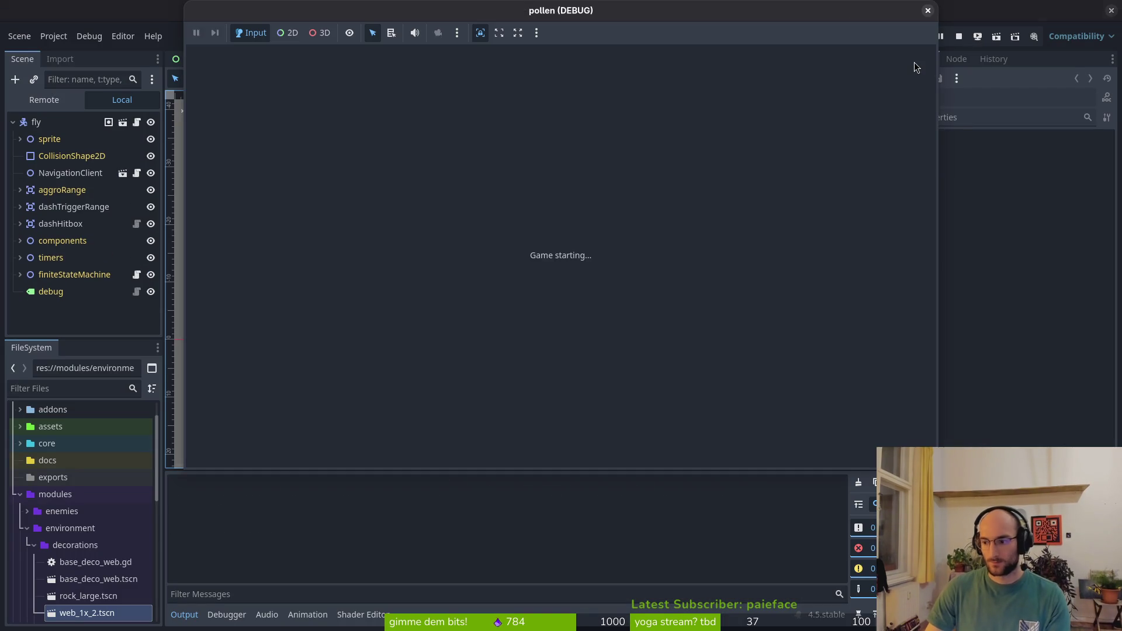
key("Return")
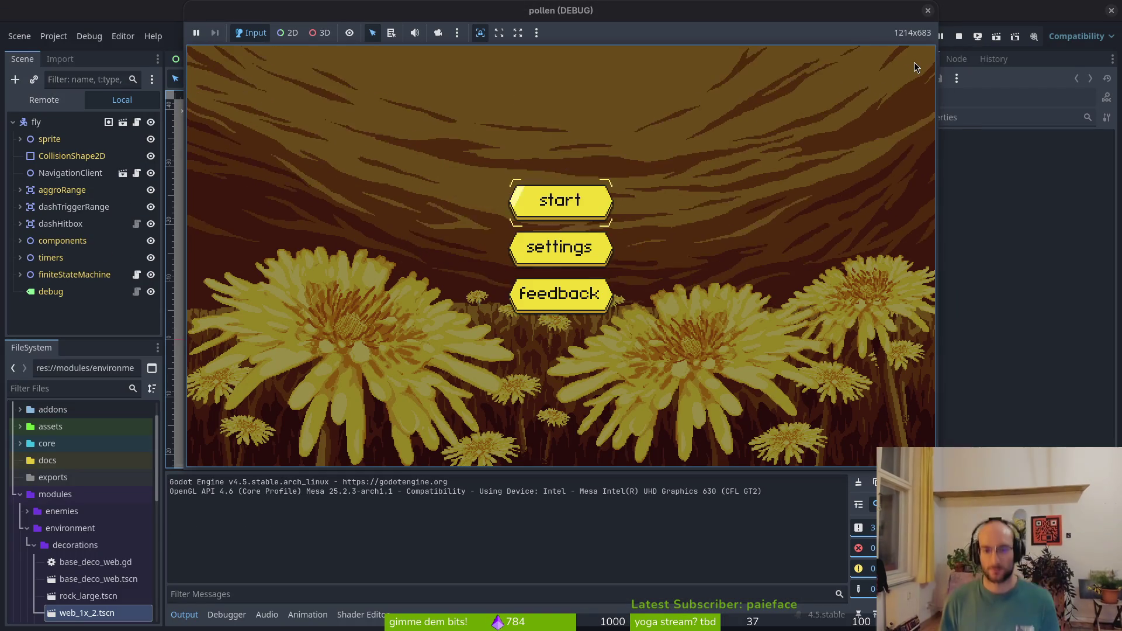
key("Return")
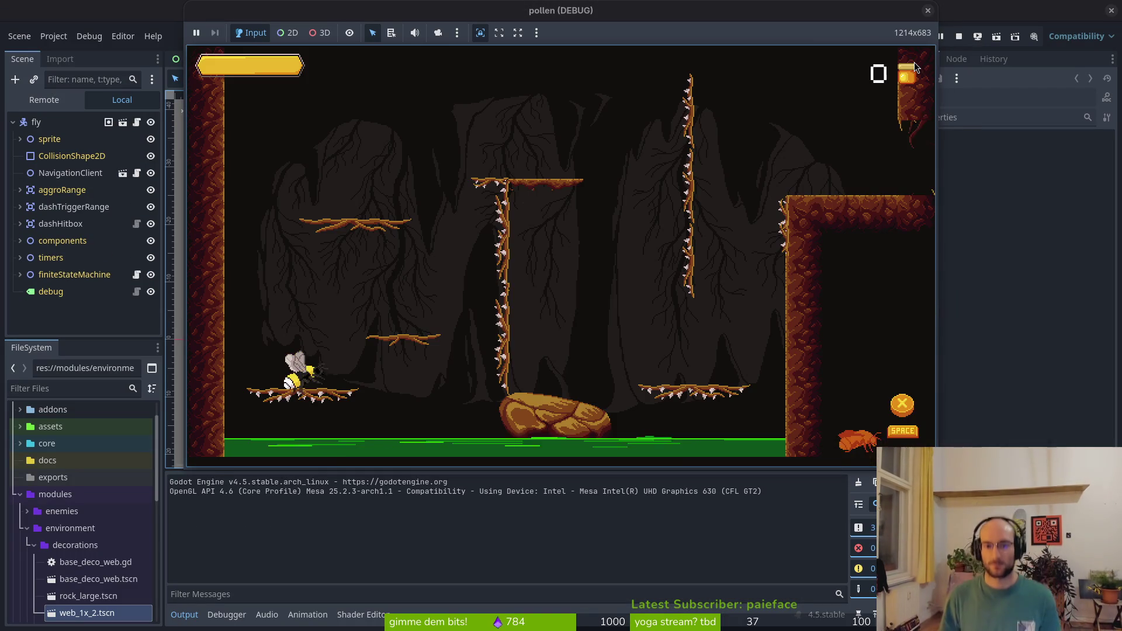
key("Escape")
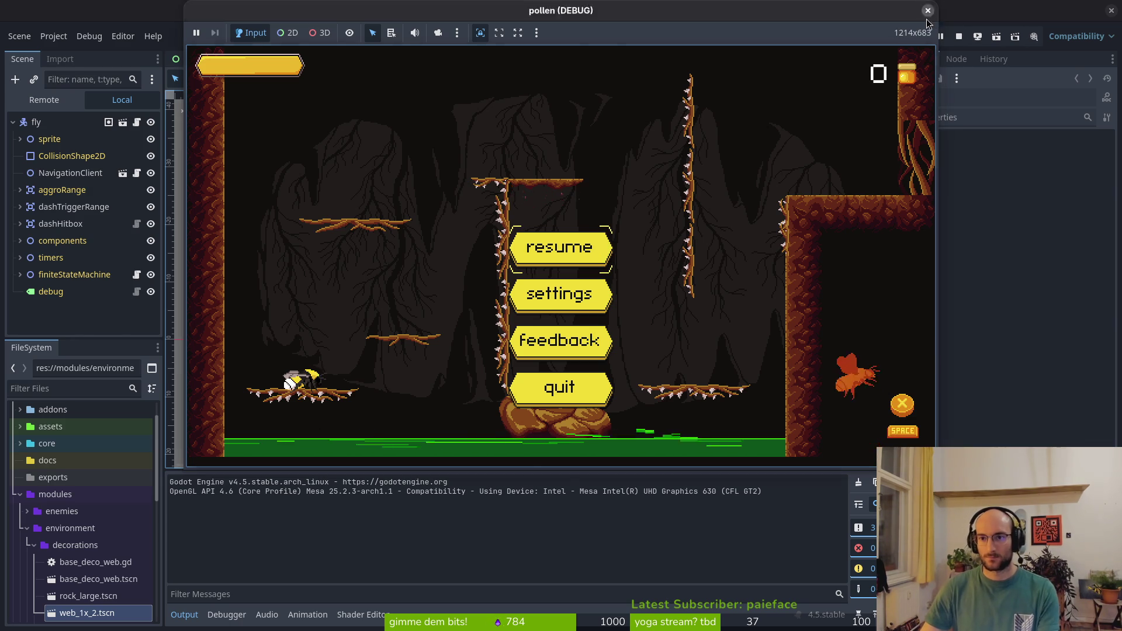
key("super+1")
left_click(208, 330)
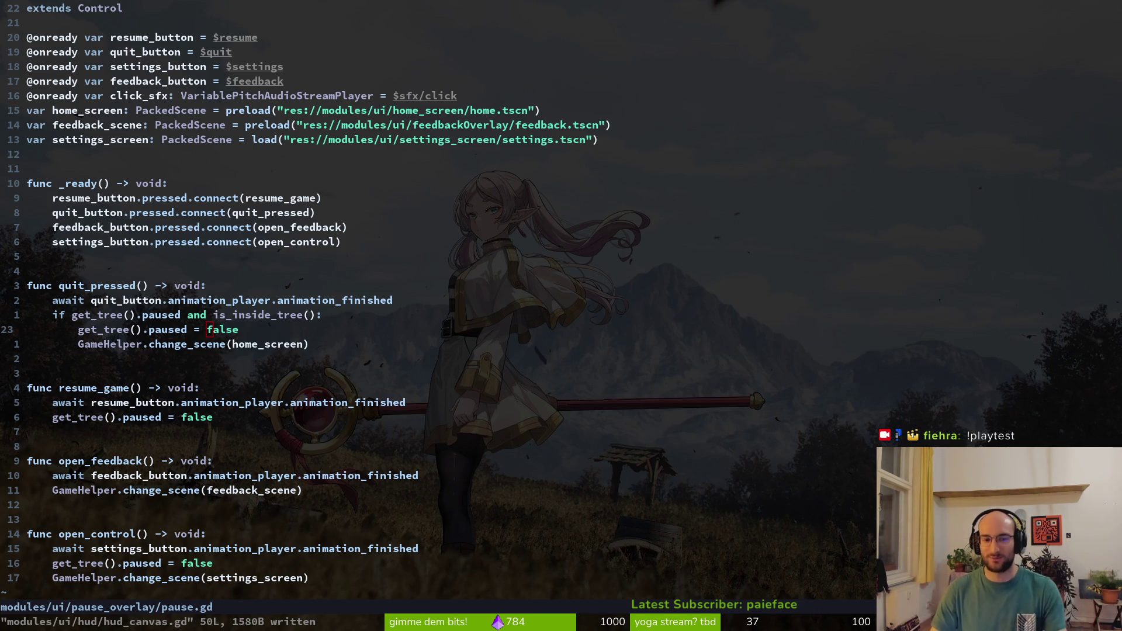
left_click(278, 314)
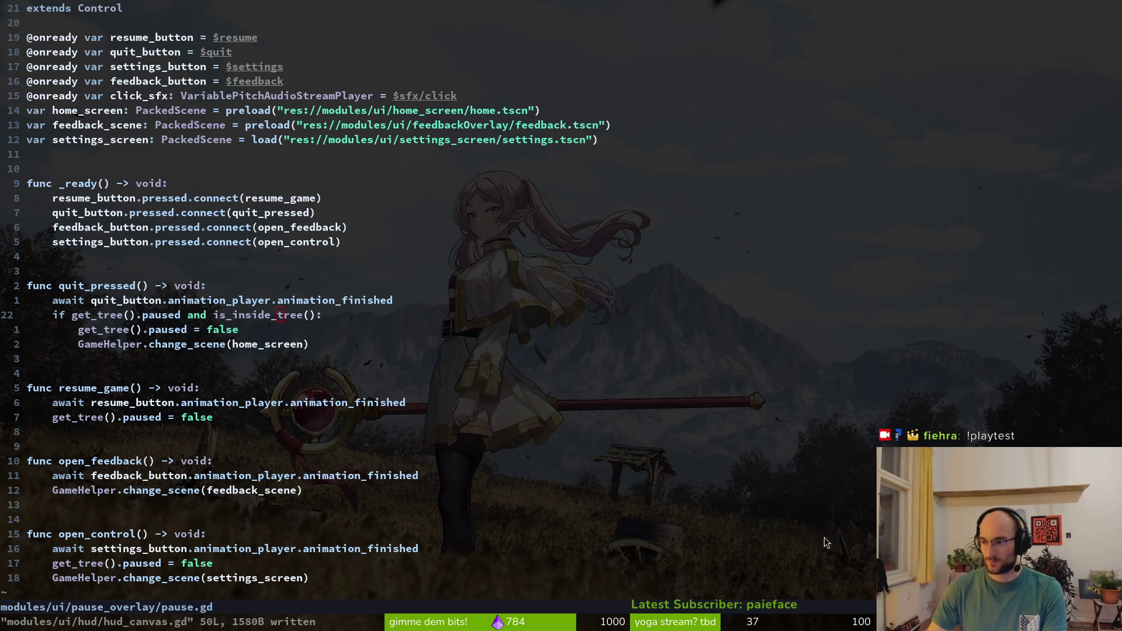
Place the cursor after get_tree() in pause.gd and write the file with :w
left_click(140, 316)
type(":w")
key("Return")
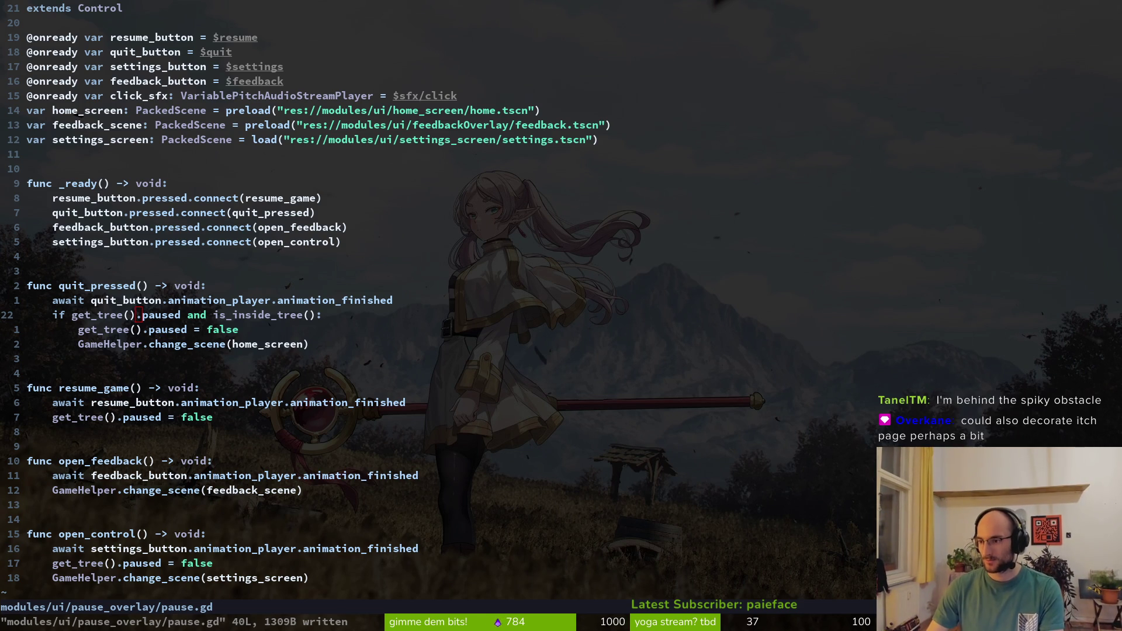
key("super+b")
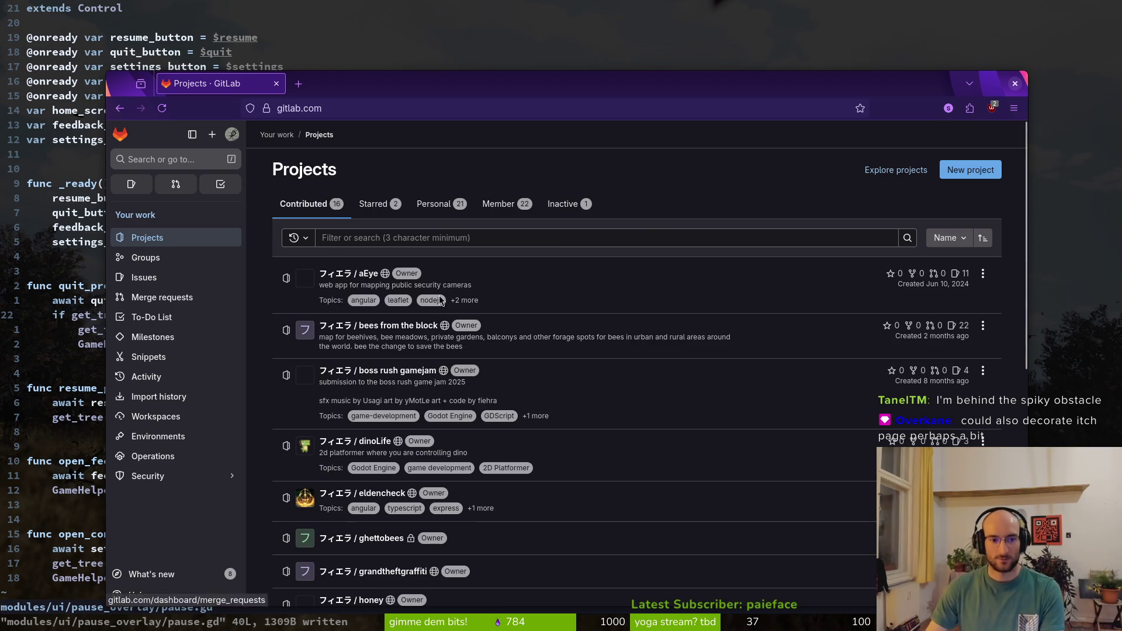
Create the pollen issue "decorate itch page" labelled infrastructure
scroll(369, 308, "down", 10)
left_click(374, 354)
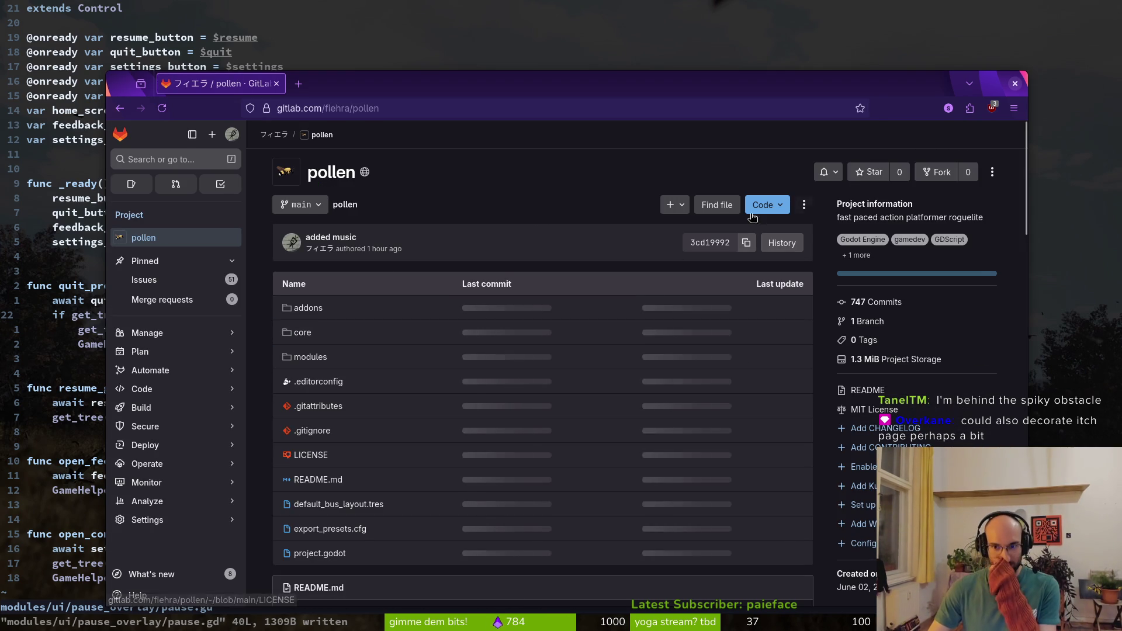
left_click(188, 285)
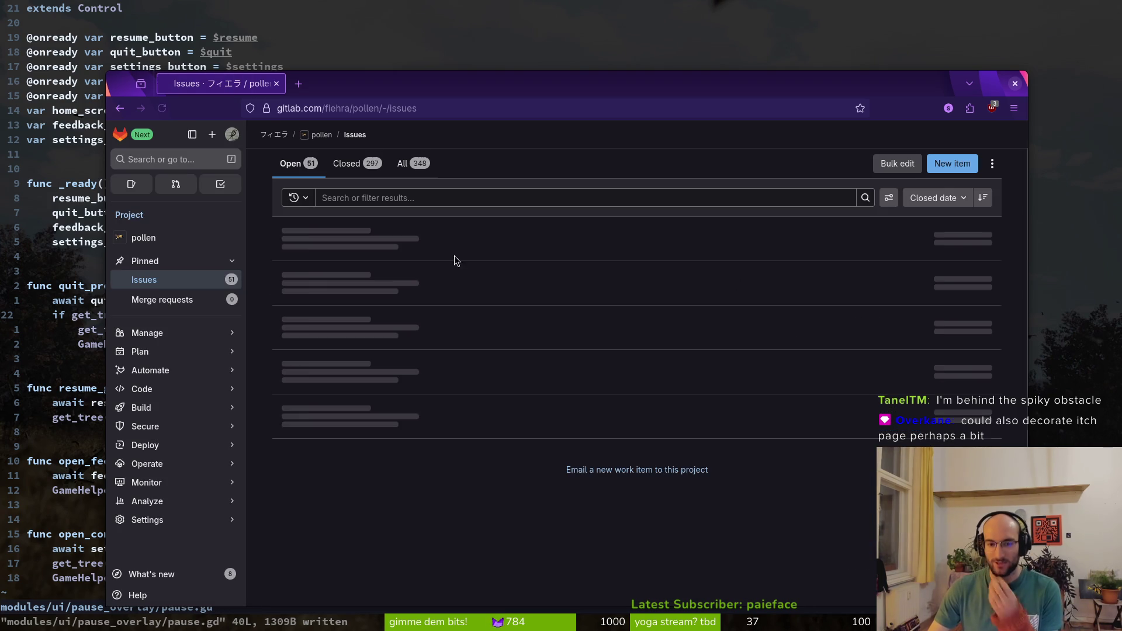
left_click(954, 166)
type("decorate itch page")
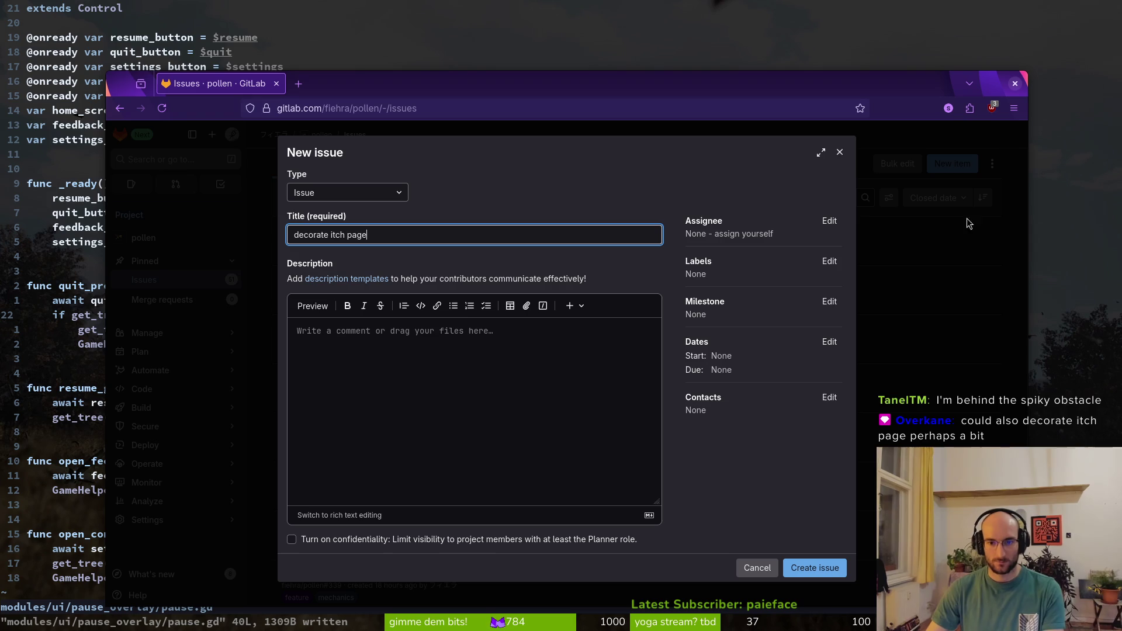
left_click(827, 262)
left_click(746, 411)
left_click(814, 567)
left_click(814, 568)
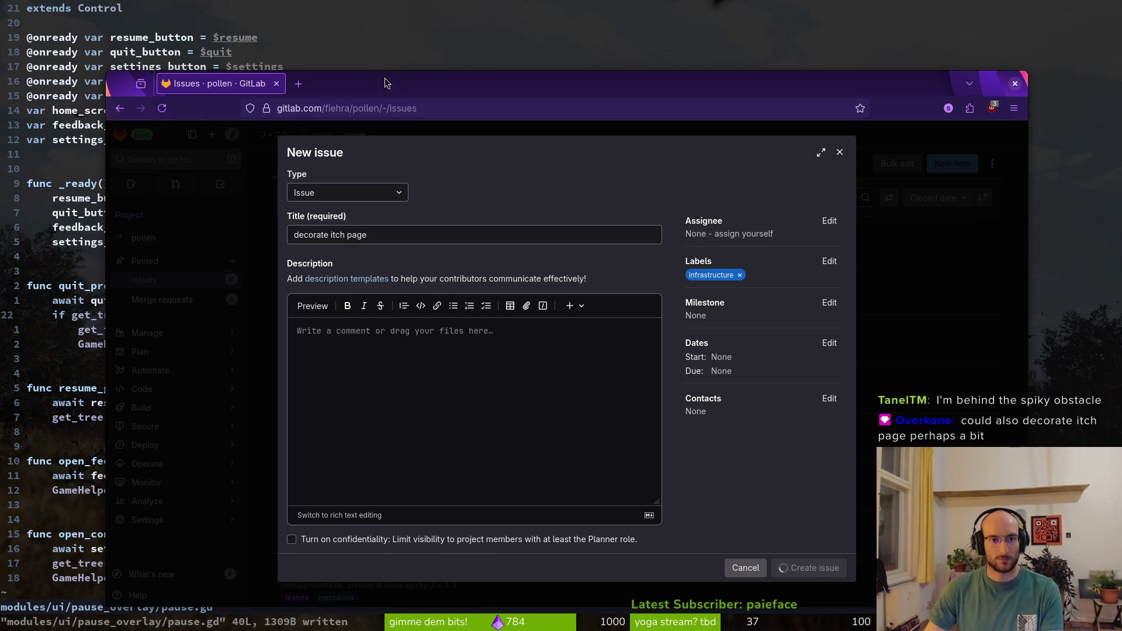
left_click_drag(384, 83, 408, 71)
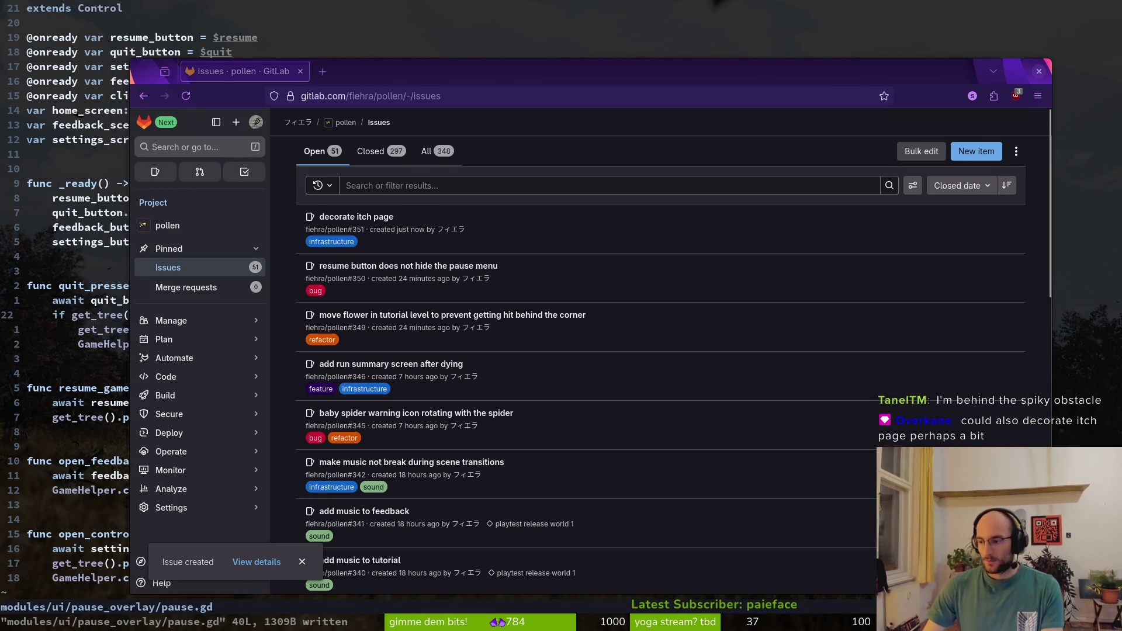
key("super+2")
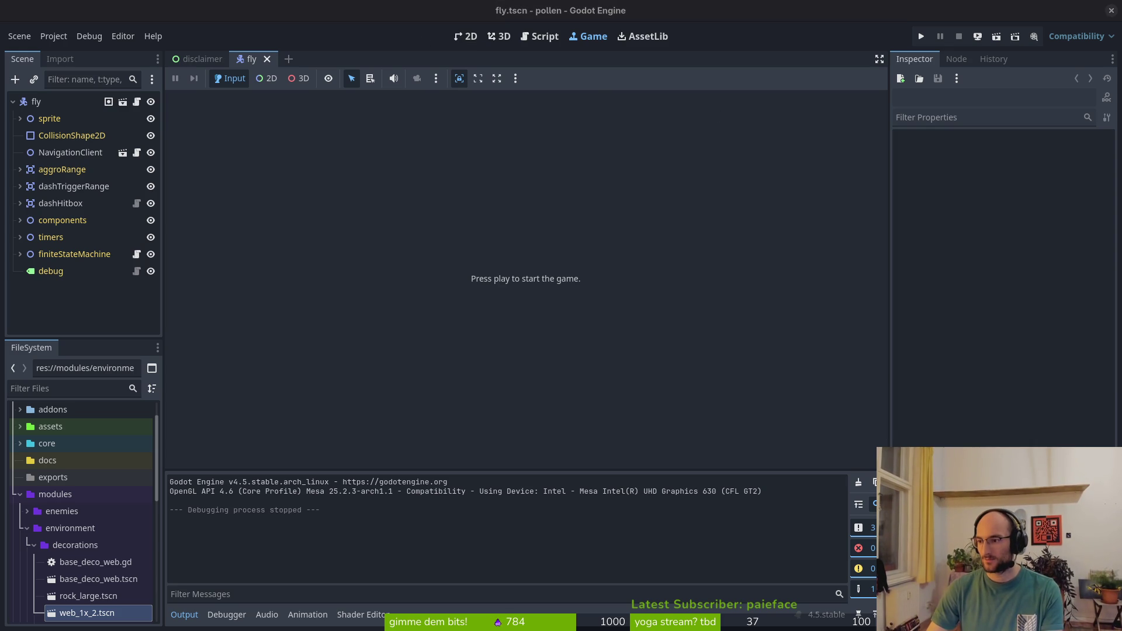
Dismiss the Discord window and bring up Godot's Select Resource quick-open search
scroll(594, 469, "down", 5)
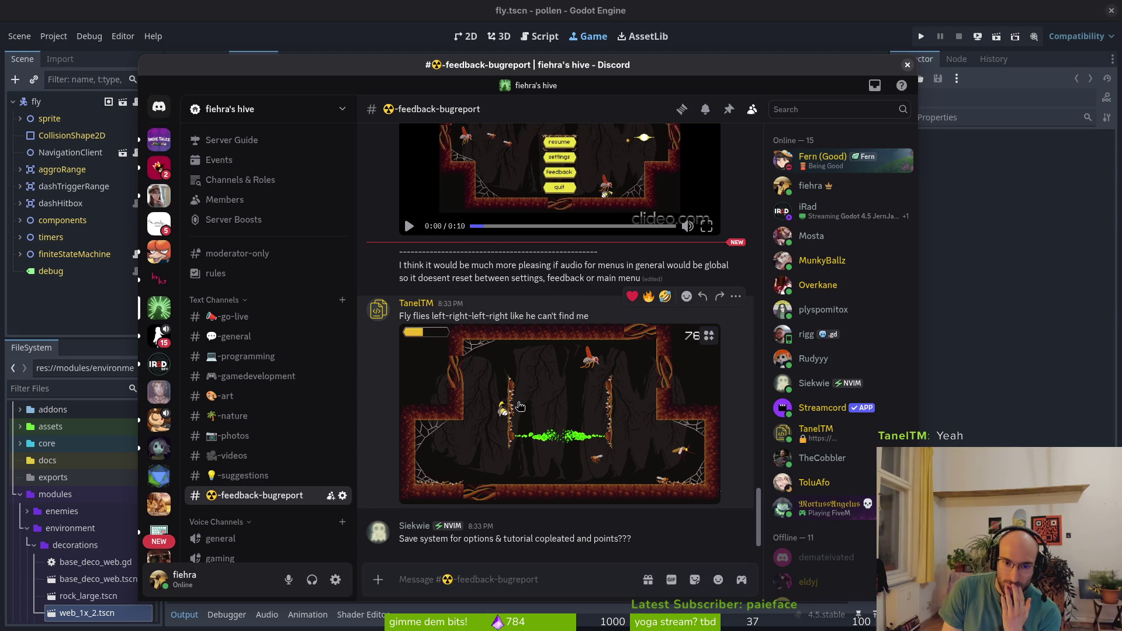
left_click(167, 15)
key("shift+alt+o")
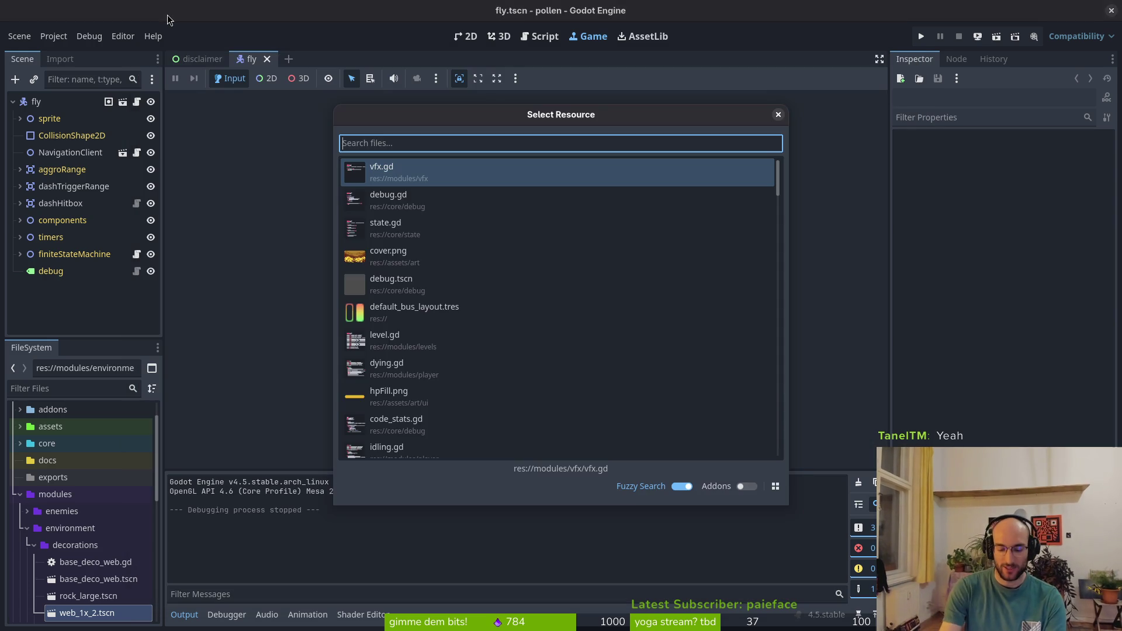
Open level_3.tscn in the 2D view and zoom around its navigation region
type("level3")
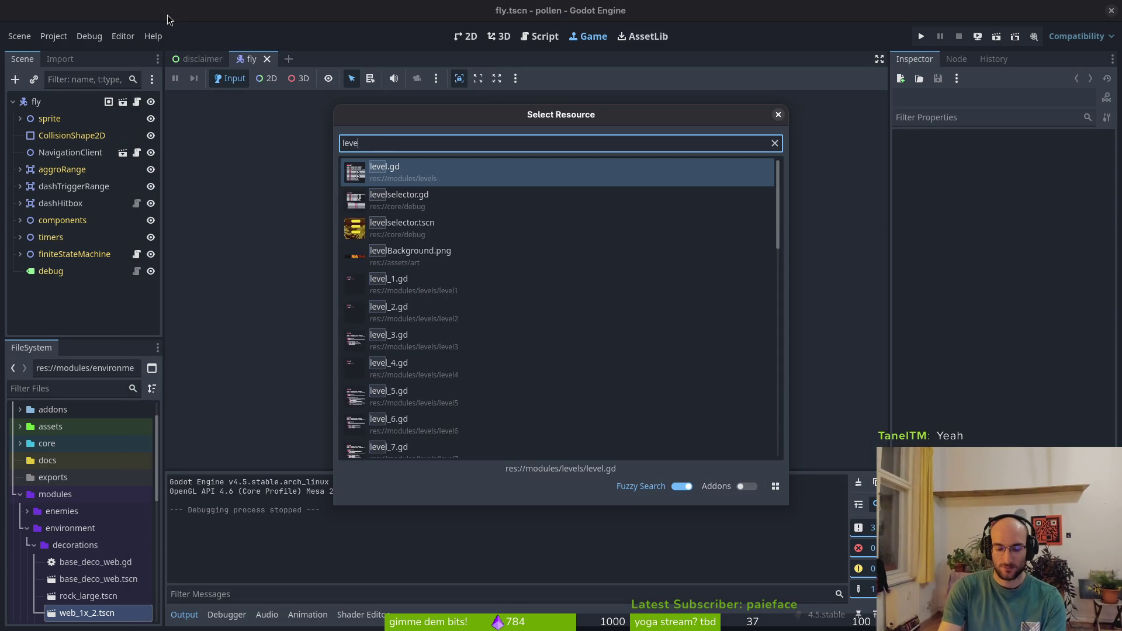
key("Return")
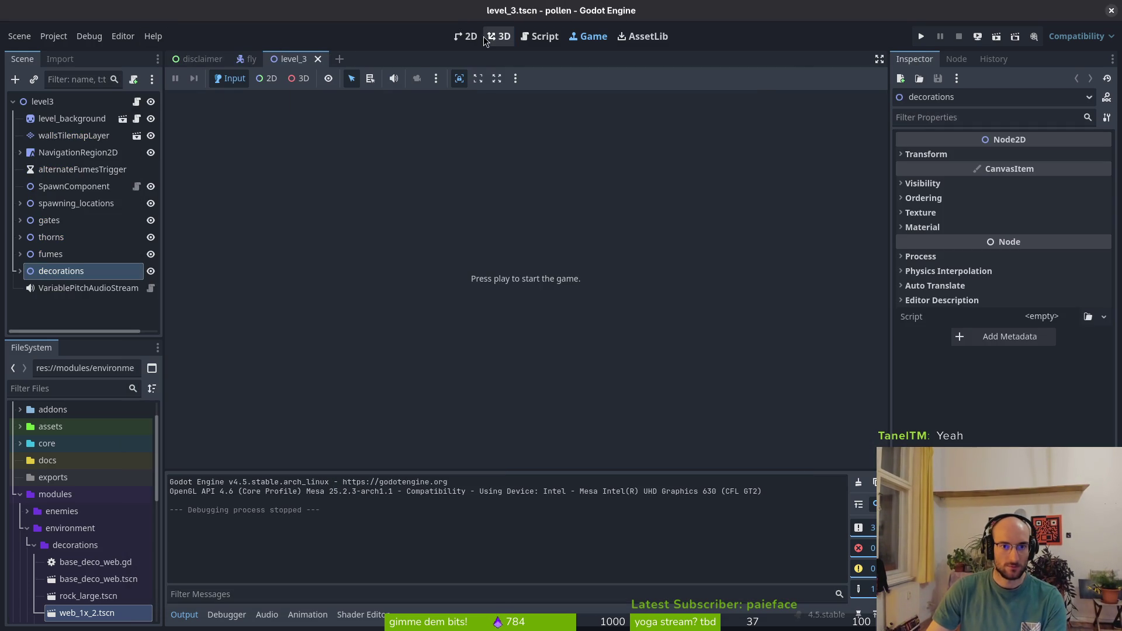
left_click(466, 36)
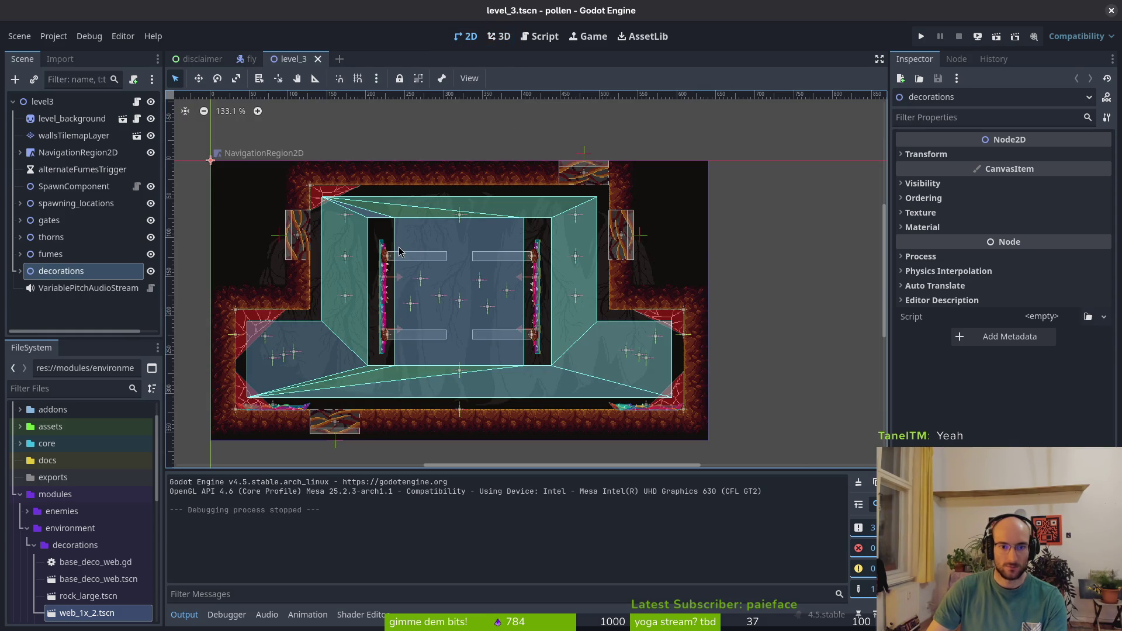
key("alt+Tab")
key("alt+Tab")
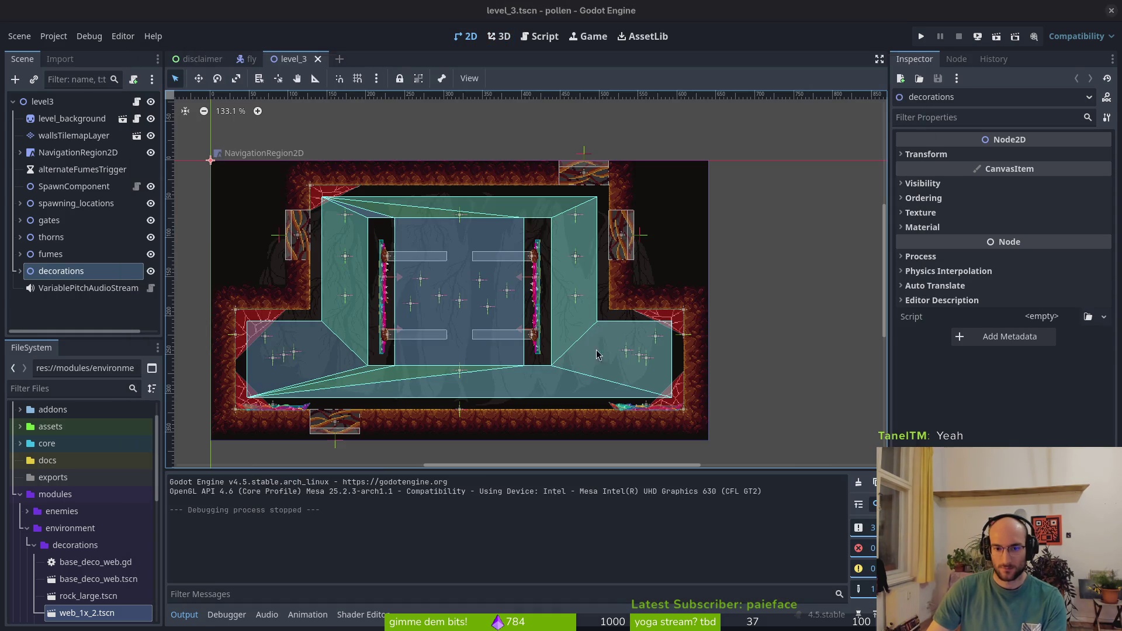
key("alt+Tab")
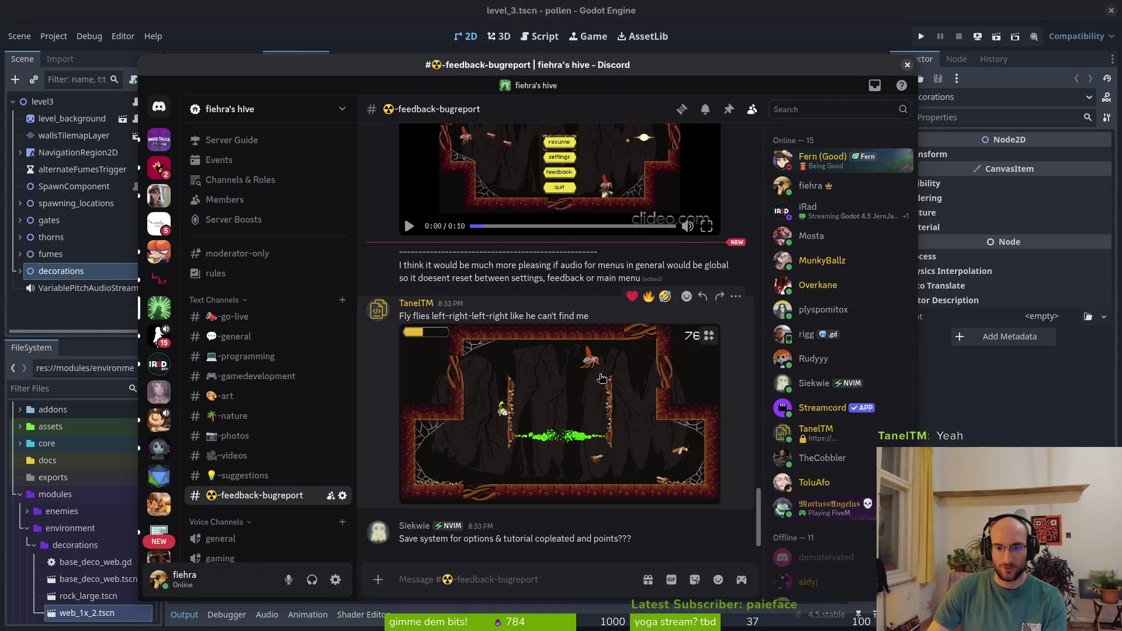
key("alt+Tab")
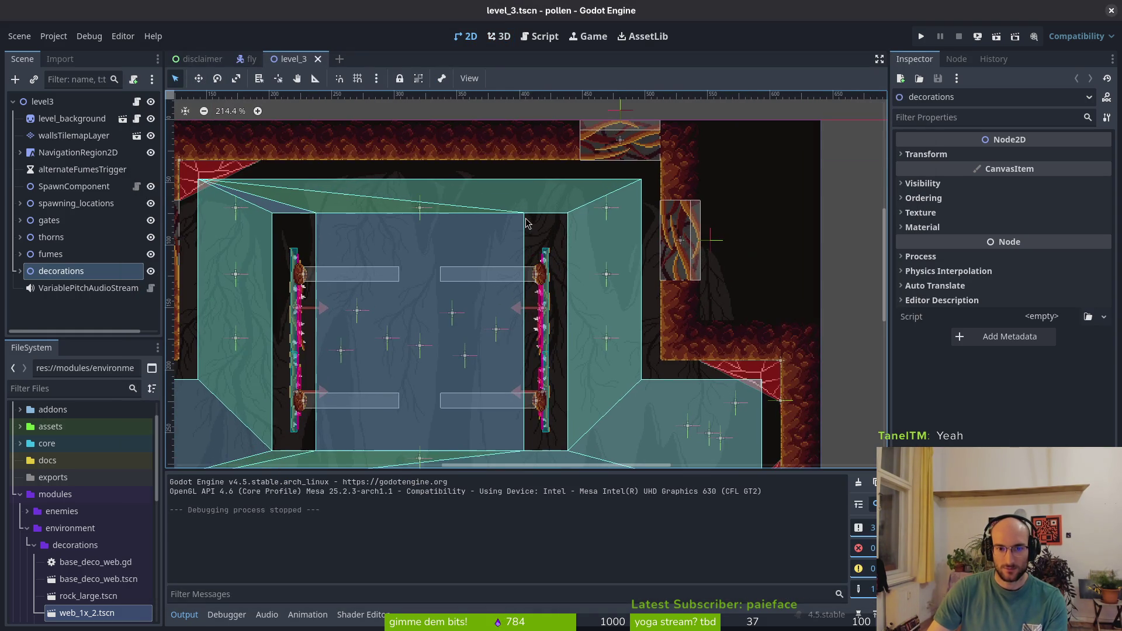
scroll(522, 223, "up", 5)
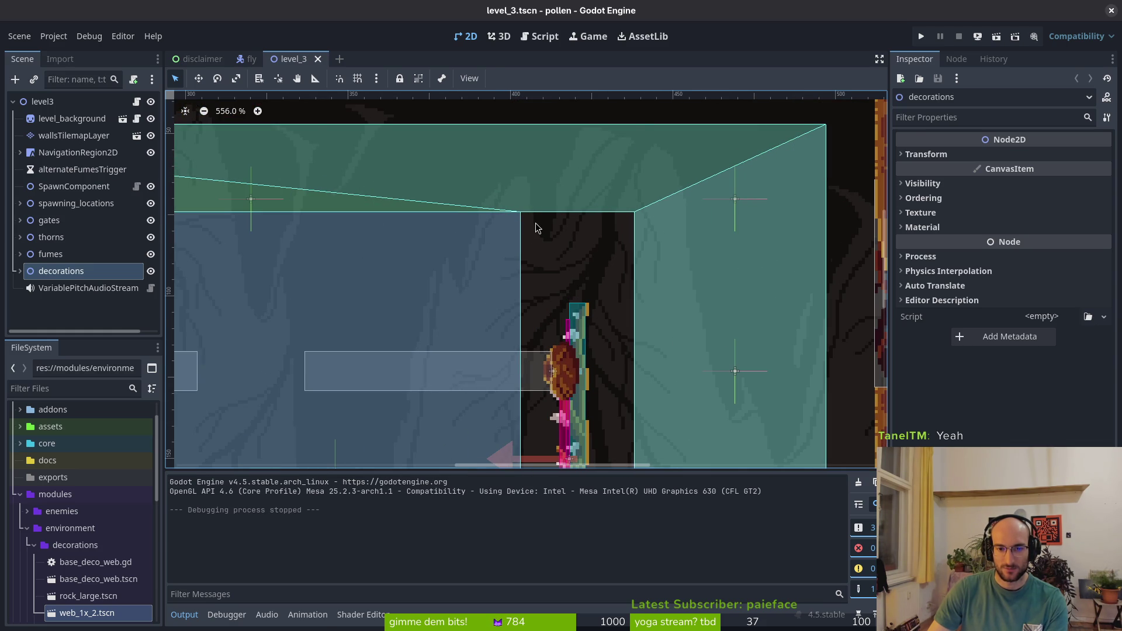
key("alt+Tab")
key("alt+Tab")
scroll(549, 243, "down", 5)
scroll(421, 292, "down", 2)
Close the level_3 scene tab and dismiss the Discord feedback window
left_click(318, 59)
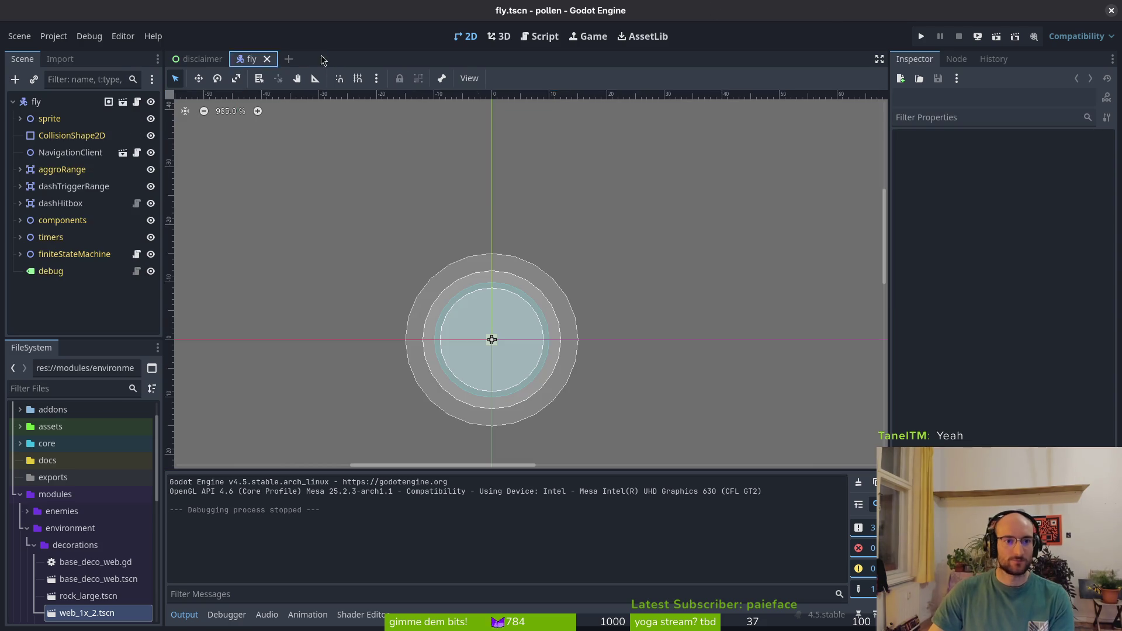
key("alt+Tab")
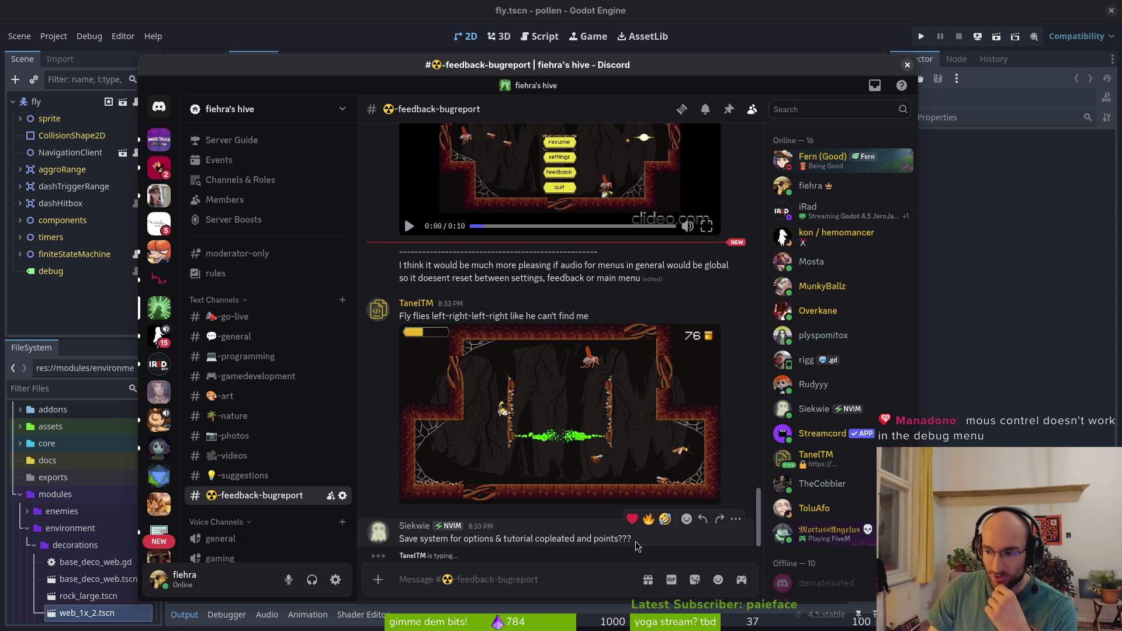
left_click(908, 64)
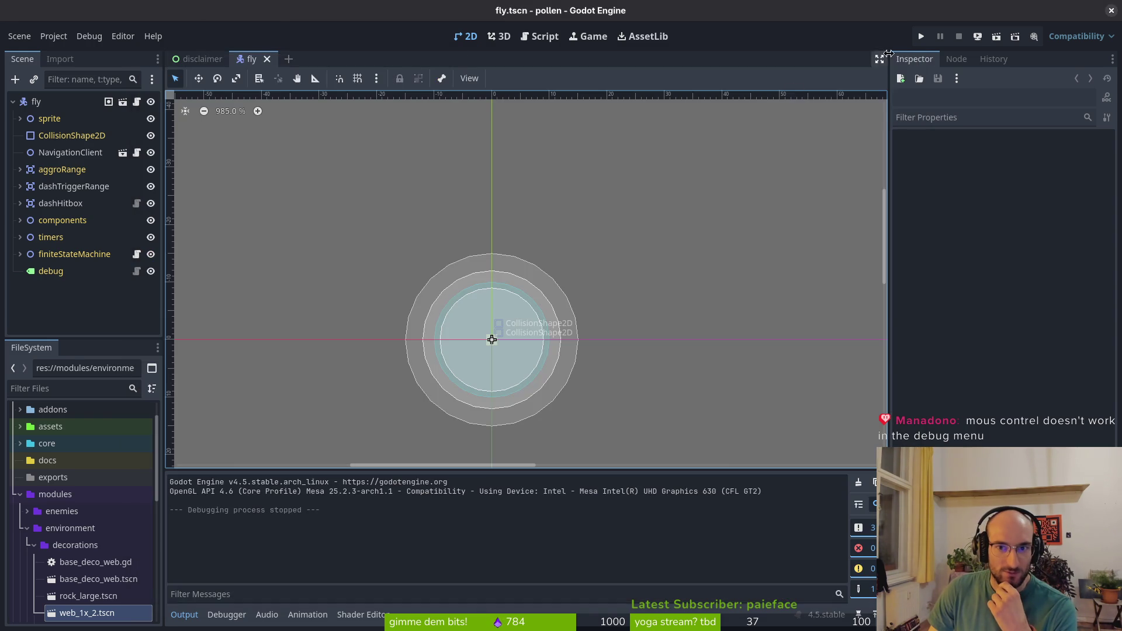
Launch the game and toggle state labels, run tutorial on start and devLevel on then off
left_click(916, 37)
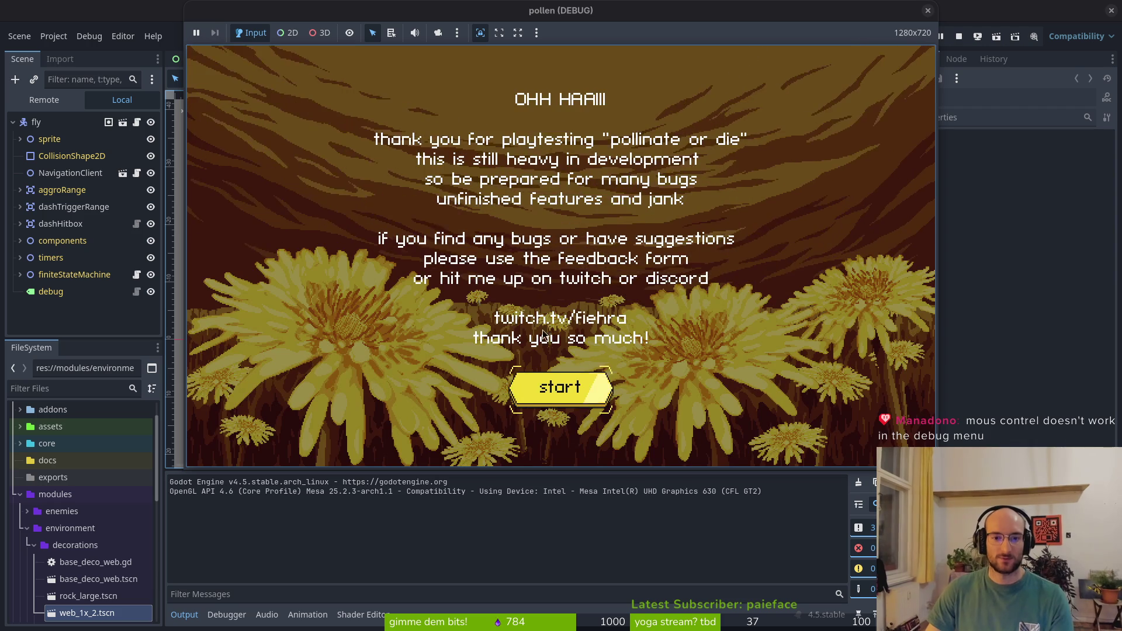
left_click(550, 376)
left_click(559, 242)
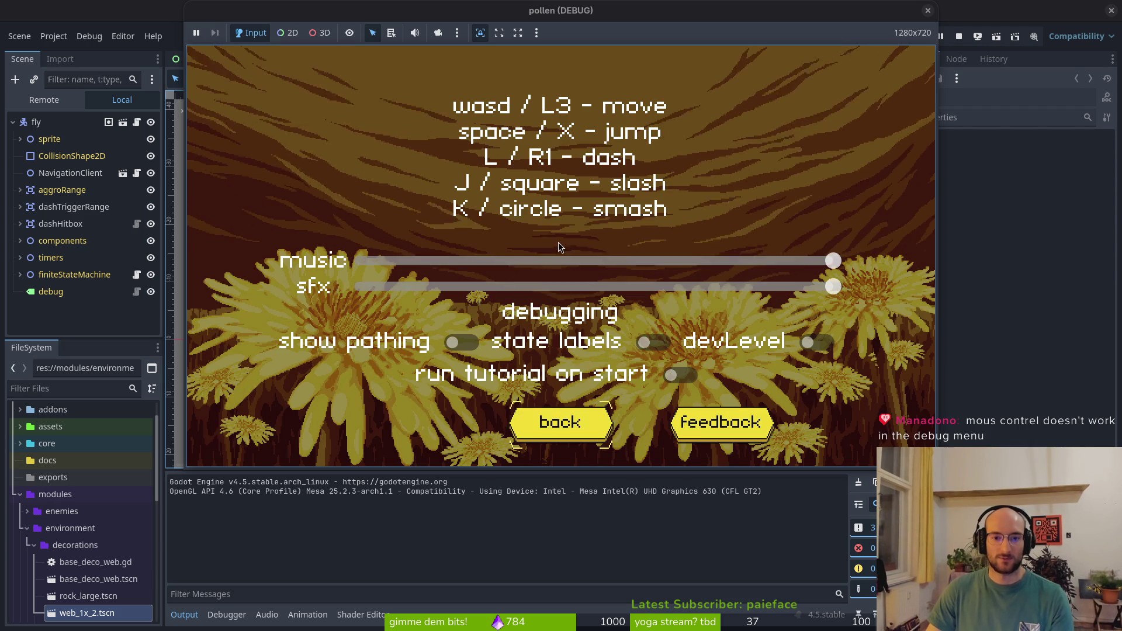
left_click(652, 345)
left_click(679, 375)
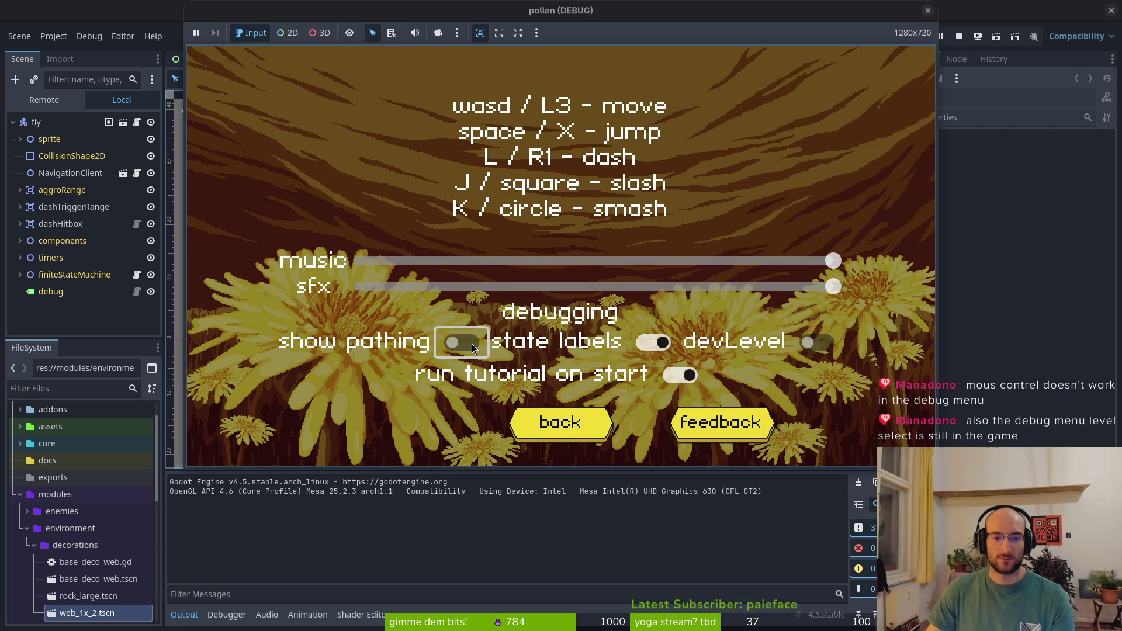
left_click(650, 343)
left_click(681, 375)
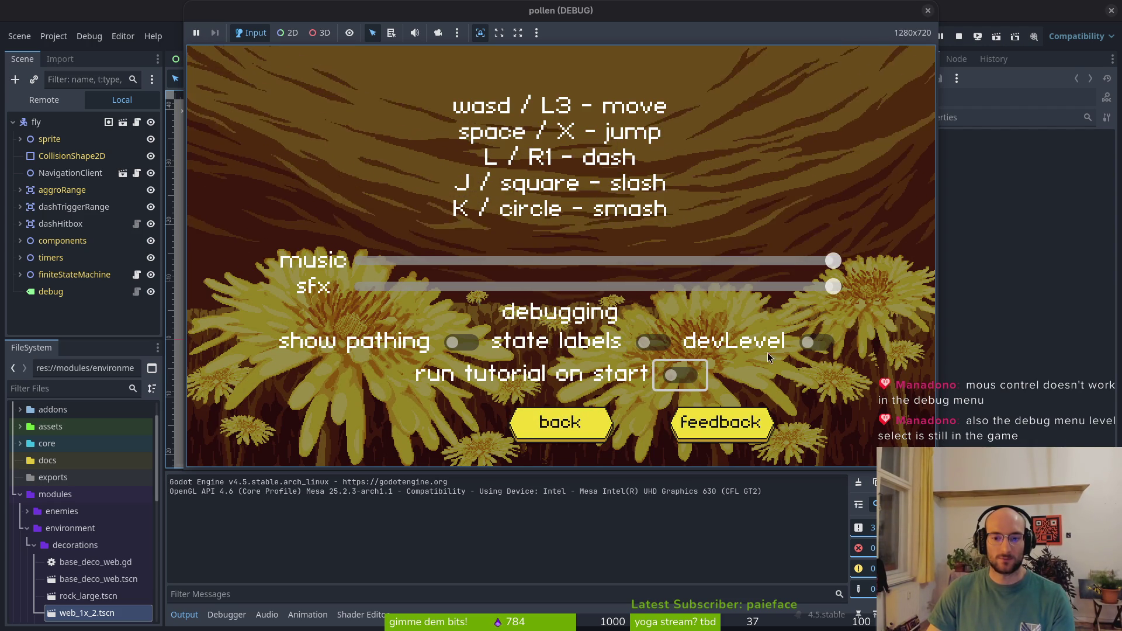
left_click(817, 345)
left_click(817, 345)
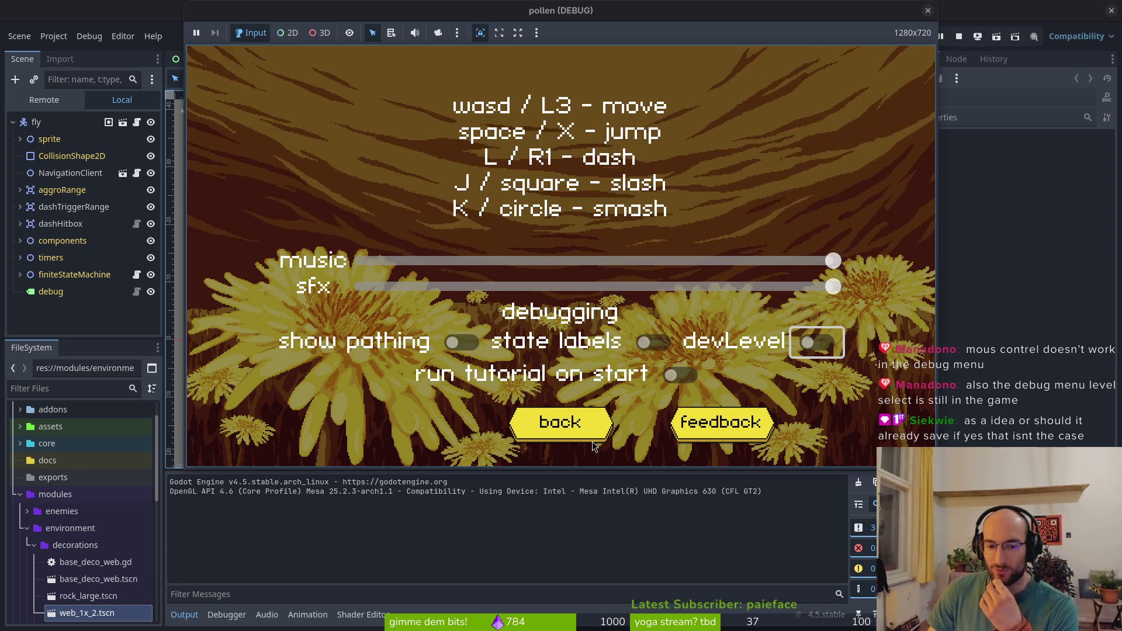
left_click(570, 427)
Start a game, pause and resume with Esc, quit from the pause menu, then stop the game
key("Return")
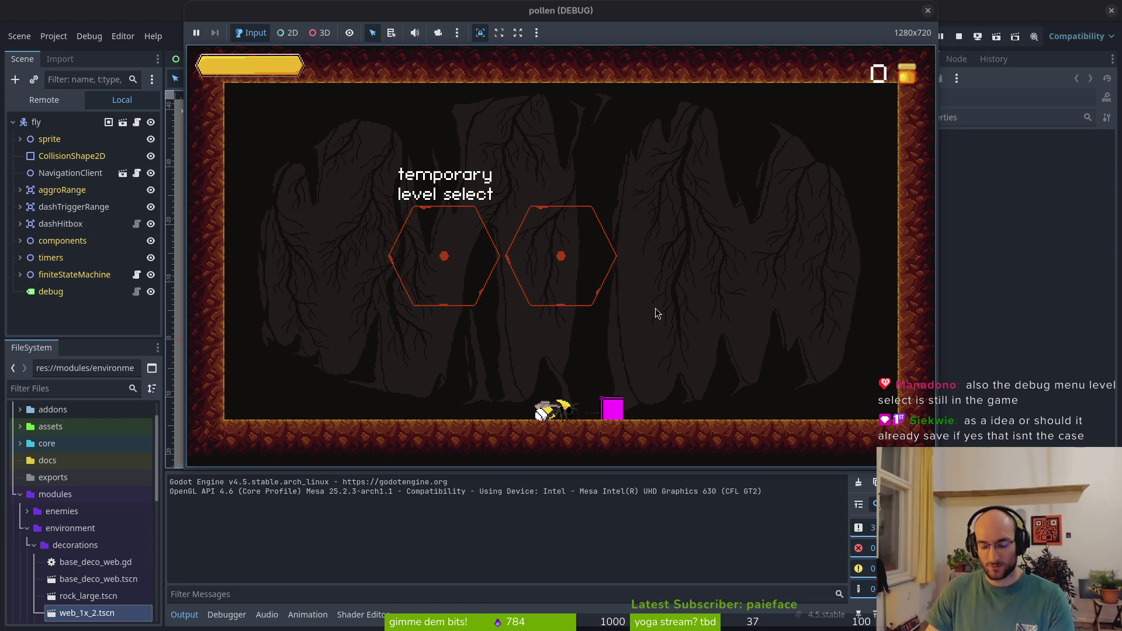
key("Escape")
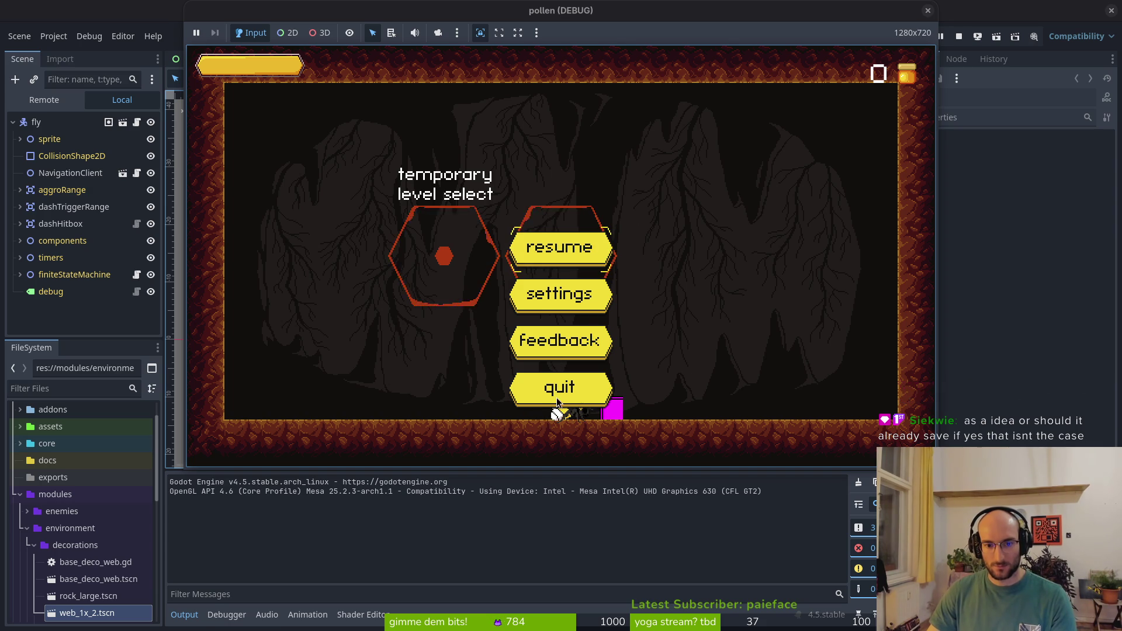
key("Escape")
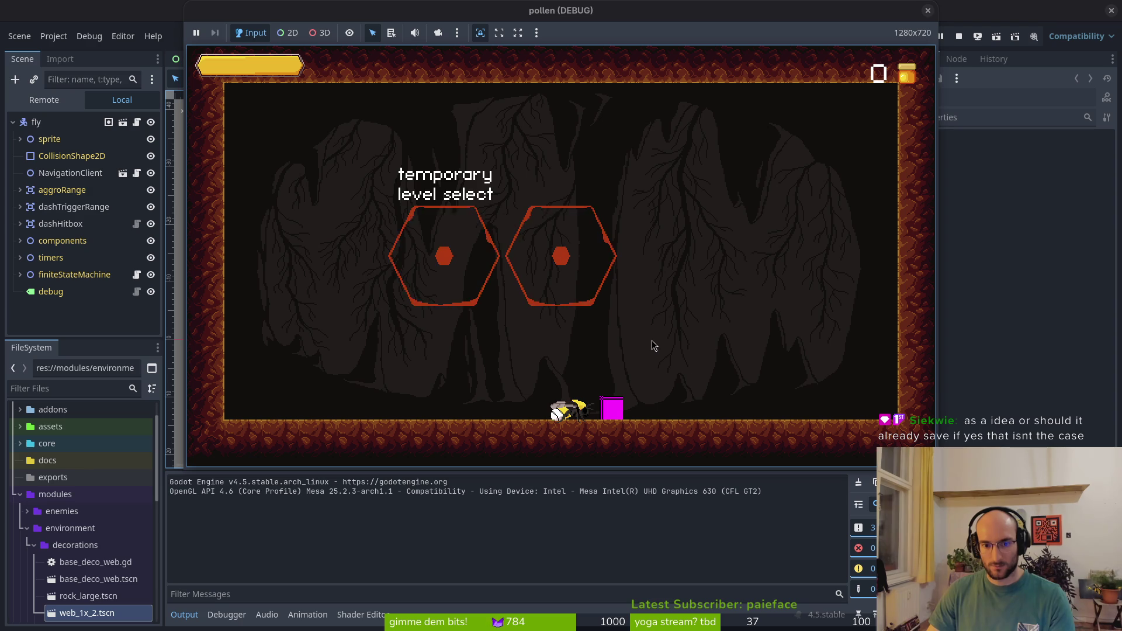
key("Escape")
left_click(543, 389)
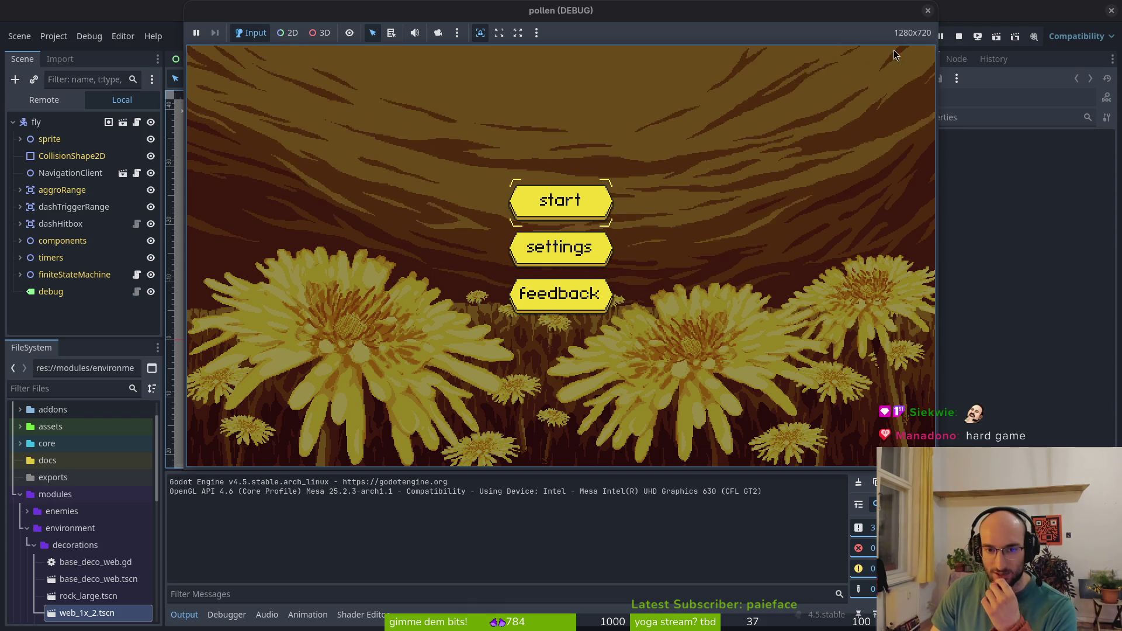
key("F8")
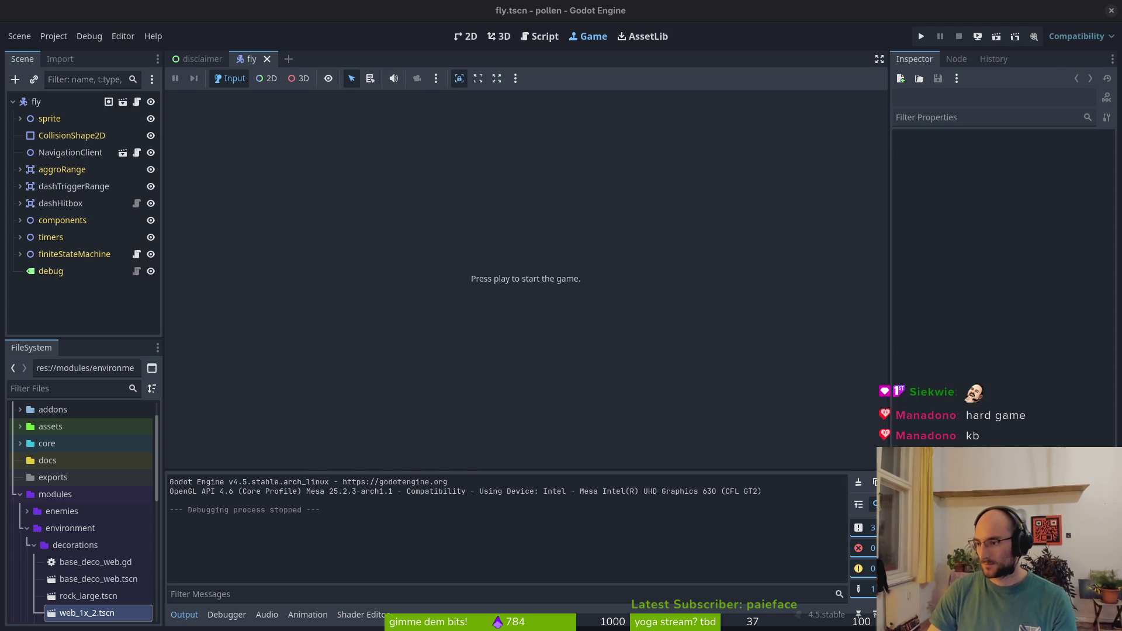
Relaunch the game, check its settings screen, and start a new game
key("alt+Tab")
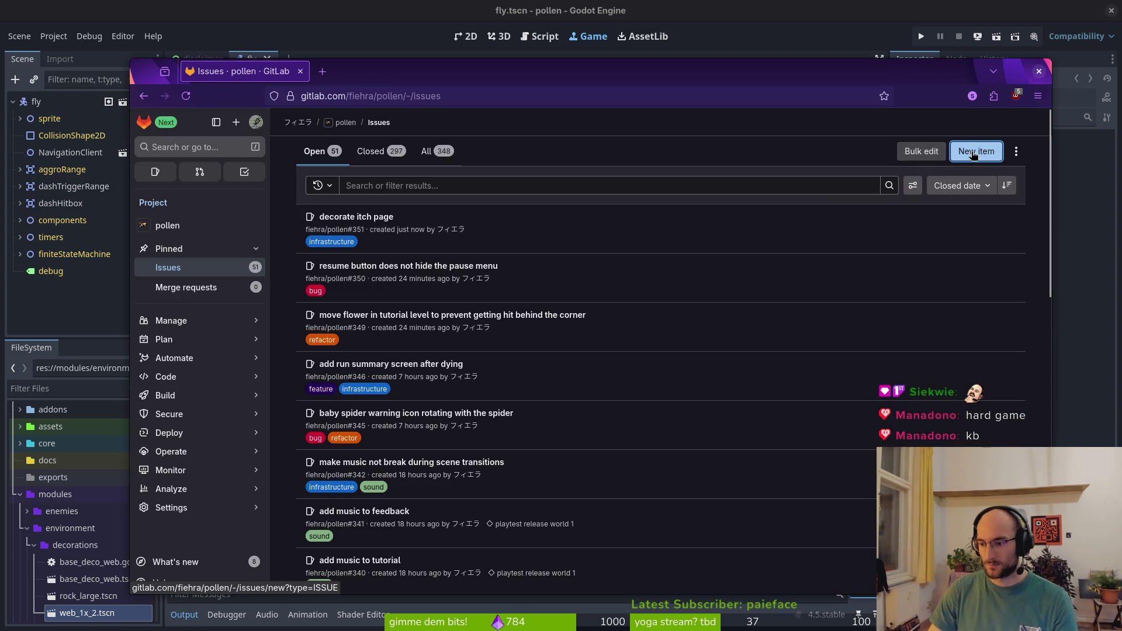
key("alt+Tab")
left_click(921, 36)
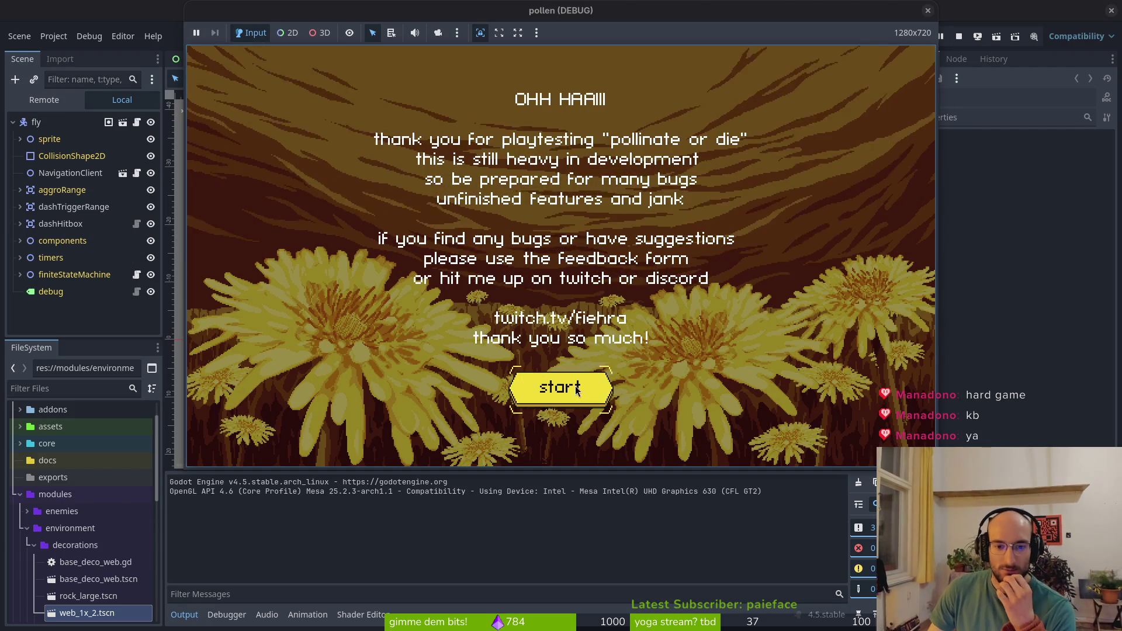
left_click(589, 379)
left_click(566, 256)
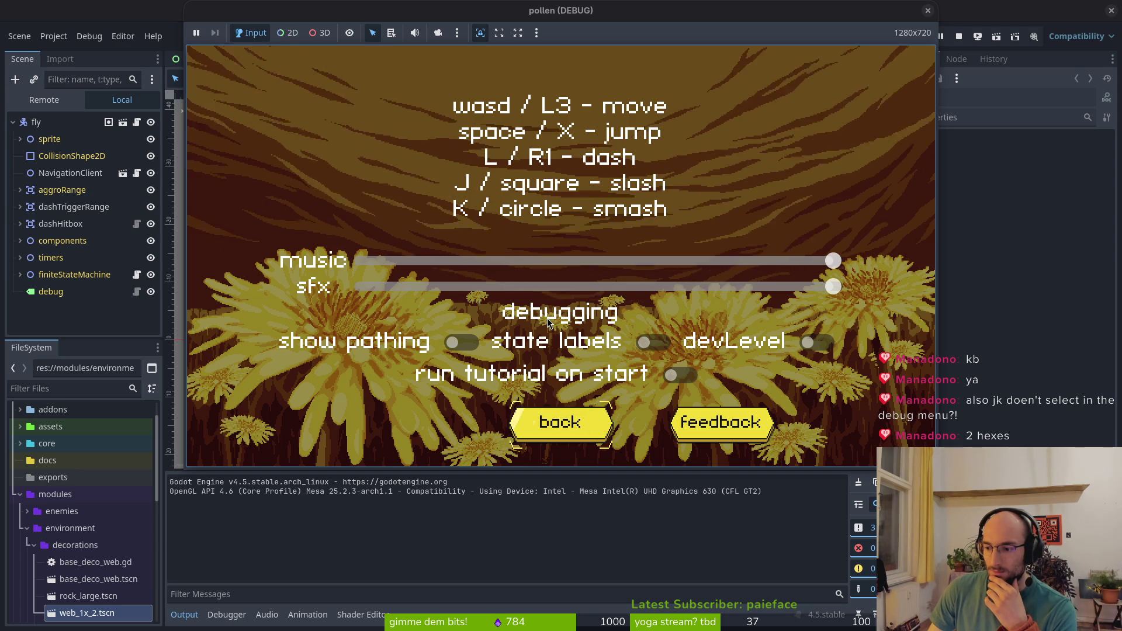
left_click(588, 430)
left_click(560, 199)
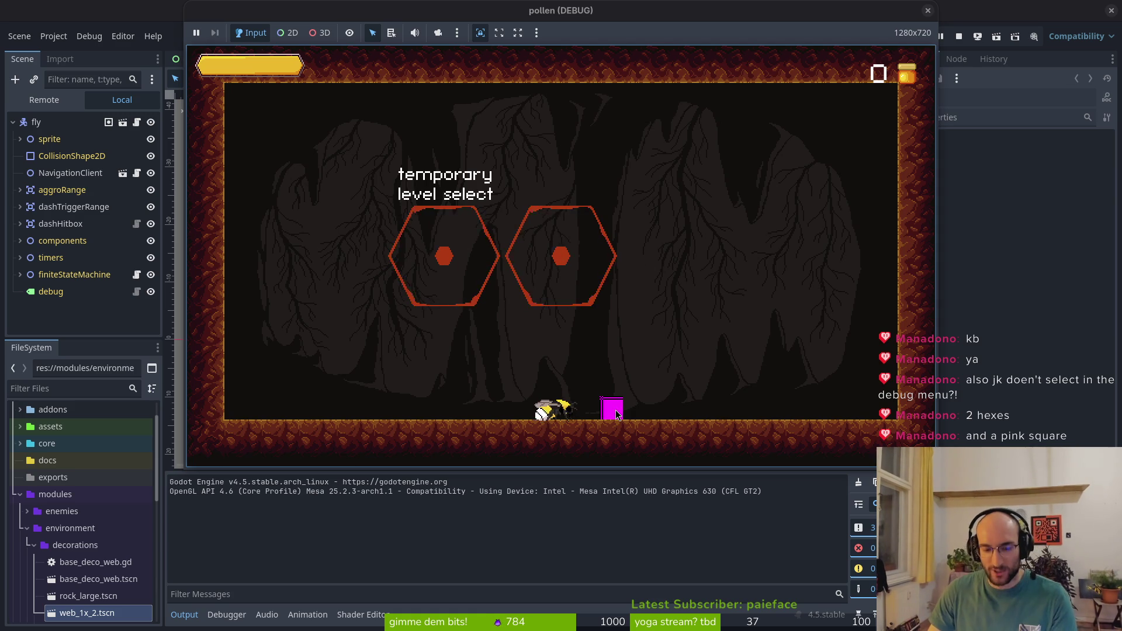
Browse the skill tree upgrades, close it, and dash the bee into the level-select menu
key("d")
key("d")
key("w")
key("s")
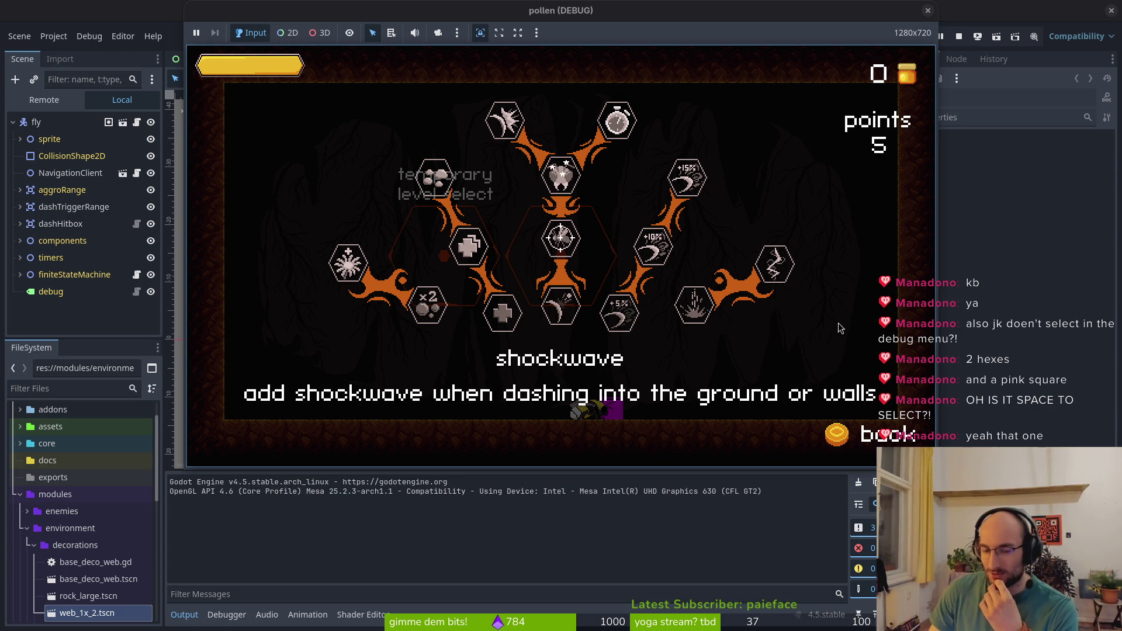
key("Escape")
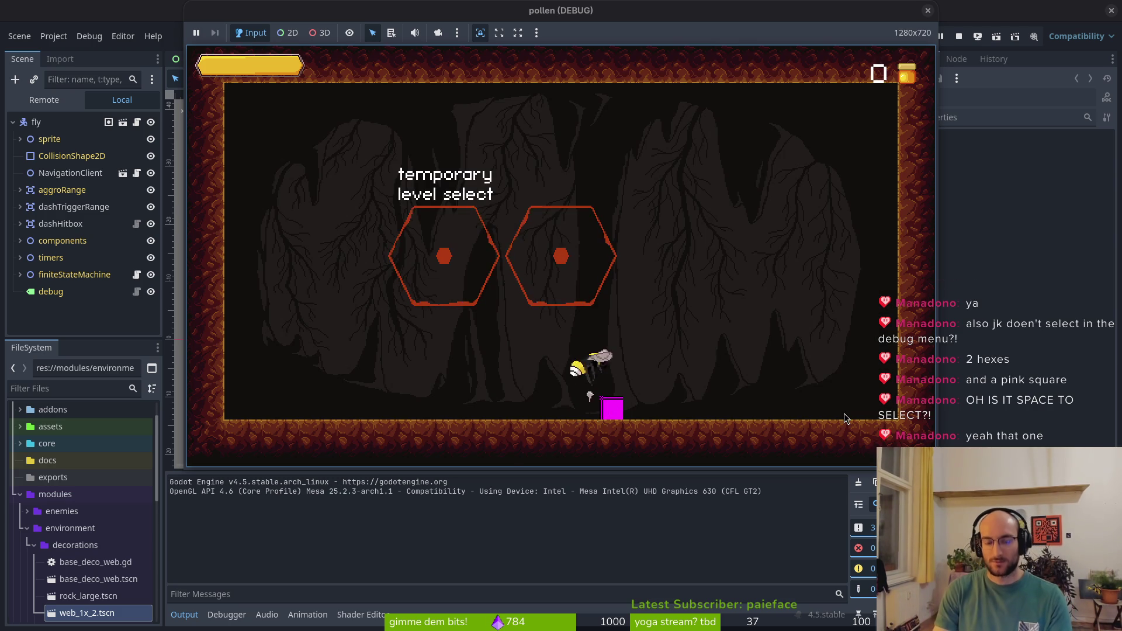
key("Escape")
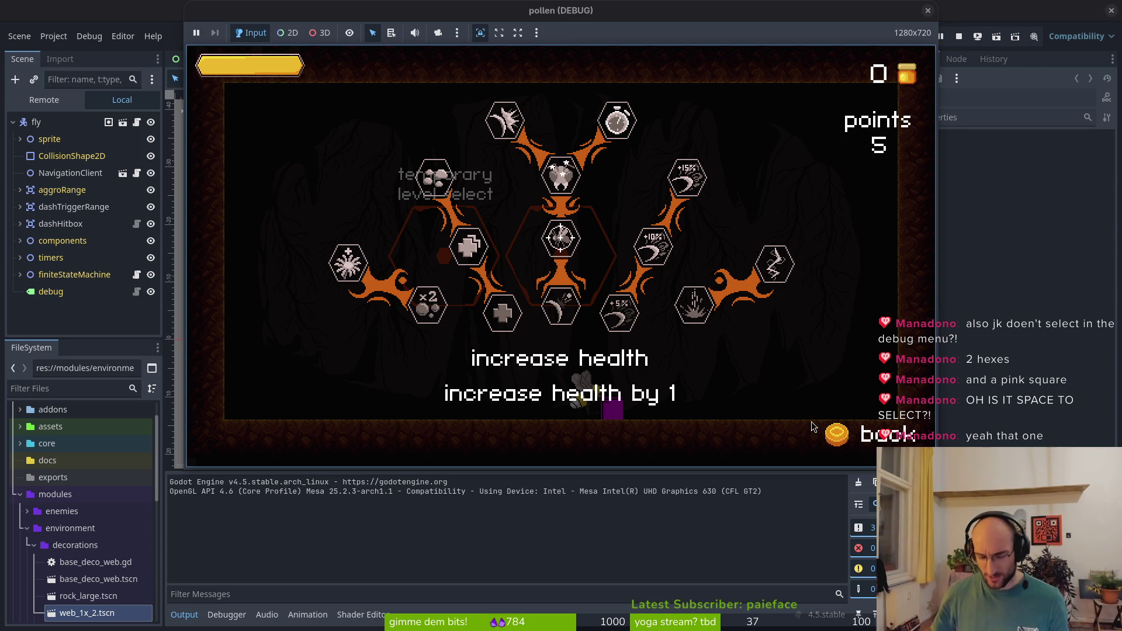
key("Escape")
key("Escape")
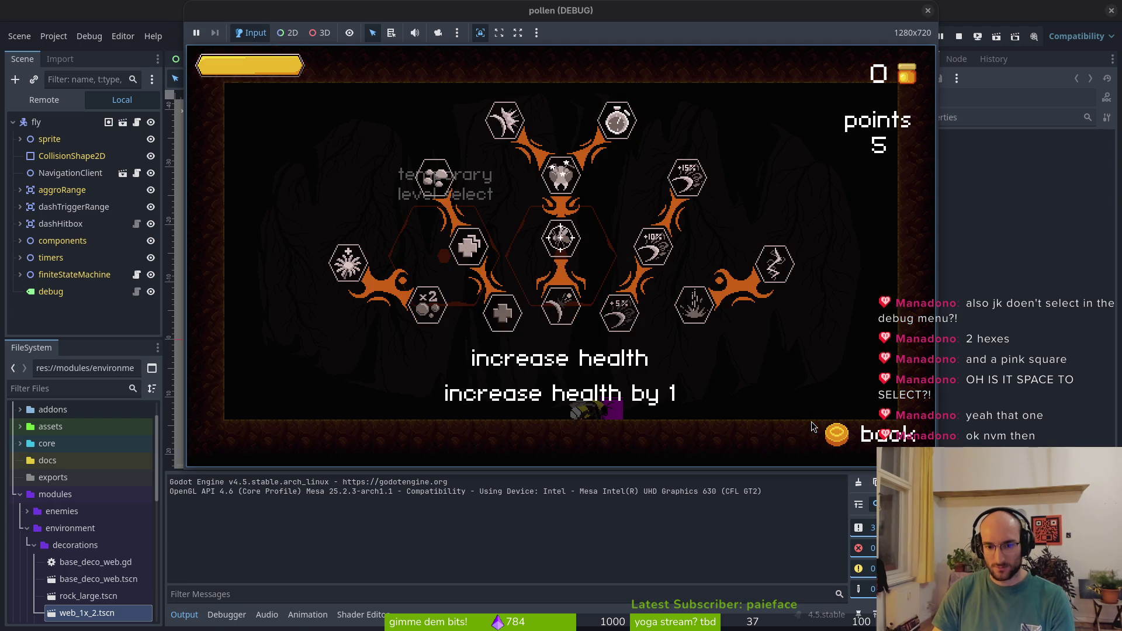
key("space")
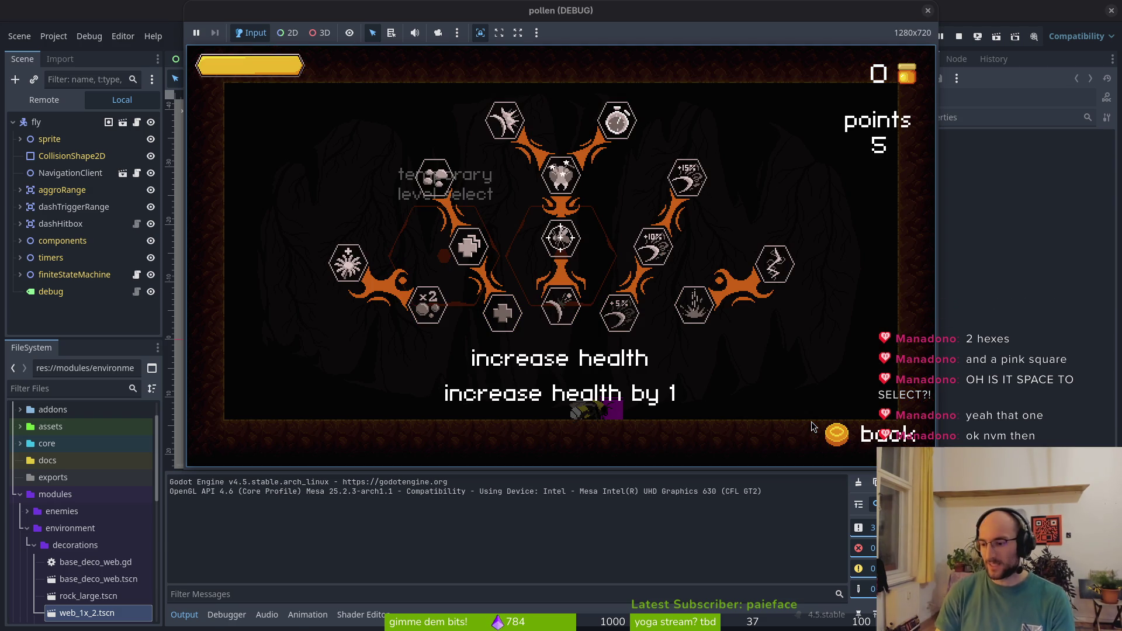
left_click(866, 431)
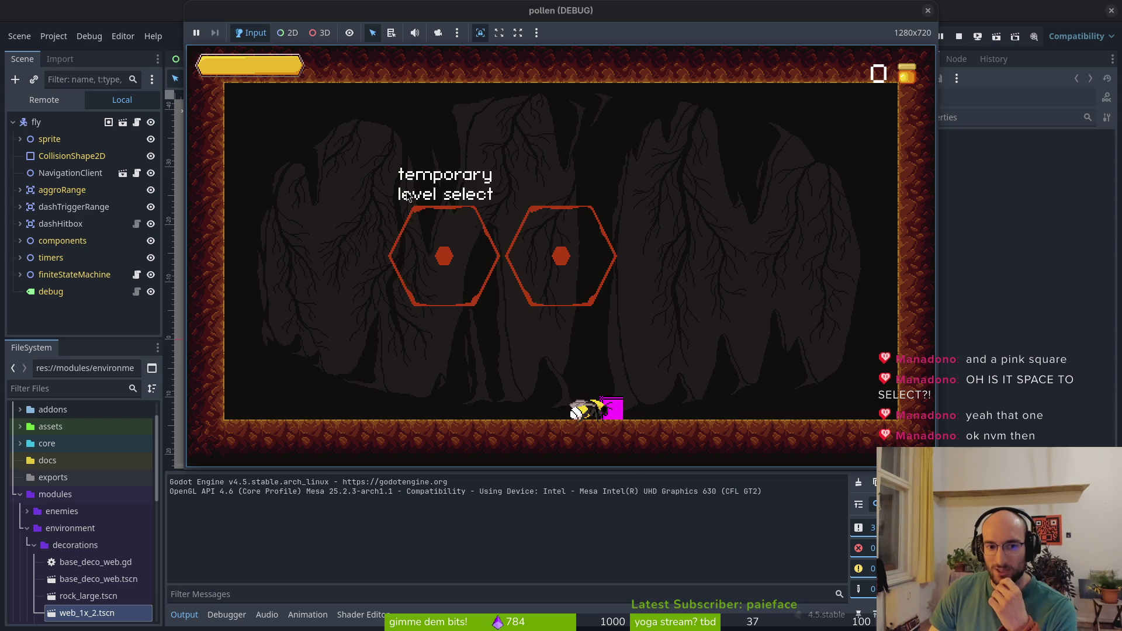
key("Up")
key("space")
key("space")
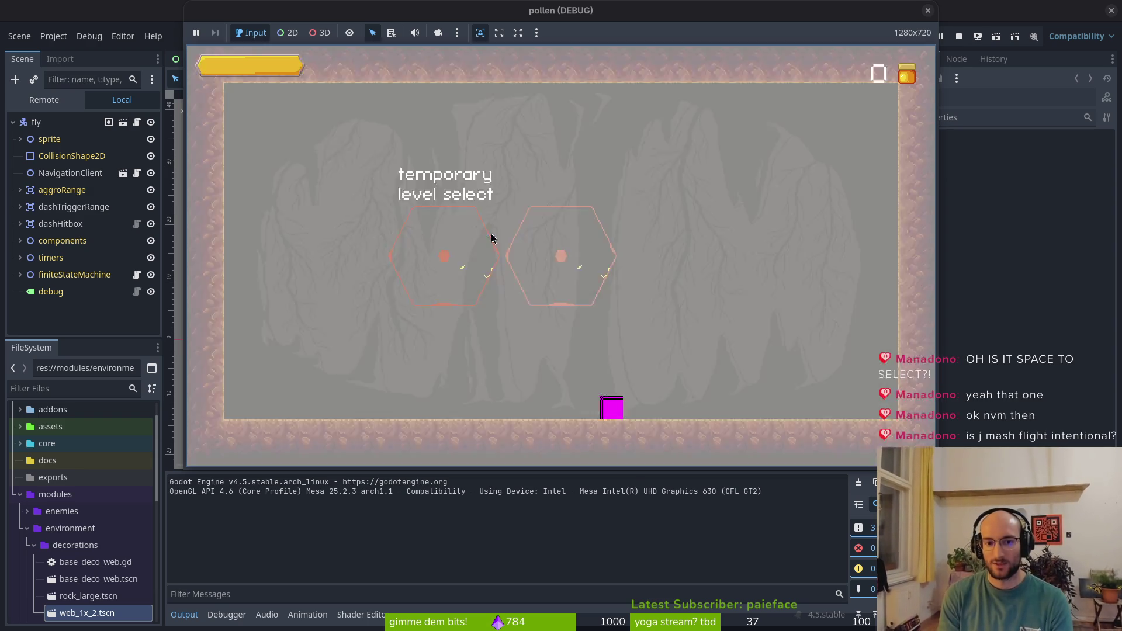
key("Down")
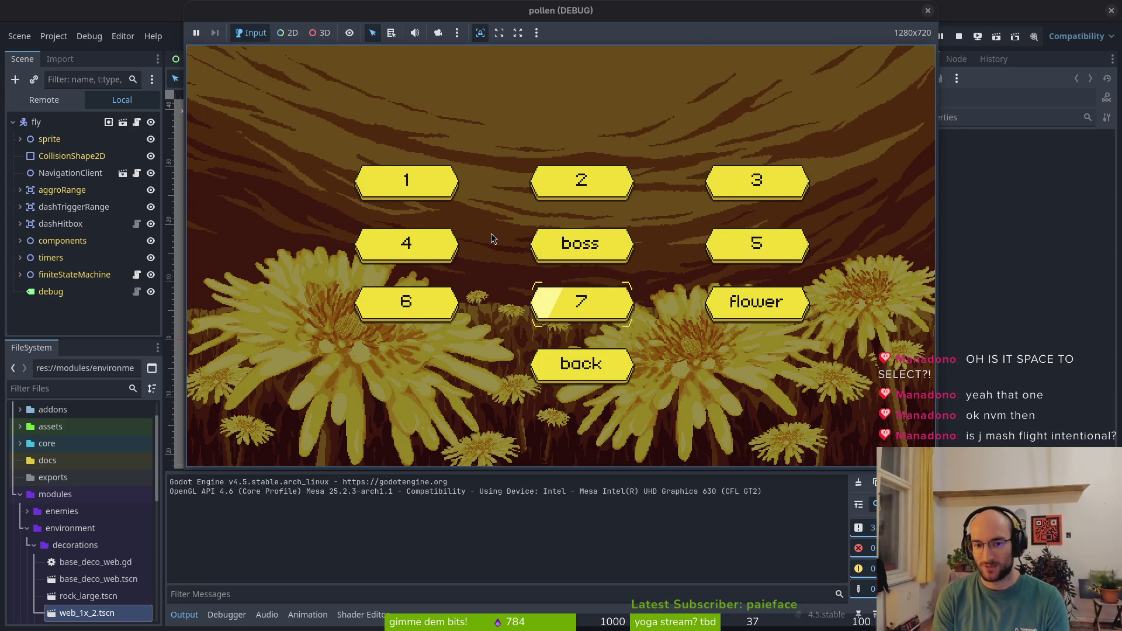
Start level 2 from level select and fly and attack with the bee
key("Left")
key("Right")
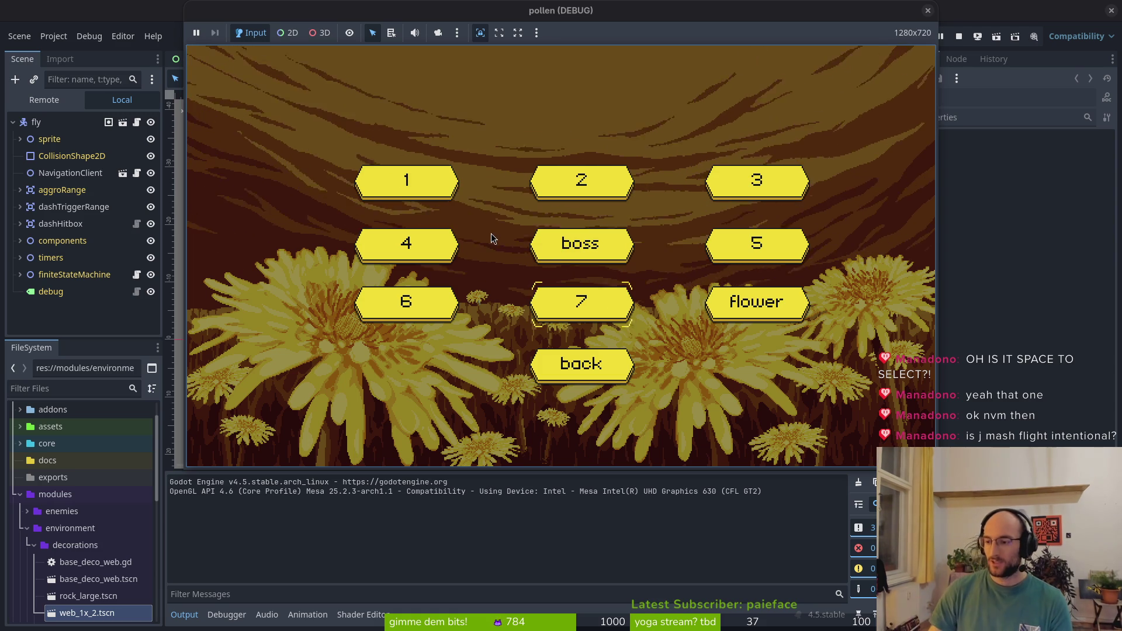
key("Up")
key("Up")
key("Return")
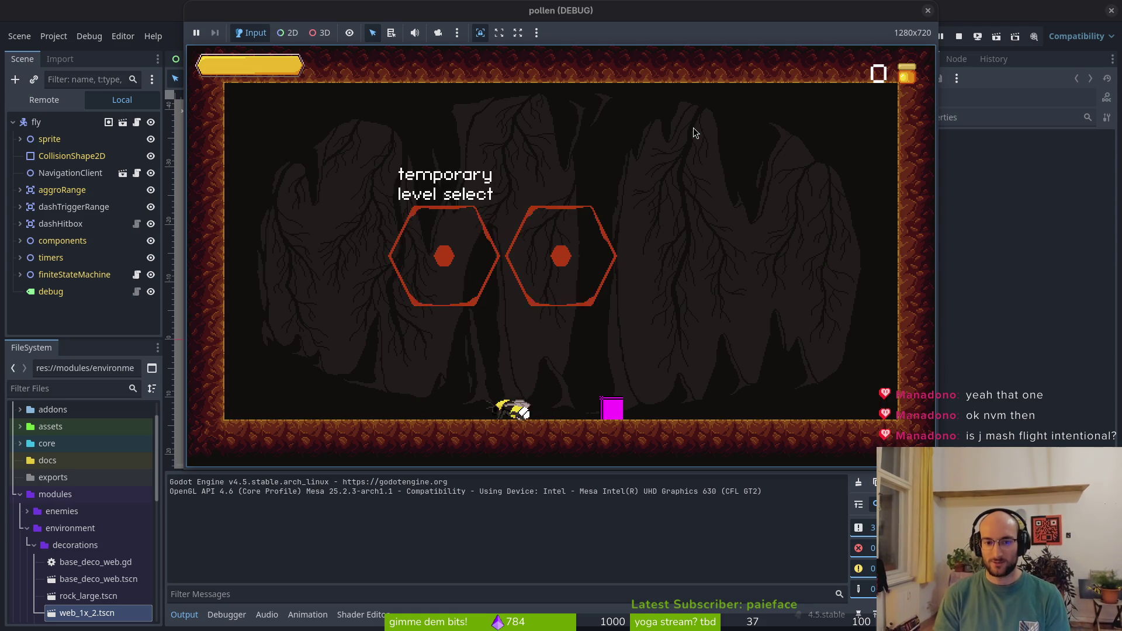
key("j")
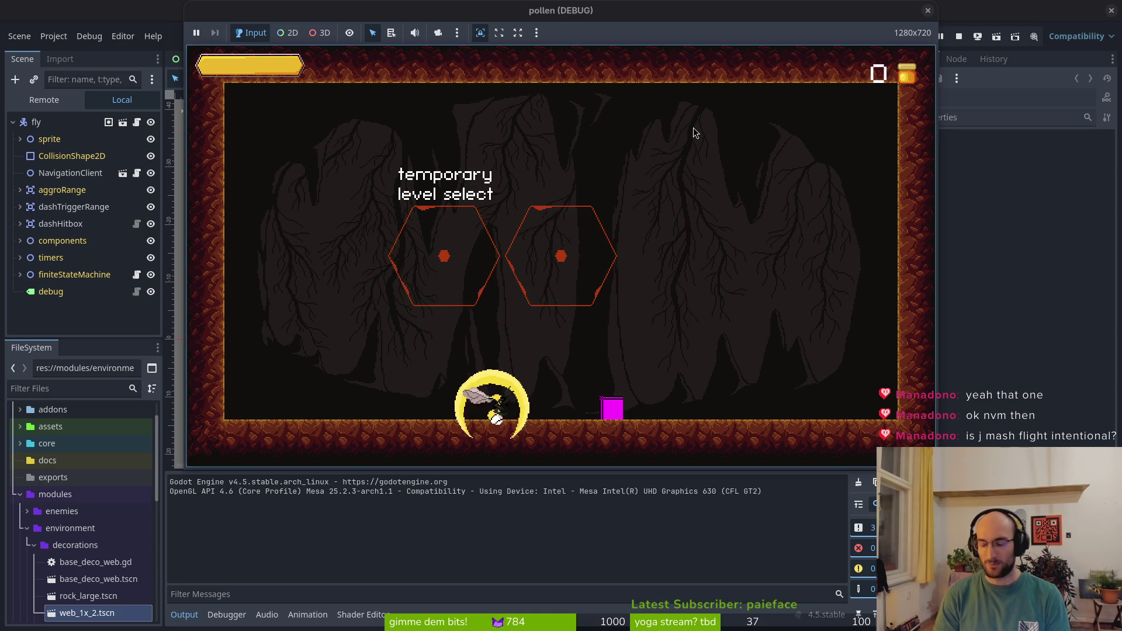
key("j")
key("j")
key("j")
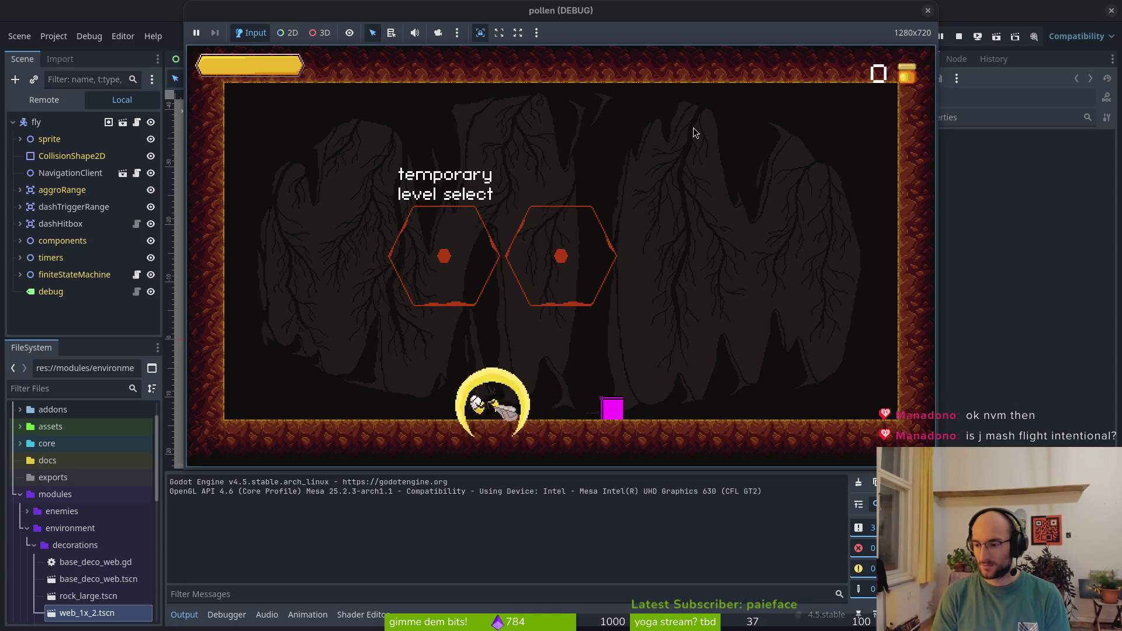
key("j")
key("j")
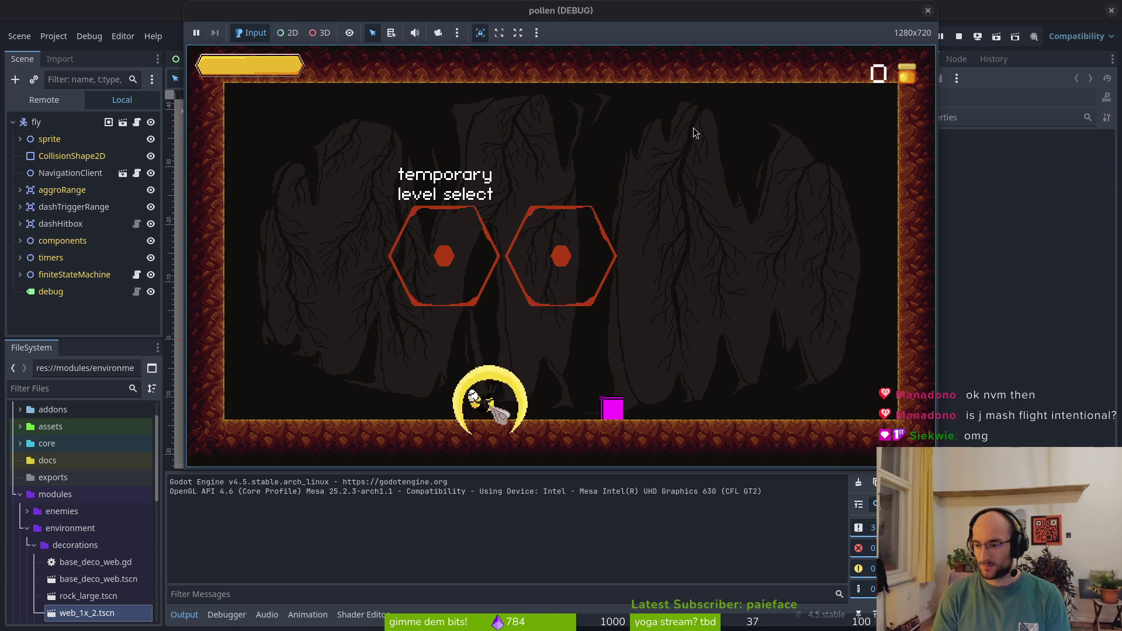
key("j")
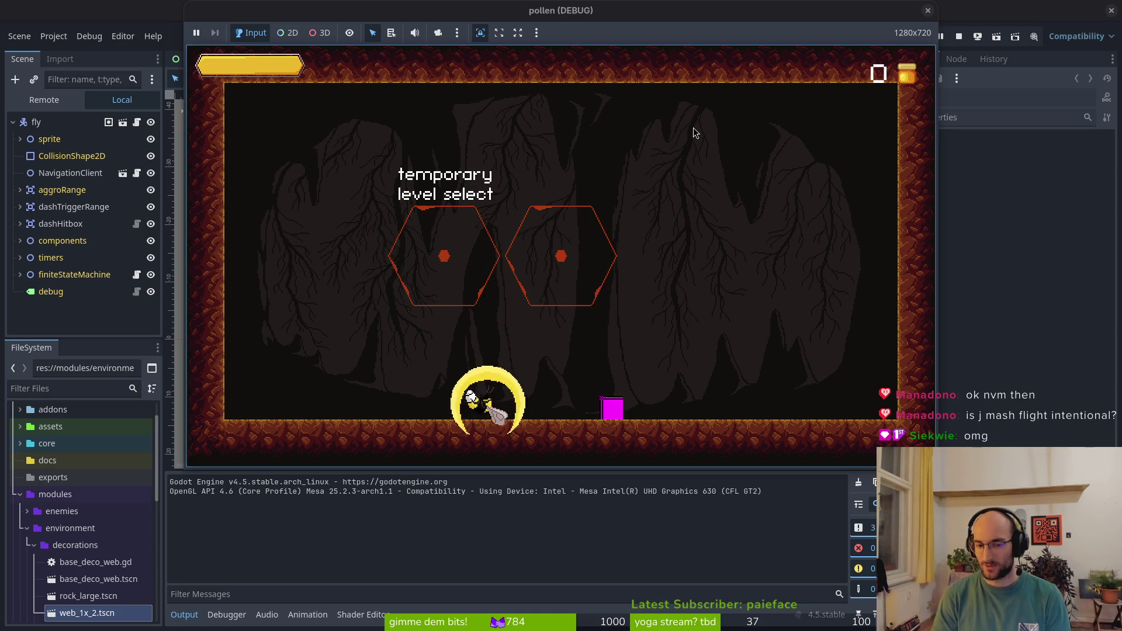
key("a")
key("d")
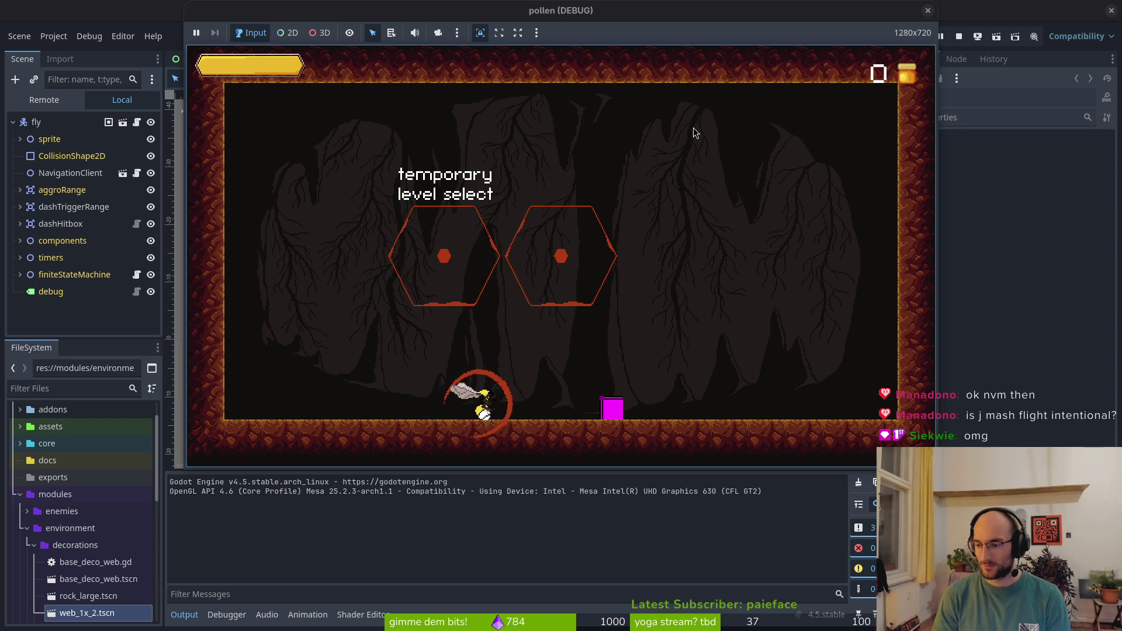
key("j")
key("j")
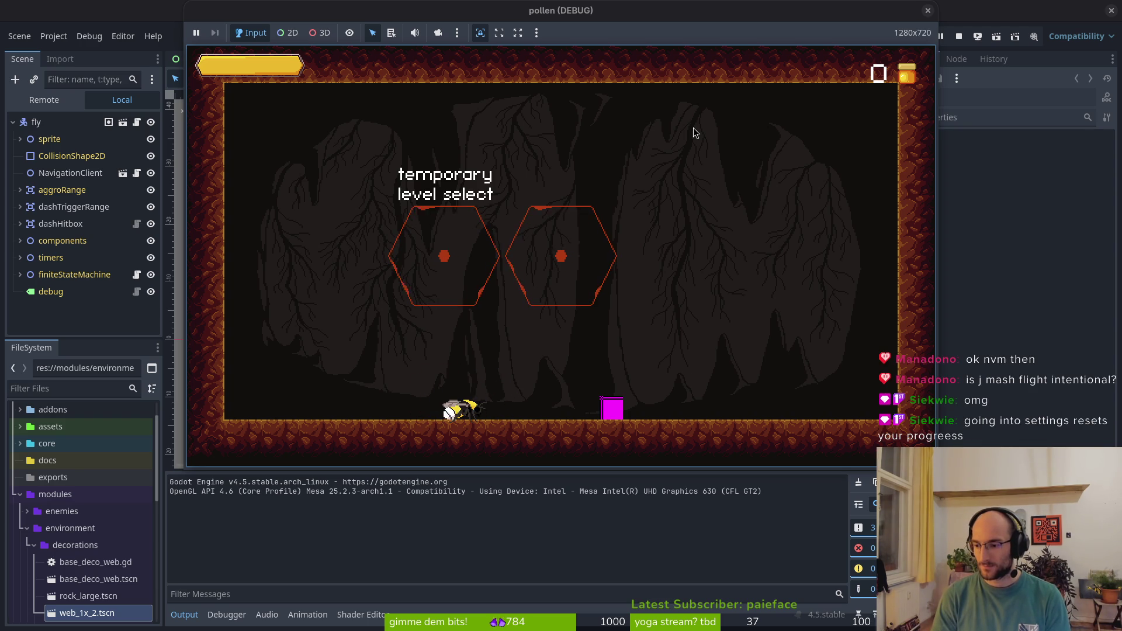
Pause, choose settings from the pause menu to see it drop to the title, then stop the game
key("Escape")
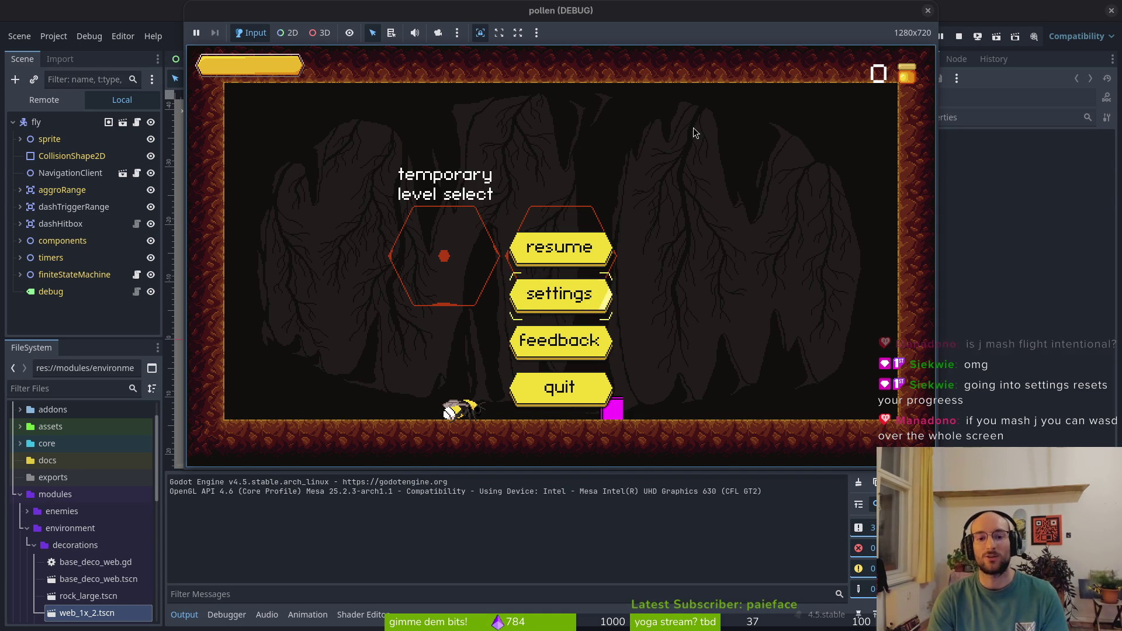
key("Return")
key("Escape")
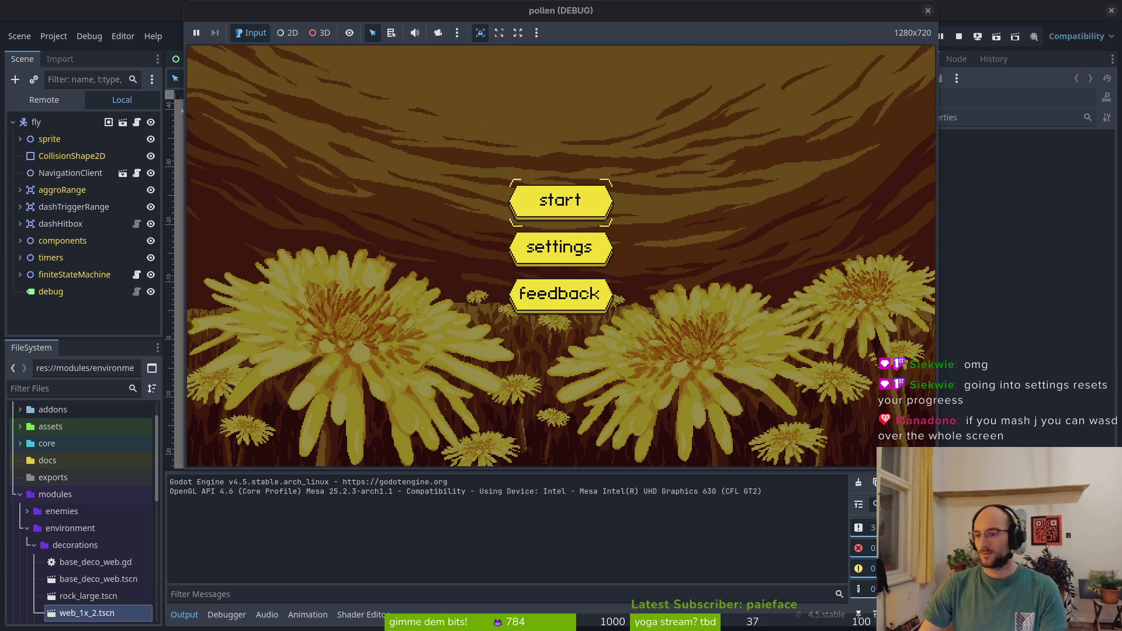
left_click(952, 33)
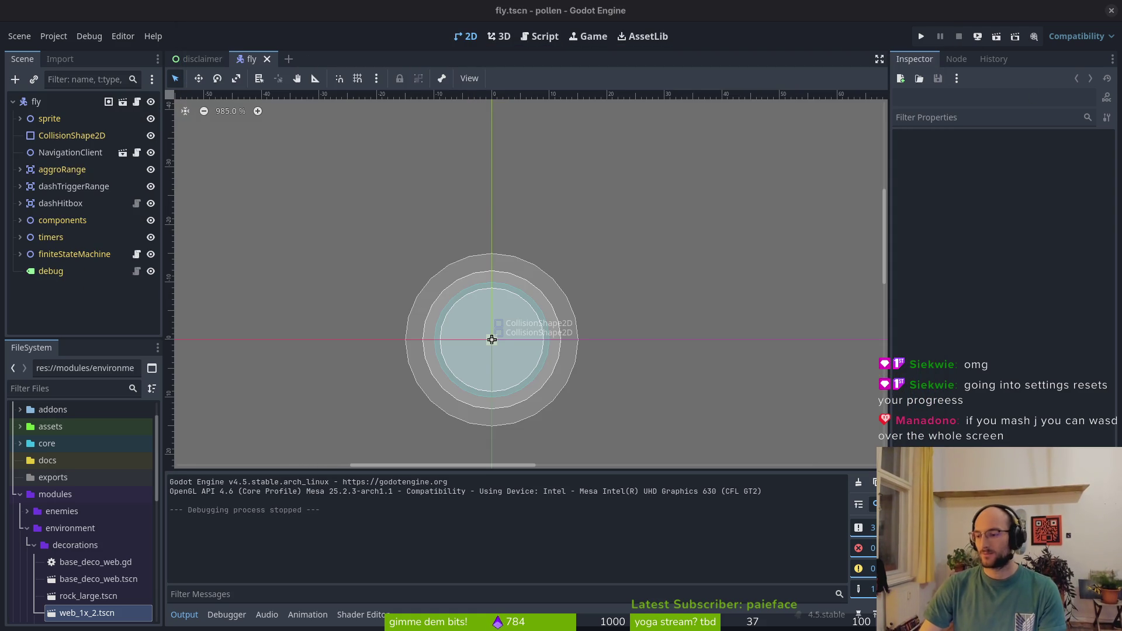
File a pollen issue about settings resetting progress, labelled infrastructure and refactor, then relaunch the game
key("alt+Tab")
left_click(976, 151)
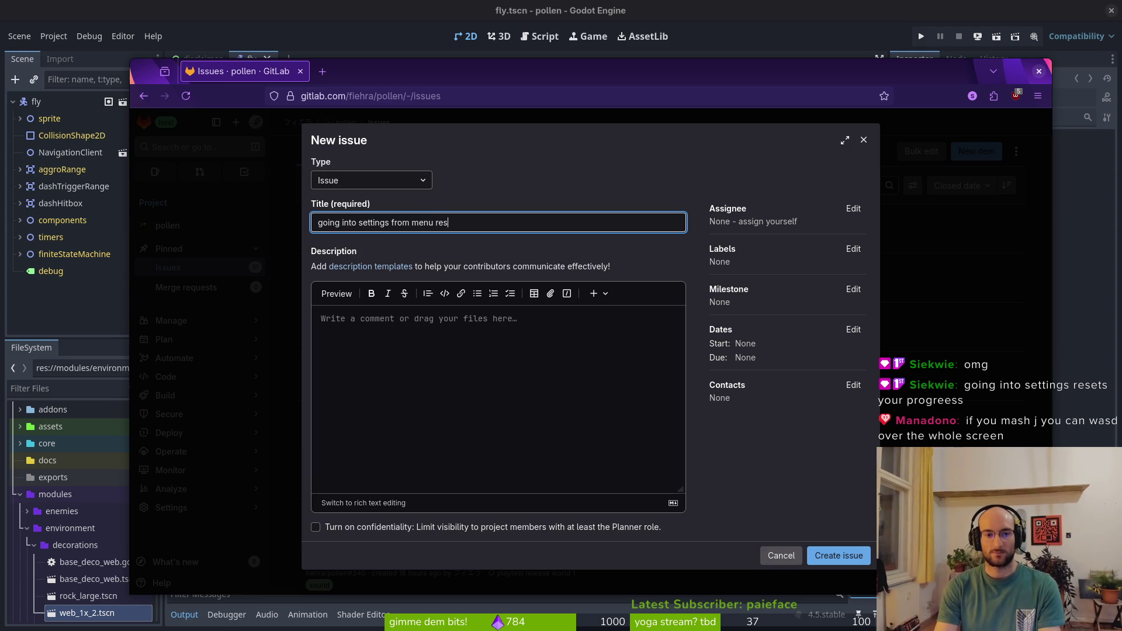
left_click(852, 249)
left_click(783, 398)
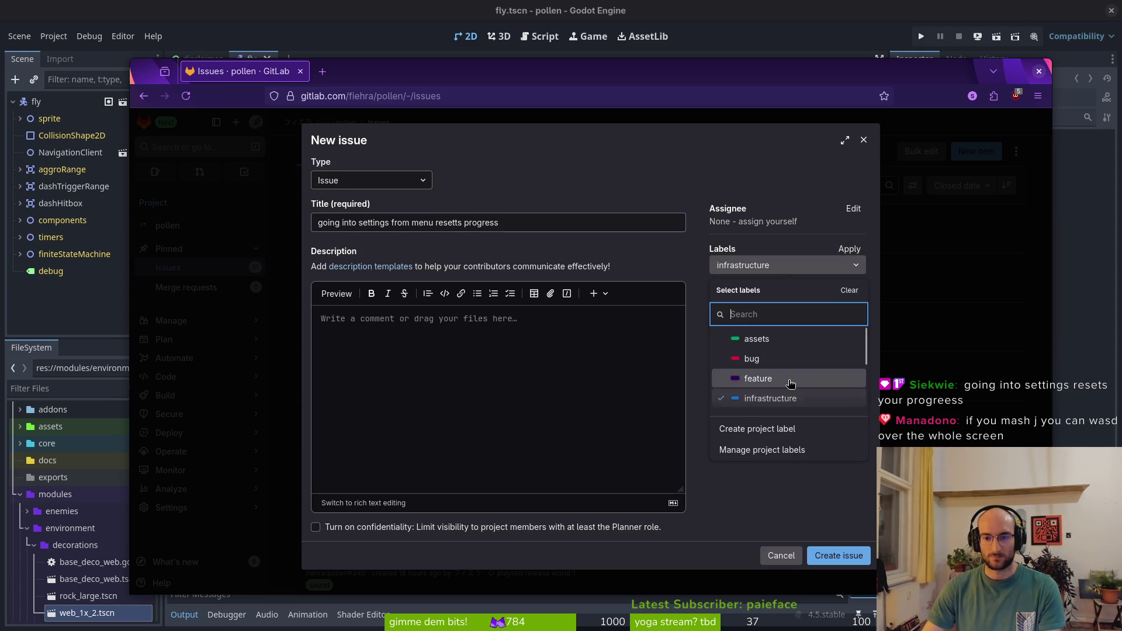
scroll(790, 380, "down", 2)
left_click(788, 379)
left_click(835, 550)
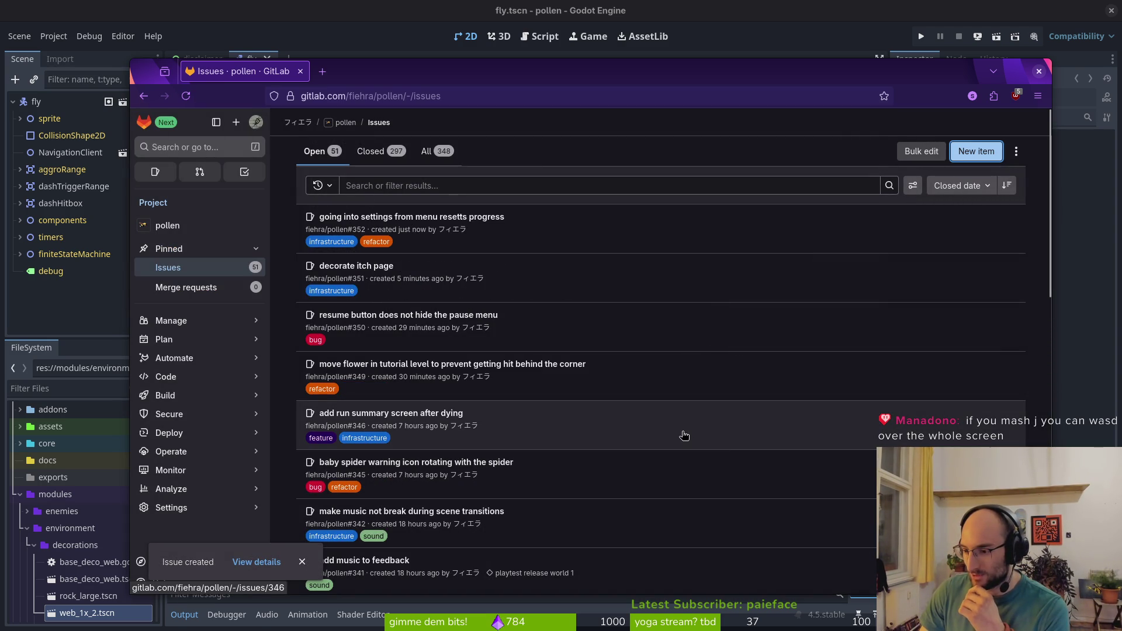
left_click(921, 36)
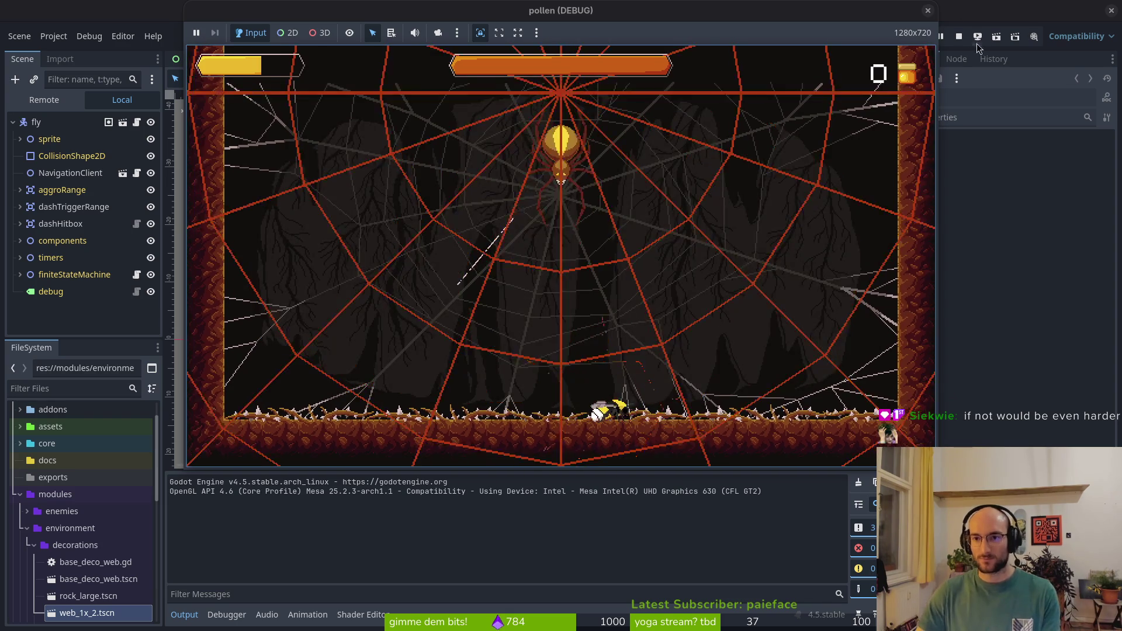
Stop the game after playtesting the spider boss fight
left_click(958, 37)
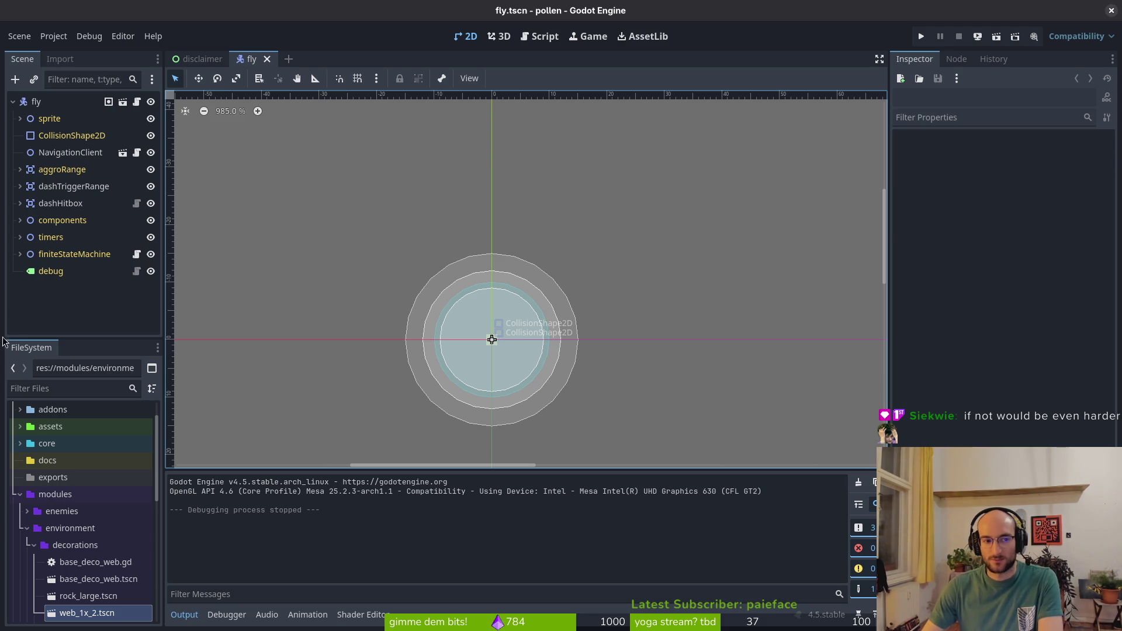
Collapse the fly node tree, close fly.tscn, and switch to the code editor
left_click(13, 102)
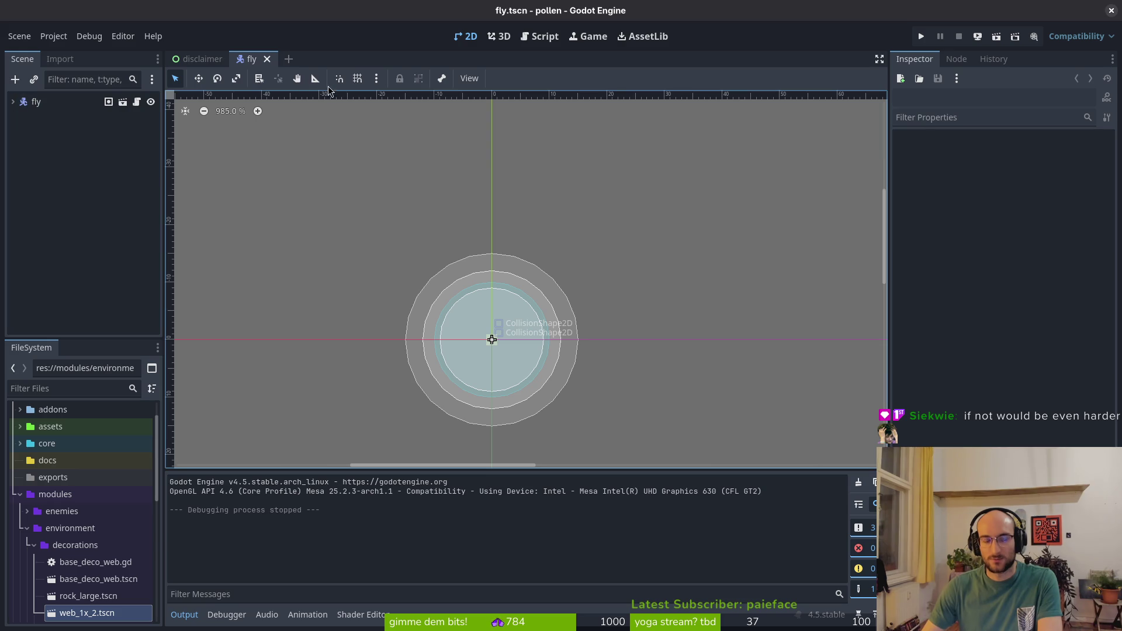
middle_click(250, 61)
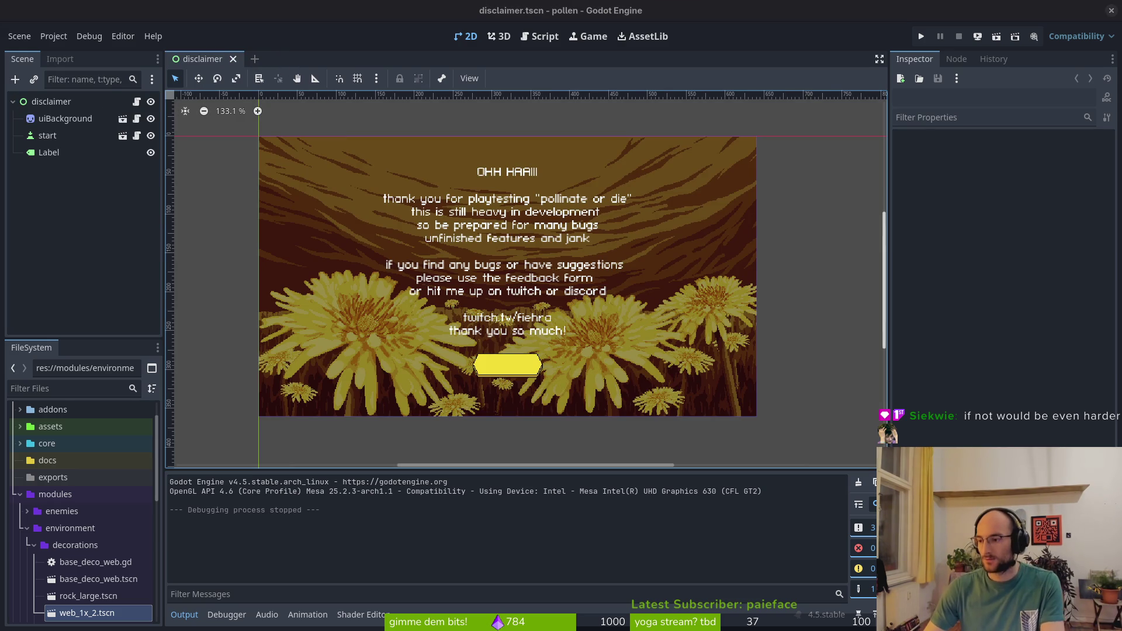
key("alt+Tab")
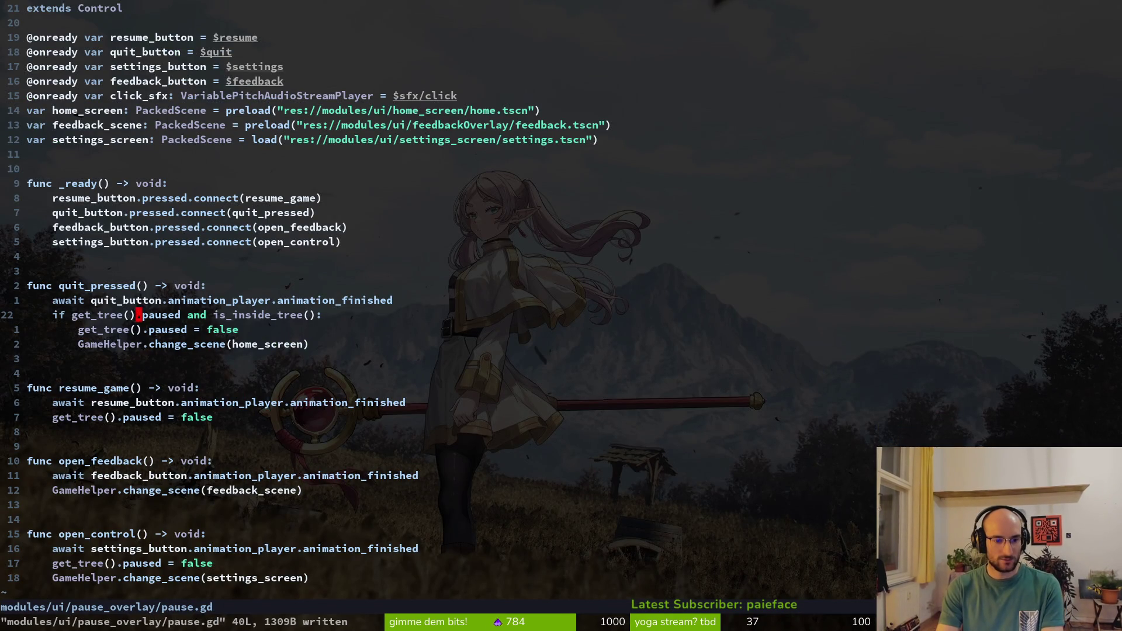
Delete the ui_cancel if-block from hud_canvas.gd and save it
key("ctrl+o")
key("k")
key("k")
key("j")
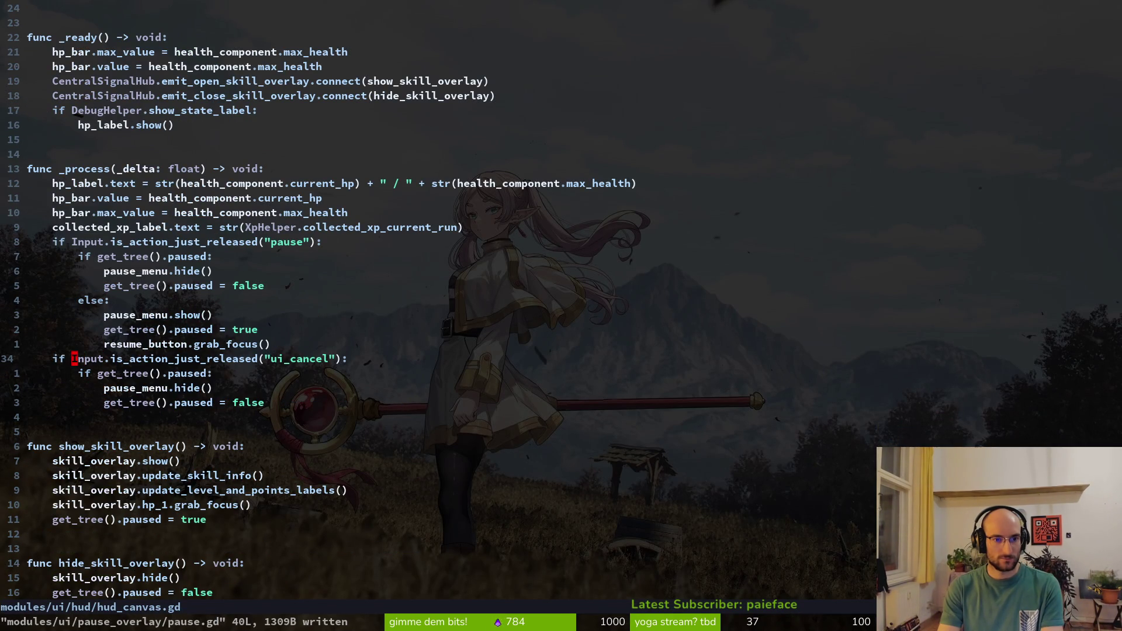
key("b")
key("shift+v")
key("j")
key("j")
key("j")
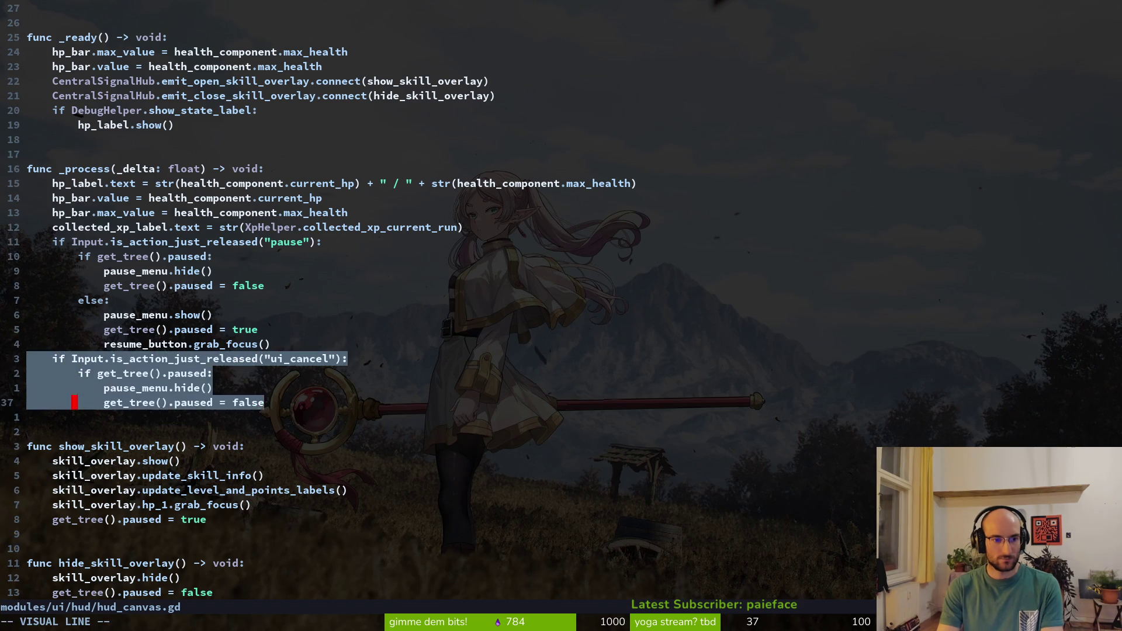
key("d")
key("ctrl+s")
Back in pause.gd, search the project for ui_cancel and save the file
key("ctrl+o")
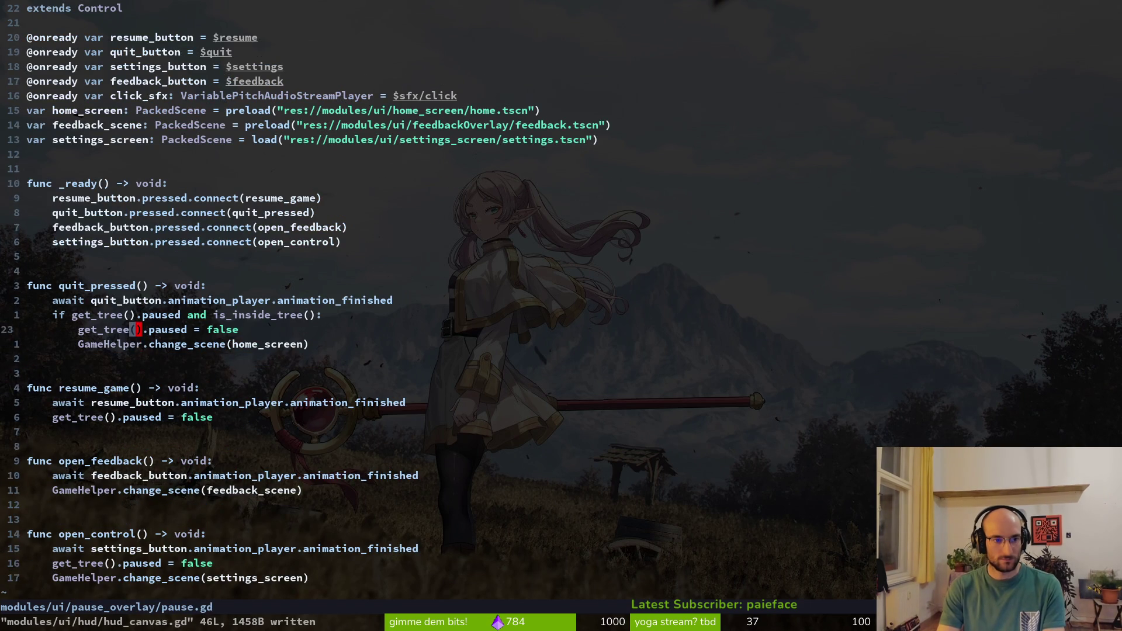
key("j")
key("j")
key("j")
key("k")
key("k")
key("k")
key("k")
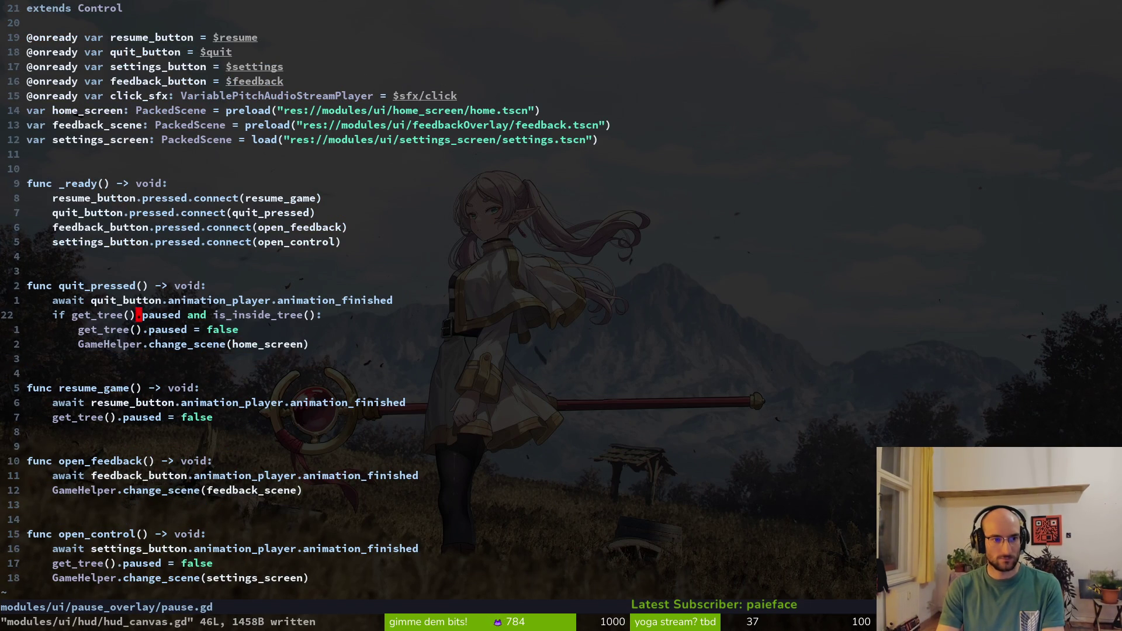
key("k")
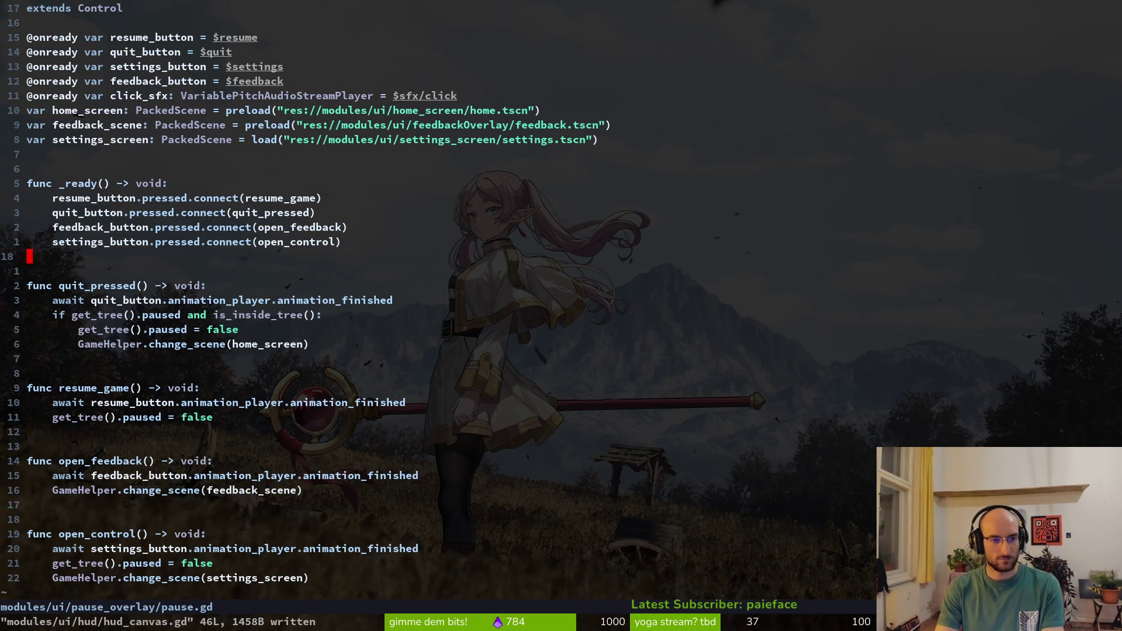
key("j")
key("j")
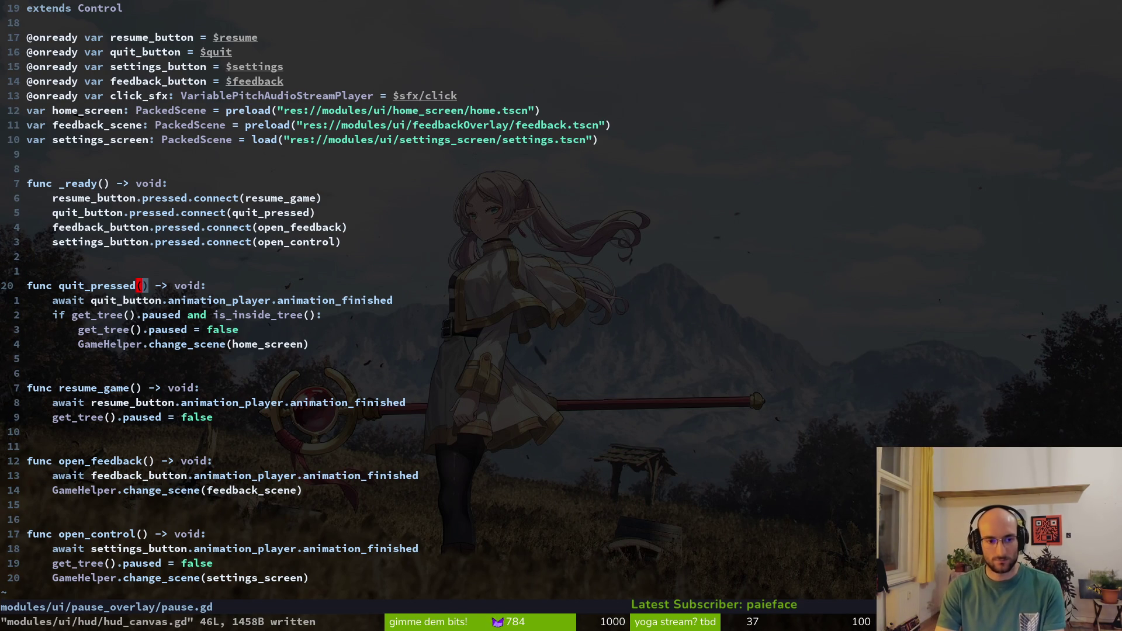
key("space")
type("psui_cancel")
key("Return")
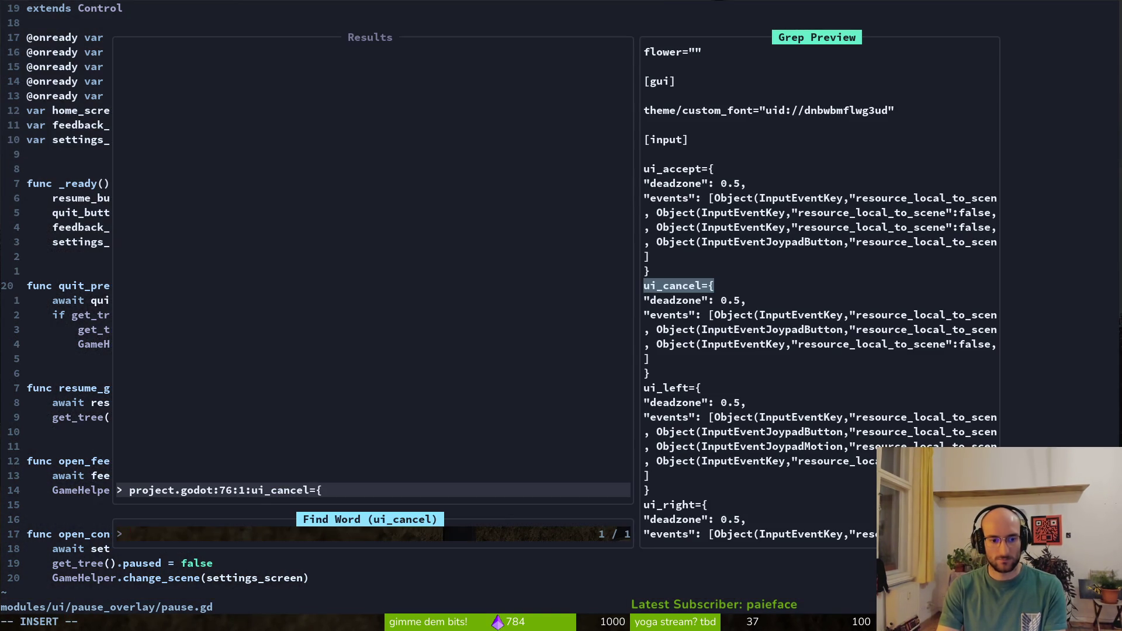
key("Escape")
key("ctrl+s")
Add print_debug("resume") at the start of resume_game in pause.gd and save
key("alt+Tab")
key("alt+Tab")
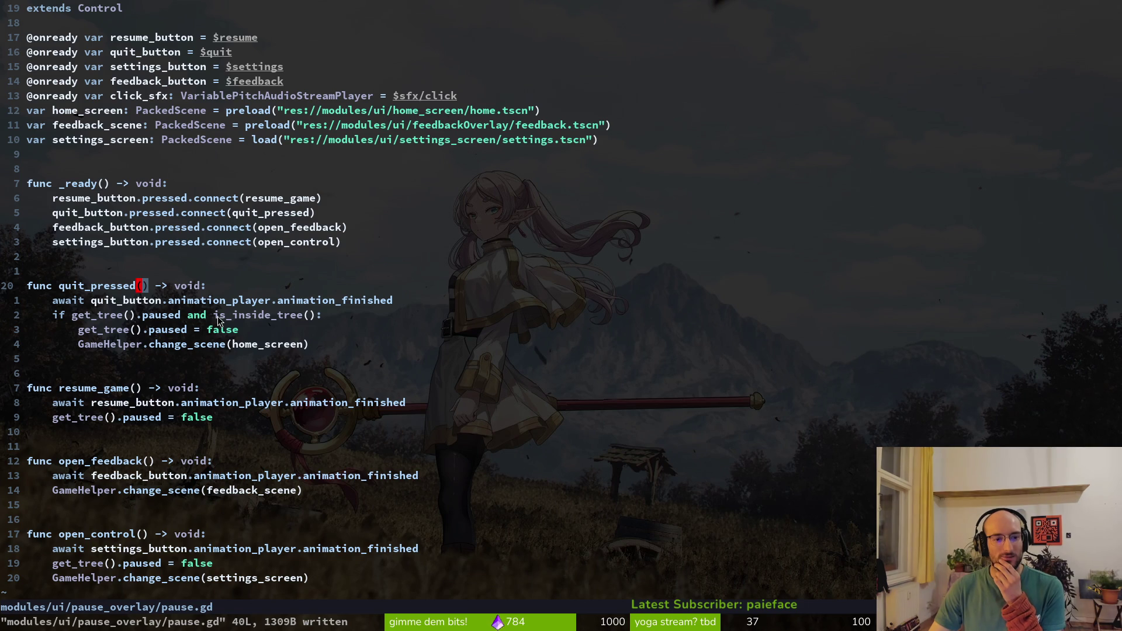
scroll(224, 314, "down", 1)
left_click(240, 340)
type("oprint_debug(\"")
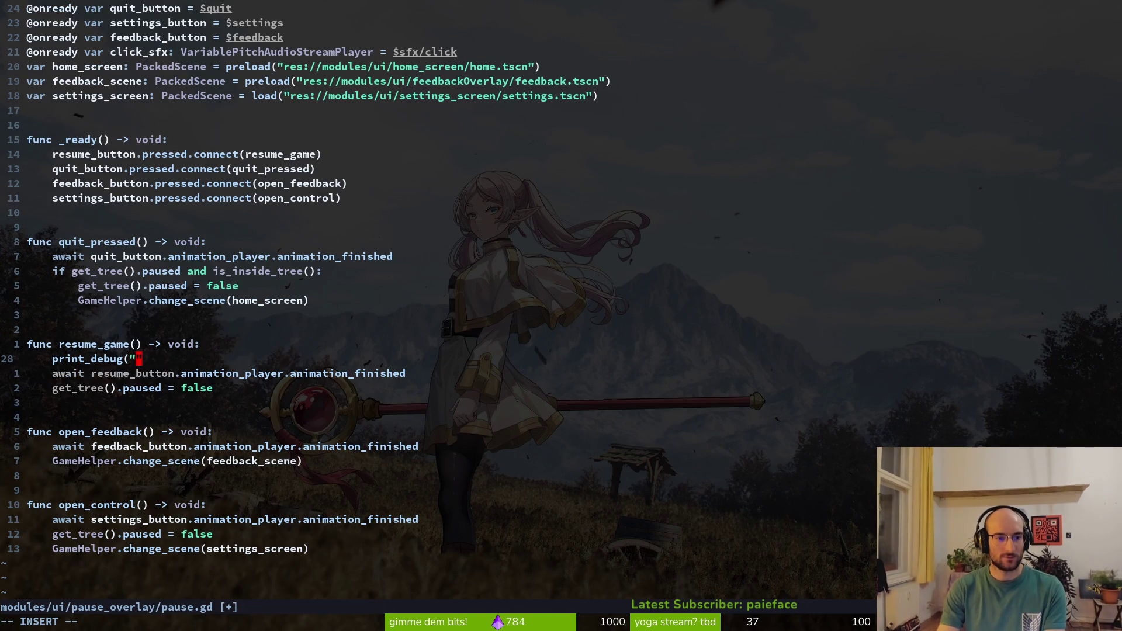
type("resue")
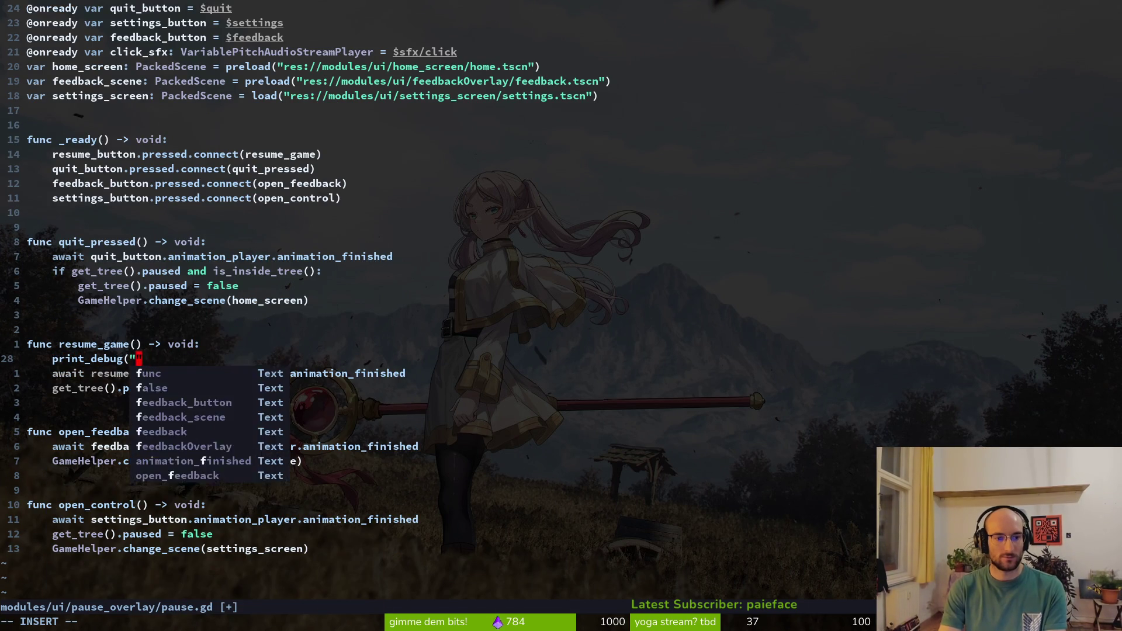
key("BackSpace")
type("me\")")
key("Escape")
type(":w")
key("Return")
key("alt+Tab")
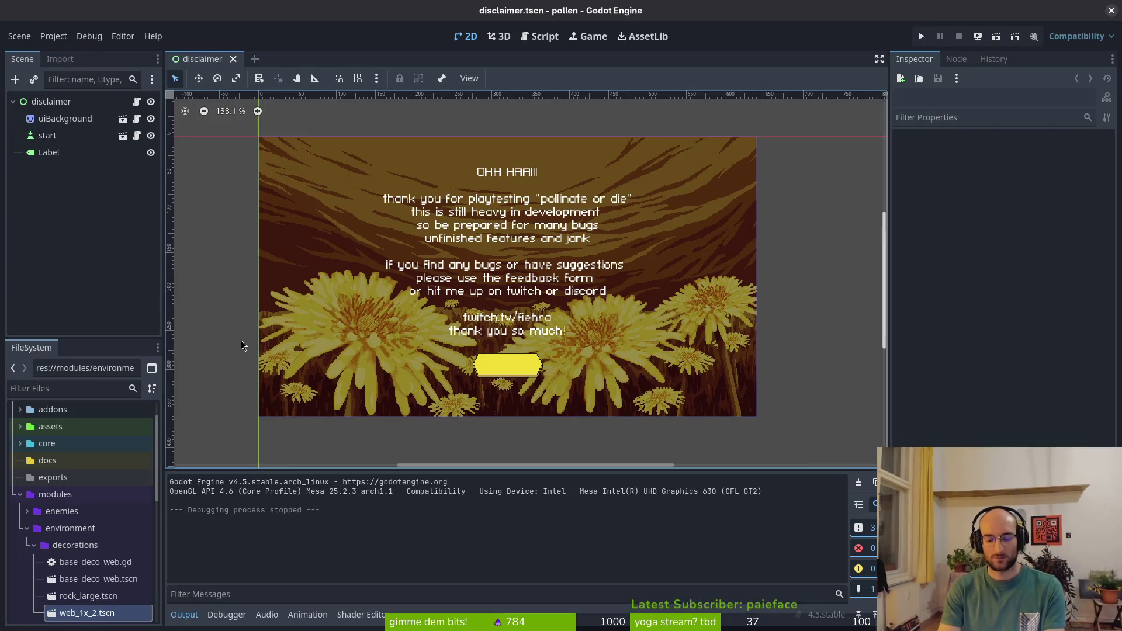
Run the game, open the pause menu to confirm it appears, then close the game window
key("F5")
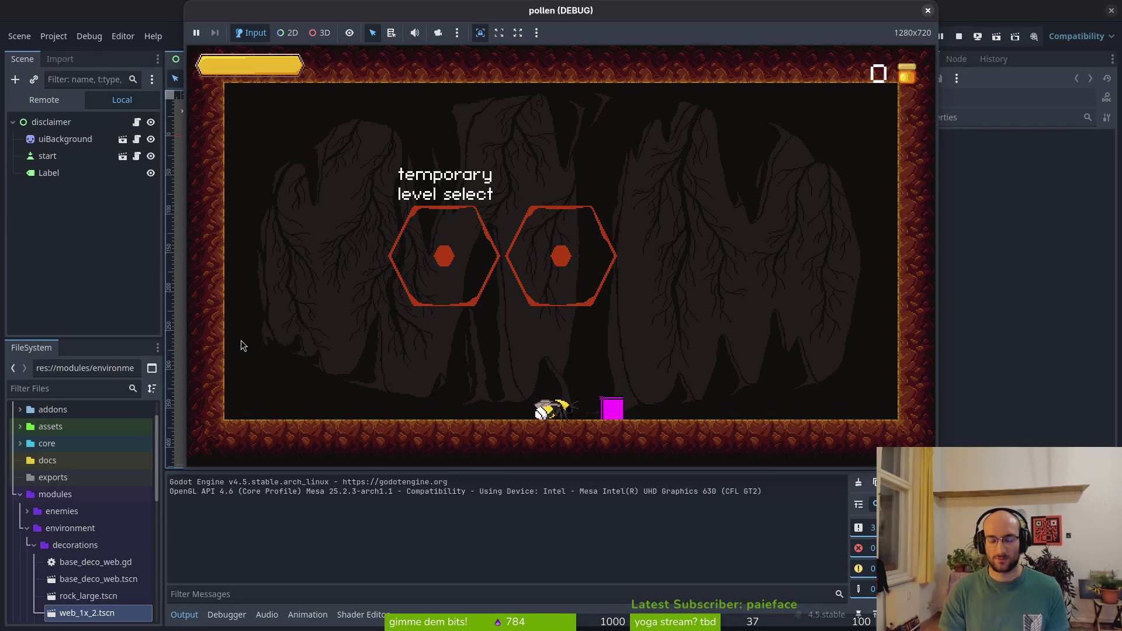
key("Escape")
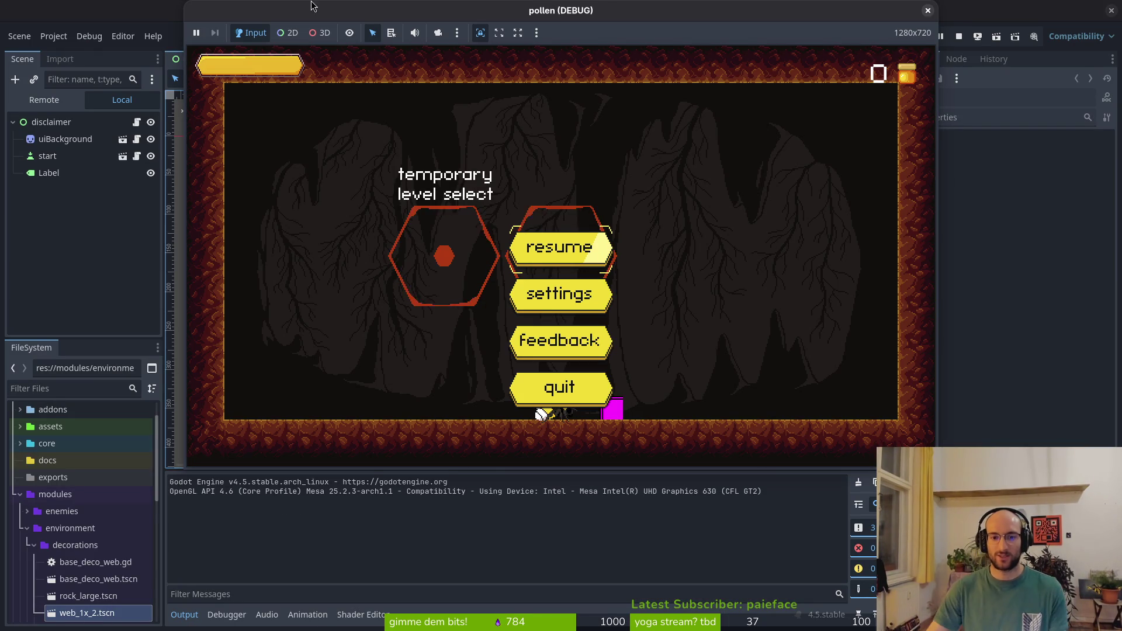
left_click(928, 13)
Remove the print_debug line from pause.gd and save it
key("alt+Tab")
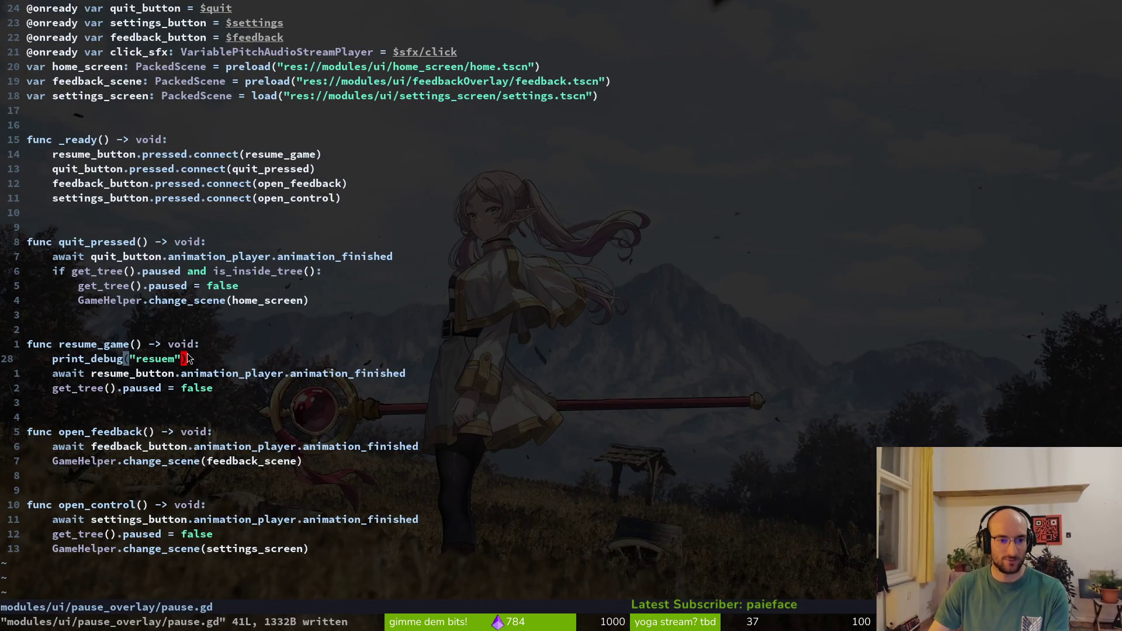
key("d")
key("d")
type(":w")
key("Return")
key("ctrl+p")
Open hud_canvas.gd from the 'hudc' matches and review the pause toggle in _process around line 20
type("hudc")
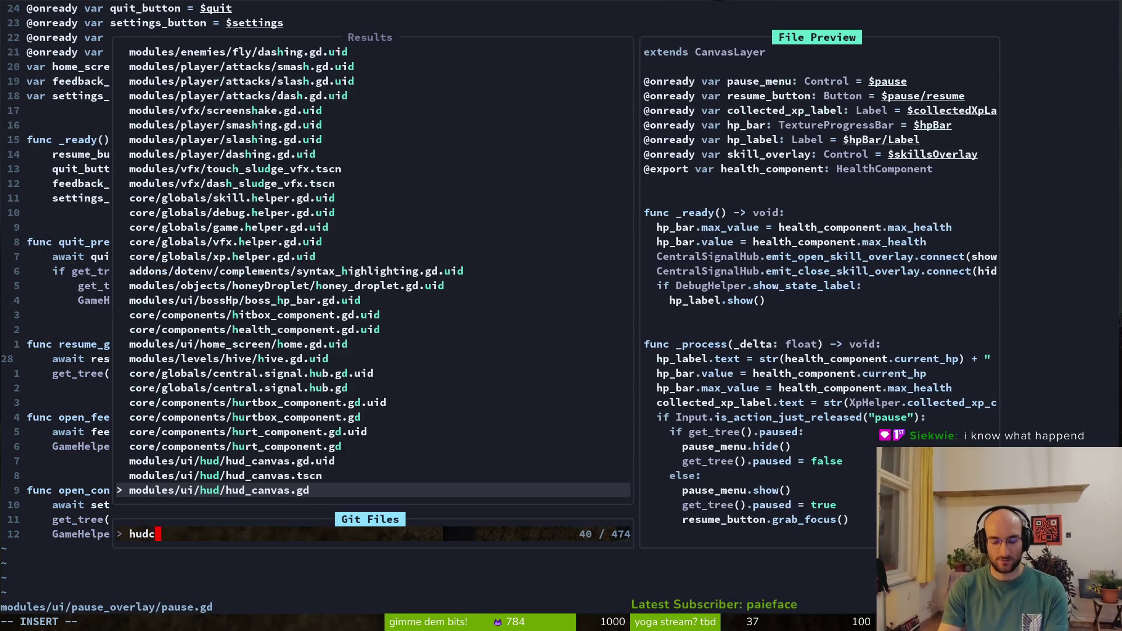
key("Return")
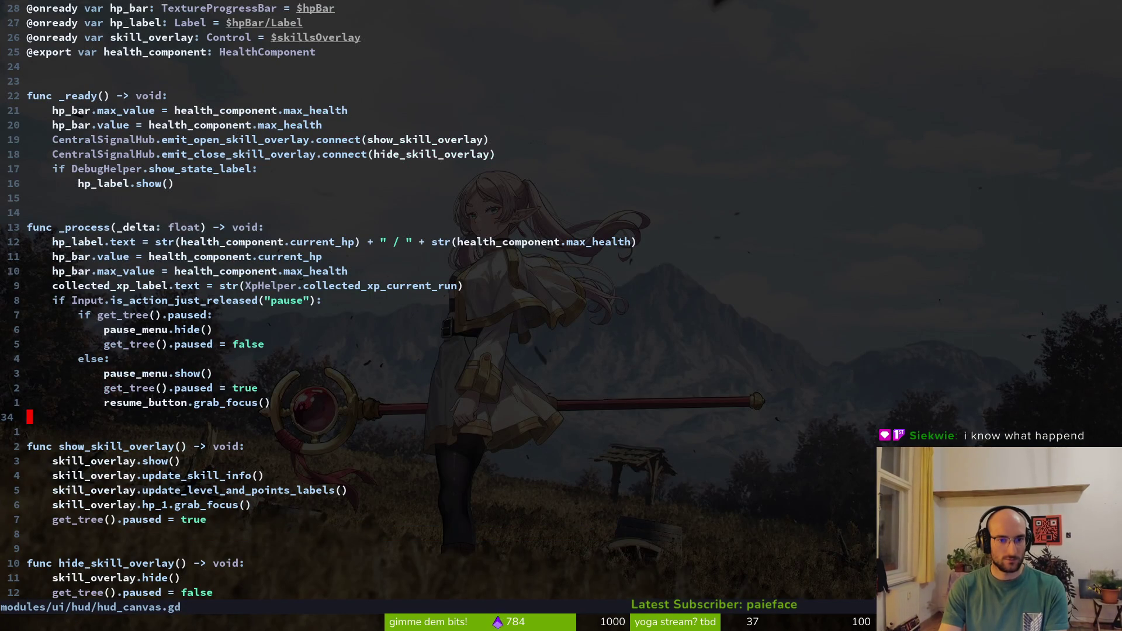
key("k")
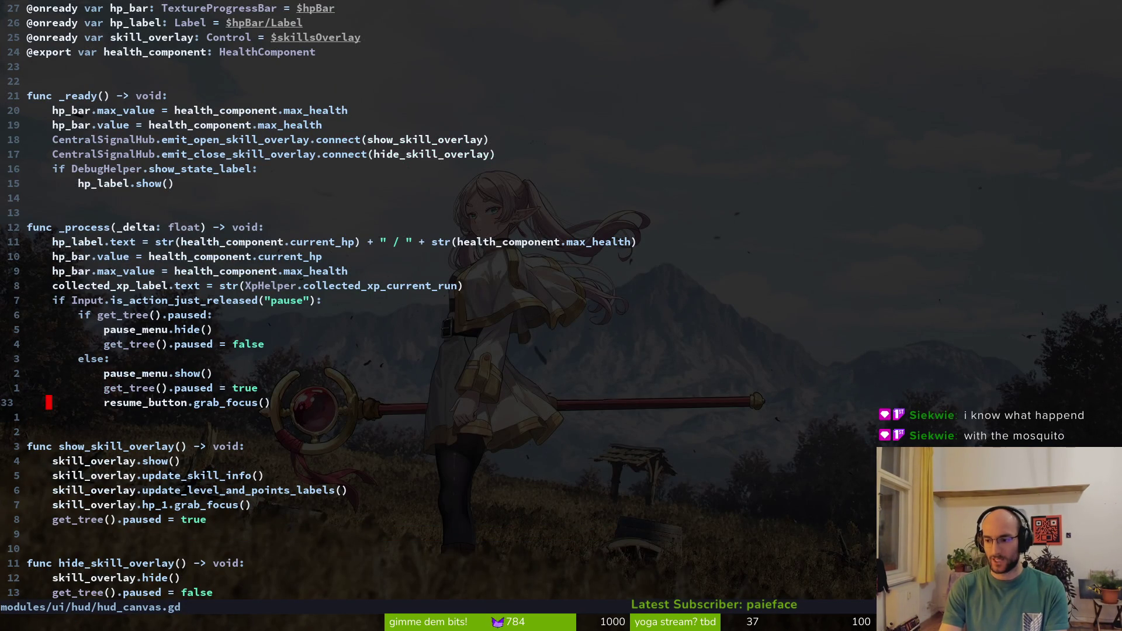
type("G20k")
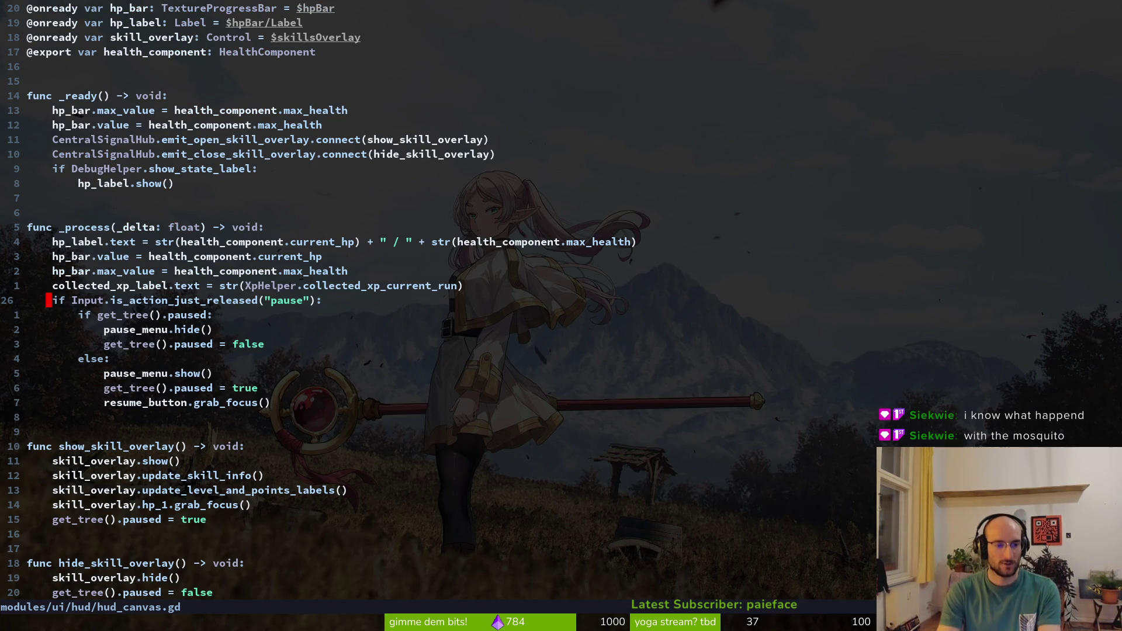
key("alt+Tab")
key("alt+Tab")
key("alt+Tab")
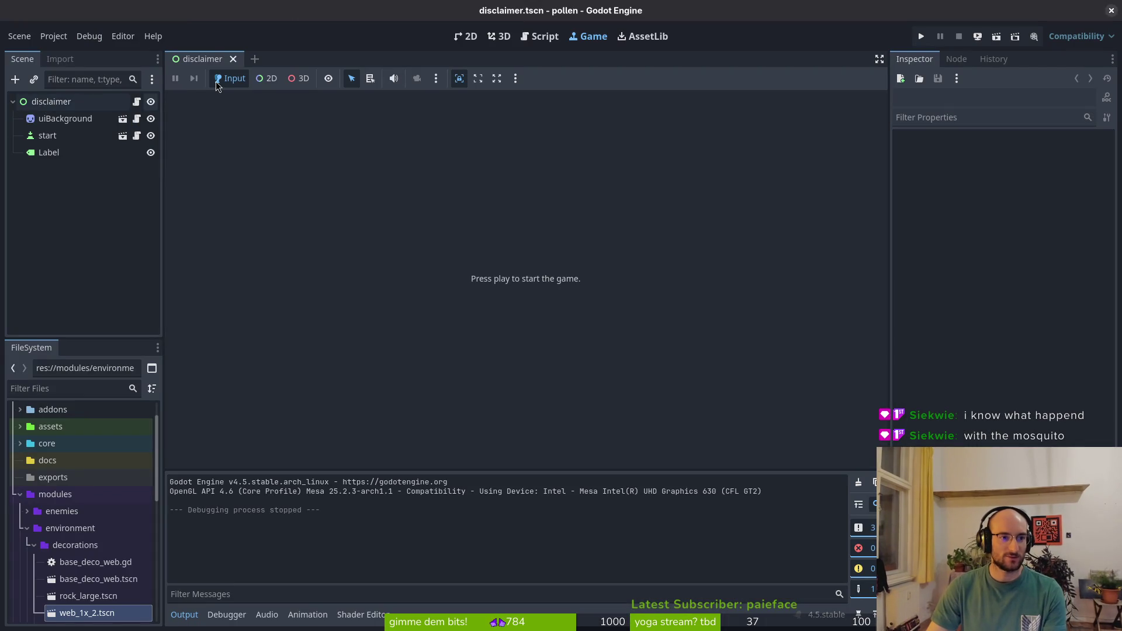
Open pause.tscn, collapse the sfx node and select the pause root node
key("shift+alt+o")
type("paust")
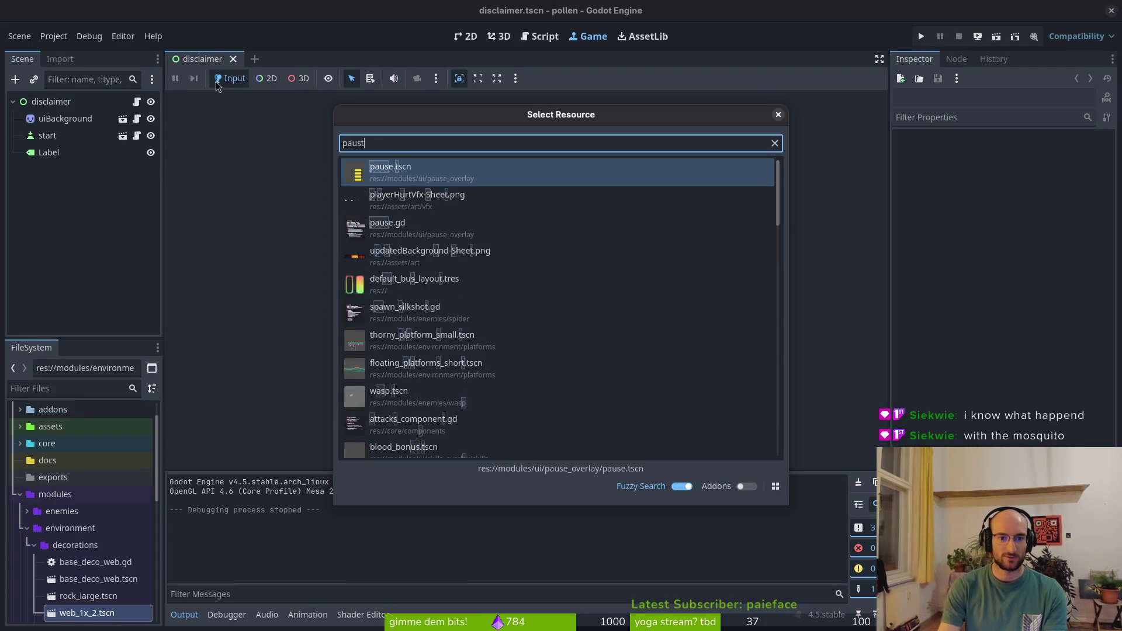
key("Return")
left_click(20, 186)
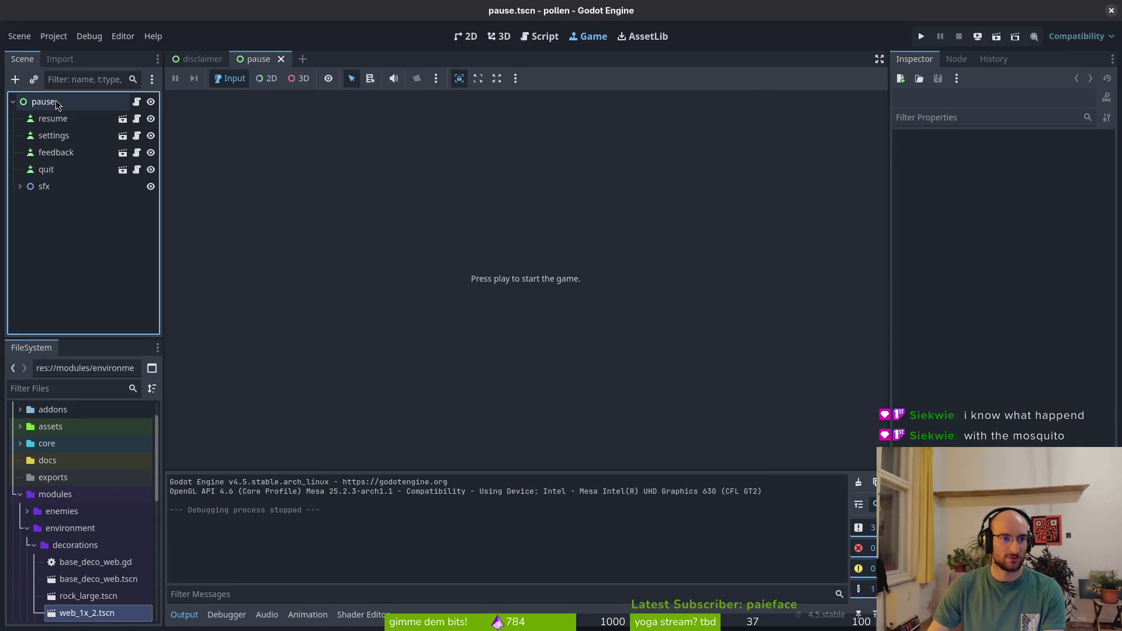
left_click(58, 104)
scroll(1011, 292, "down", 5)
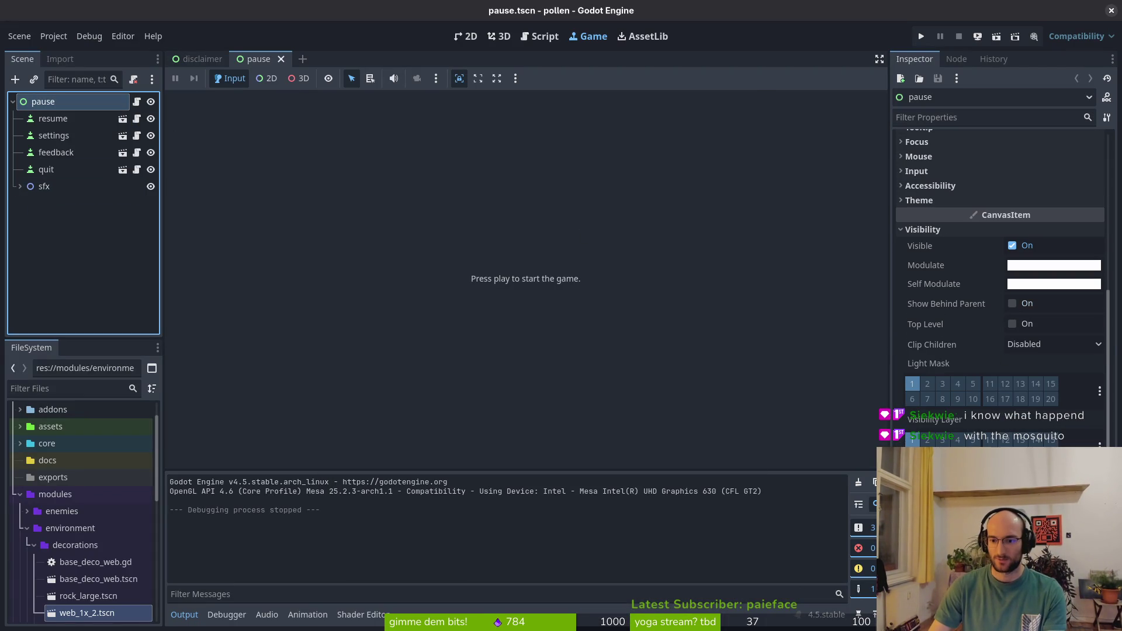
left_click(994, 351)
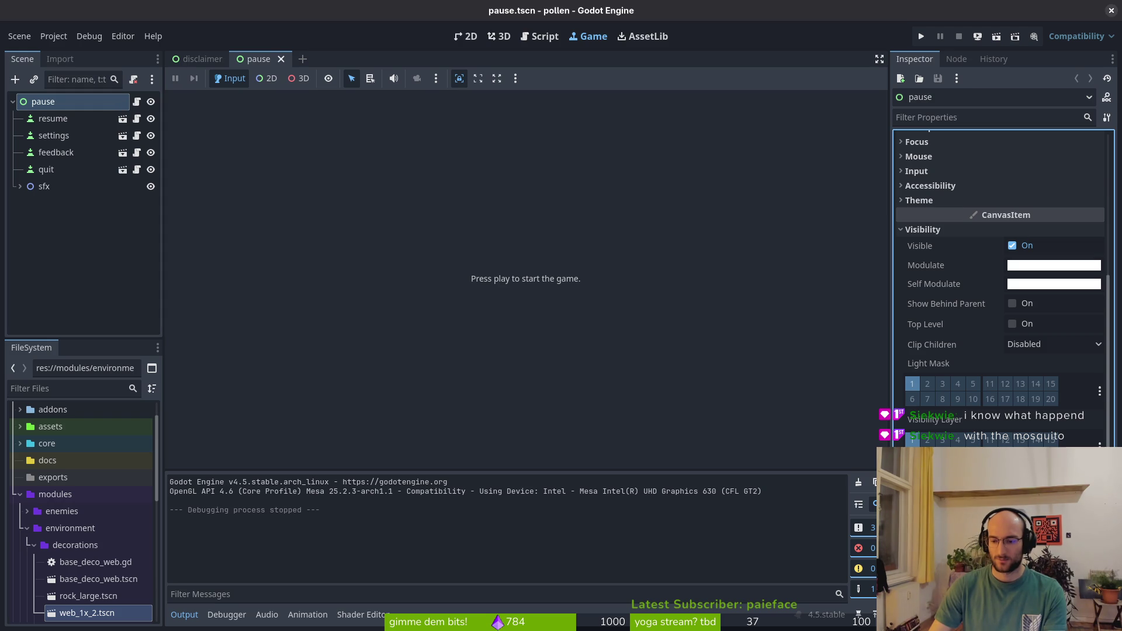
Open hud_canvas.gd and the hud_canvas scene, shown in the 2D view
key("shift+alt+o")
type("hud_canvas")
key("Return")
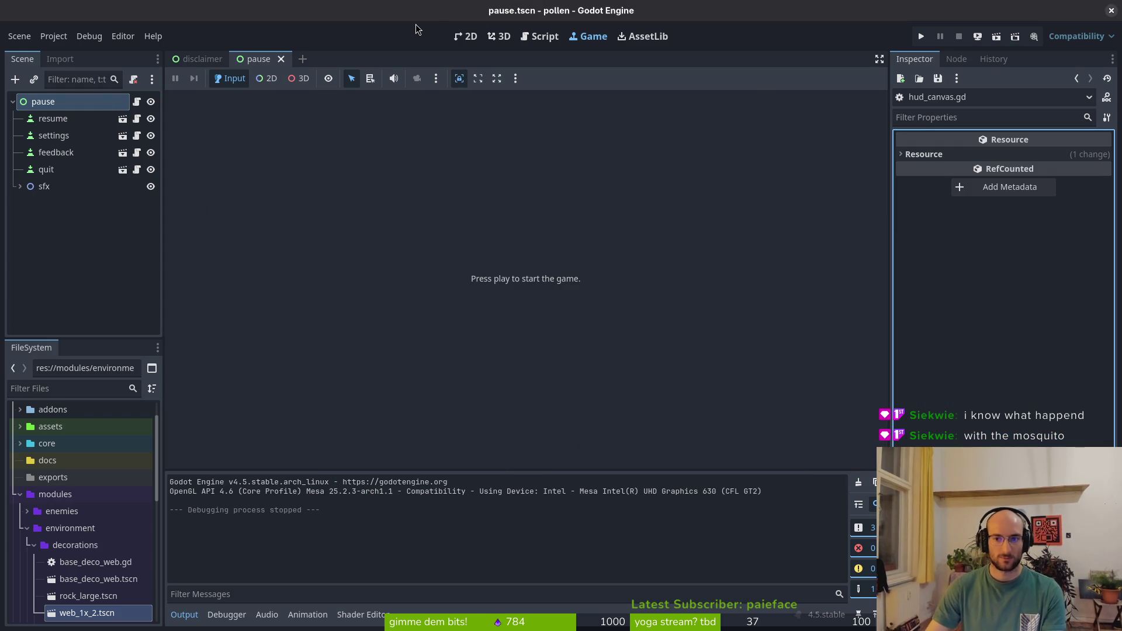
key("shift+alt+o")
type("hudcanvt")
key("Return")
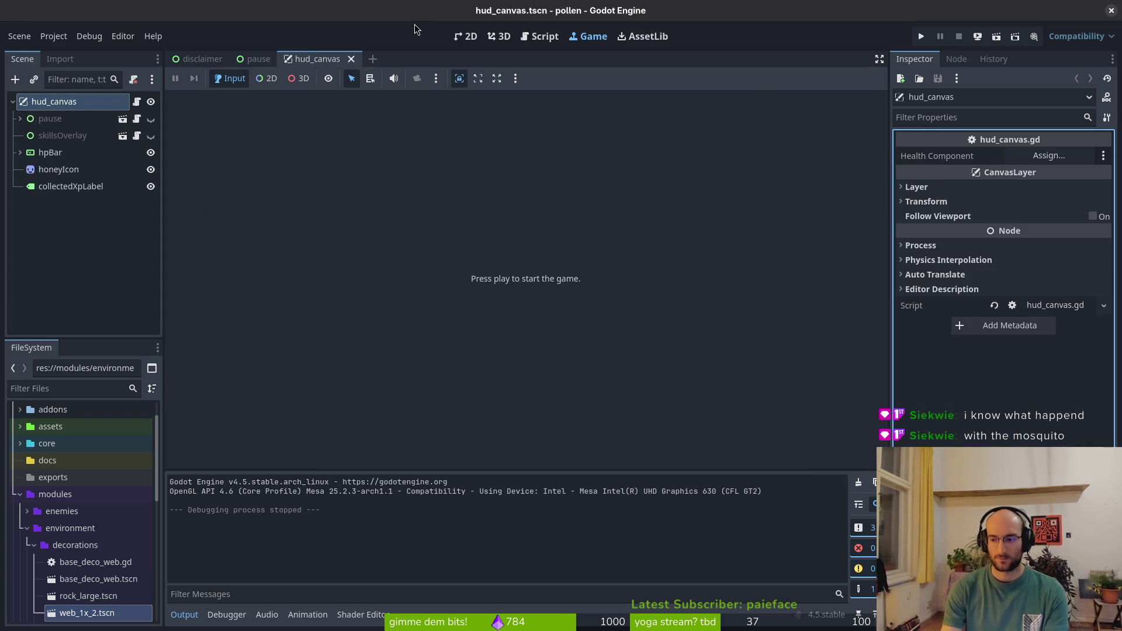
type("hudcanvas")
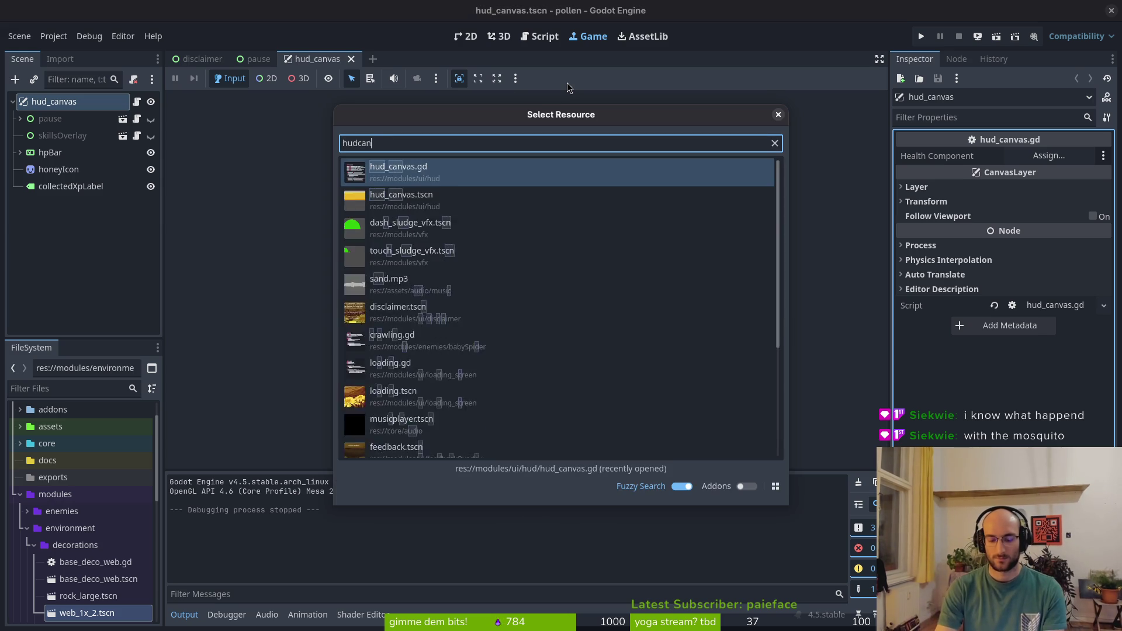
key("Return")
left_click(471, 37)
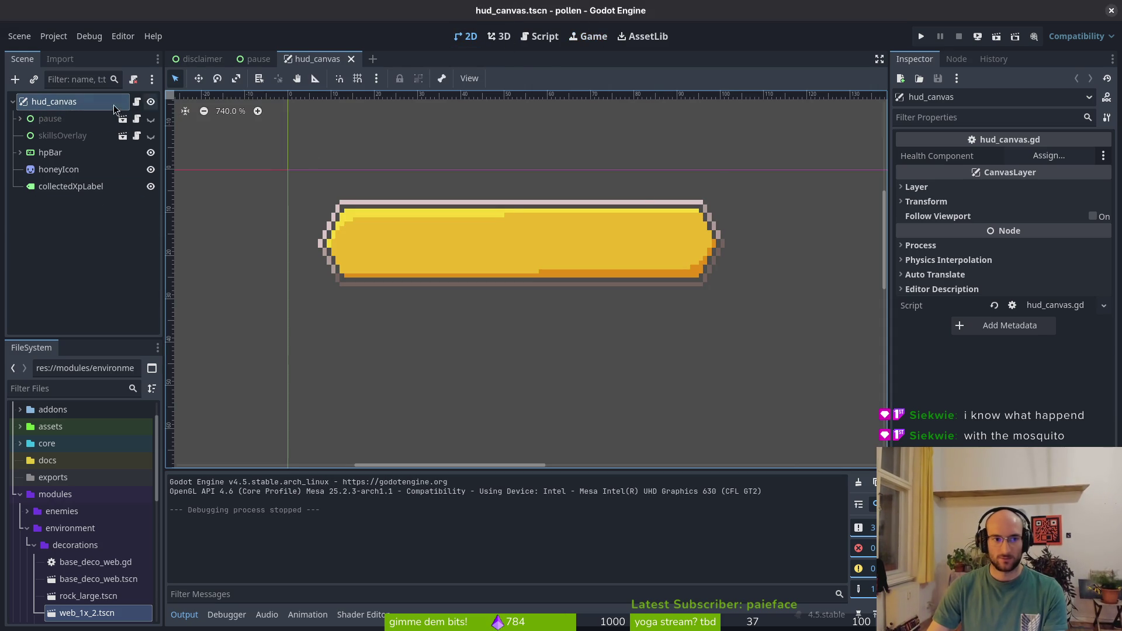
Check the hud_canvas pause node's signals and groups, then clear the node selection
left_click(113, 121)
scroll(1041, 443, "down", 5)
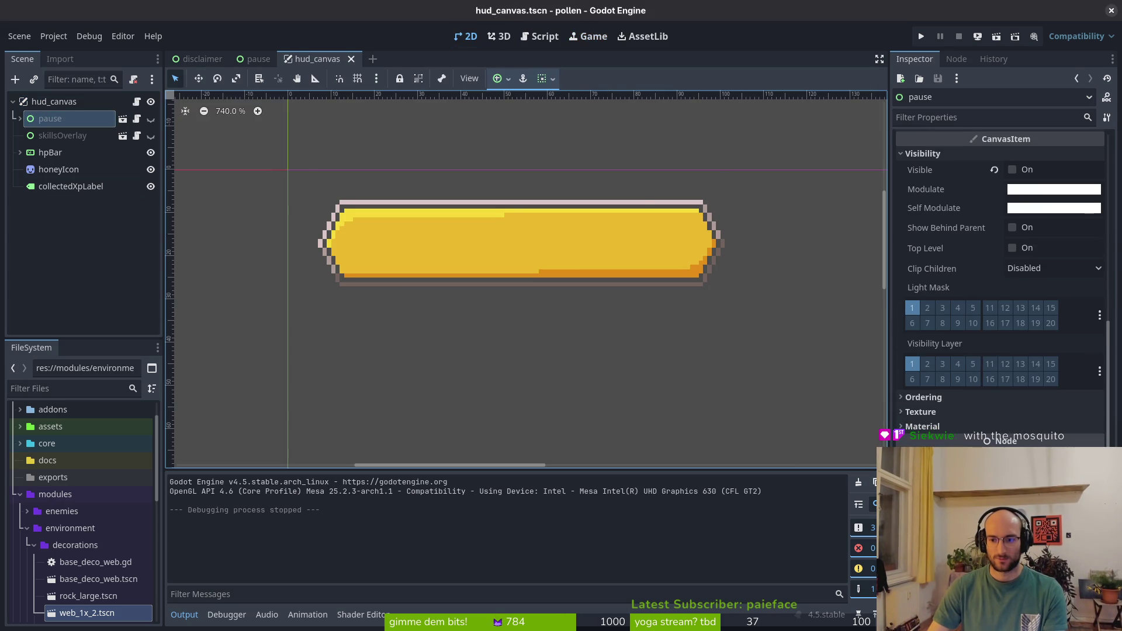
scroll(994, 234, "up", 5)
left_click(957, 59)
left_click(953, 80)
left_click(1052, 80)
left_click(915, 59)
left_click(96, 252)
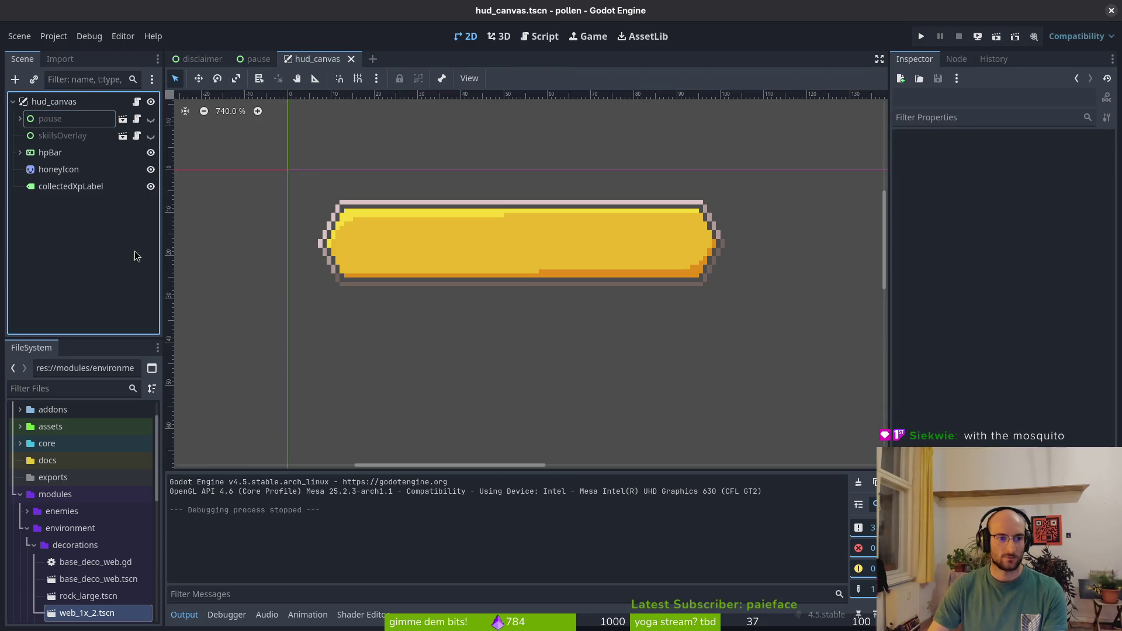
key("alt+Tab")
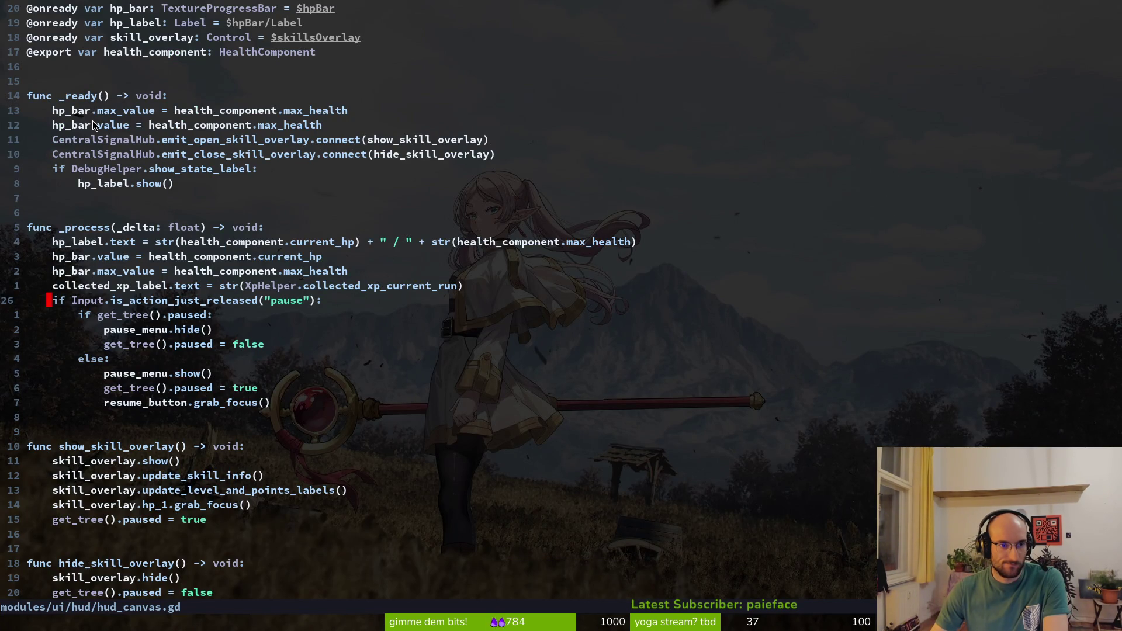
Paste the ui_cancel block below the pause check and add print_debug("uiicancel")
key("alt+Tab")
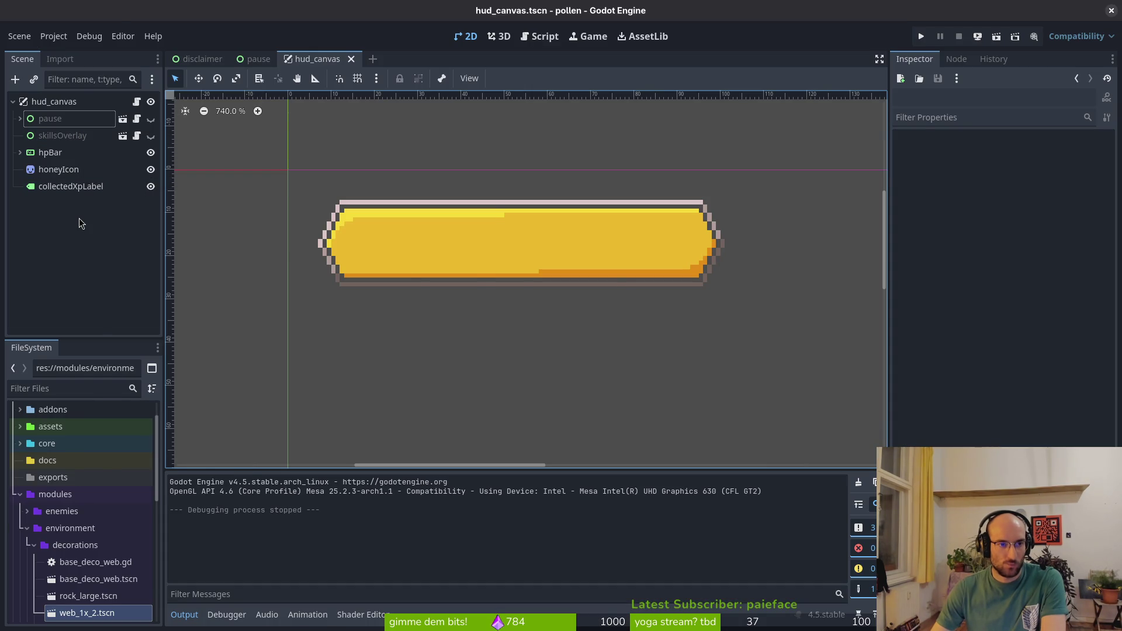
key("alt+Tab")
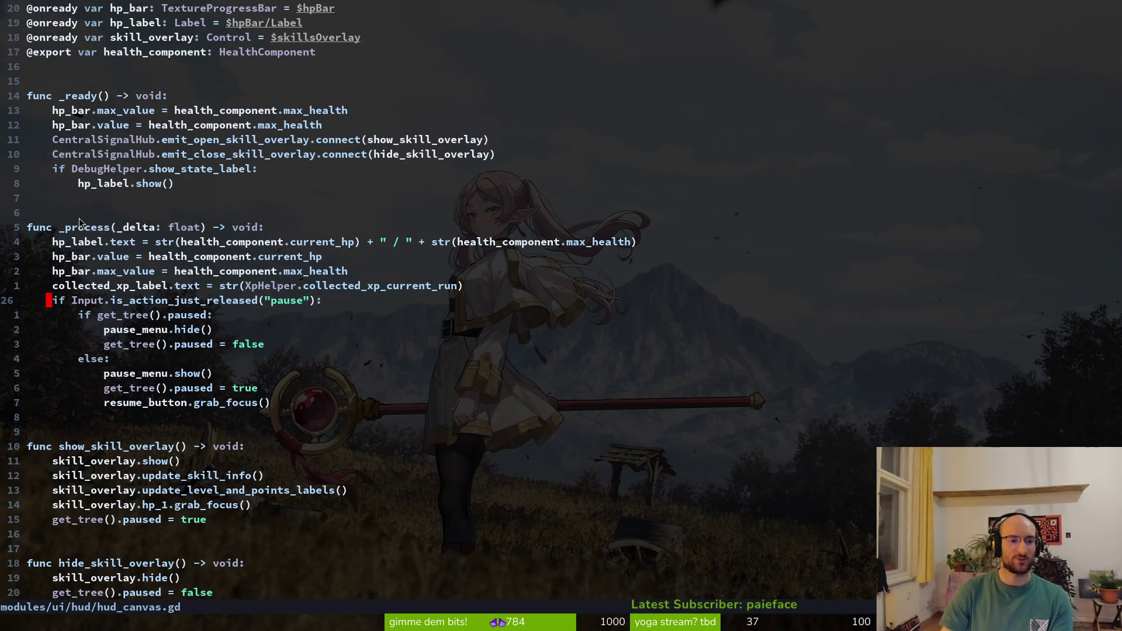
key("7")
key("j")
key("p")
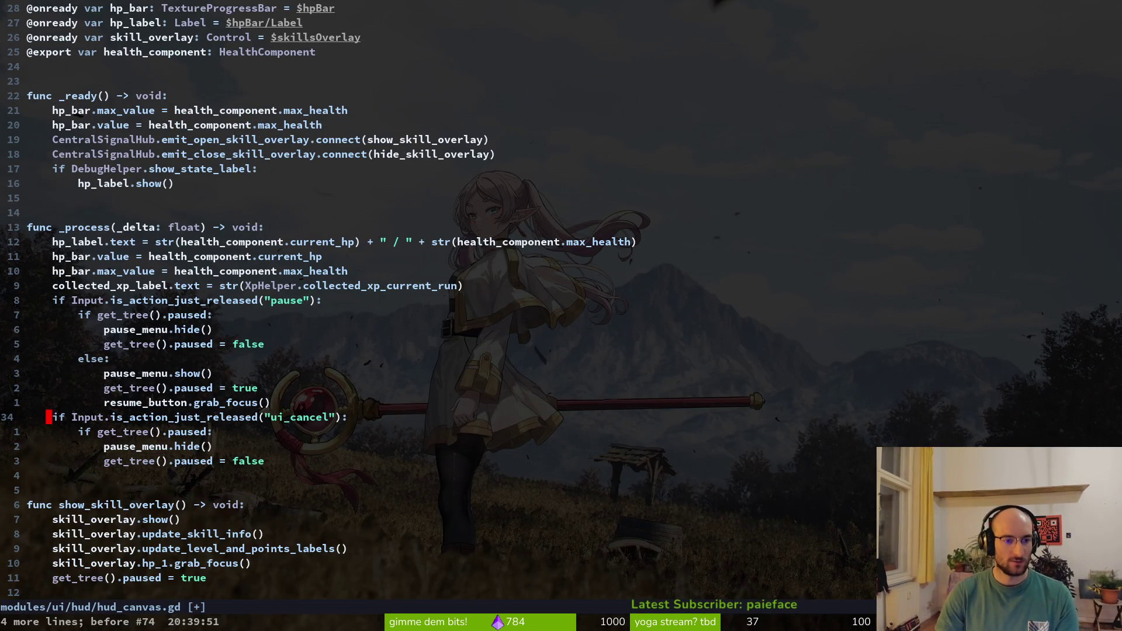
type("oprint_debug(\"")
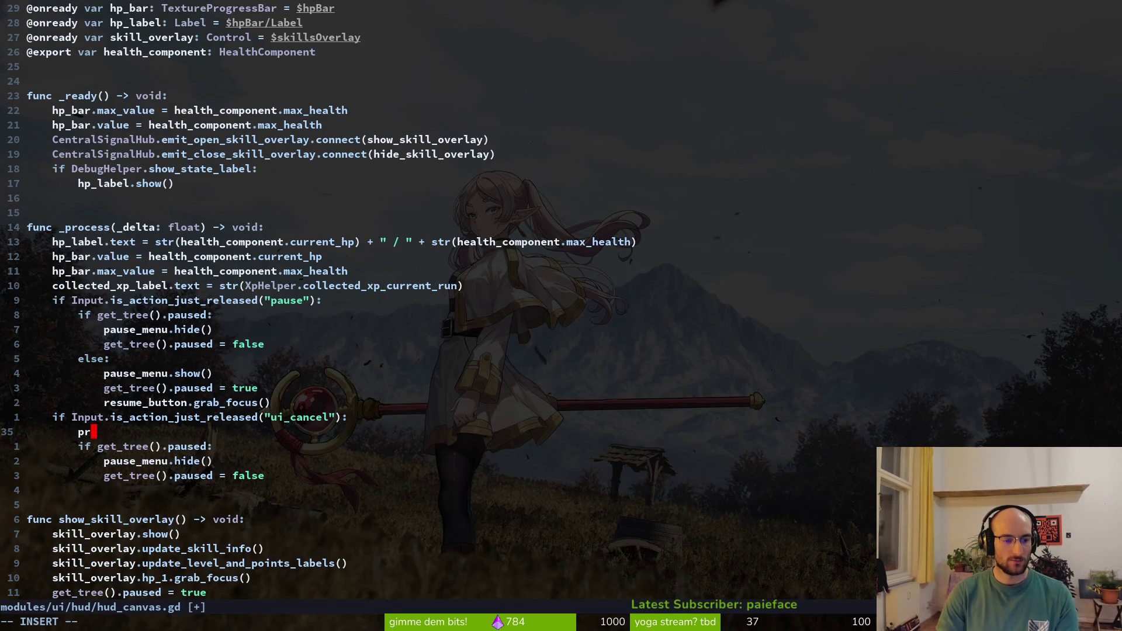
type("uiicancel\")")
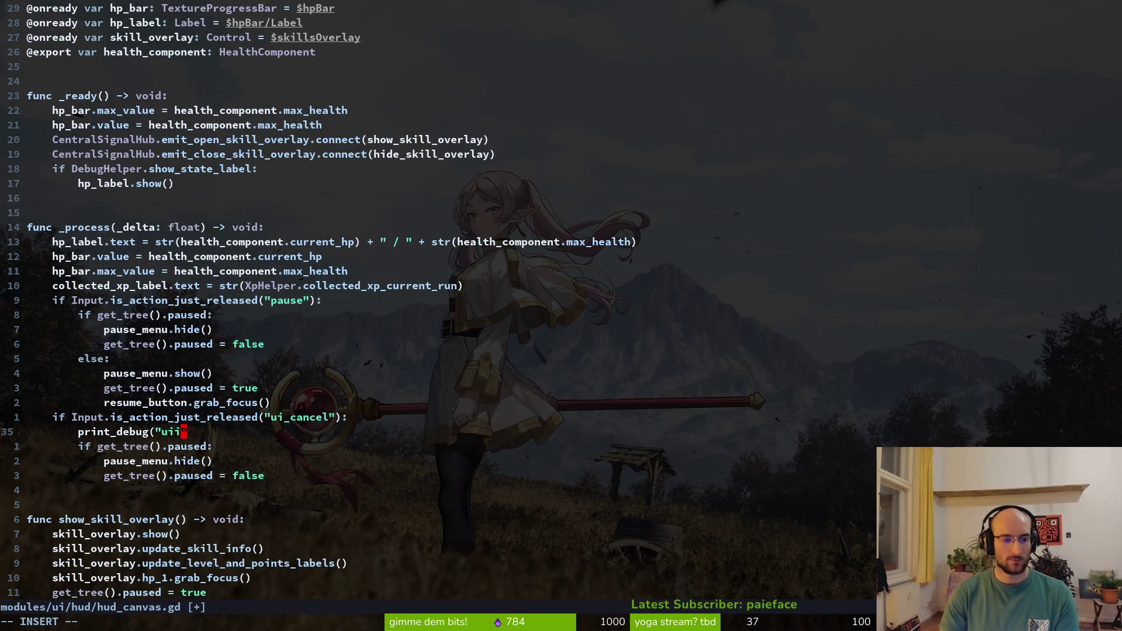
key("Escape")
Save hud_canvas.gd and launch the game with F5 past its main menu
type(":w")
key("Return")
key("alt+Tab")
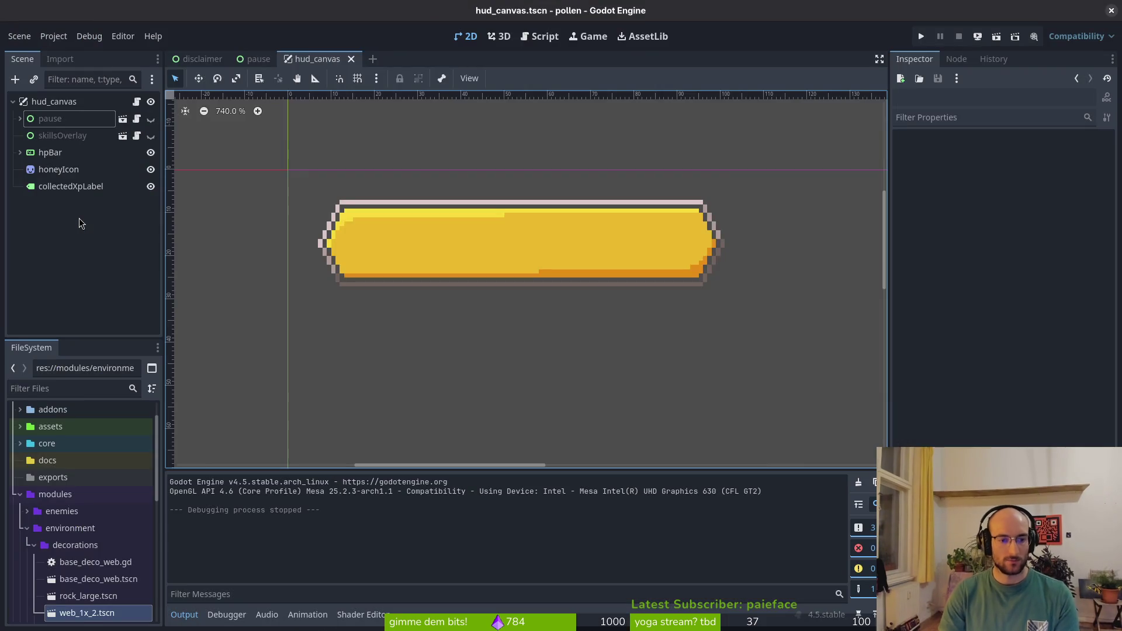
key("F5")
key("Return")
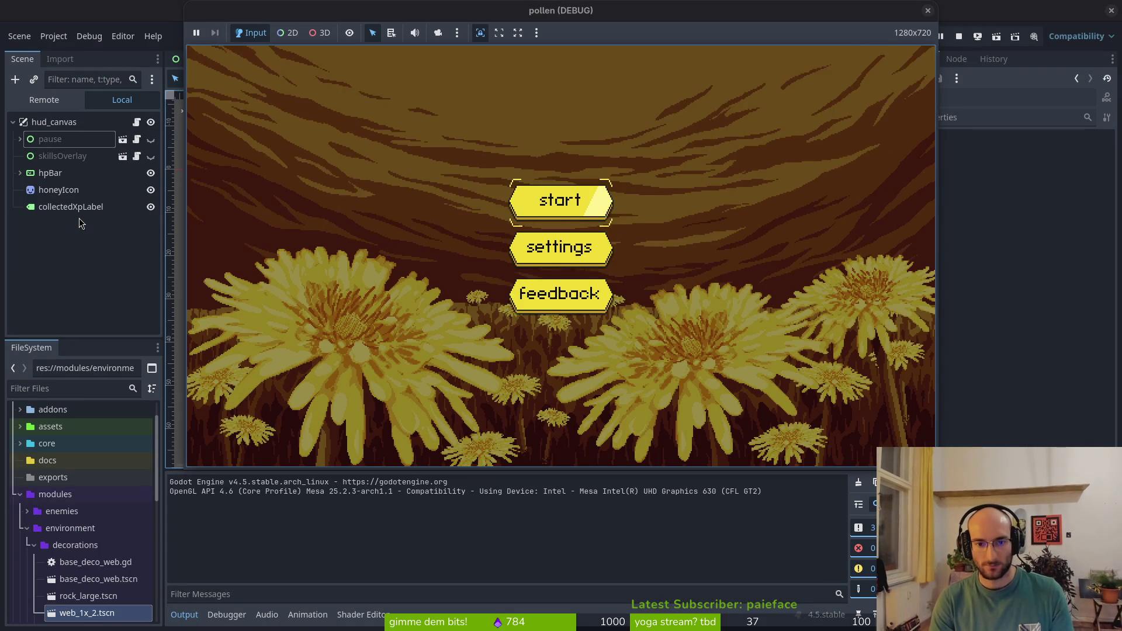
Enter a level, open the pause menu with Escape, then close the game window
key("Return")
key("Escape")
key("Escape")
key("Escape")
key("Escape")
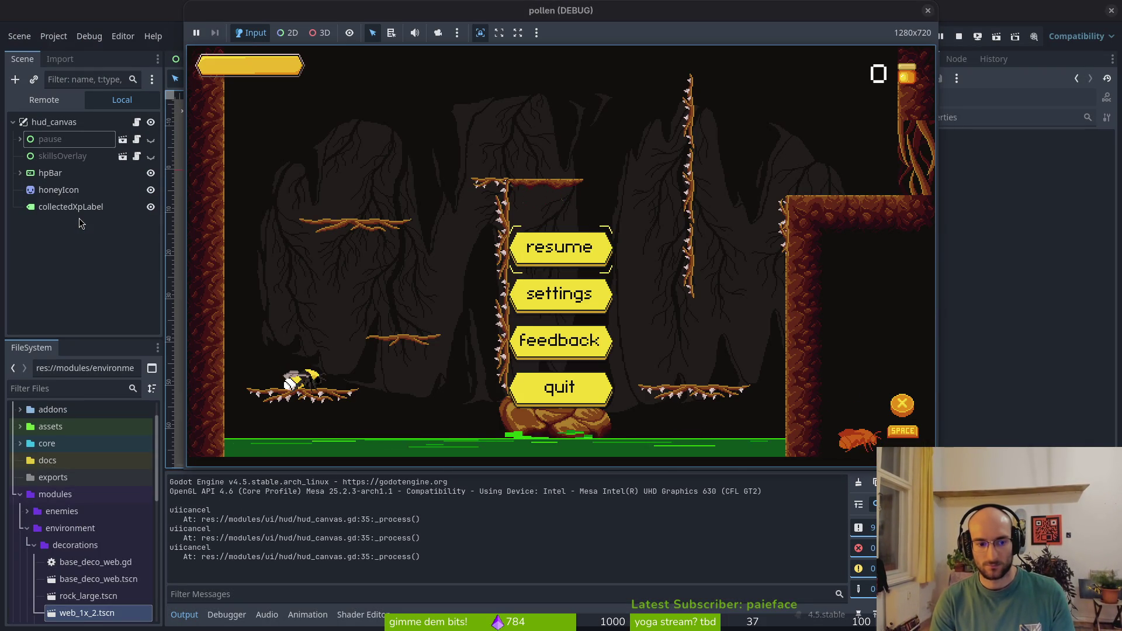
left_click(928, 10)
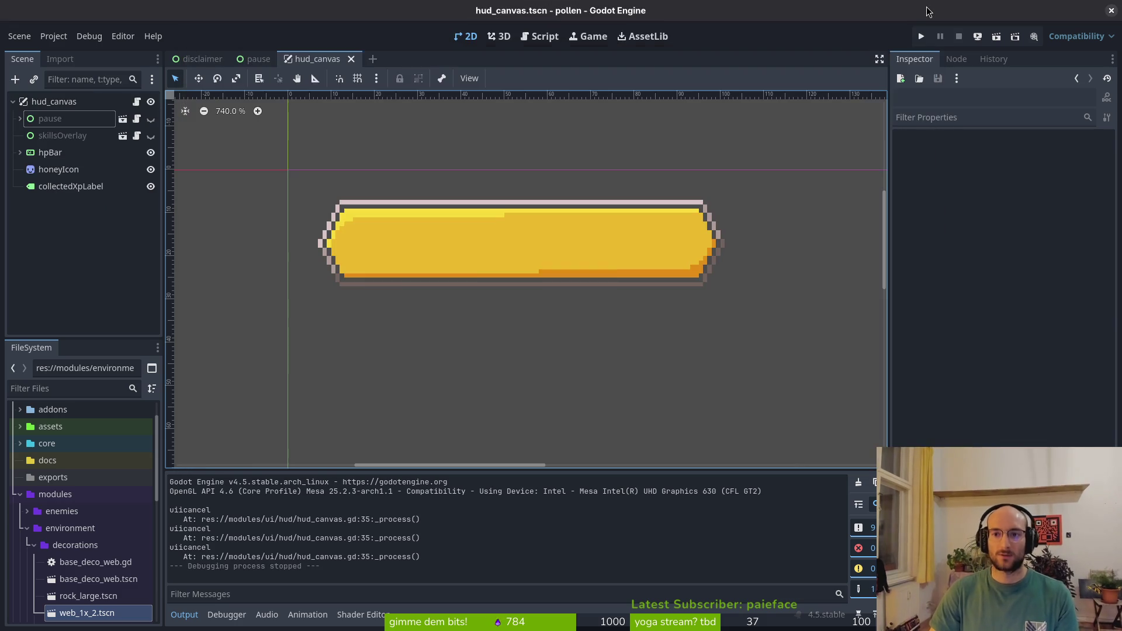
key("alt+Tab")
Cut the ui_cancel block out of hud_canvas.gd and save it
key("k")
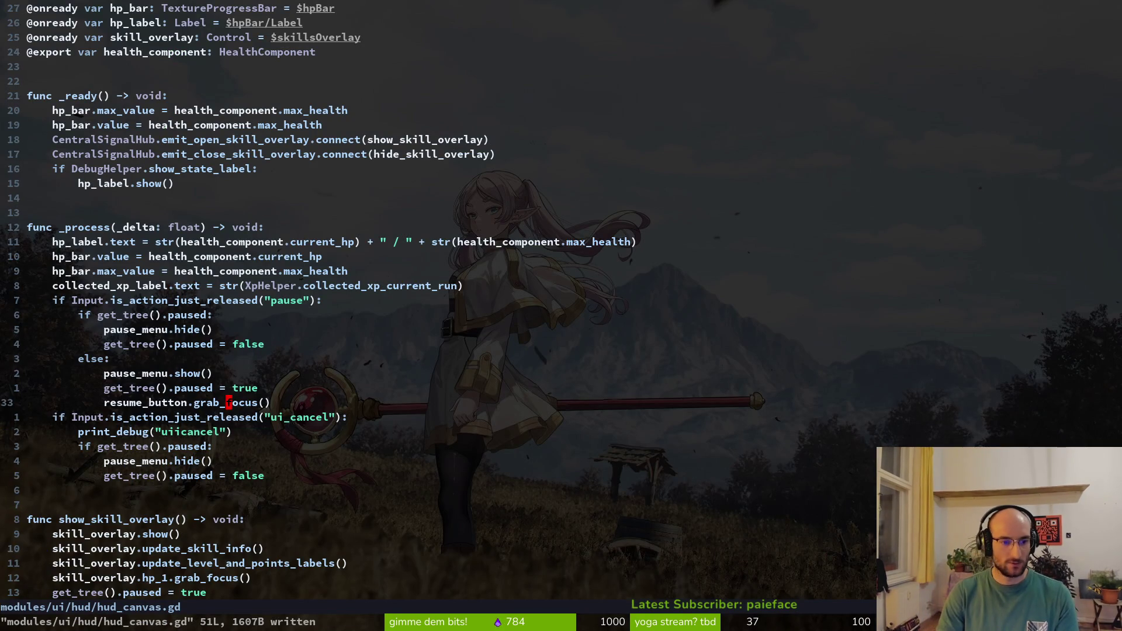
key("V")
key("j")
key("j")
key("j")
type("d")
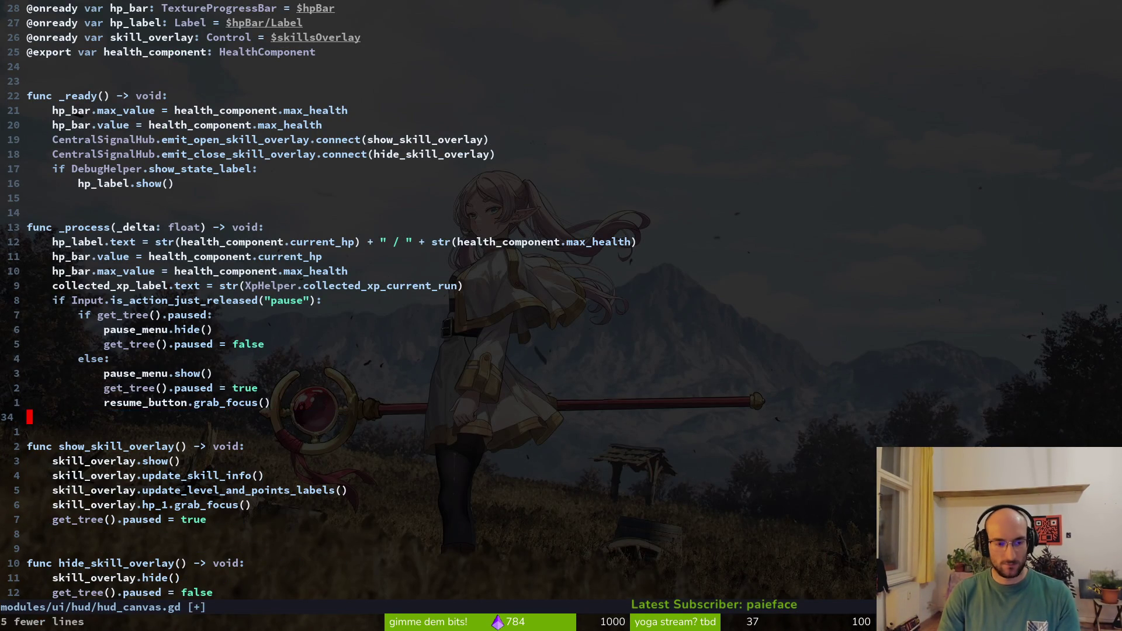
type(":w")
key("Return")
Paste the ui_cancel block in pause.gd under a new func _process
key("ctrl+o")
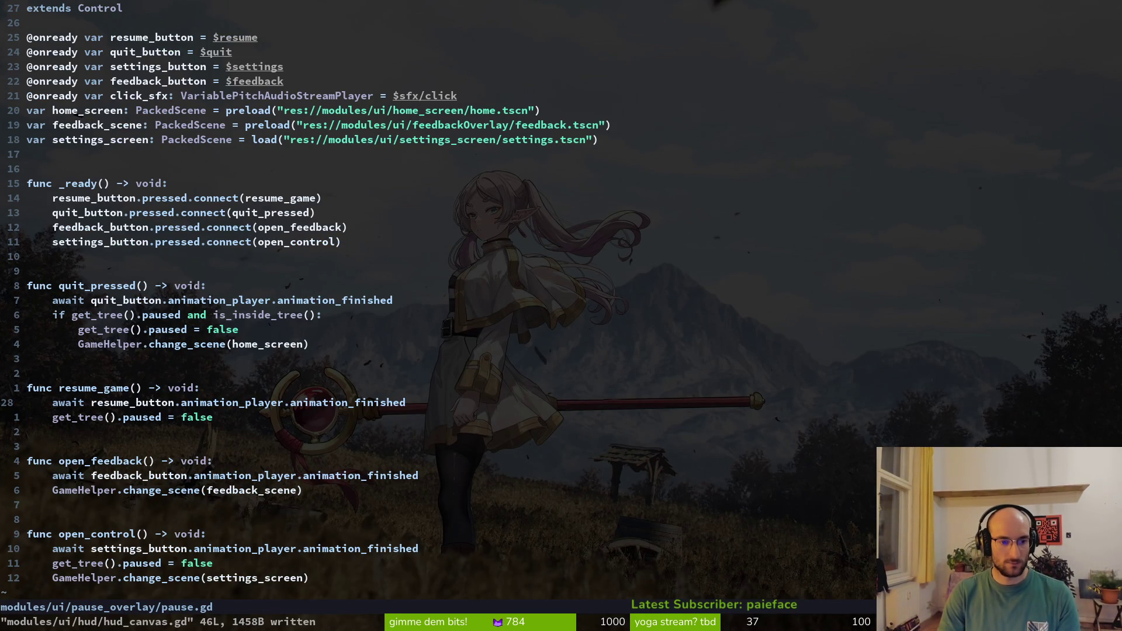
key("k")
key("0")
key("P")
key("O")
key("BackSpace")
key("BackSpace")
type("func _pro")
key("Return")
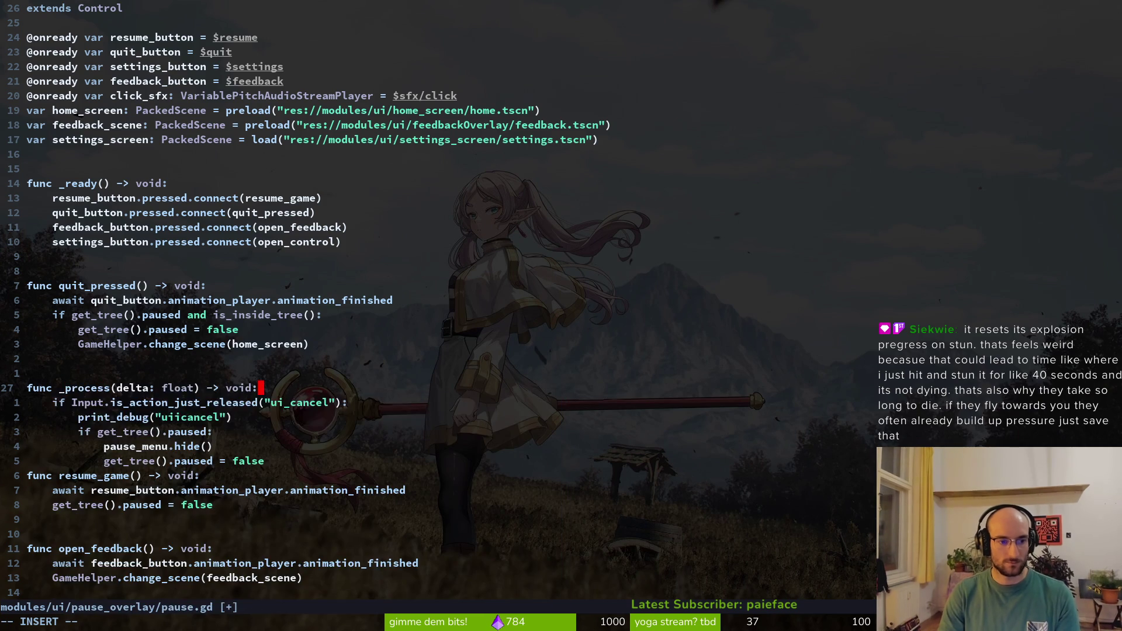
key("Escape")
Change pause_menu.hide() to self.hide() and save pause.gd
key("j")
key("j")
key("j")
key("F")
key("period")
type("bcwself")
key("Escape")
type(":w")
key("Return")
key("j")
Tidy the blank lines below the _process block and save pause.gd again
key("o")
key("Return")
key("Return")
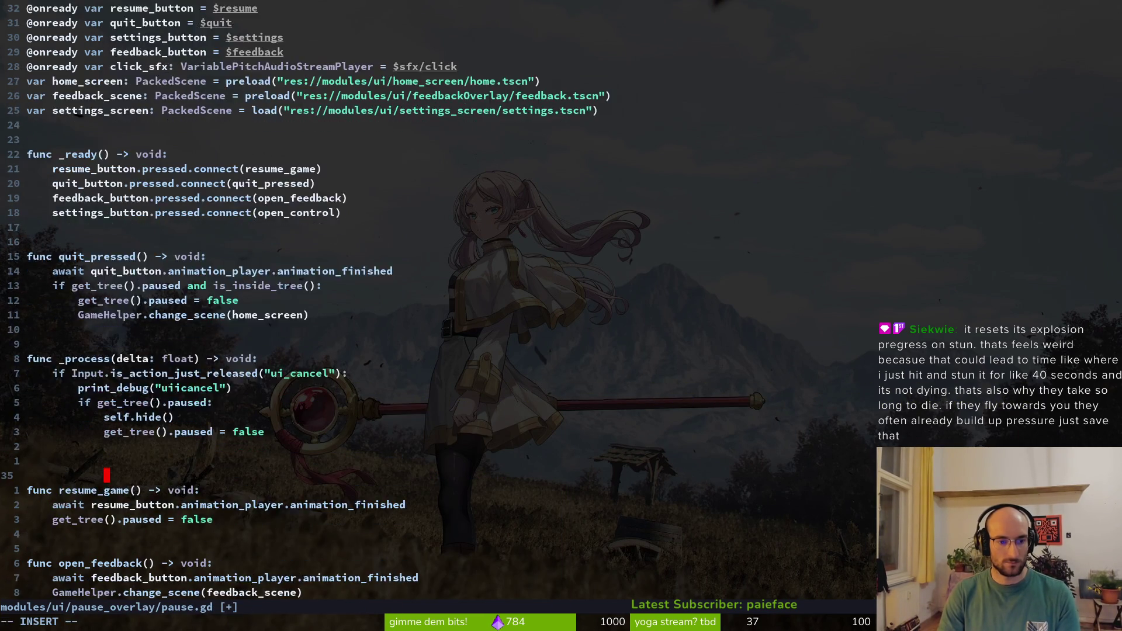
key("Escape")
key("k")
key("d")
key("d")
type(":w")
key("Return")
key("k")
key("k")
key("k")
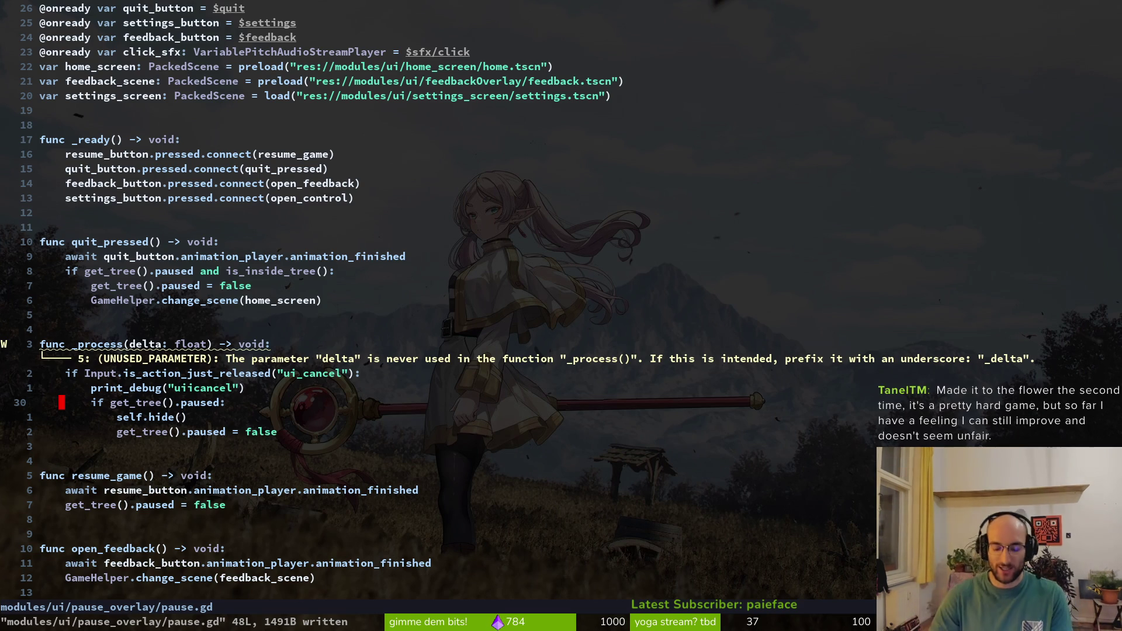
key("alt+Tab")
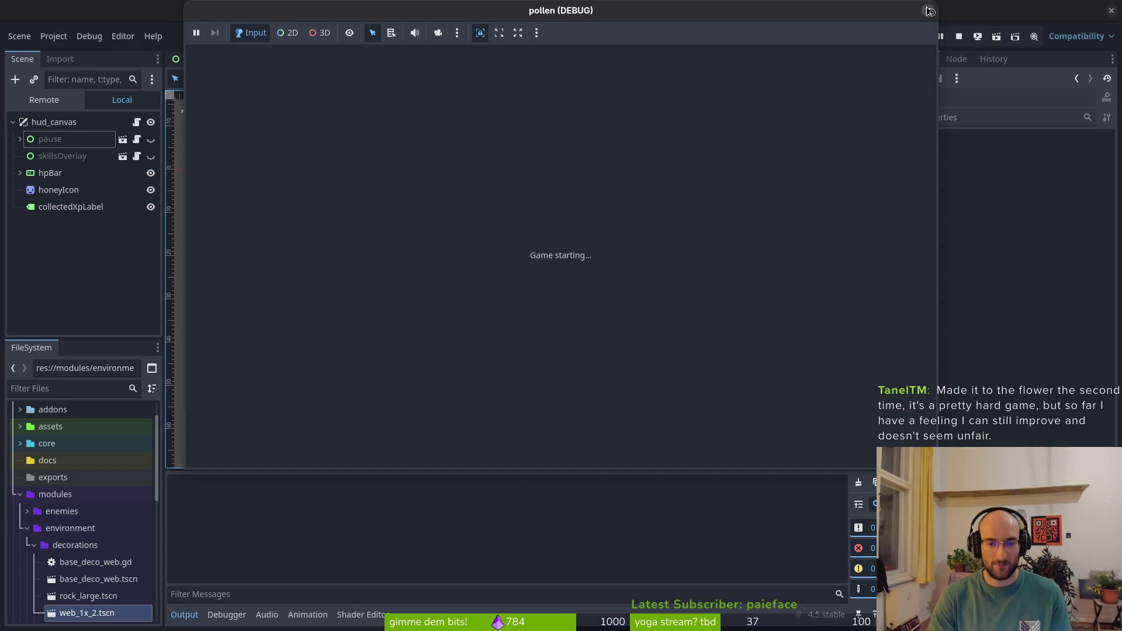
In the running game, turn the music volume almost all the way down in settings
key("Return")
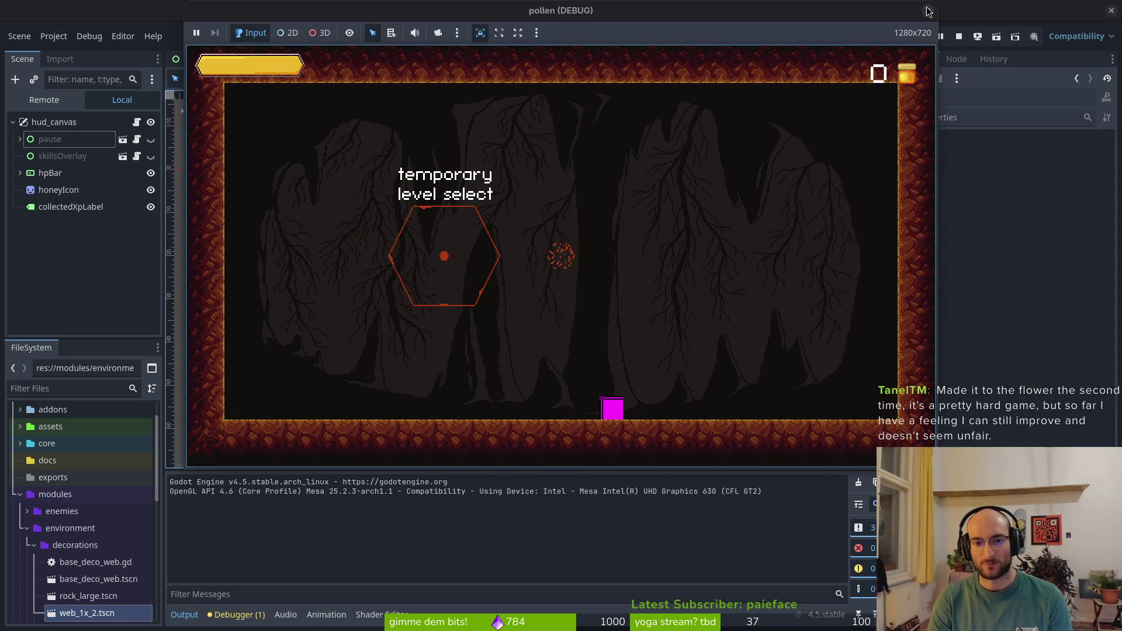
key("Escape")
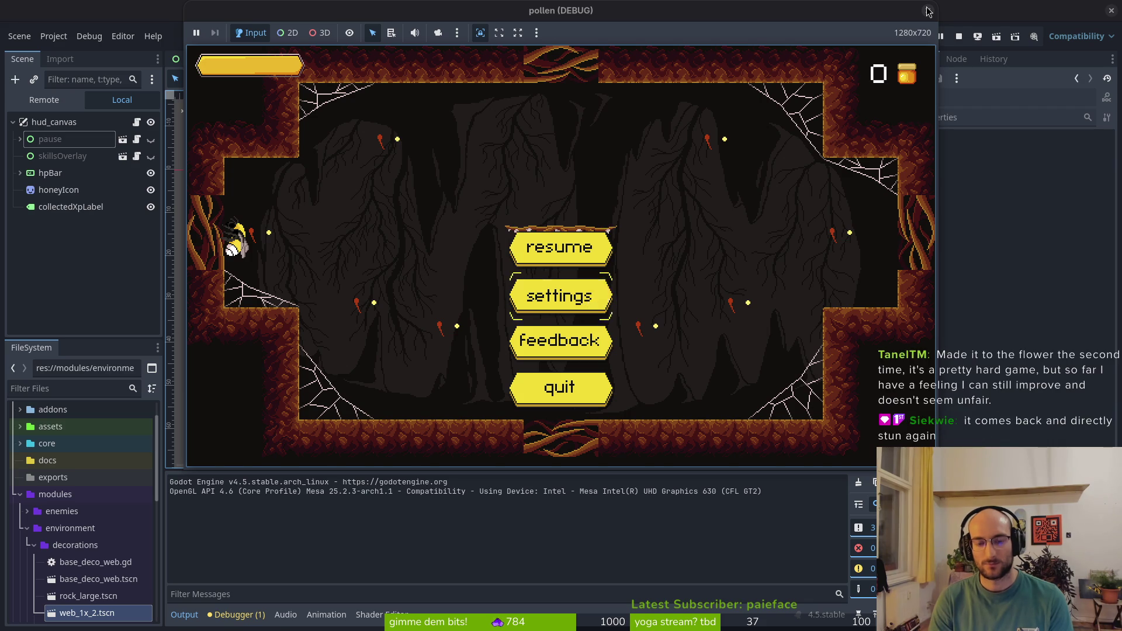
key("Return")
key("Up")
key("Up")
key("Up")
key("Left")
key("Left")
key("Left")
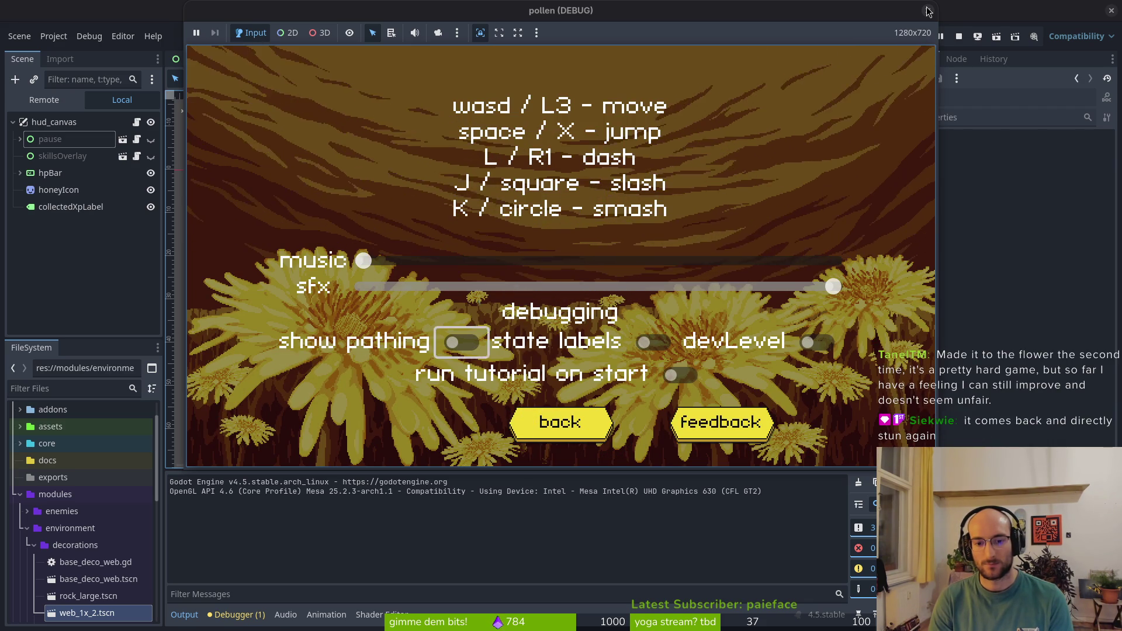
key("Escape")
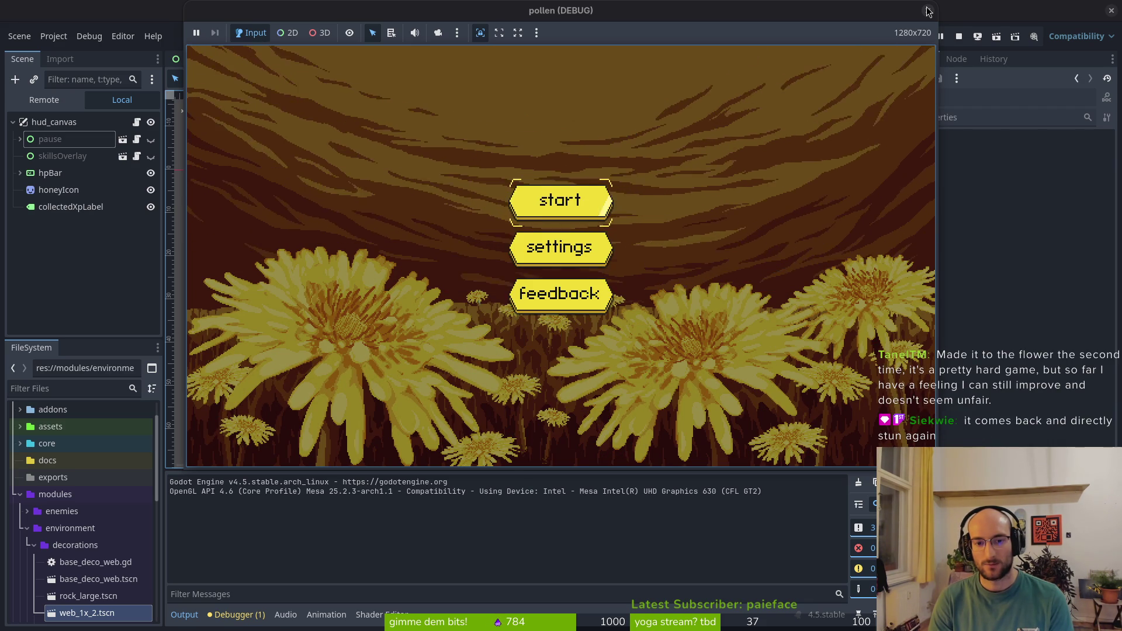
Start the game again, slash enemies, and fly into the right hexagon level
key("Return")
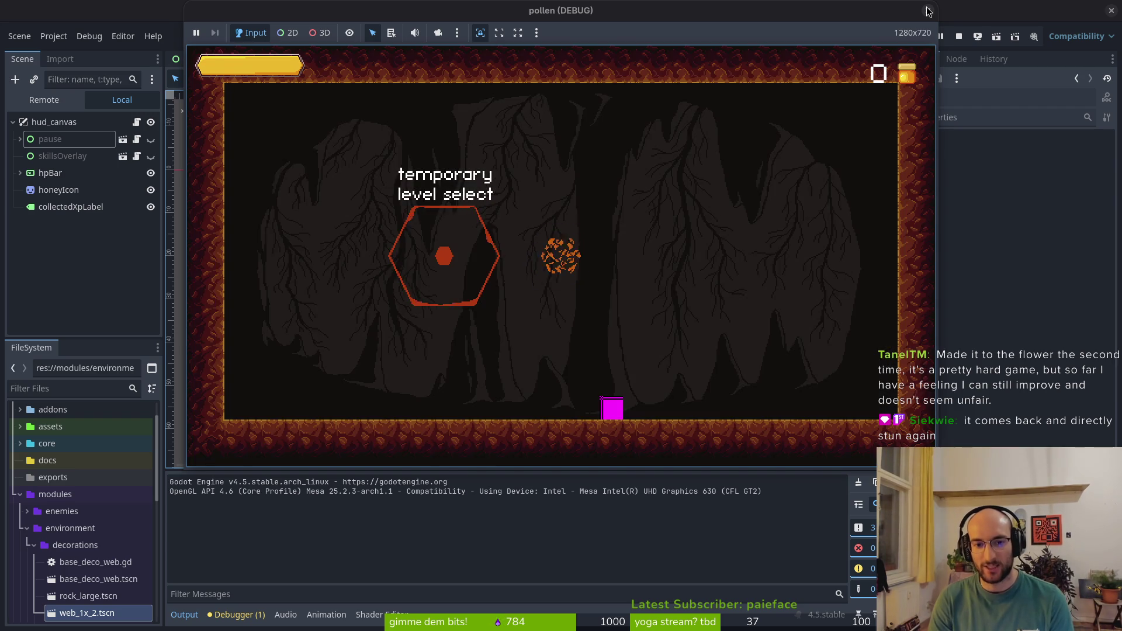
key("Right")
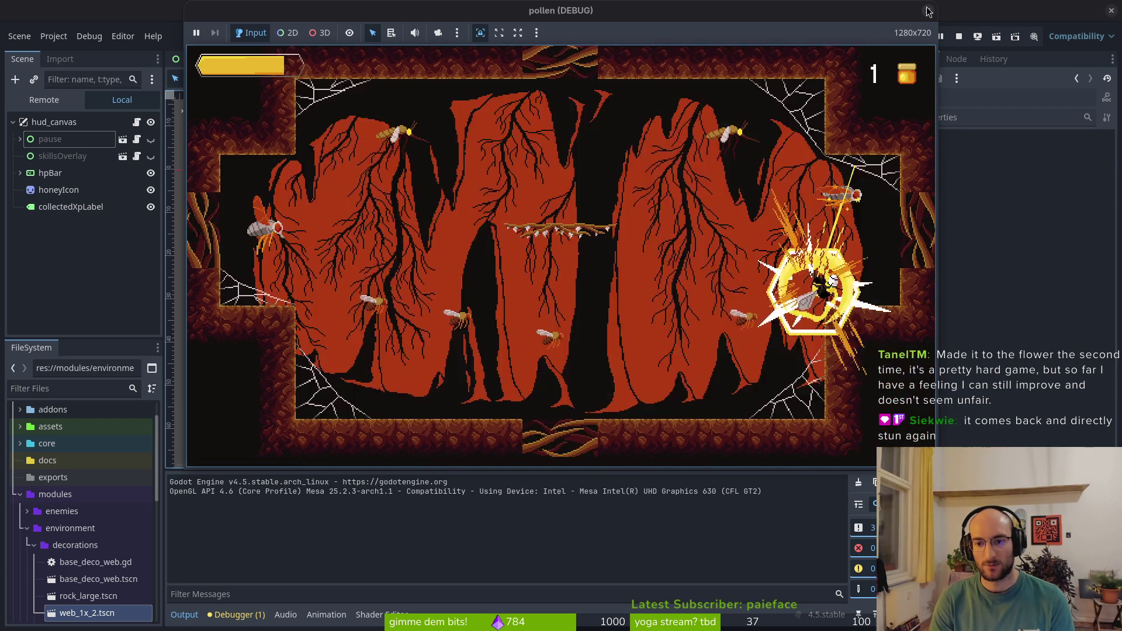
key("Up")
key("Left")
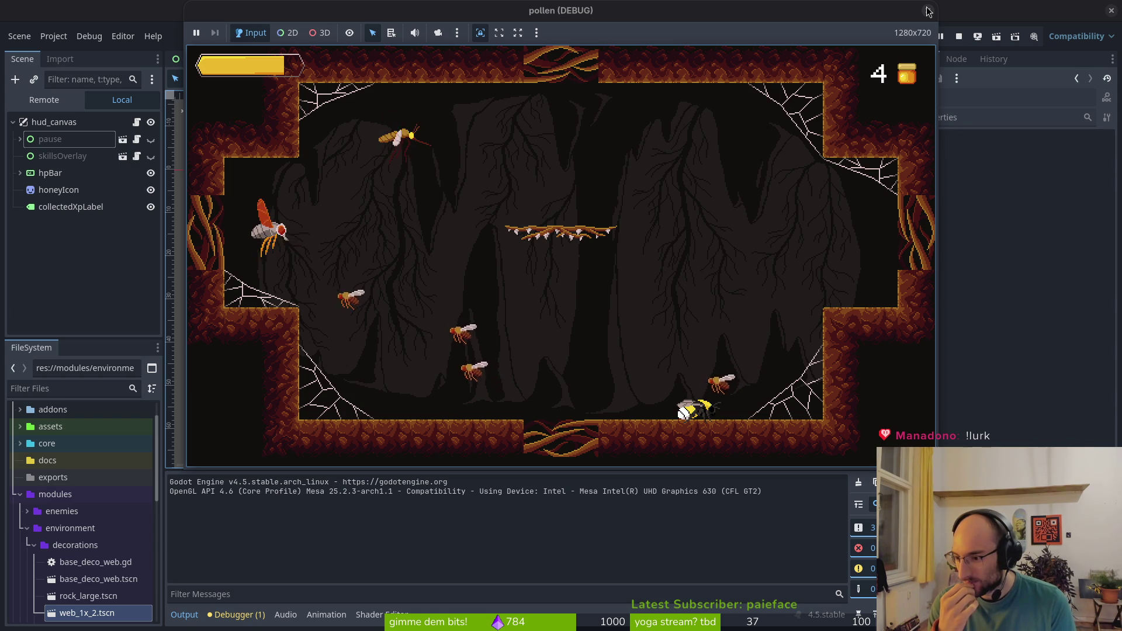
key("w")
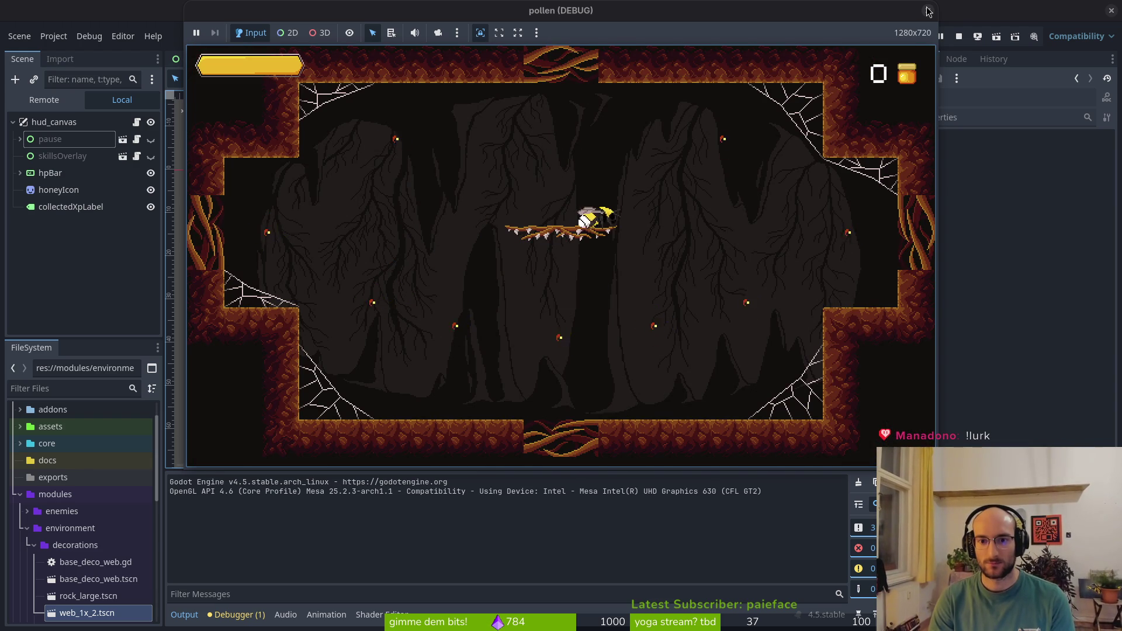
Fight the bugs, then open the pause menu and close it again with Escape
key("w")
key("d")
key("w")
key("d")
key("a")
key("Escape")
key("Escape")
key("Escape")
key("Escape")
key("Escape")
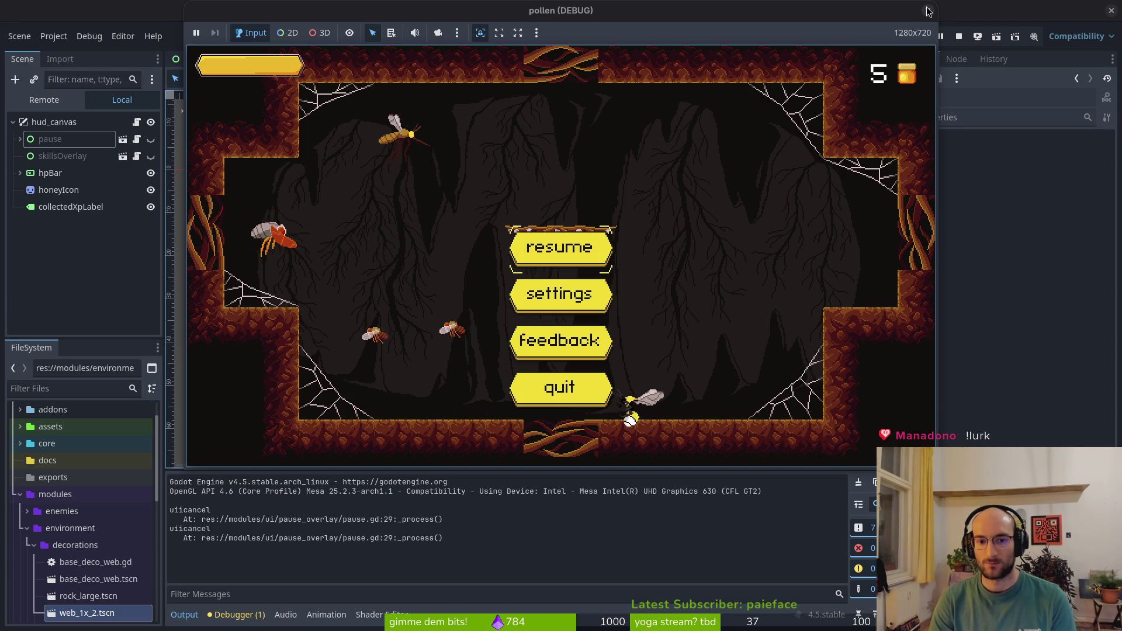
key("Up")
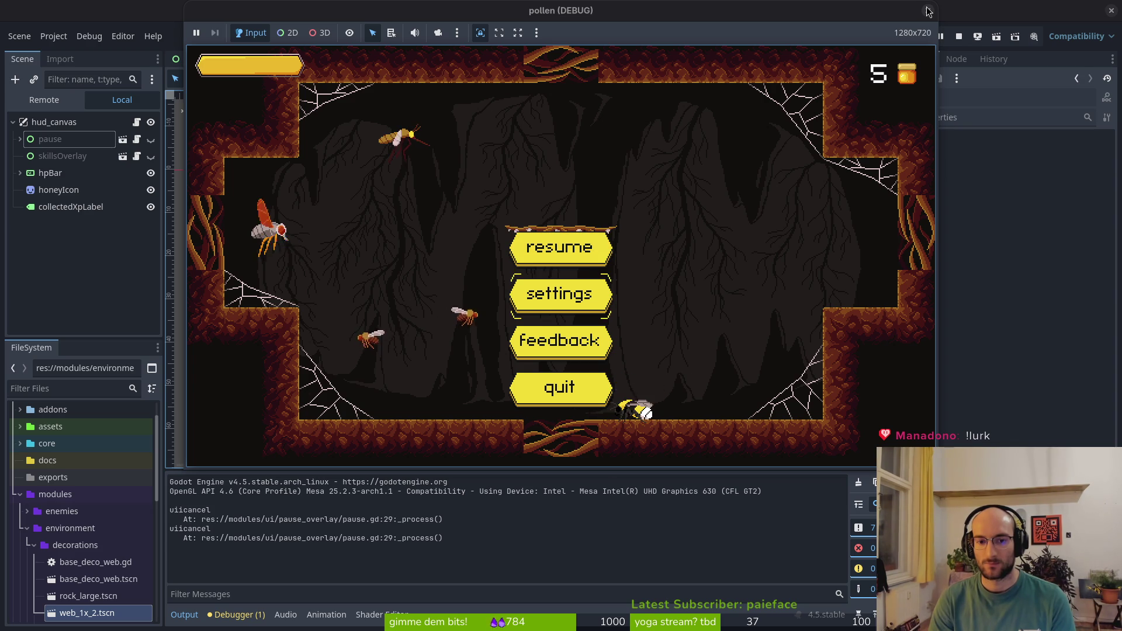
key("Escape")
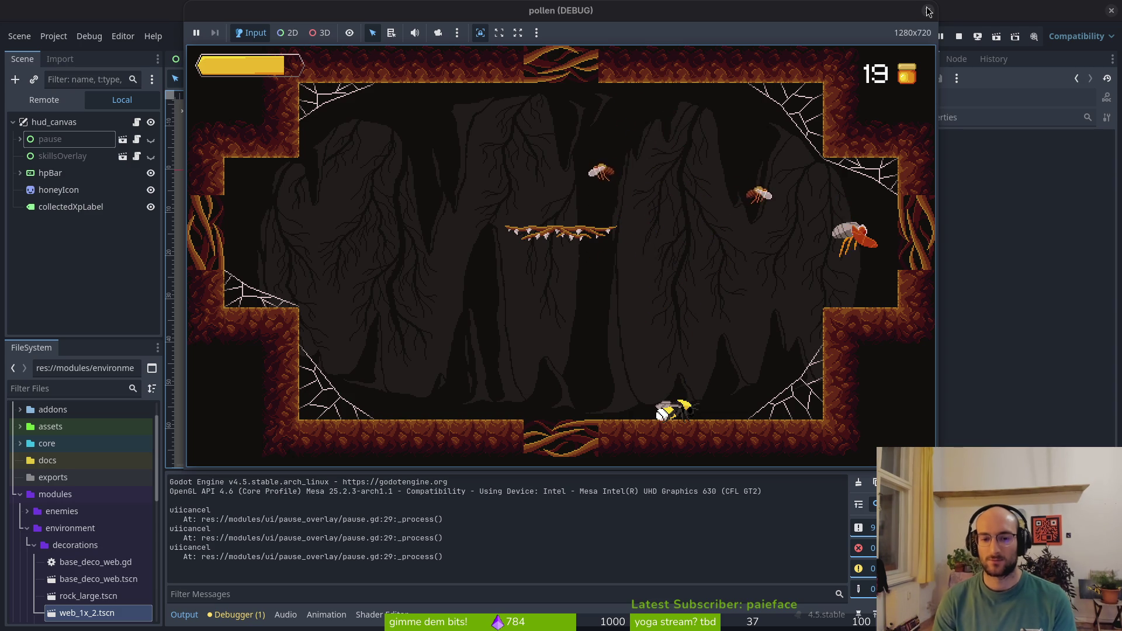
Stop the game and start a GitLab issue: 'dont reset mosqutio explosion timer when stunning'
left_click(959, 36)
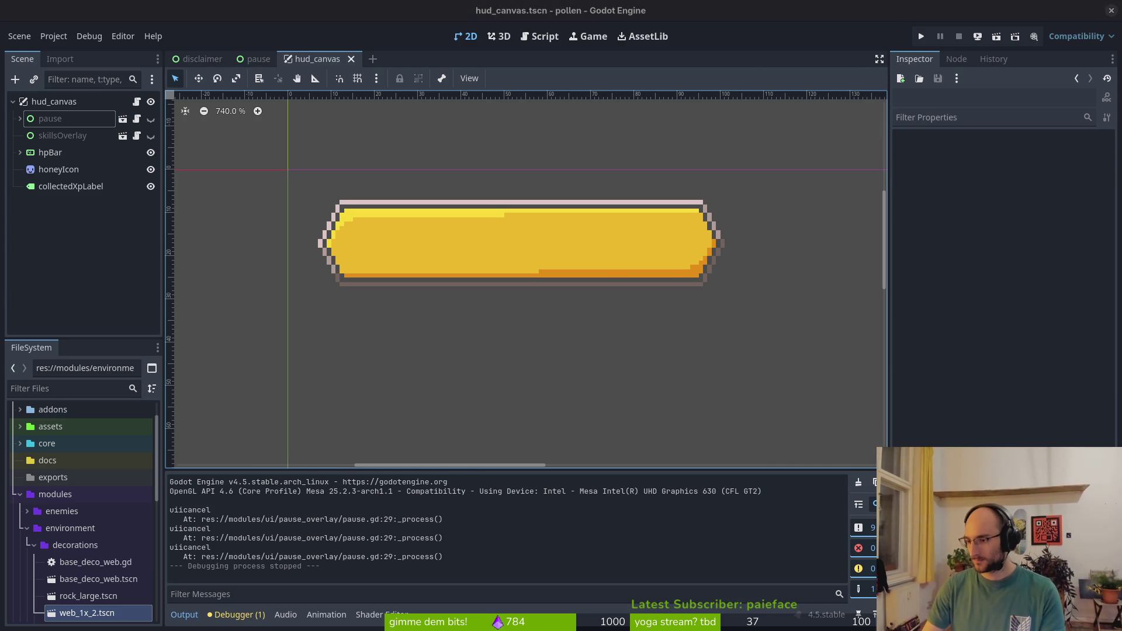
key("alt+Tab")
left_click(970, 152)
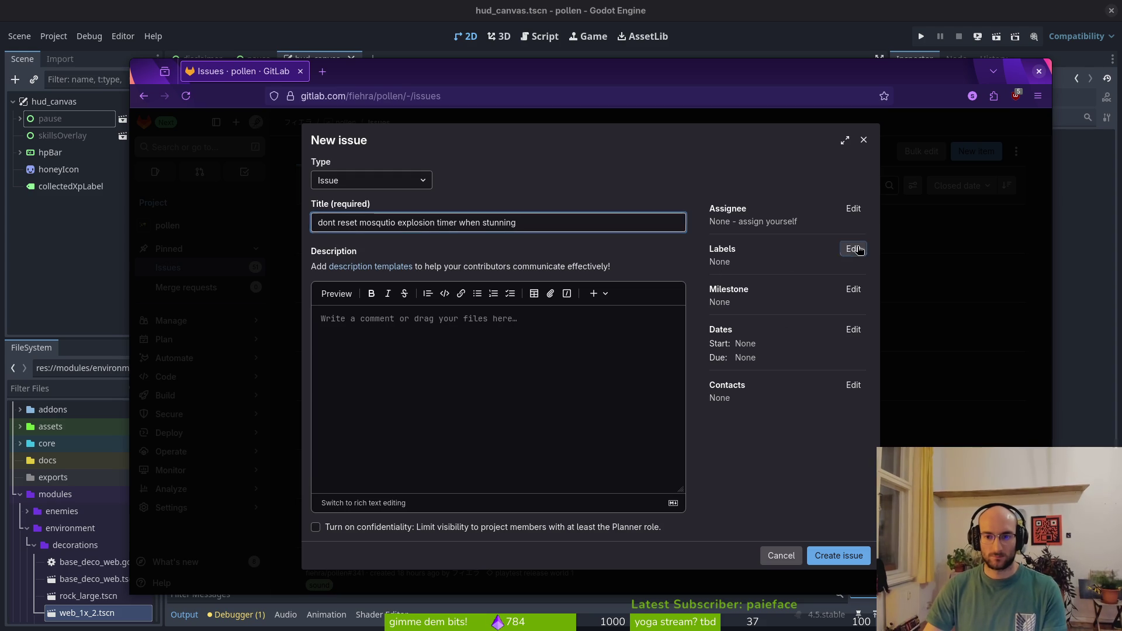
Label the issue refactor and create it, then return to pause.gd in Neovim
left_click(859, 250)
scroll(783, 374, "down", 3)
left_click(782, 346)
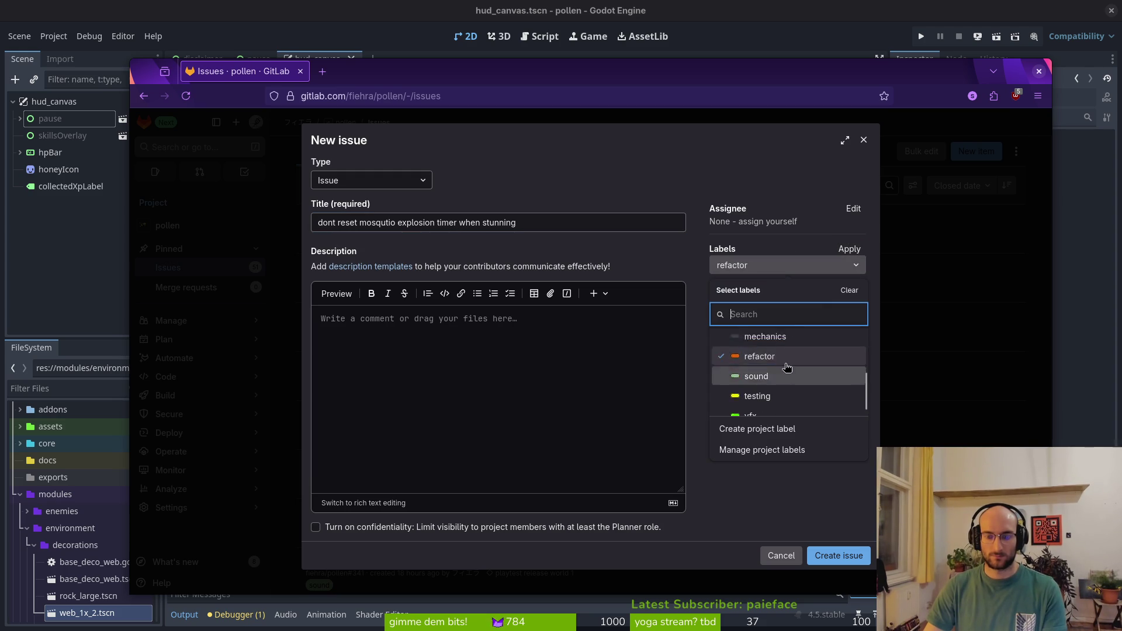
left_click(807, 524)
left_click(832, 555)
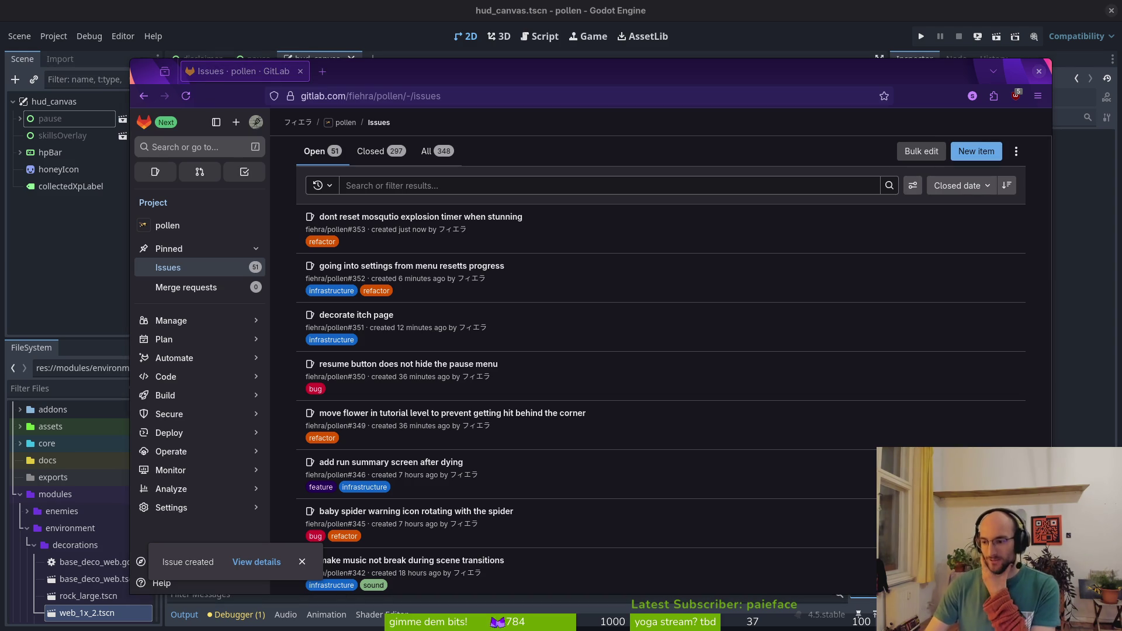
left_click(5, 217)
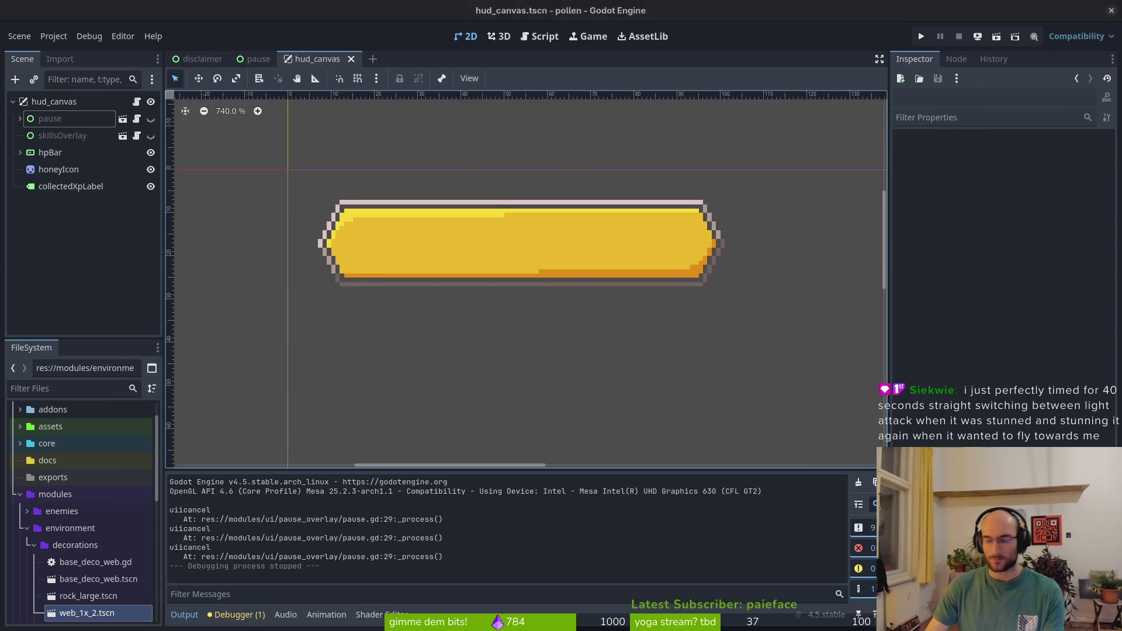
key("alt+Tab")
key("alt+Tab")
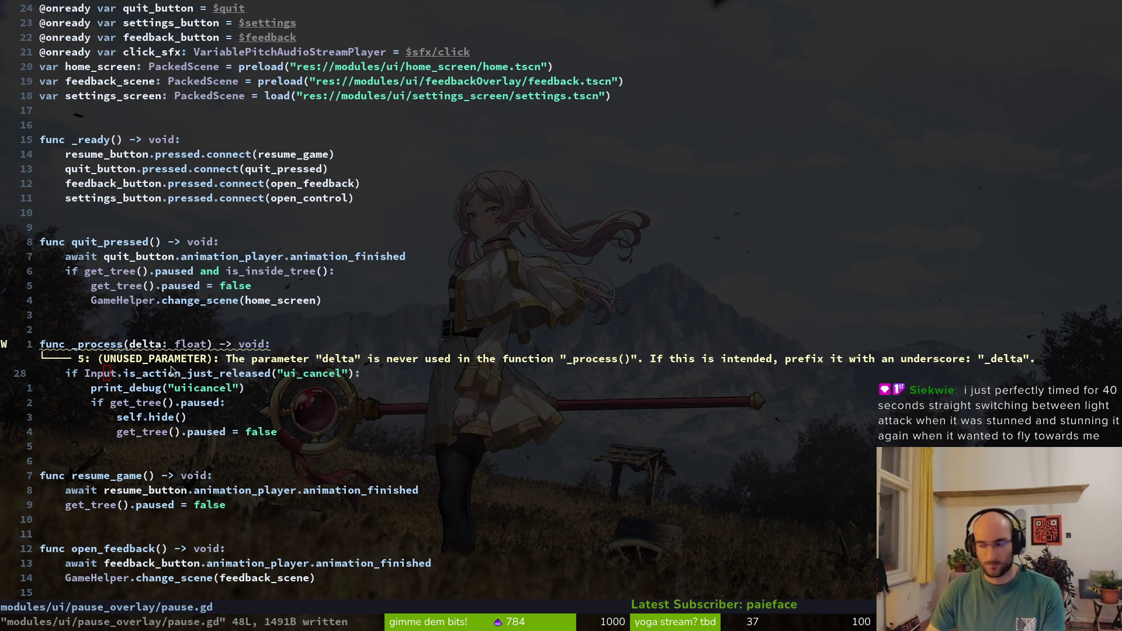
Run the project past the intro screen, then go to pause.gd's resume_game function
key("alt+Tab")
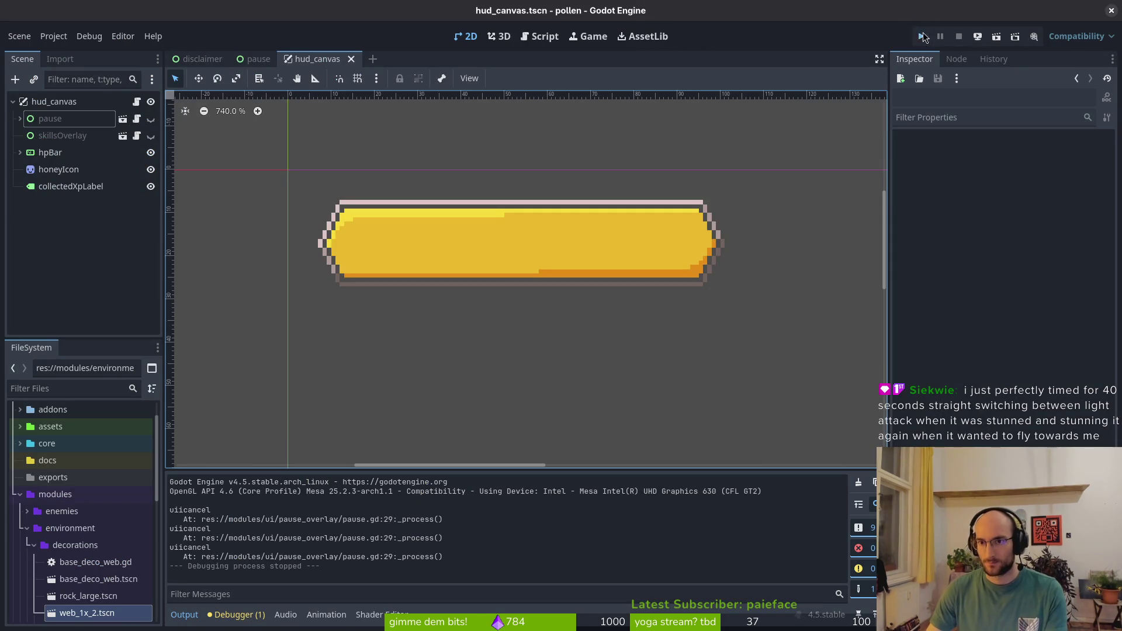
left_click(922, 36)
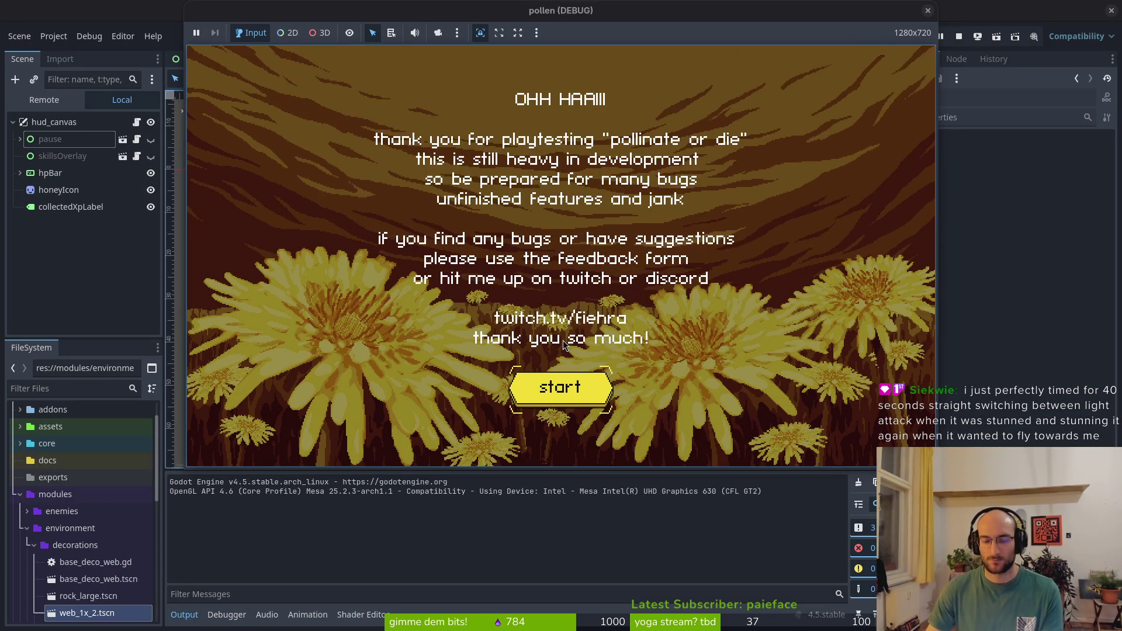
key("Return")
key("Return")
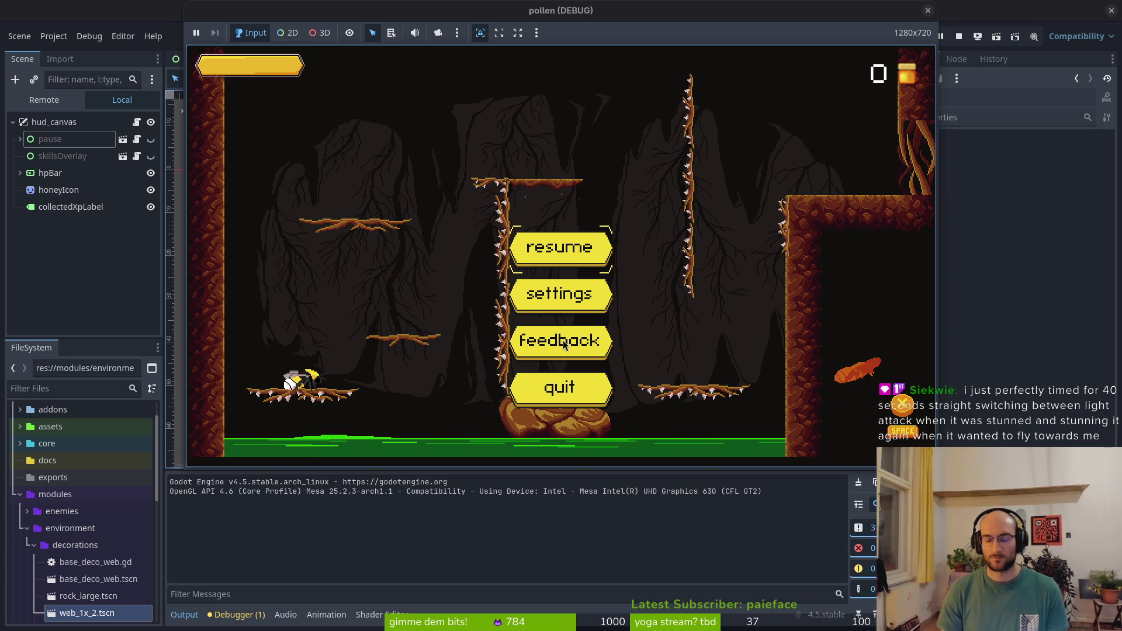
key("super+1")
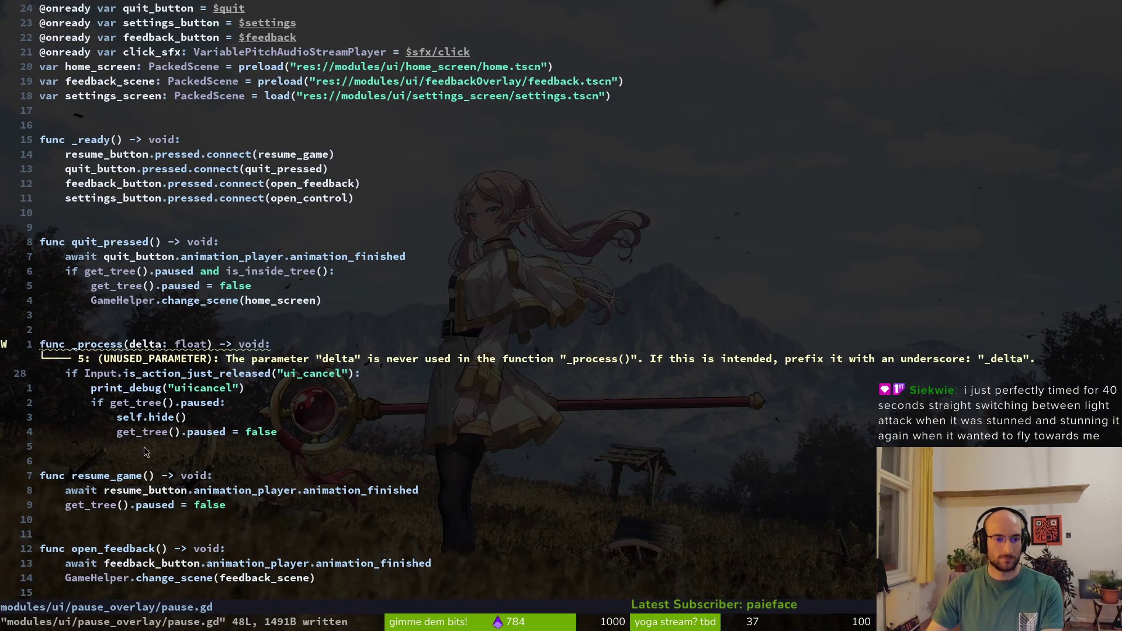
left_click(168, 504)
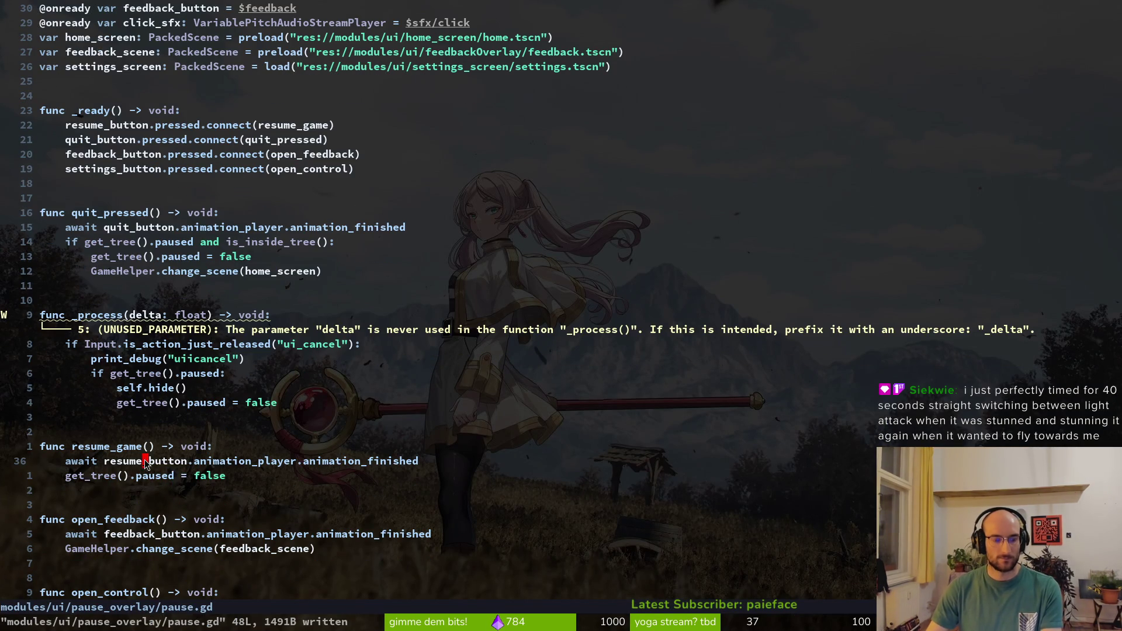
Add self.hide() to resume_game and save pause.gd
type("oself.hide()")
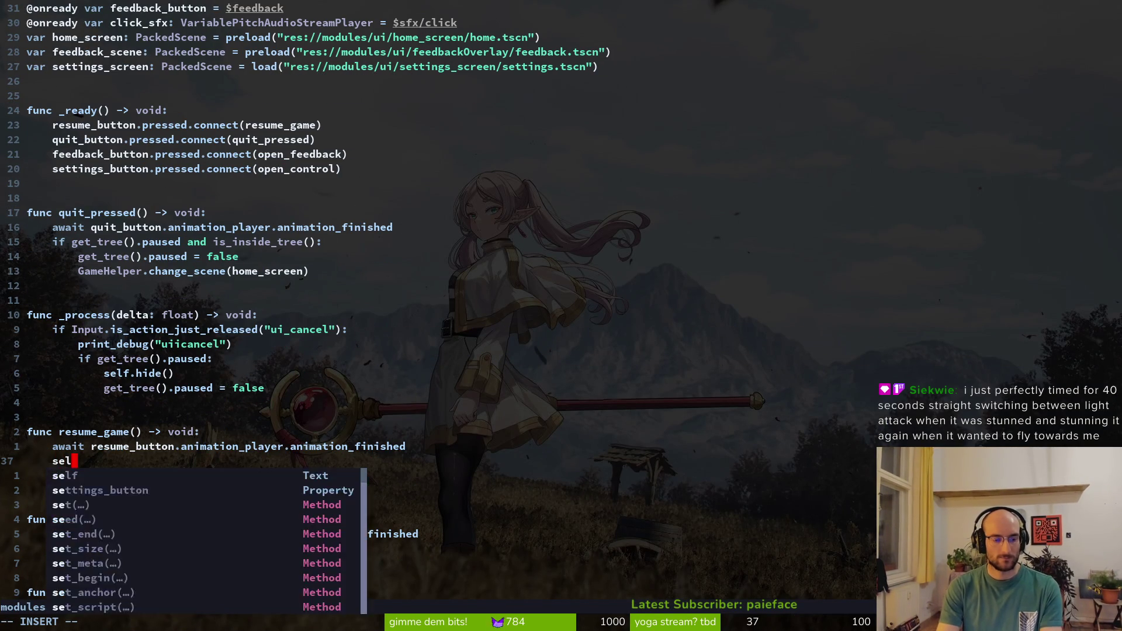
key("Escape")
type(":w")
key("Return")
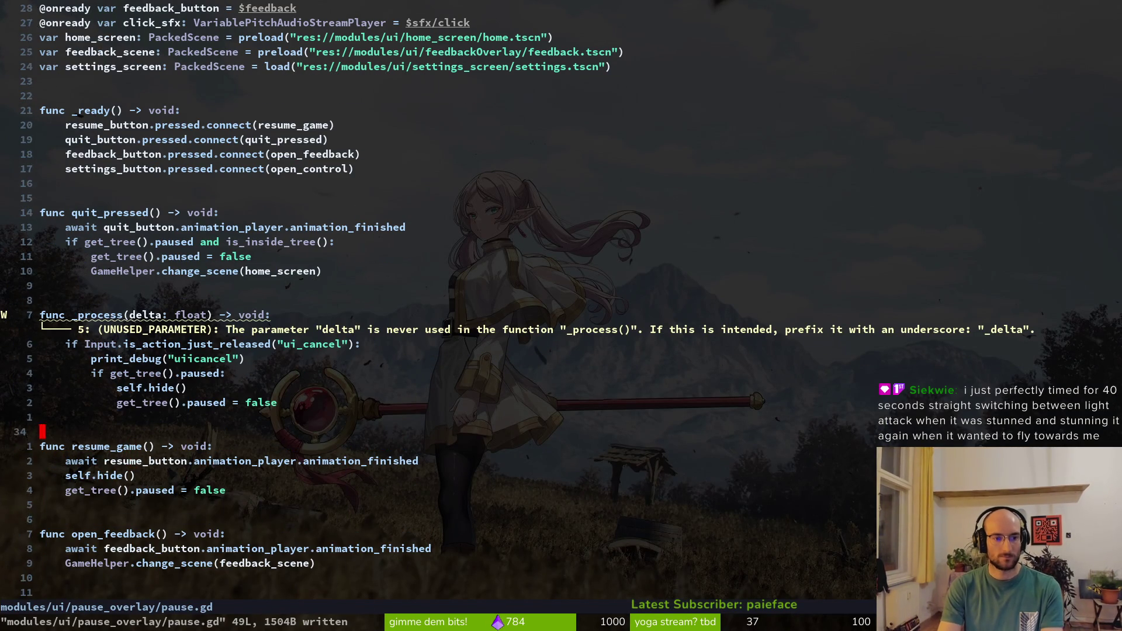
Delete the _process ui_cancel block and save pause.gd
key("V")
key("k")
key("k")
key("k")
type("d:w")
key("Return")
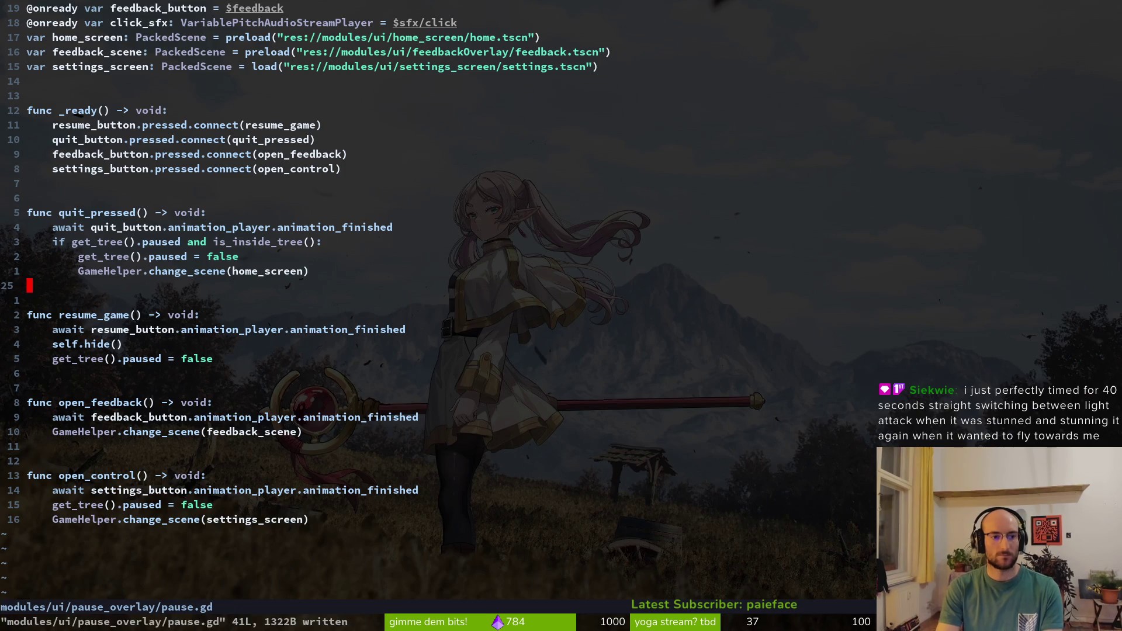
Run the game, test opening and closing the pause menu, then stop it
key("alt+Tab")
key("F5")
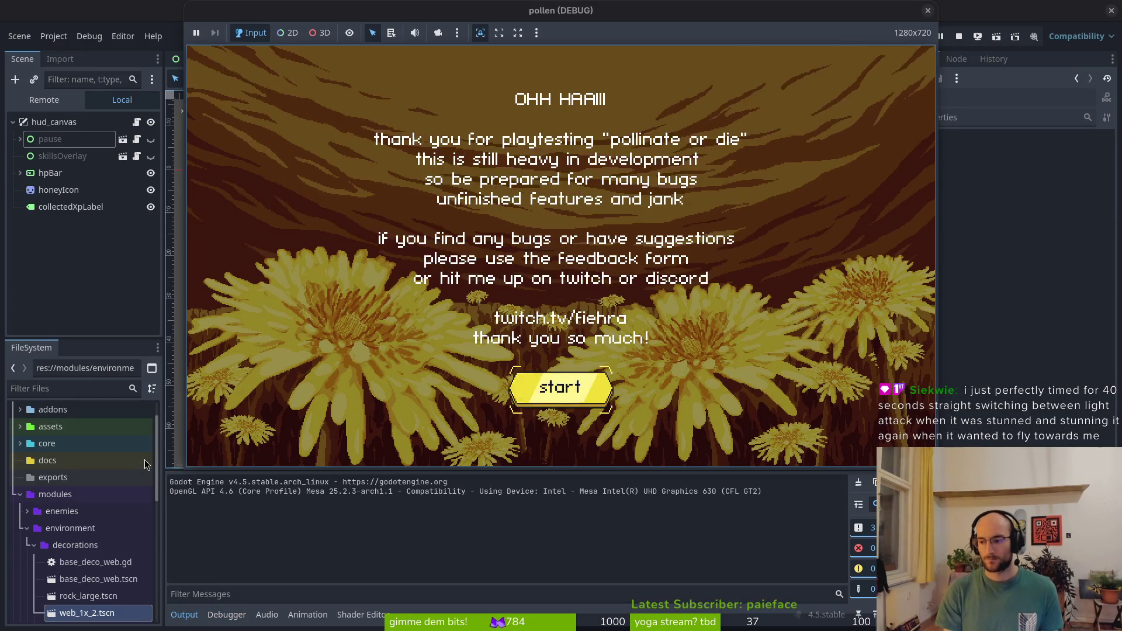
key("Return")
key("Return")
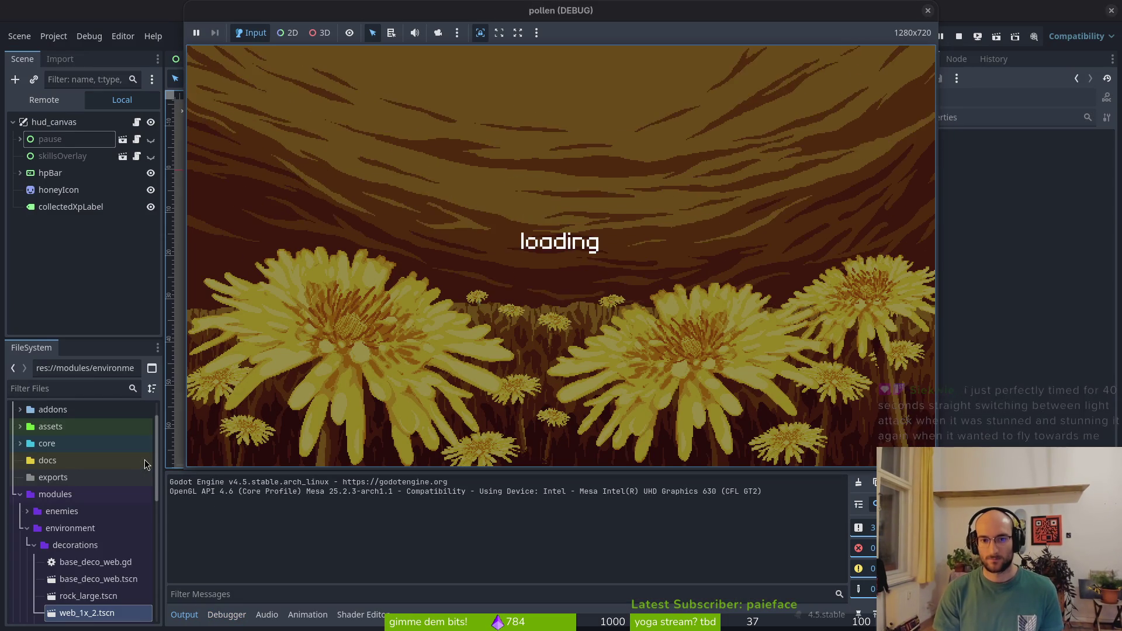
key("Escape")
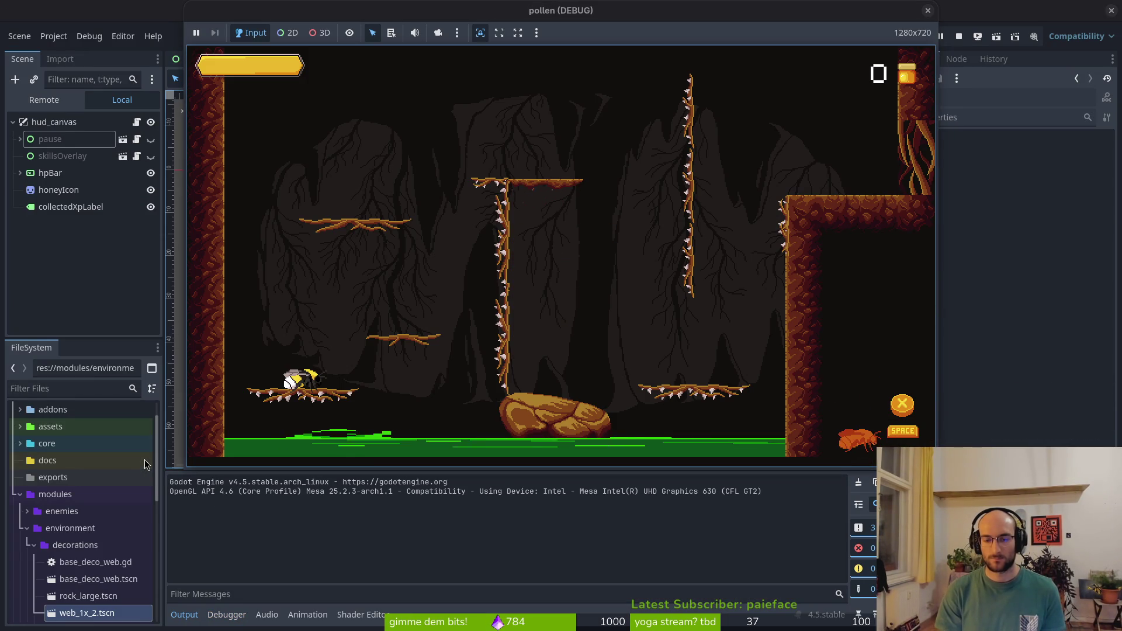
key("Escape")
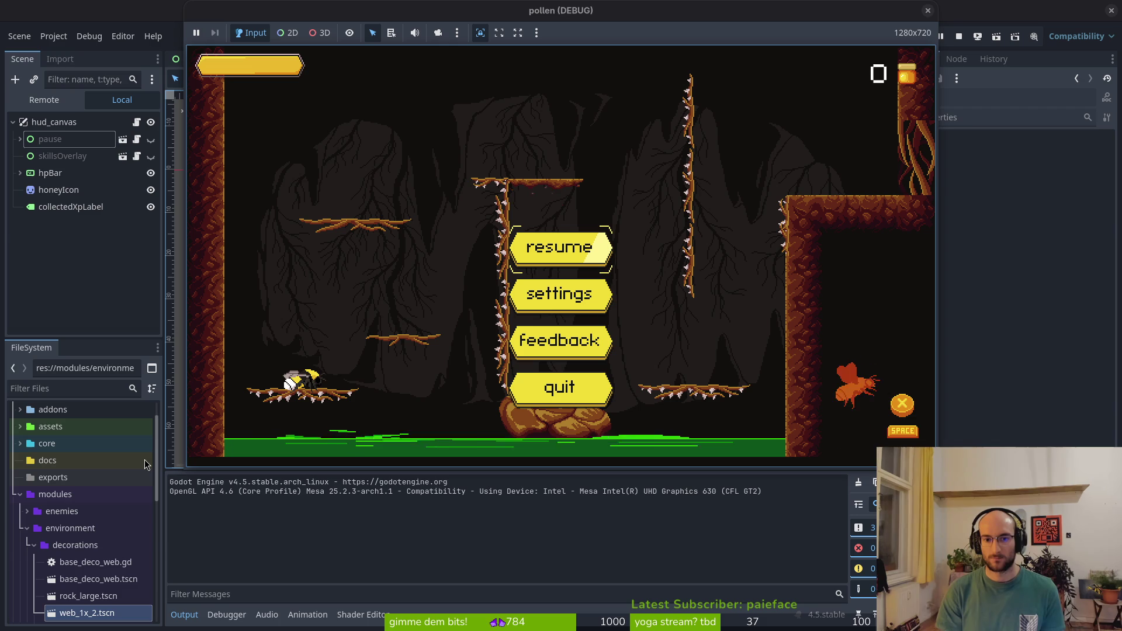
left_click(959, 36)
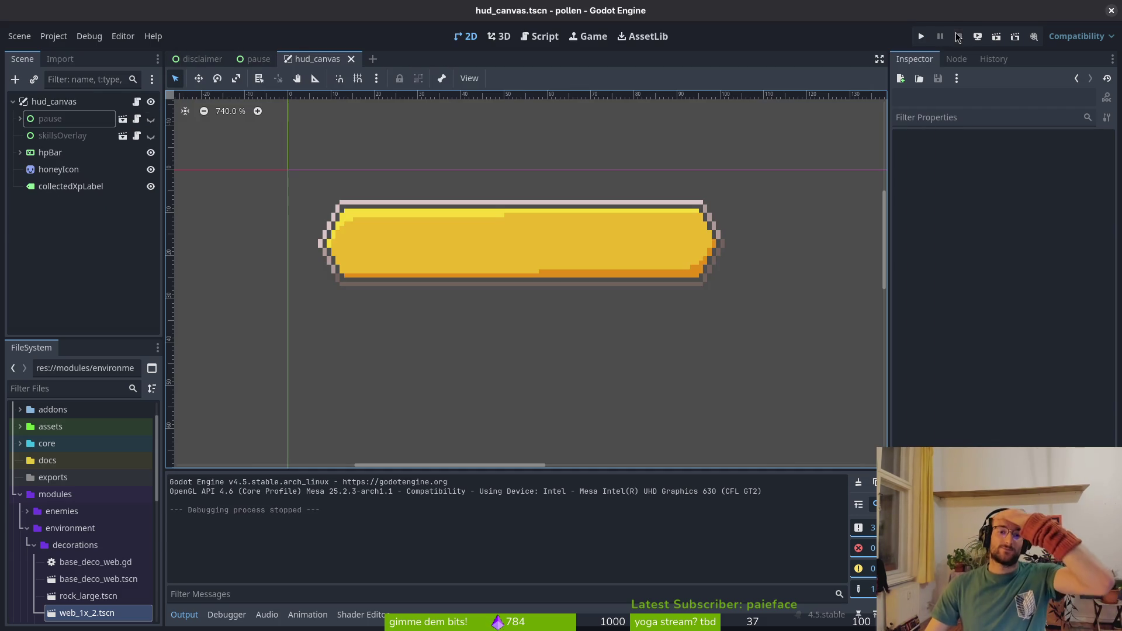
Undo to restore the _process ui_cancel handler, save, and retest Escape in the game
key("alt+Tab")
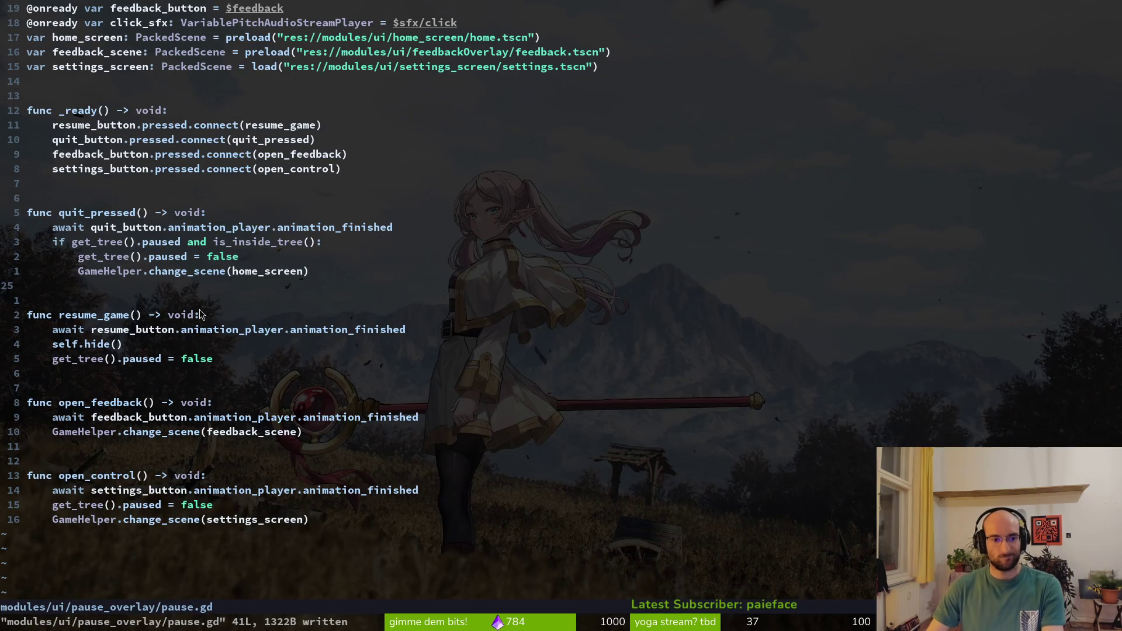
type("u")
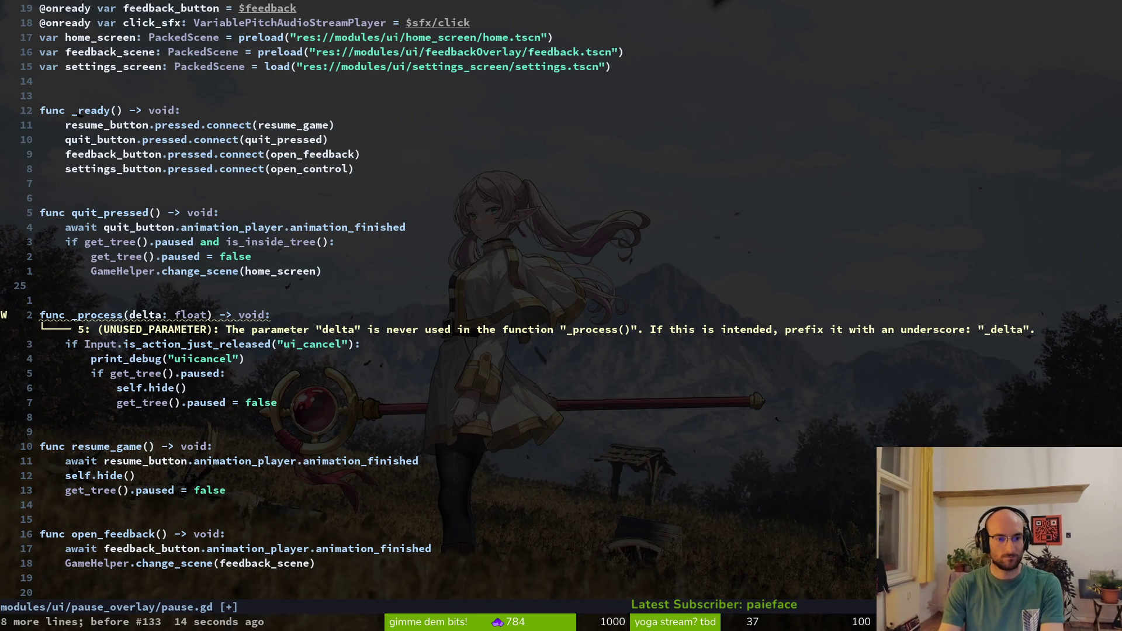
type(":w")
key("Return")
key("alt+Tab")
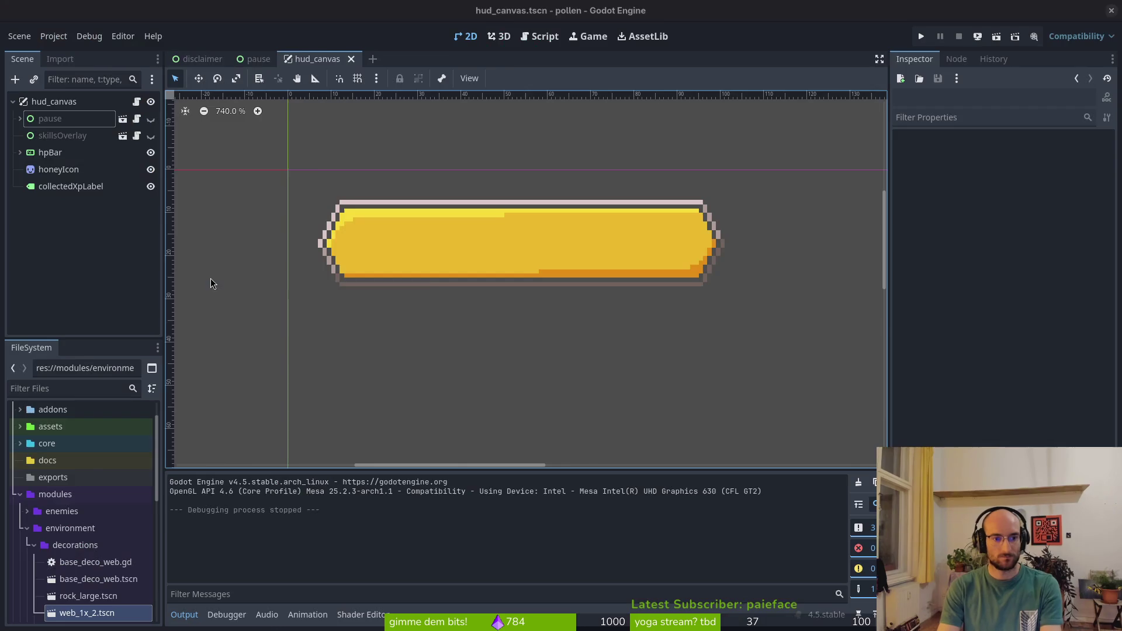
key("F5")
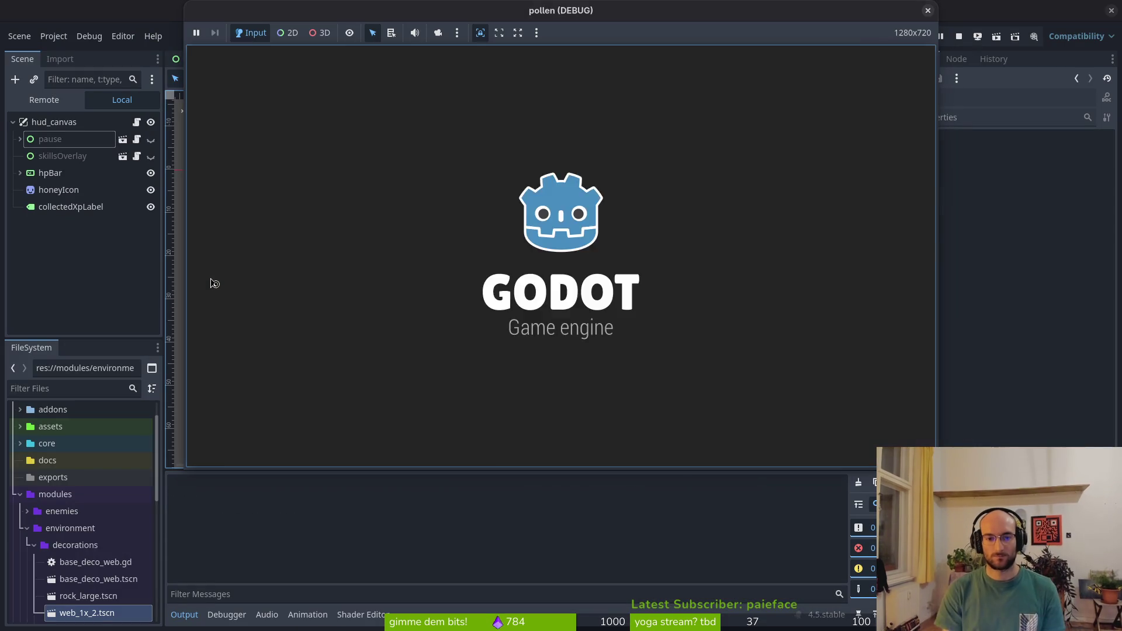
key("Escape")
key("Escape")
key("Escape")
key("Escape")
key("Escape")
key("Escape")
key("Escape")
key("Escape")
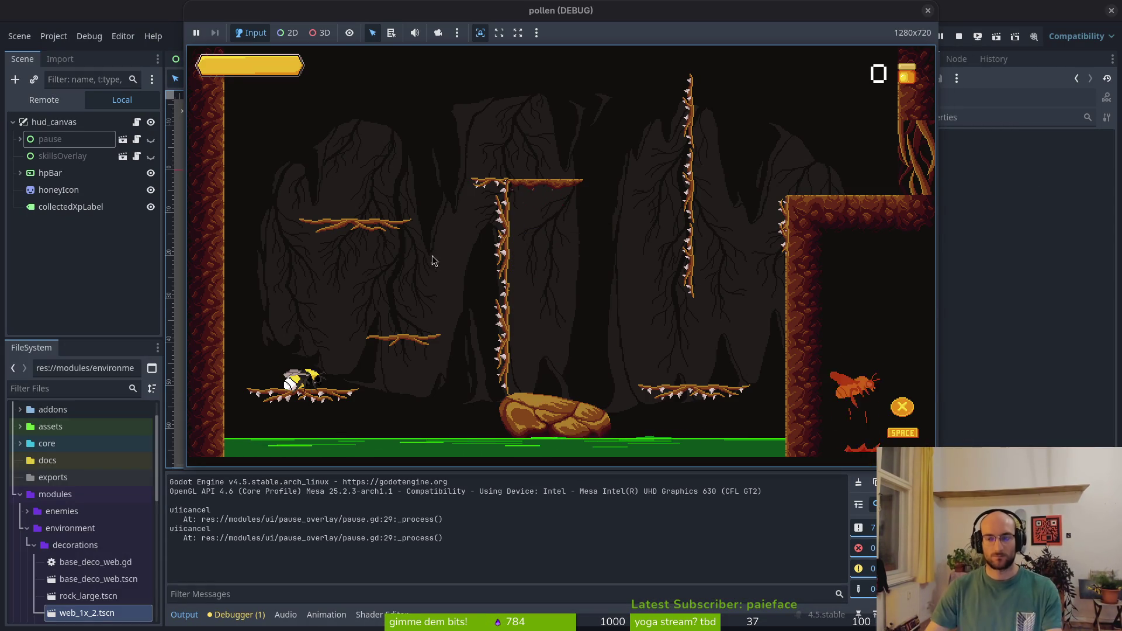
key("alt+Tab")
Delete the print_debug line from _process and save pause.gd
key("j")
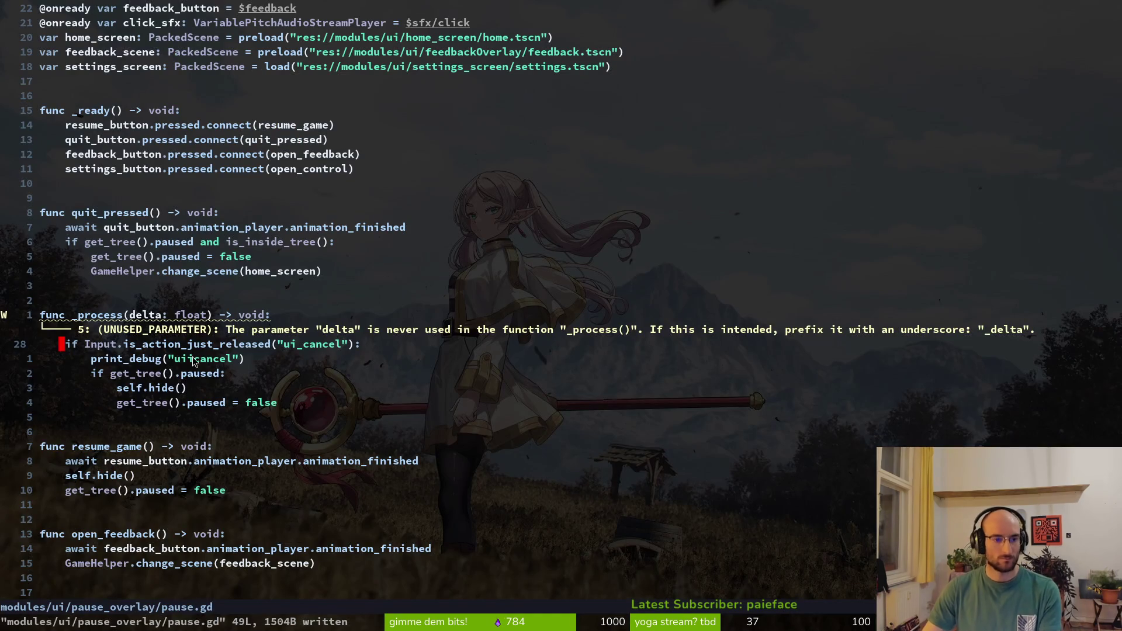
key("d")
key("d")
type(":w")
key("Return")
Rename the _process parameter delta to _delta and save
left_click(135, 315)
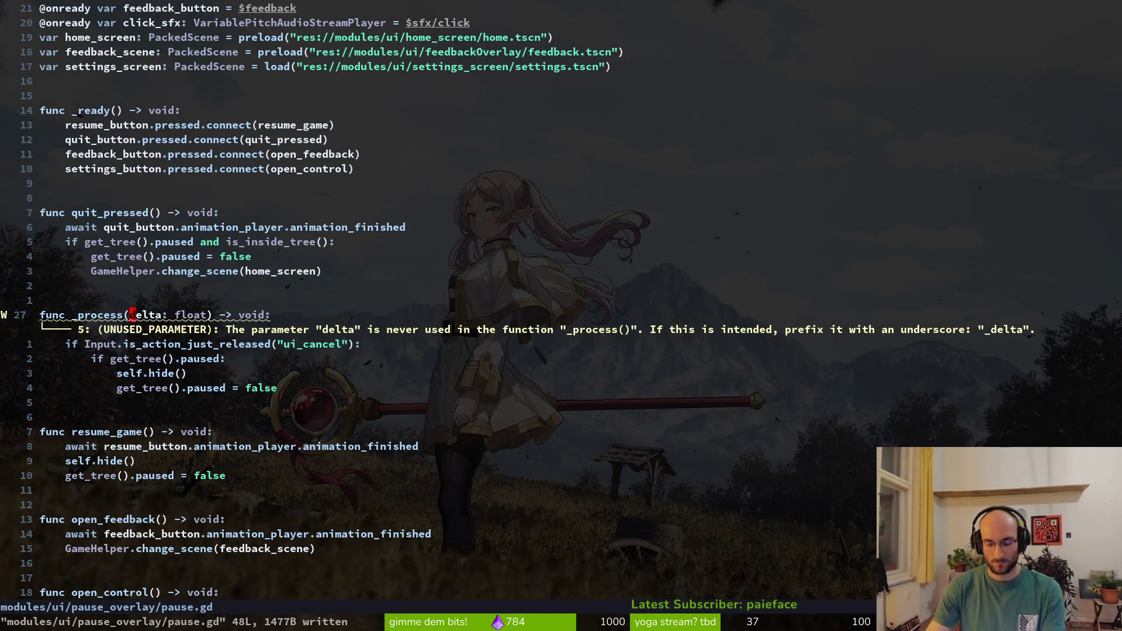
key("0")
key("w")
key("w")
key("w")
type("i_")
key("Escape")
type(":w")
key("Return")
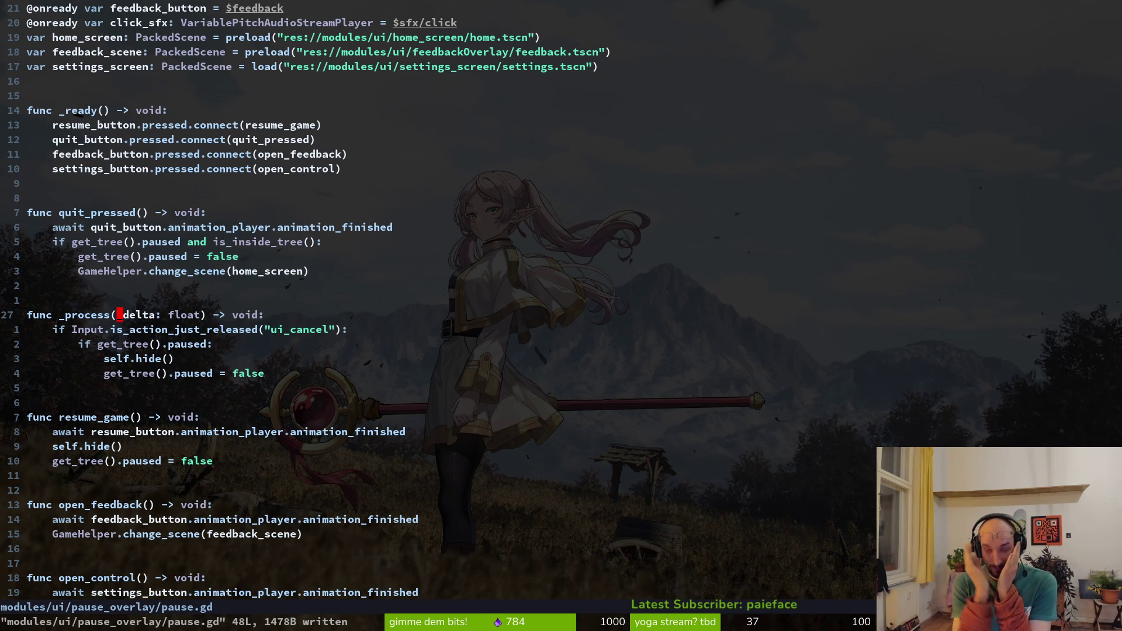
Open the mosquito's stunned.gd script from the fuzzy file finder by searching 'mosstun'
key("ctrl+p")
type("mosstun")
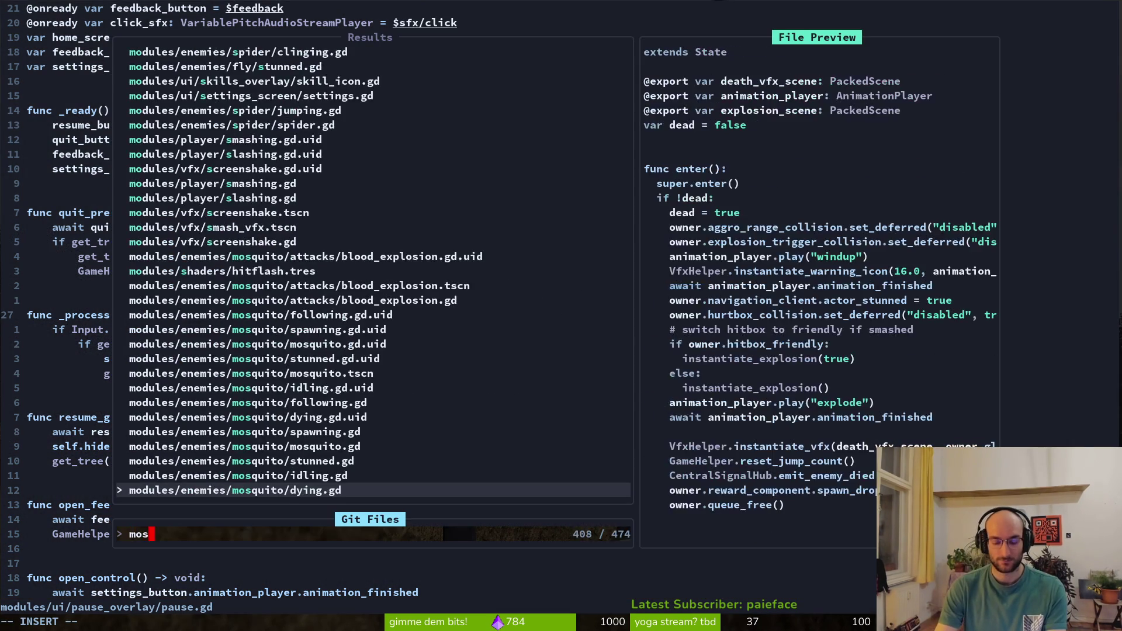
key("Return")
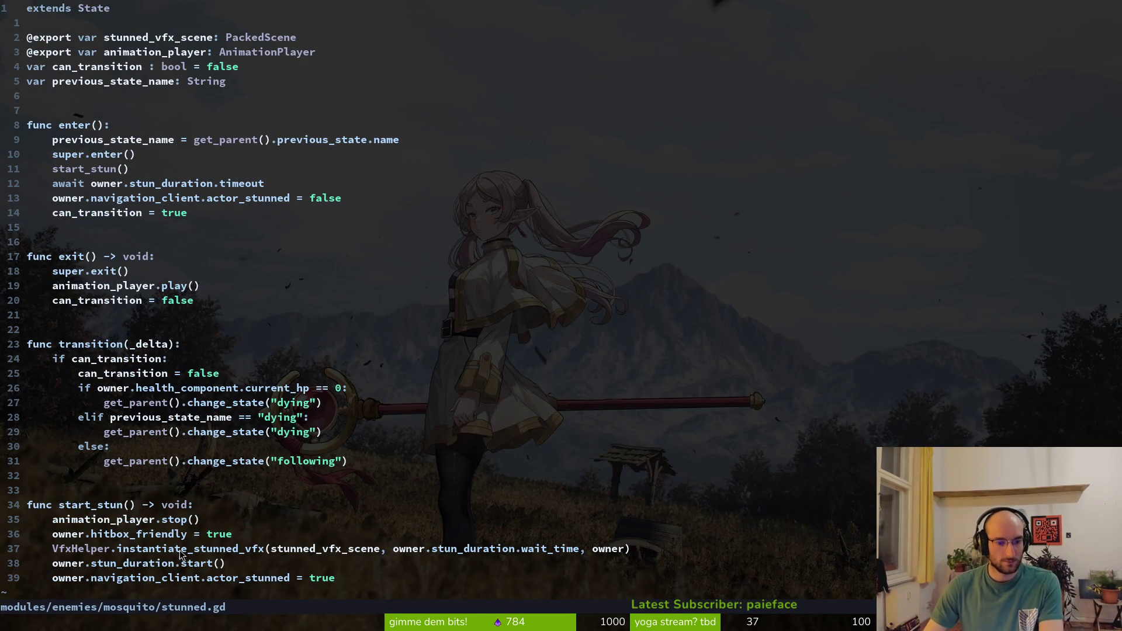
Open the mosquito's dying.gd ('mosdy') in a vertical split beside stunned.gd and scroll through it
key("ctrl+p")
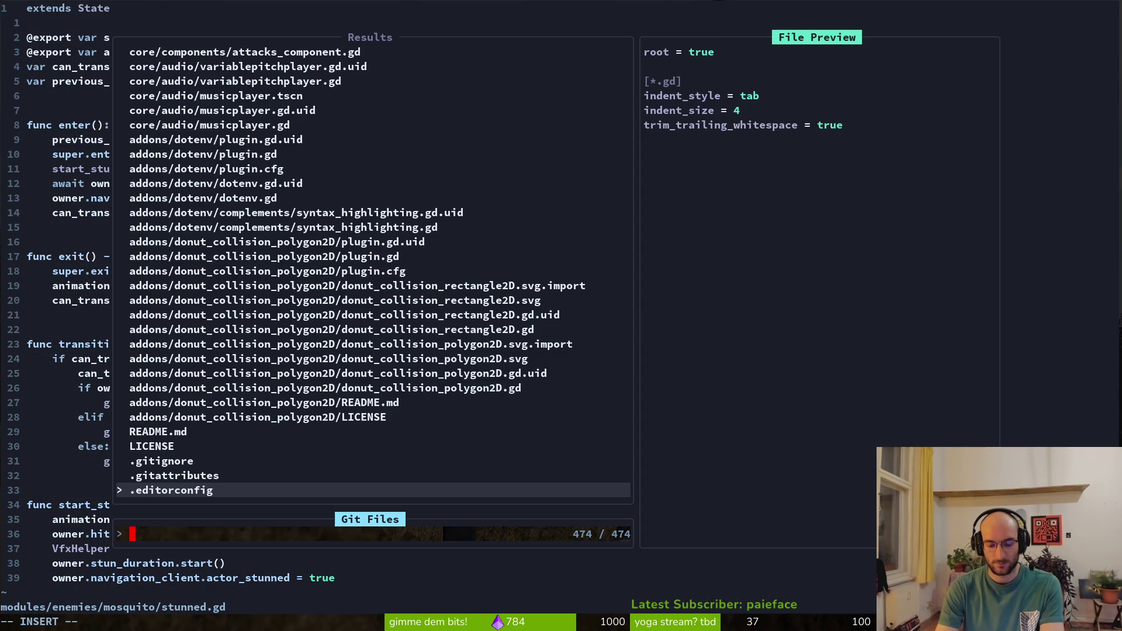
type("mosdy")
key("ctrl+v")
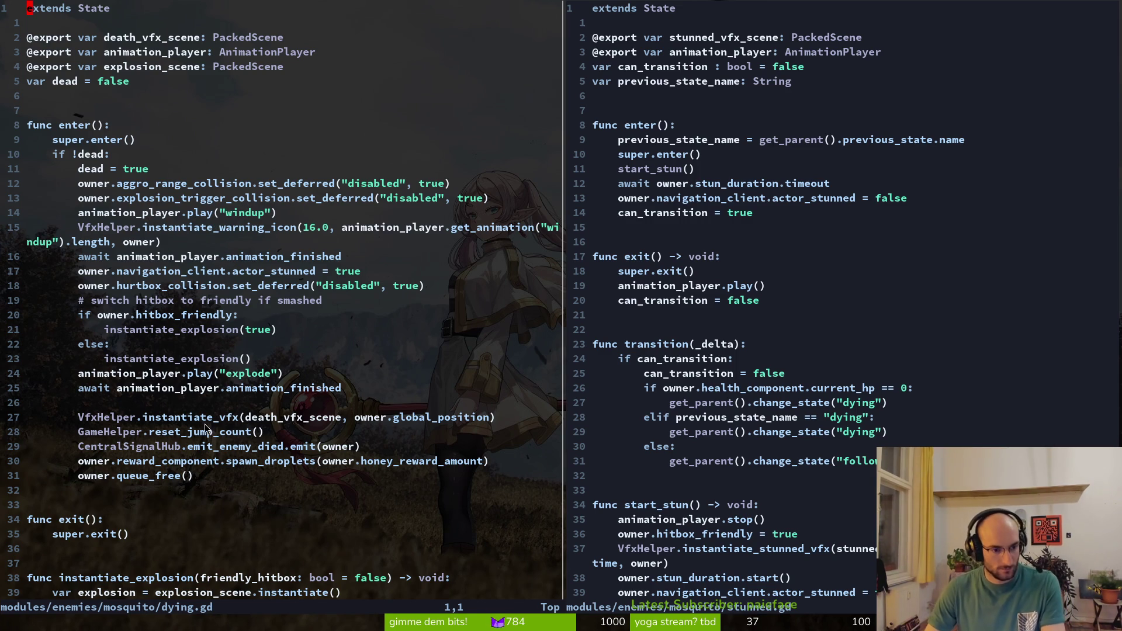
scroll(210, 433, "down", 1)
scroll(210, 283, "down", 2)
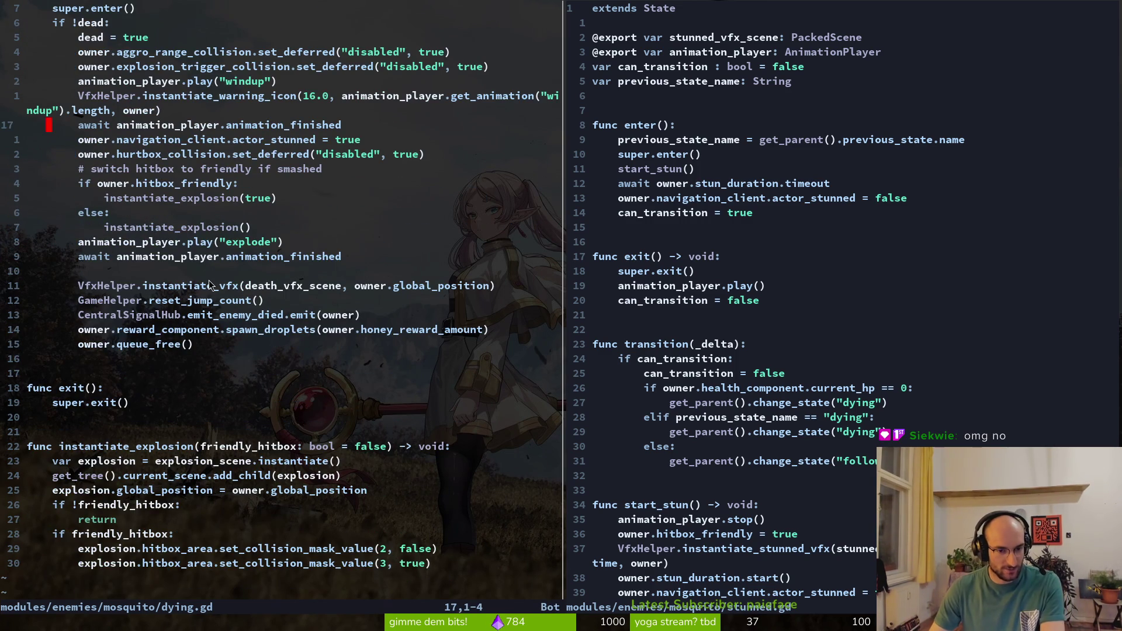